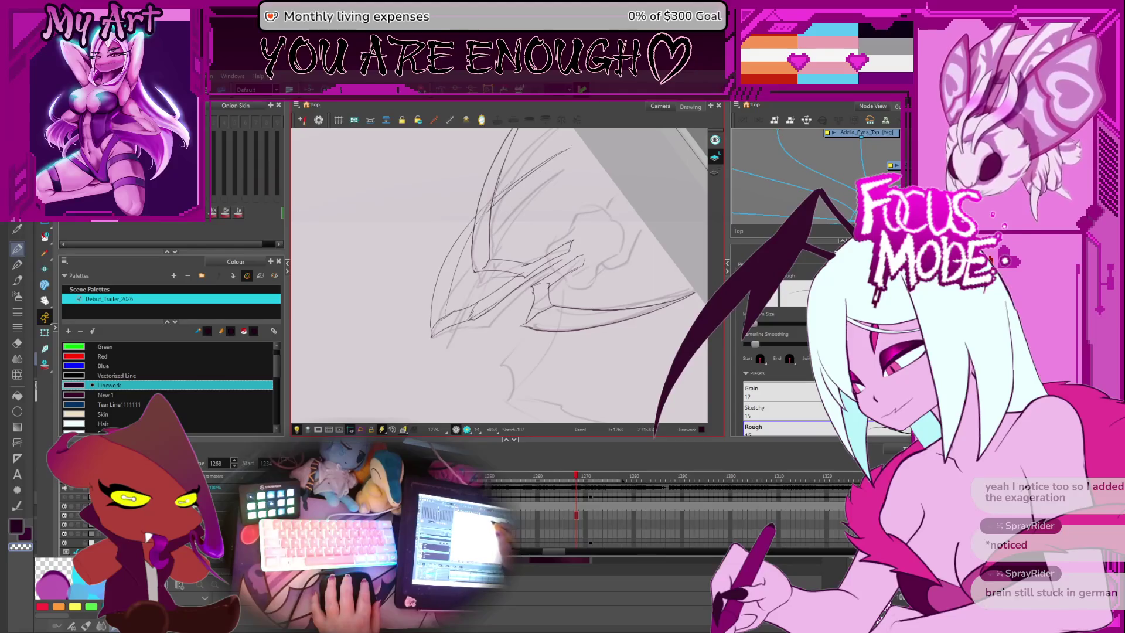
# Step: On a rotated view, add two short pencil strokes to the spider's leg
pyautogui.moveTo(528, 320); pyautogui.dragTo(475, 349)
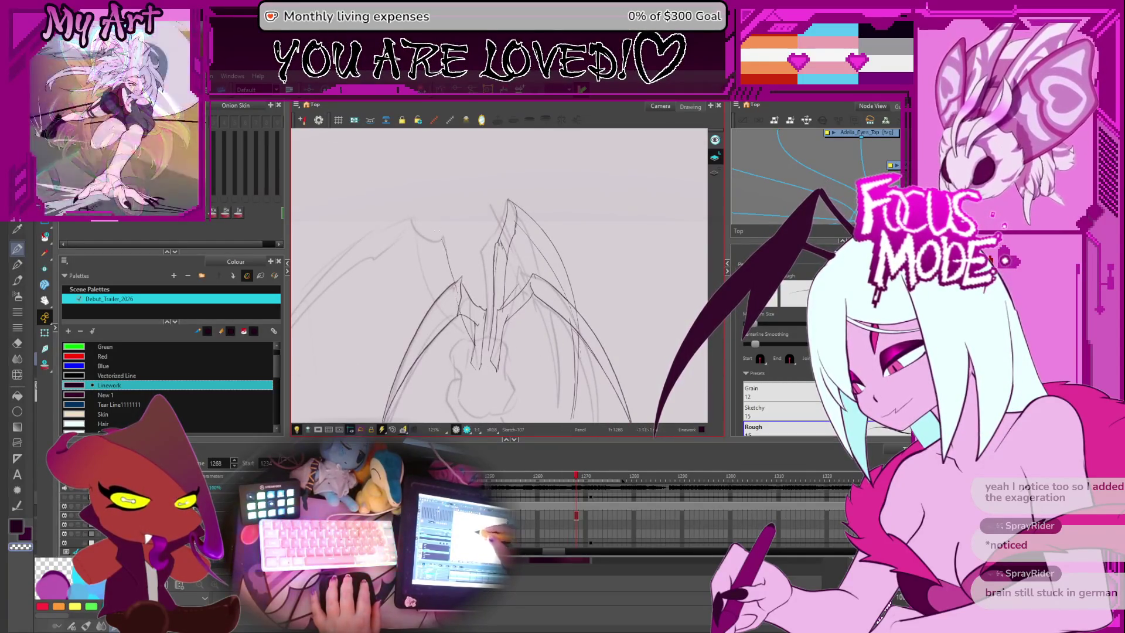
pyautogui.moveTo(447, 265); pyautogui.dragTo(455, 287)
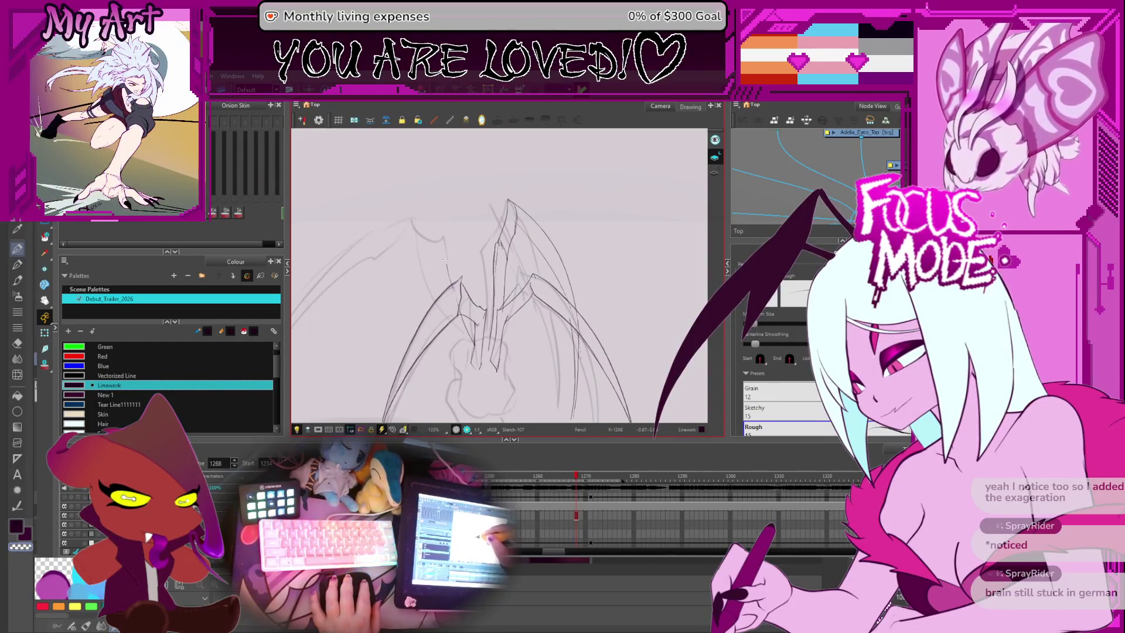
pyautogui.moveTo(441, 243); pyautogui.dragTo(432, 261)
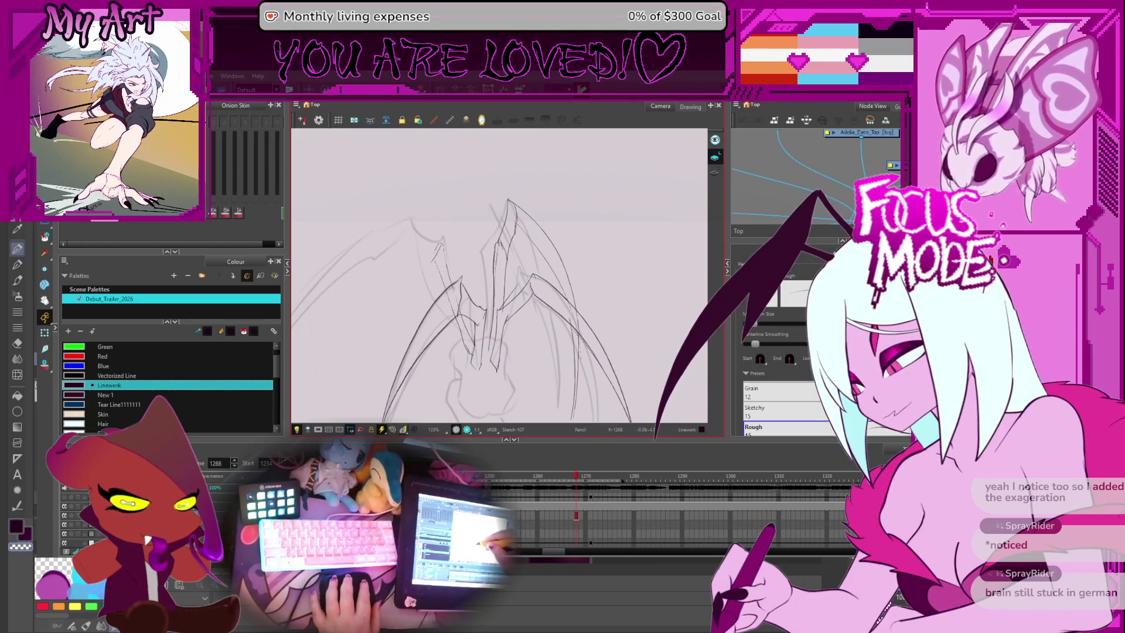
pyautogui.hotkey('alt', 't')
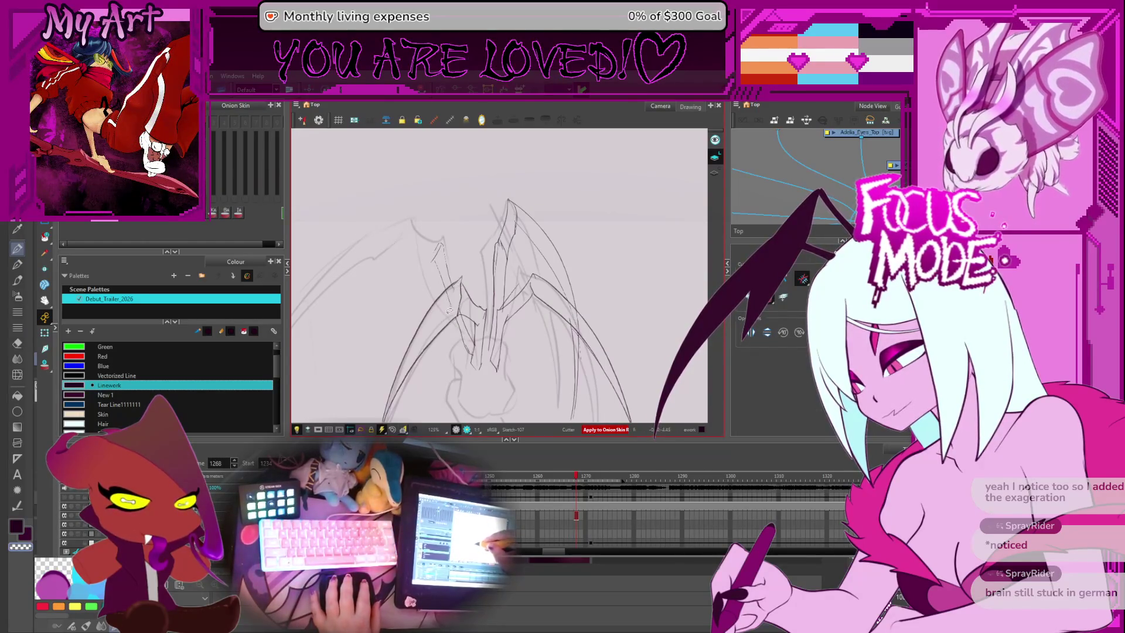
pyautogui.hotkey('alt', '/')
# Step: Undo a stray dark stroke, add another short leg stroke, and reset the view upright at 100%
pyautogui.moveTo(380, 252)
pyautogui.mouseDown()
pyautogui.moveTo(449, 256)
pyautogui.moveTo(514, 207)
pyautogui.mouseUp()
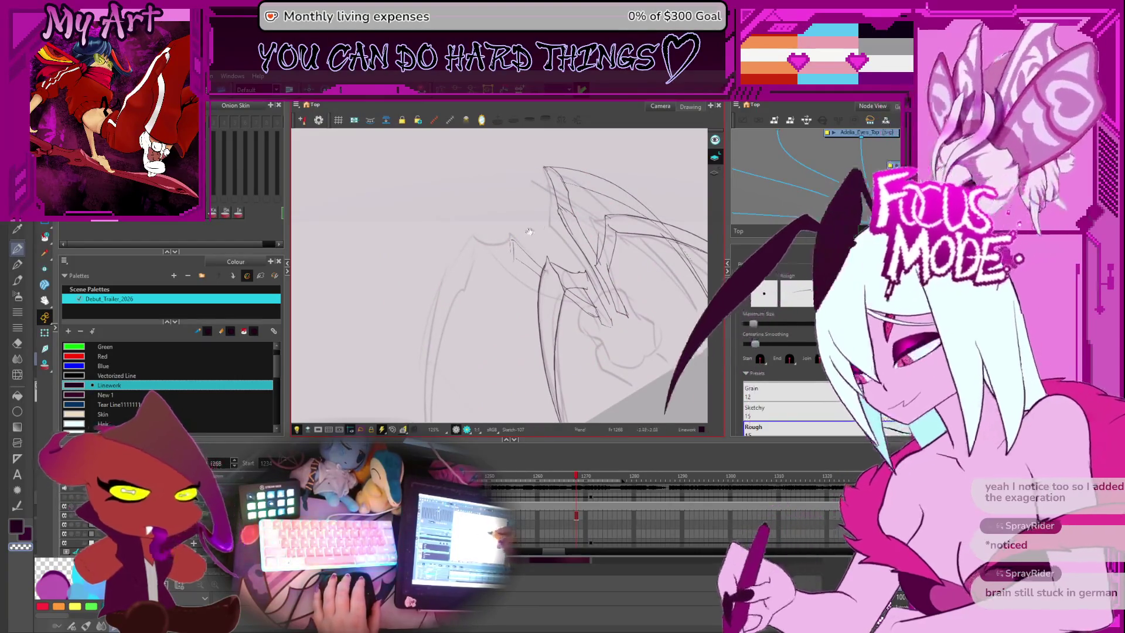
pyautogui.moveTo(545, 281)
pyautogui.mouseDown()
pyautogui.moveTo(566, 302)
pyautogui.moveTo(551, 258)
pyautogui.mouseUp()
pyautogui.moveTo(486, 235); pyautogui.dragTo(479, 228)
pyautogui.hotkey('ctrl', 'z')
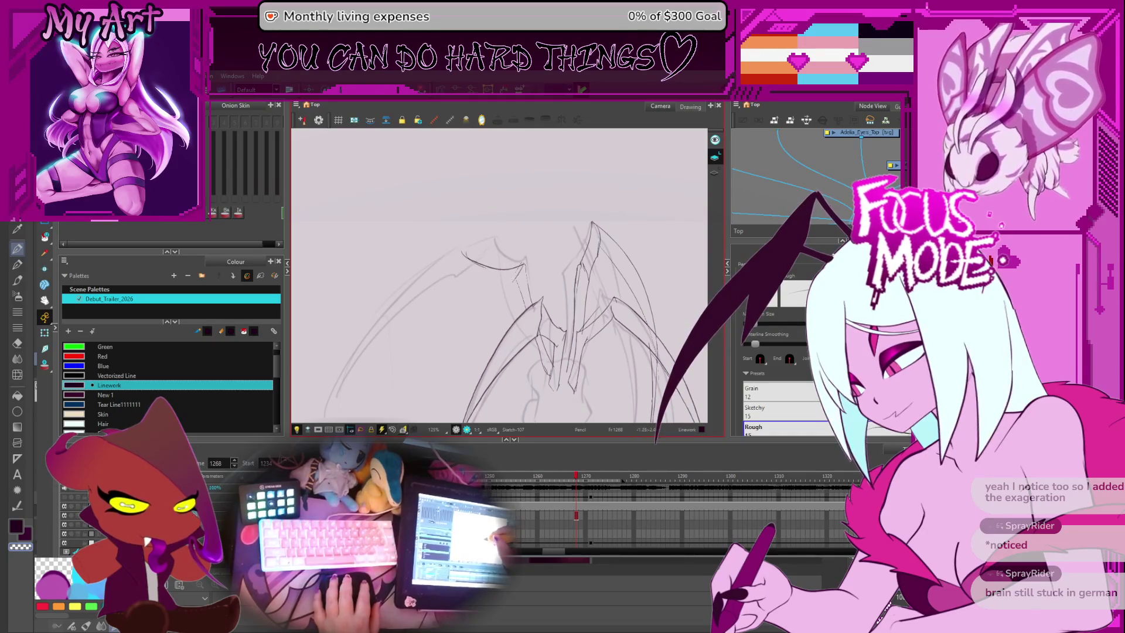
pyautogui.moveTo(507, 281); pyautogui.dragTo(460, 291)
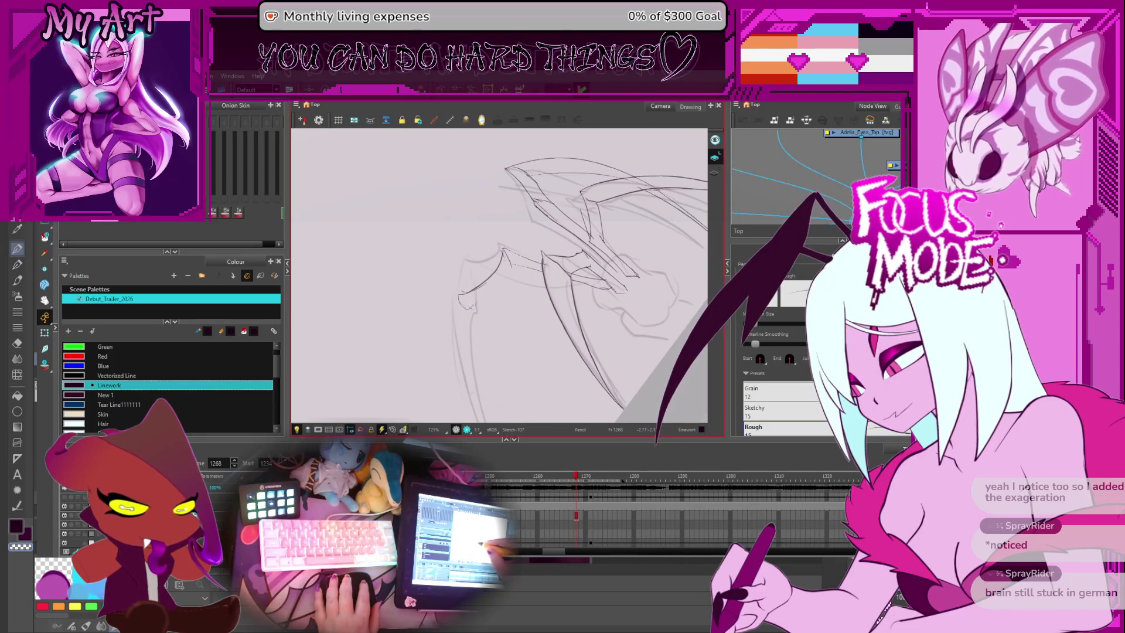
pyautogui.moveTo(477, 300); pyautogui.dragTo(502, 277)
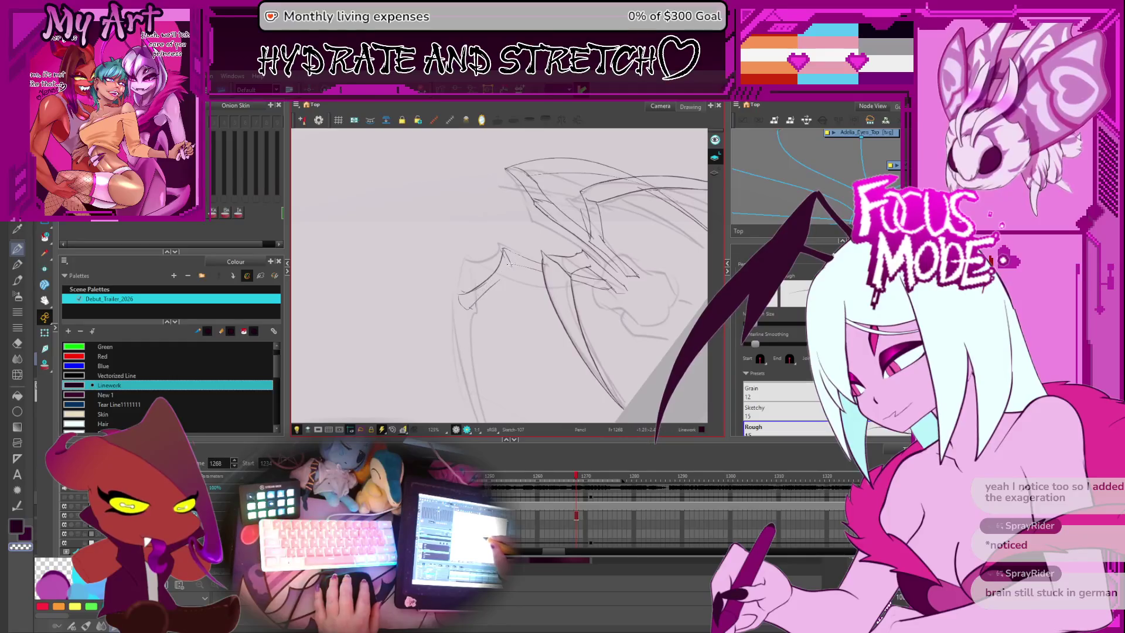
pyautogui.hotkey('shift', 'm')
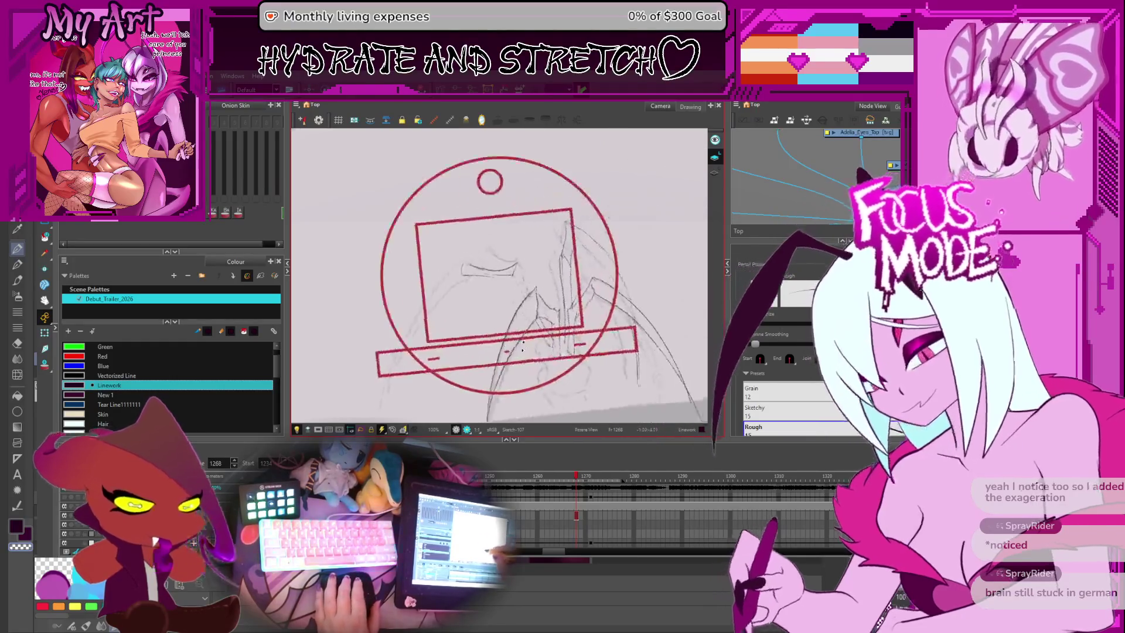
# Step: Redraw the upper-left claw leg longer and move the tip stroke higher at an angle
pyautogui.hotkey('ctrl', 'z')
pyautogui.moveTo(376, 371)
pyautogui.mouseDown()
pyautogui.moveTo(475, 247)
pyautogui.moveTo(515, 225)
pyautogui.mouseUp()
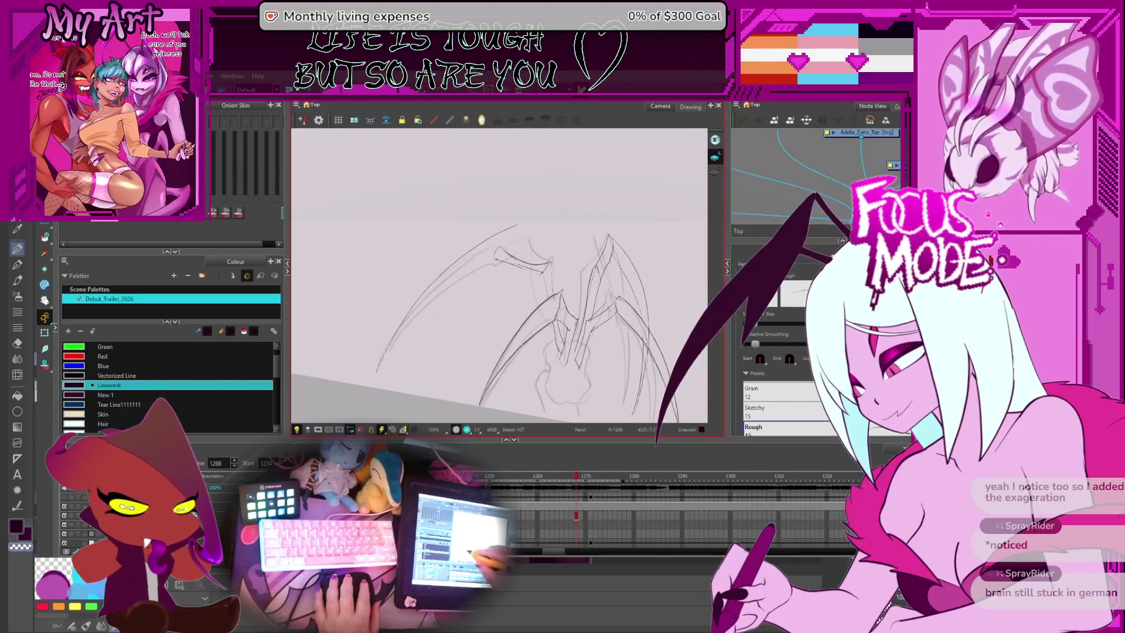
pyautogui.hotkey('alt', 's')
pyautogui.click(498, 253)
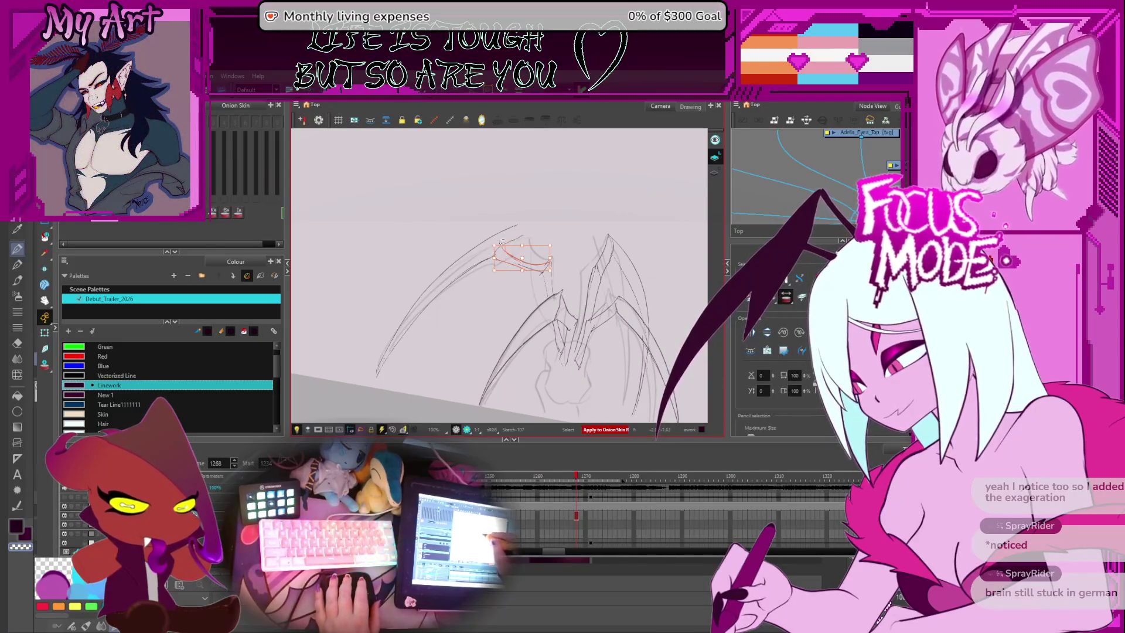
pyautogui.moveTo(501, 240)
pyautogui.mouseDown()
pyautogui.moveTo(495, 251)
pyautogui.moveTo(500, 230)
pyautogui.moveTo(514, 231)
pyautogui.mouseUp()
pyautogui.hotkey('alt', 'x')
# Step: Select the long left leg and the leg-joint strokes to inspect their contour points
pyautogui.scroll(1, 513, 267)
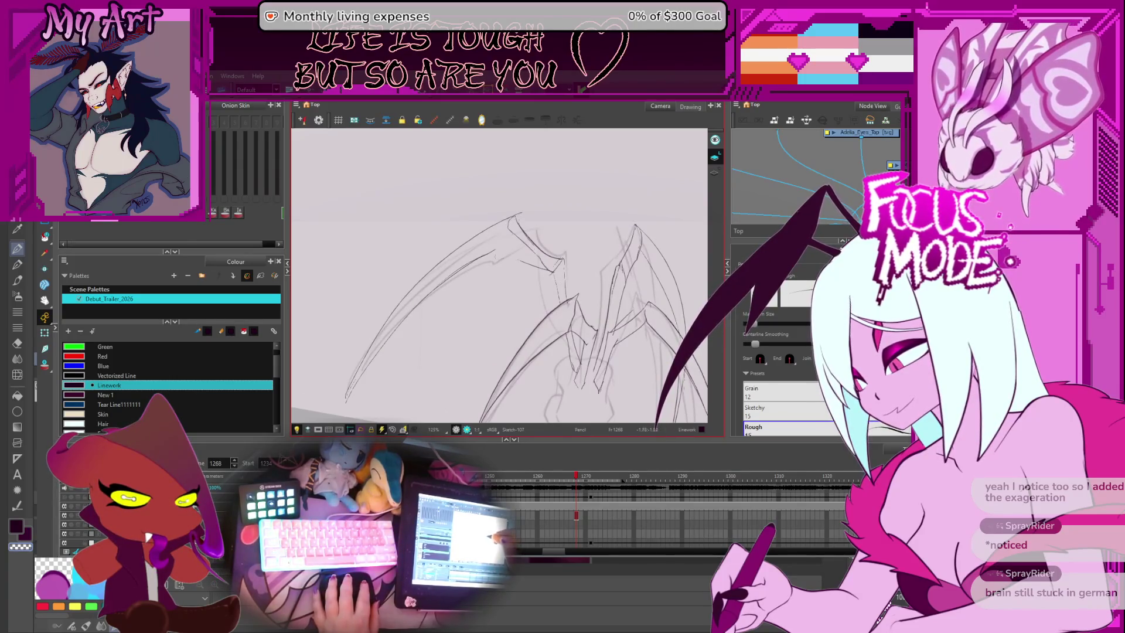
pyautogui.hotkey('alt', 's')
pyautogui.click(494, 253)
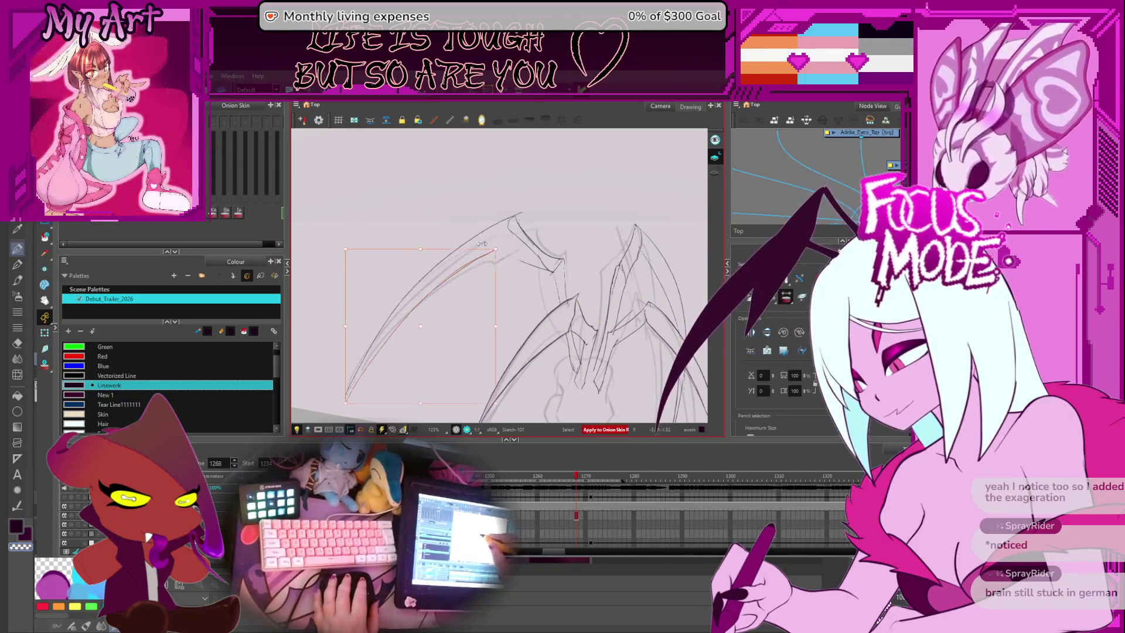
pyautogui.hotkey('alt', 'x')
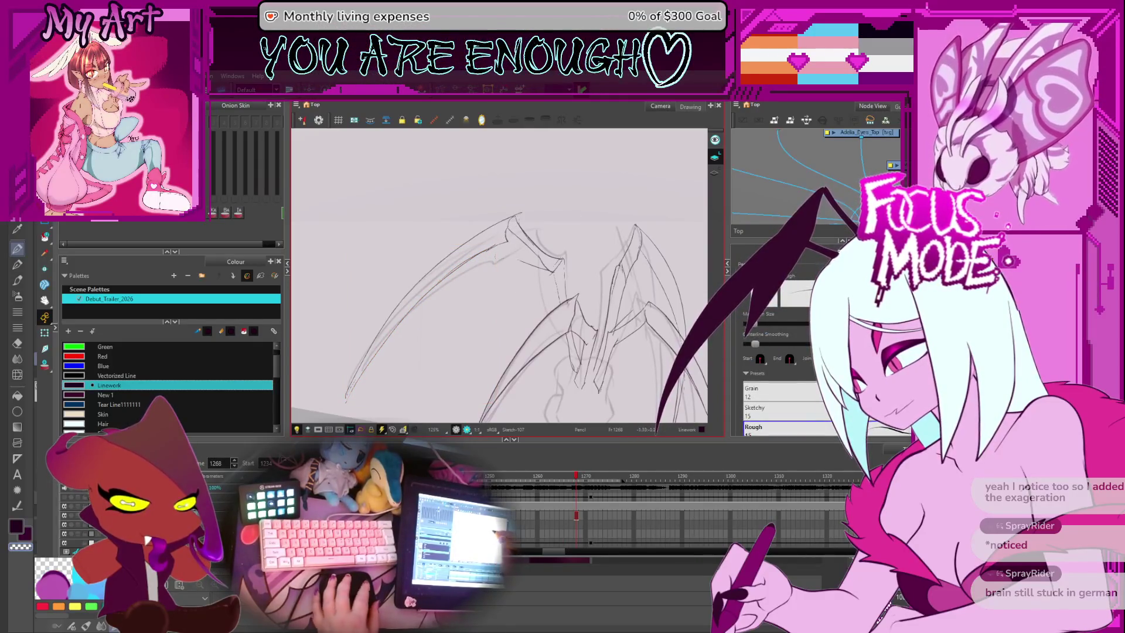
pyautogui.scroll(-2, 446, 255)
pyautogui.scroll(4, 446, 256)
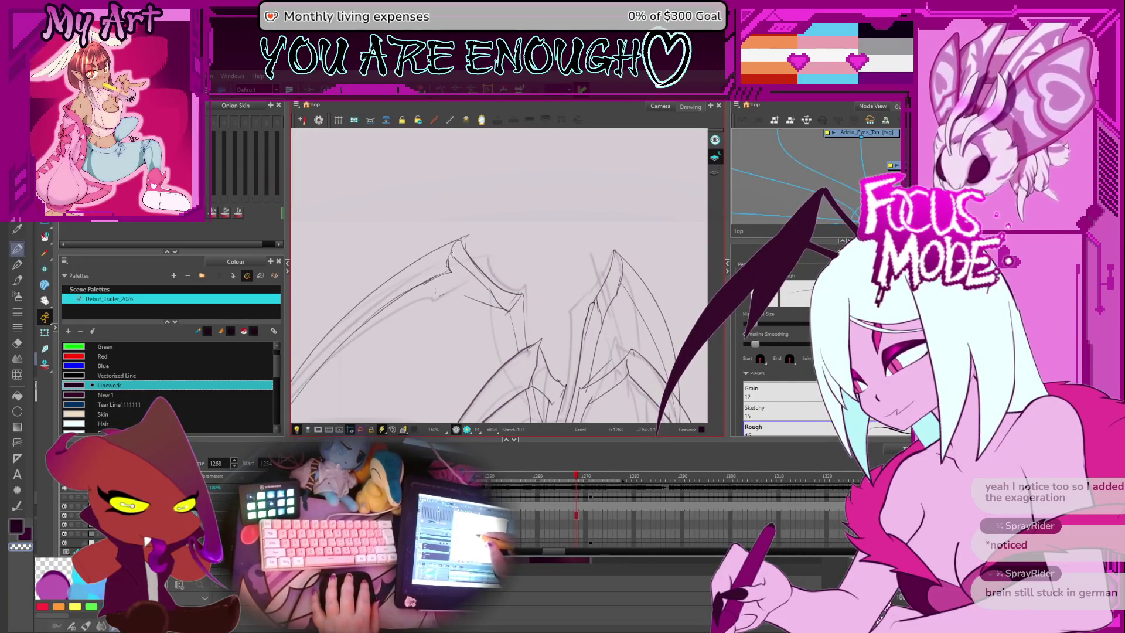
pyautogui.hotkey('alt', 's')
pyautogui.click(448, 265)
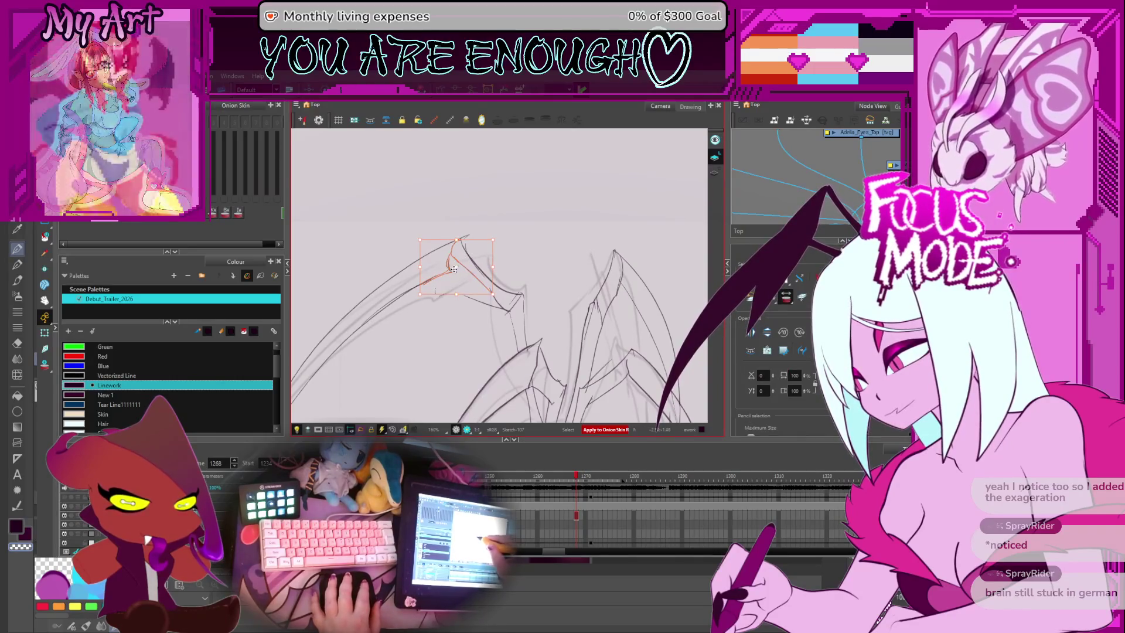
pyautogui.click(459, 263)
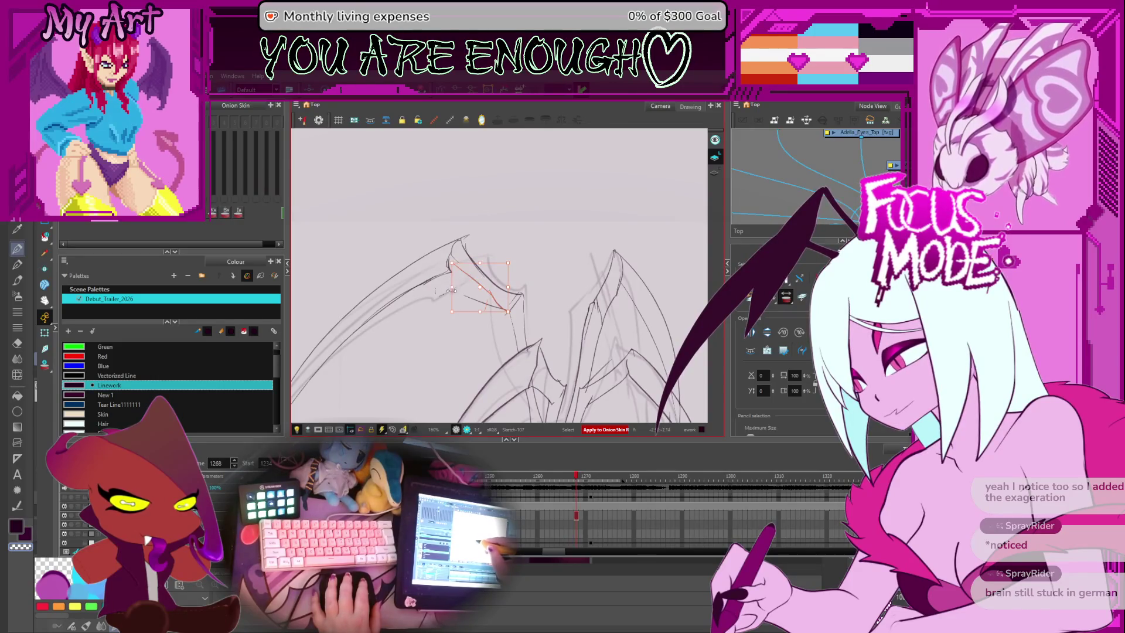
pyautogui.hotkey('alt', 'q')
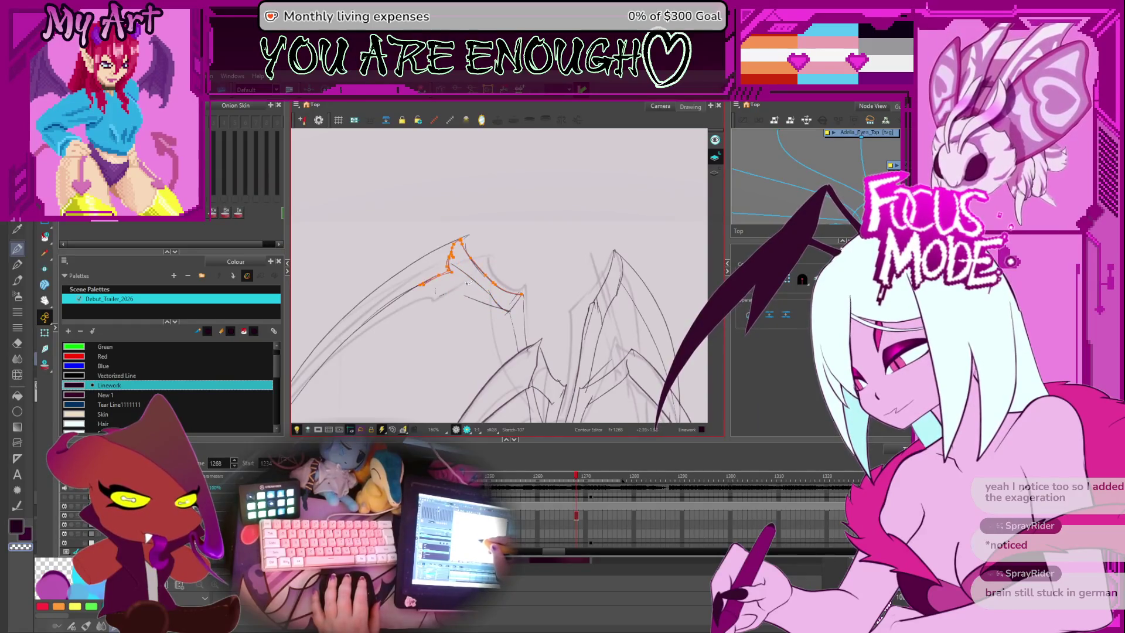
# Step: Reset the view rotation on the spider sketch and return to the Pencil
pyautogui.scroll(-5, 463, 281)
pyautogui.moveTo(451, 293); pyautogui.dragTo(438, 308)
pyautogui.hotkey('shift', 'x')
pyautogui.scroll(6, 468, 310)
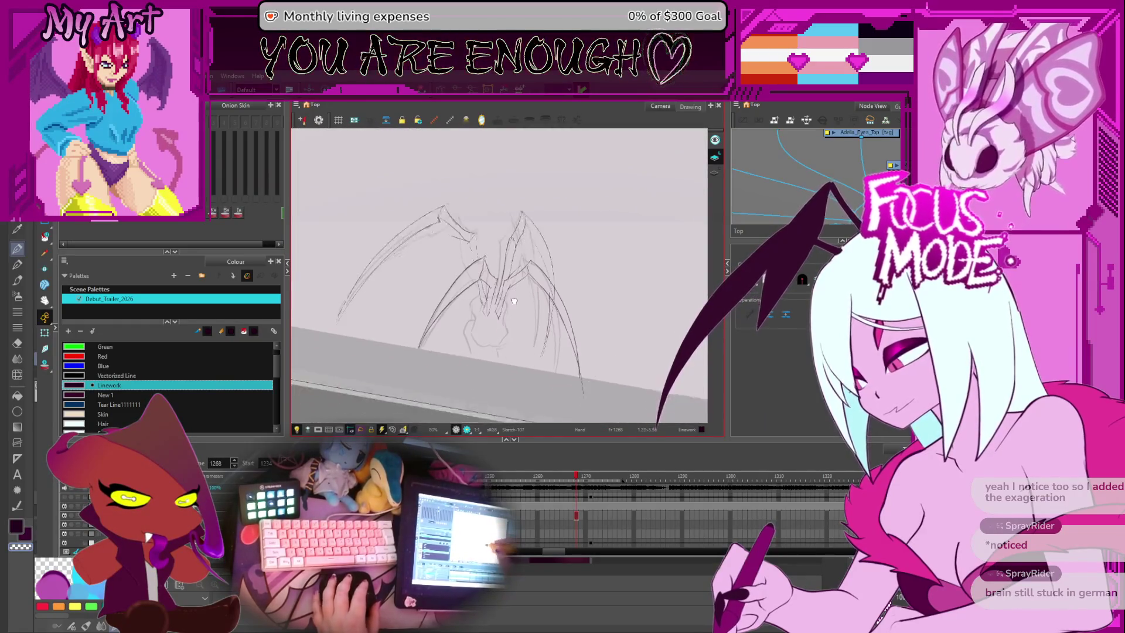
pyautogui.hotkey('alt', '/')
pyautogui.scroll(1, 512, 313)
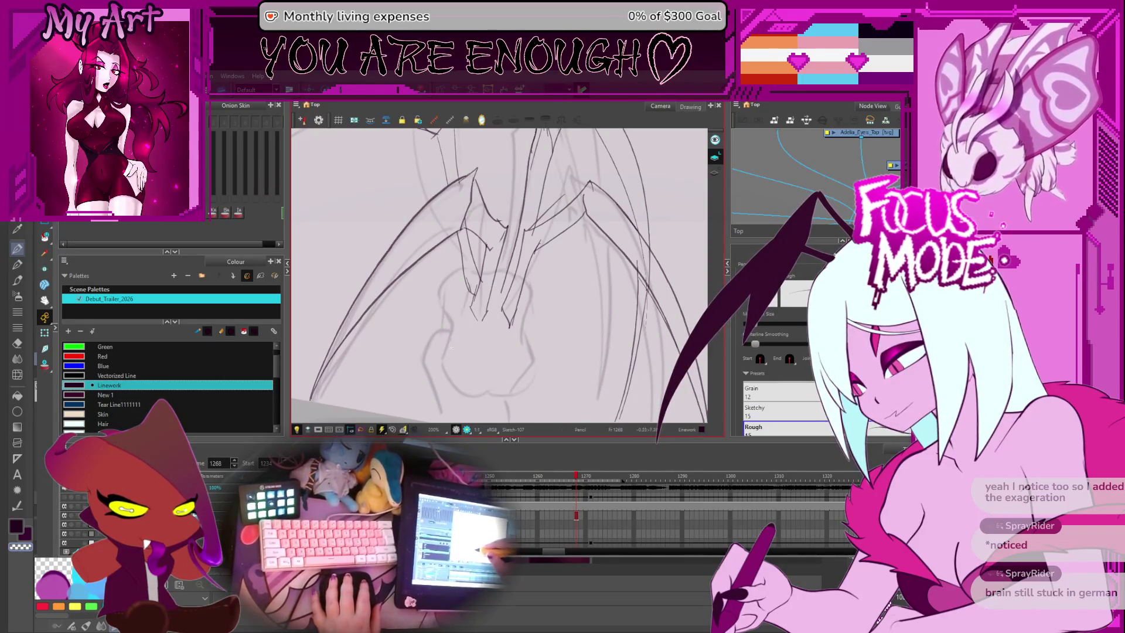
# Step: Draw two short pencil strokes along the spider's rounded body outline
pyautogui.moveTo(446, 355); pyautogui.dragTo(459, 315)
pyautogui.moveTo(529, 339); pyautogui.dragTo(526, 305)
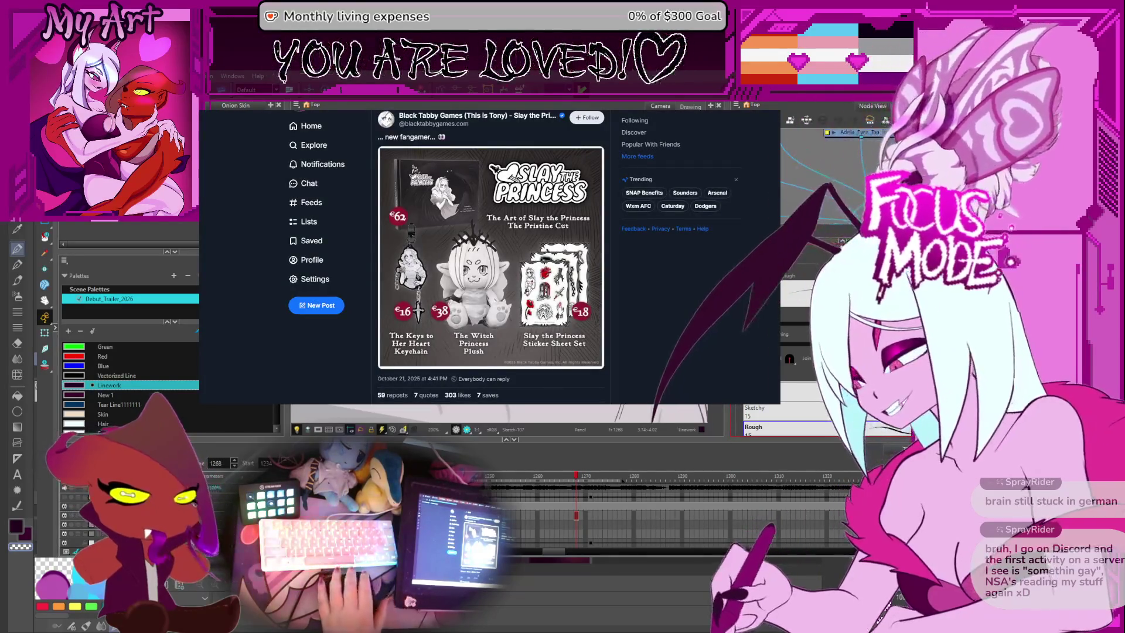
pyautogui.click(545, 244)
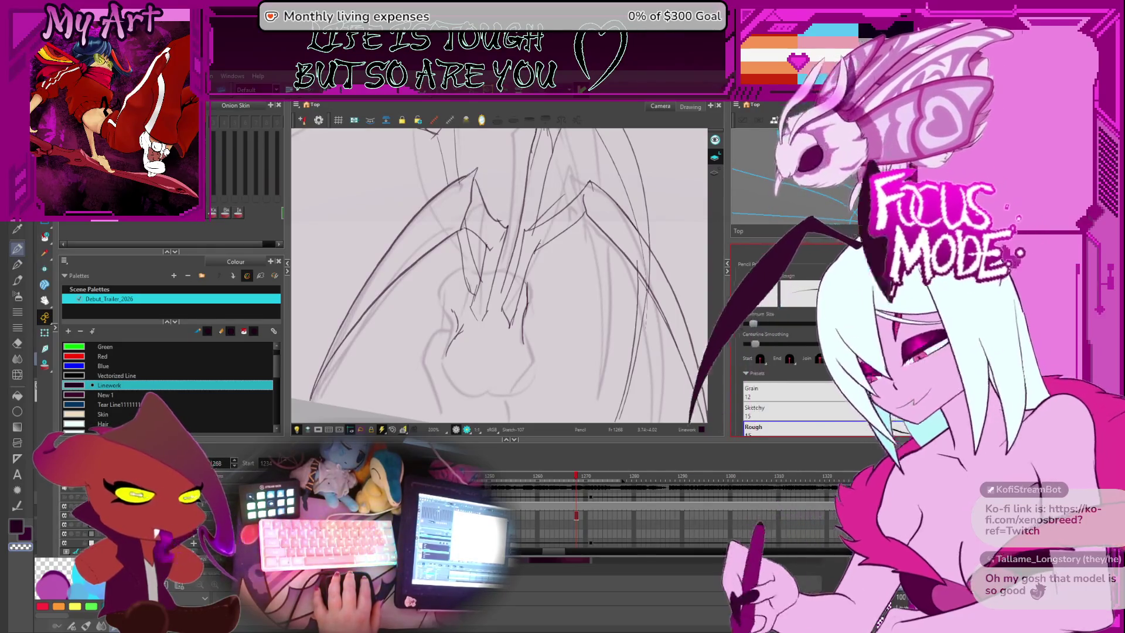
# Step: Draw a dark curve along the body's left side, undoing an extra short stroke
pyautogui.press('2')
pyautogui.moveTo(510, 289); pyautogui.dragTo(458, 310)
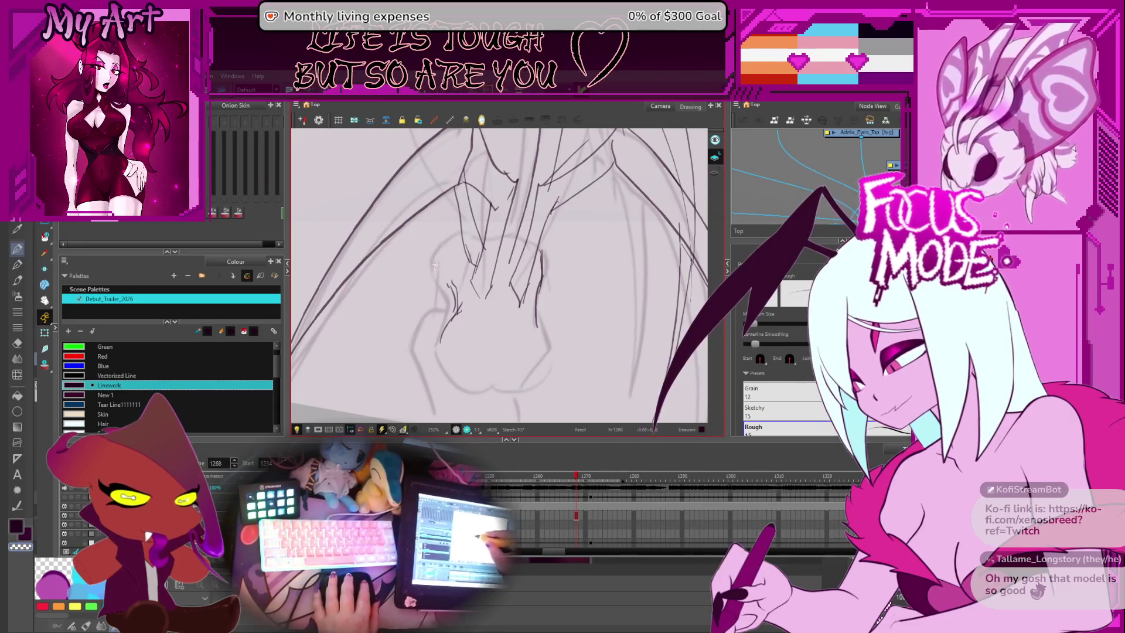
pyautogui.moveTo(451, 236)
pyautogui.mouseDown()
pyautogui.moveTo(427, 279)
pyautogui.moveTo(472, 291)
pyautogui.moveTo(487, 274)
pyautogui.mouseUp()
pyautogui.moveTo(489, 336)
pyautogui.mouseDown()
pyautogui.moveTo(460, 269)
pyautogui.moveTo(486, 337)
pyautogui.mouseUp()
pyautogui.hotkey('ctrl', 'z')
pyautogui.hotkey('ctrl', 'z')
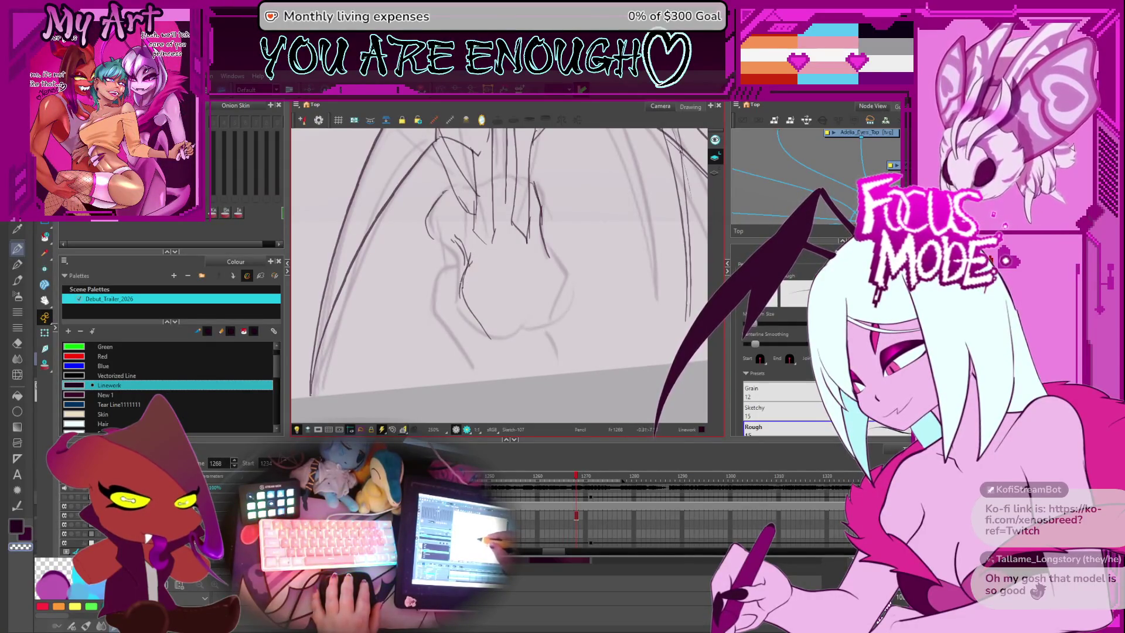
# Step: Pan and zoom the view over the creature's body
pyautogui.press('ctrl')
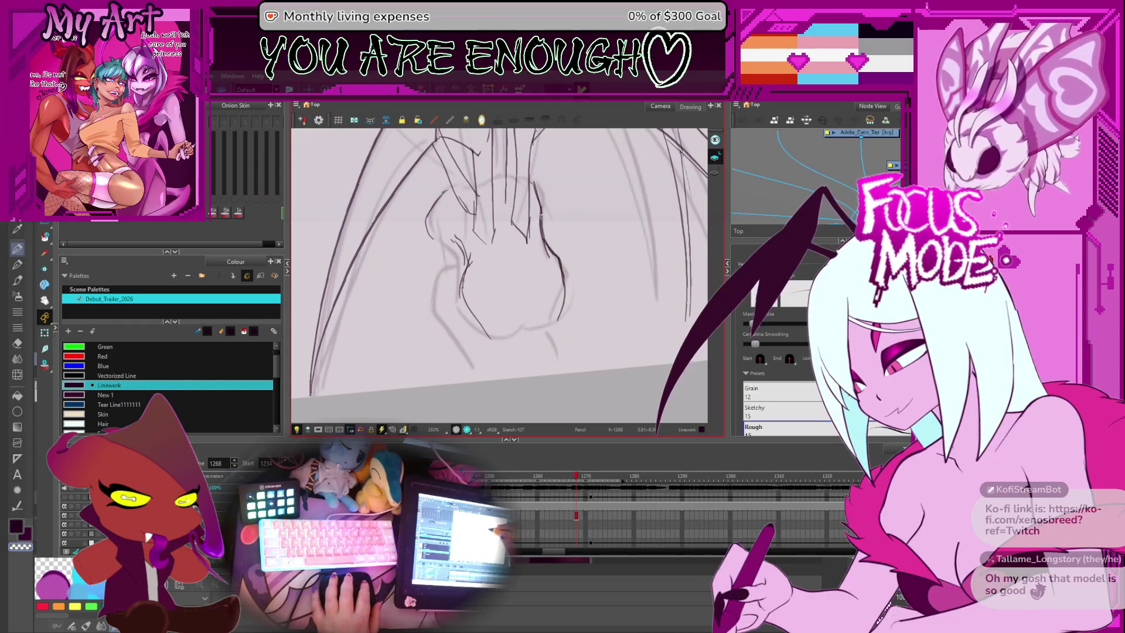
pyautogui.moveTo(508, 228); pyautogui.dragTo(531, 246)
pyautogui.moveTo(488, 201); pyautogui.dragTo(501, 231)
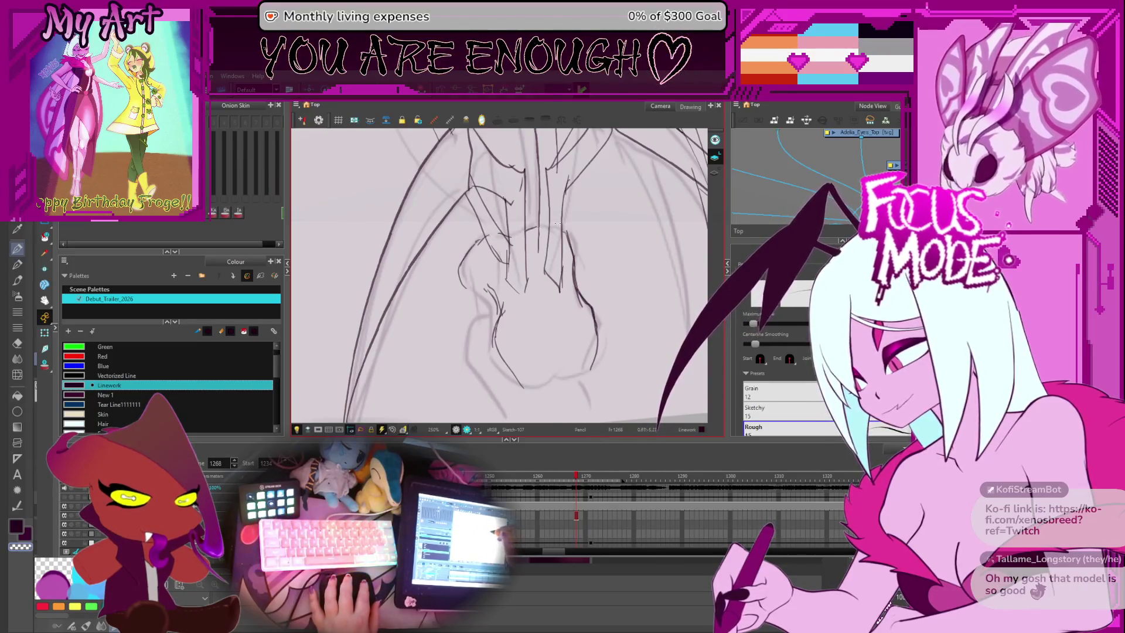
pyautogui.scroll(3, 602, 263)
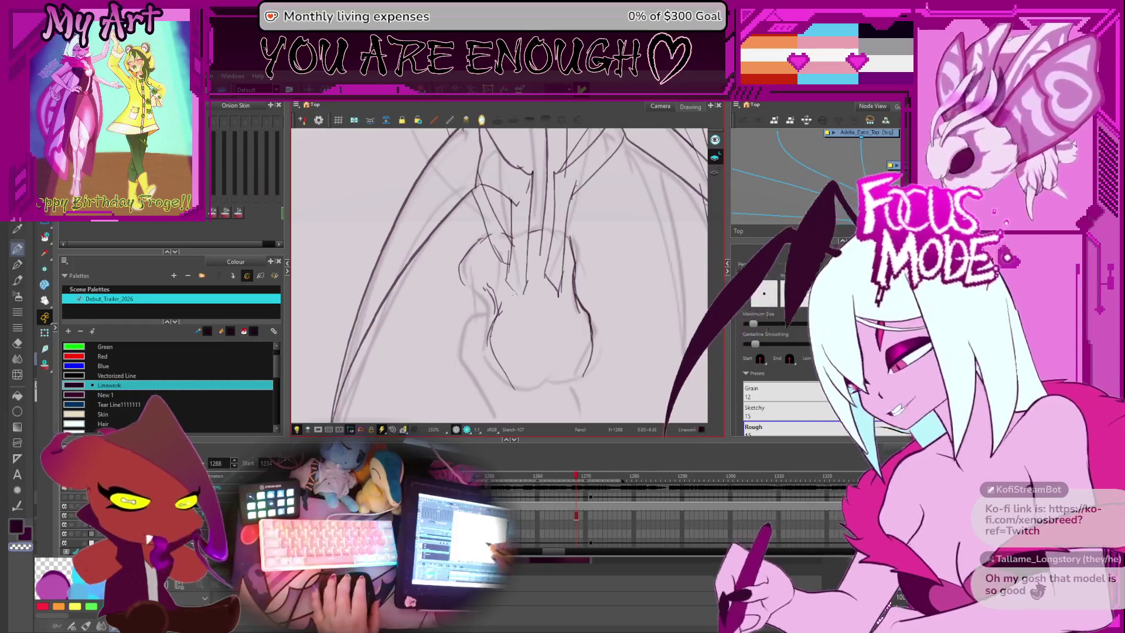
pyautogui.moveTo(461, 258); pyautogui.dragTo(478, 290)
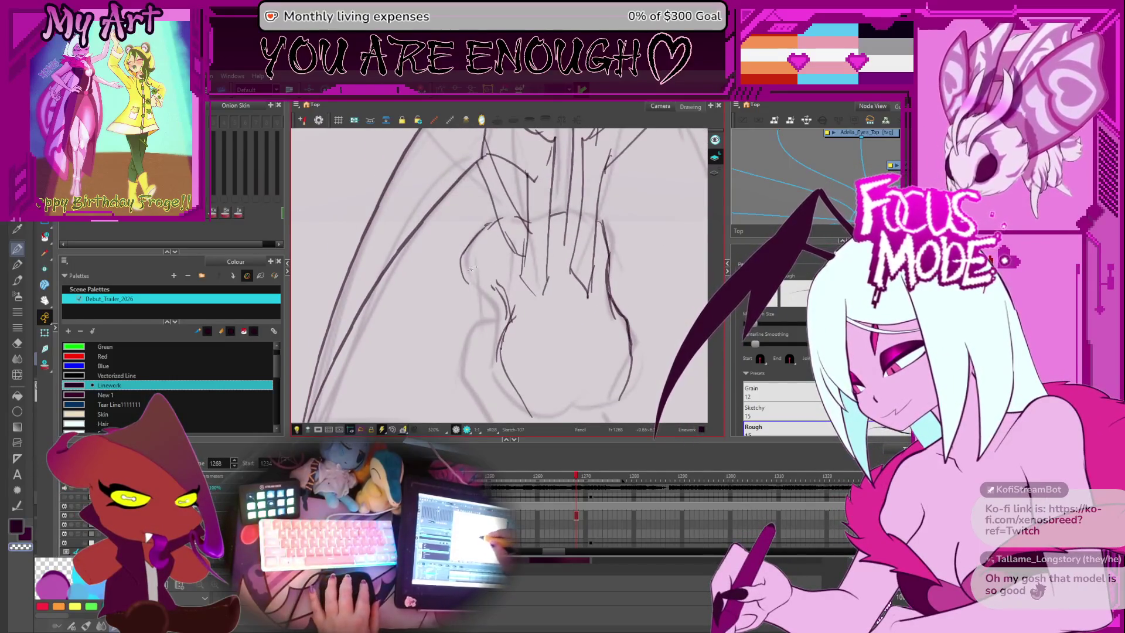
pyautogui.scroll(-3, 489, 349)
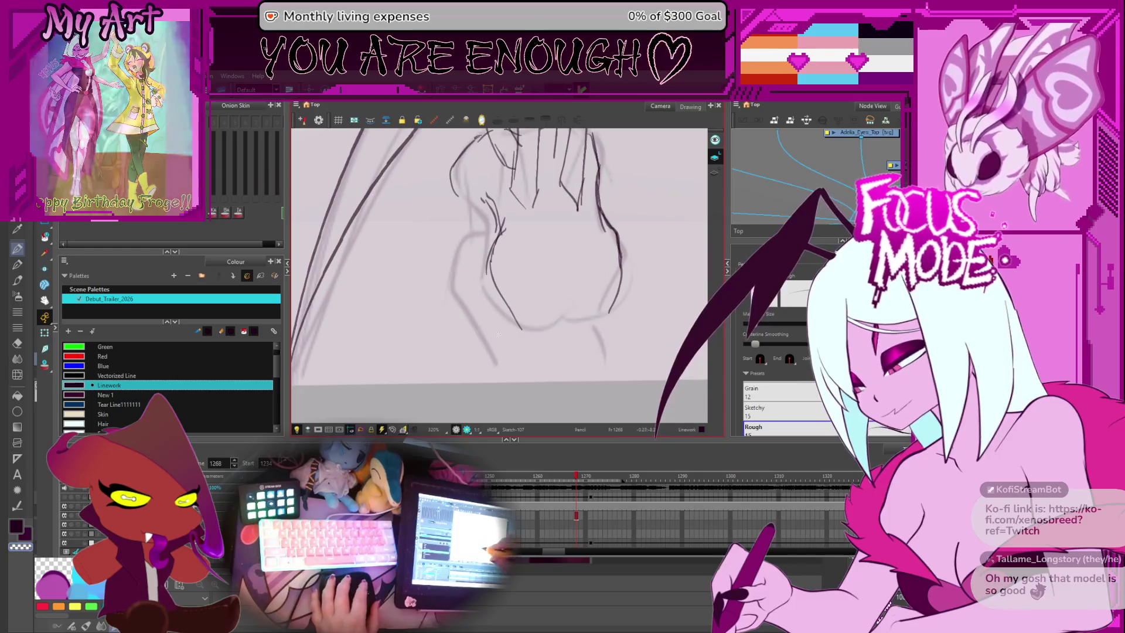
pyautogui.scroll(-1, 503, 346)
pyautogui.scroll(2, 502, 355)
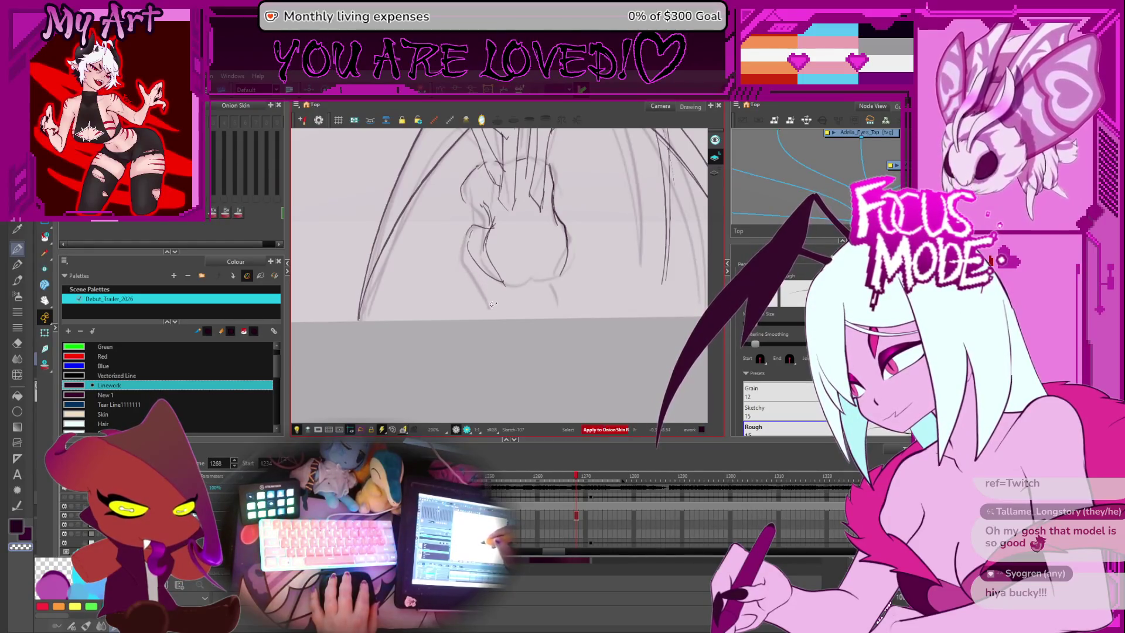
# Step: Add four short strokes along the lower body outline and near the feet
pyautogui.moveTo(492, 304); pyautogui.dragTo(486, 313)
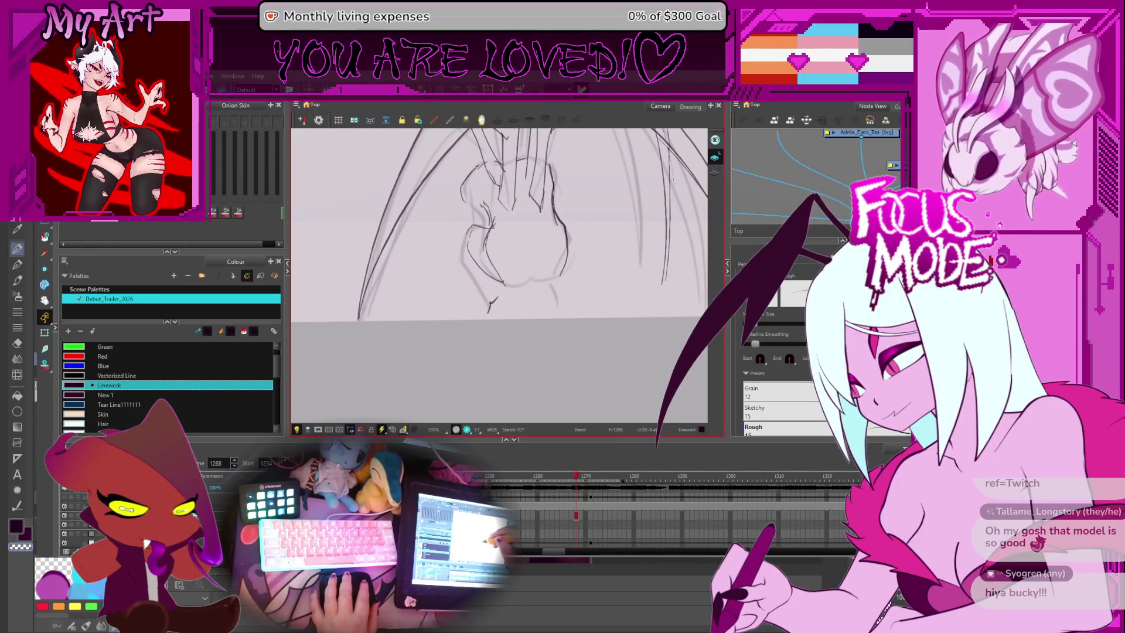
pyautogui.moveTo(511, 303)
pyautogui.mouseDown()
pyautogui.moveTo(513, 314)
pyautogui.moveTo(489, 301)
pyautogui.mouseUp()
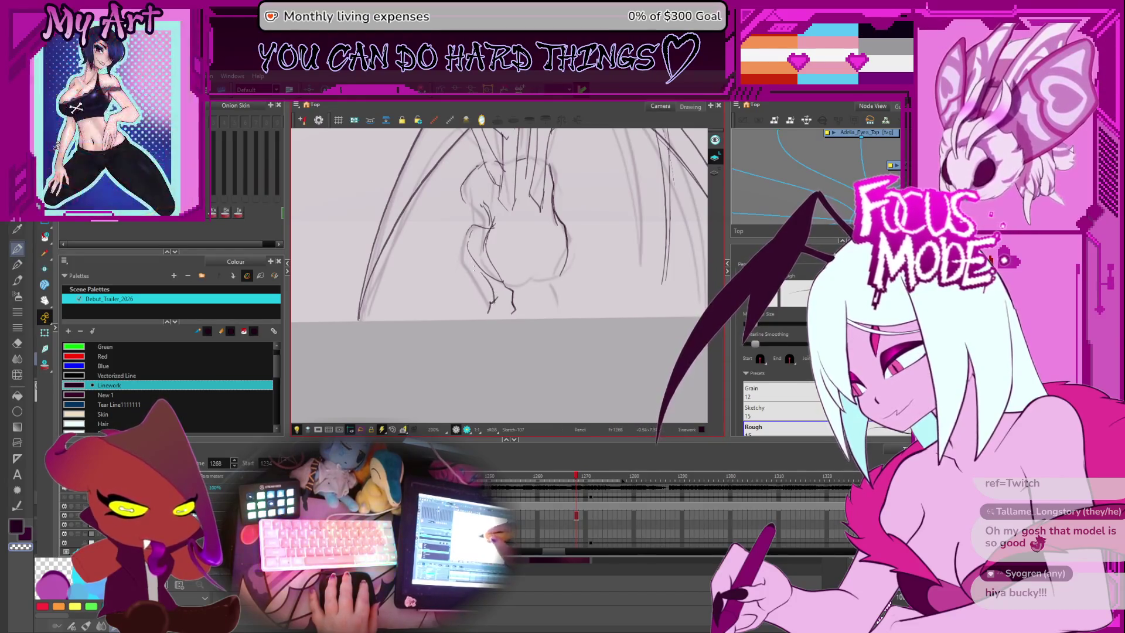
pyautogui.moveTo(469, 255); pyautogui.dragTo(482, 282)
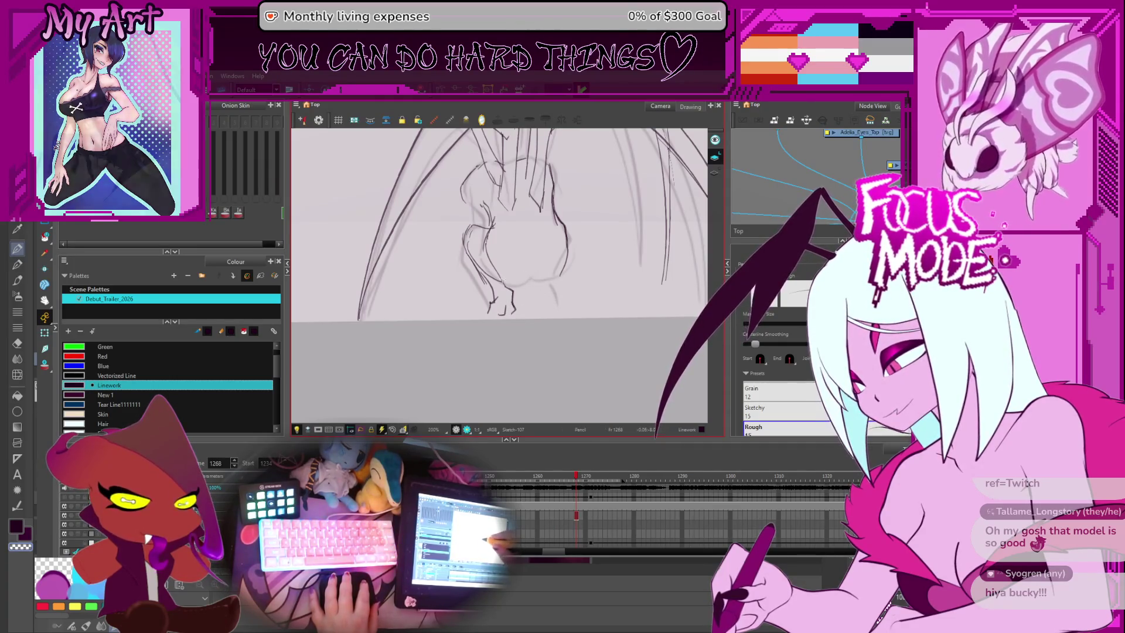
pyautogui.moveTo(511, 278); pyautogui.dragTo(532, 268)
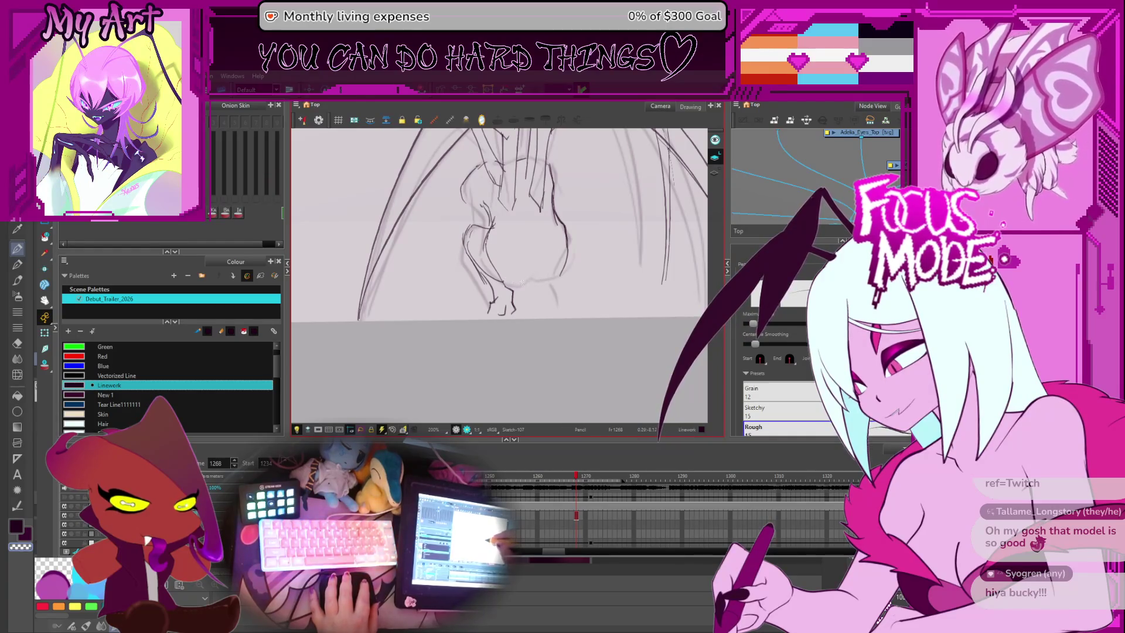
pyautogui.scroll(1, 529, 276)
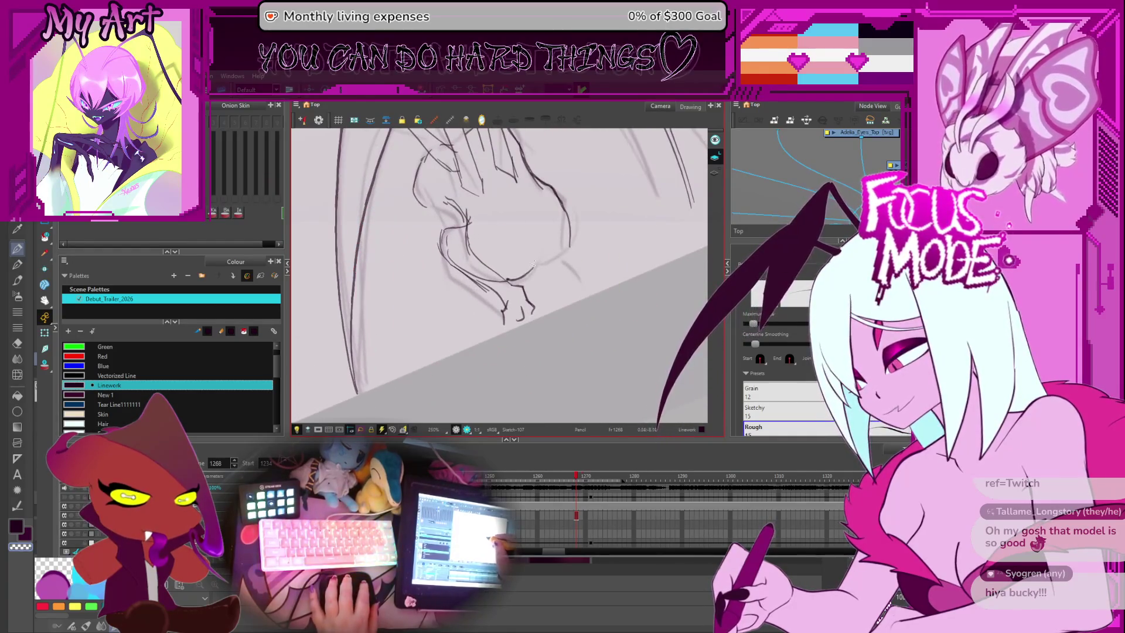
# Step: Add another short claw stroke near the creature's feet
pyautogui.moveTo(521, 277); pyautogui.dragTo(539, 262)
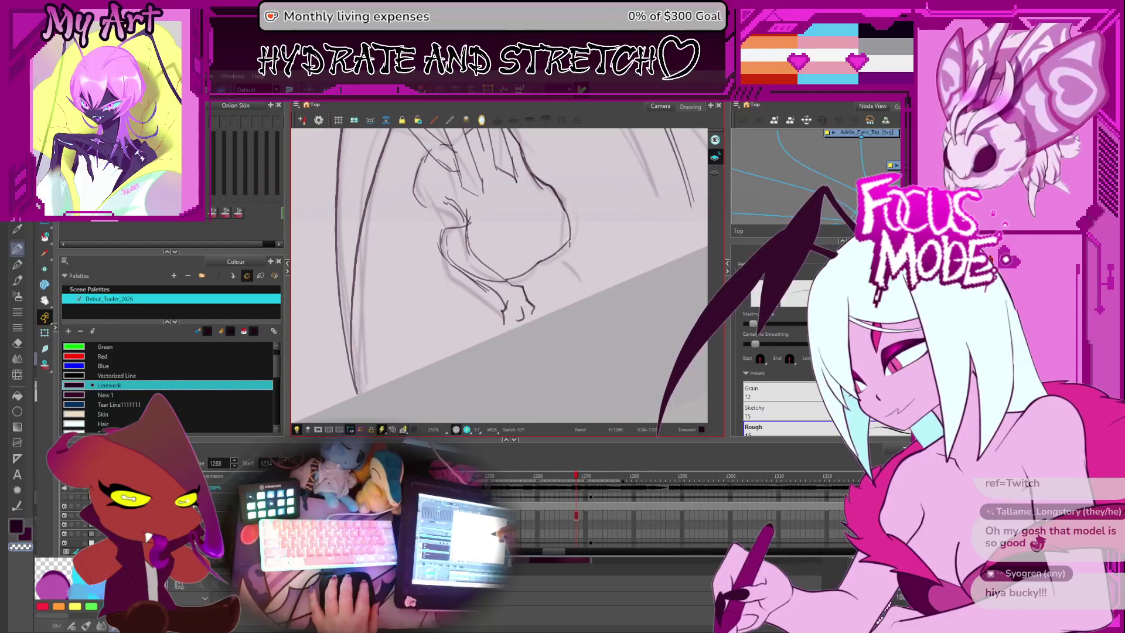
pyautogui.moveTo(603, 234)
pyautogui.mouseDown()
pyautogui.moveTo(588, 246)
pyautogui.moveTo(574, 212)
pyautogui.mouseUp()
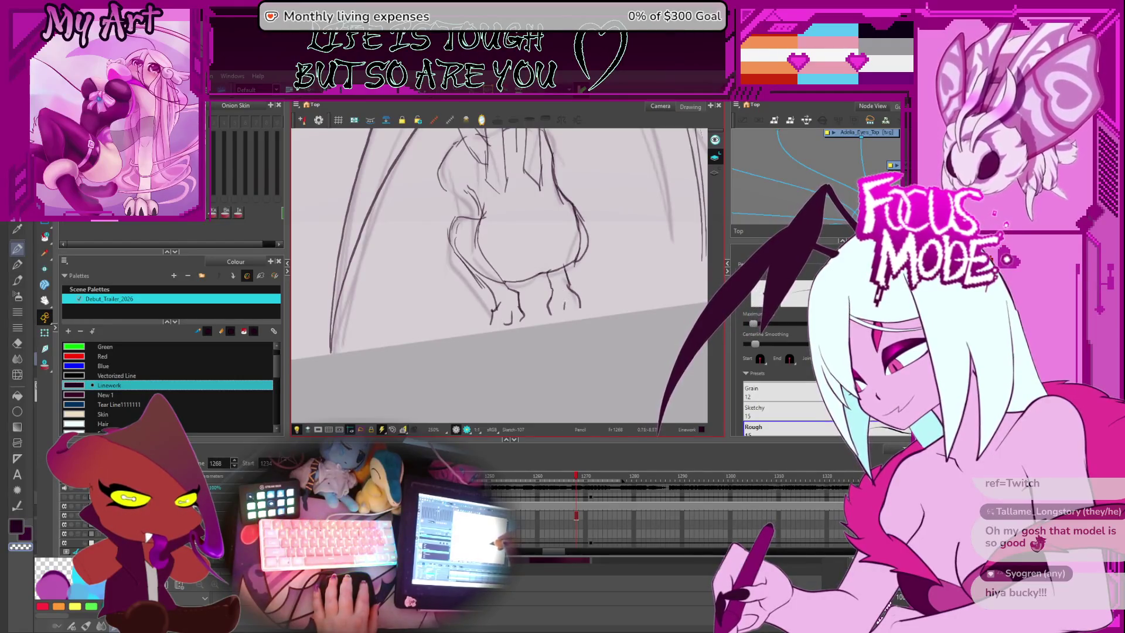
pyautogui.scroll(-3, 566, 306)
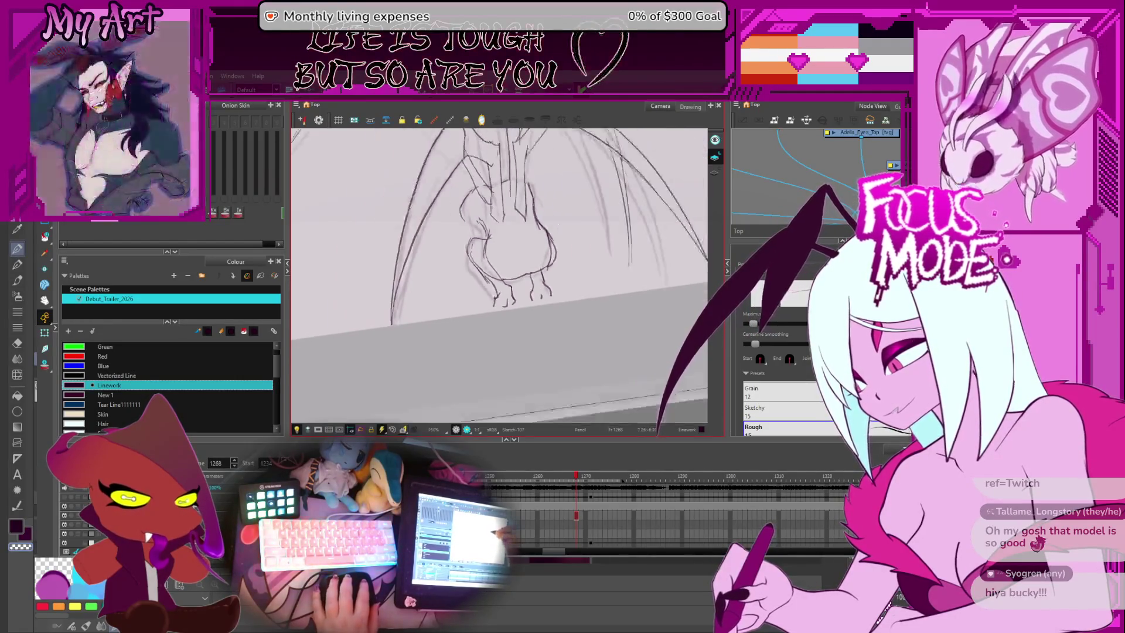
pyautogui.moveTo(564, 233); pyautogui.dragTo(578, 296)
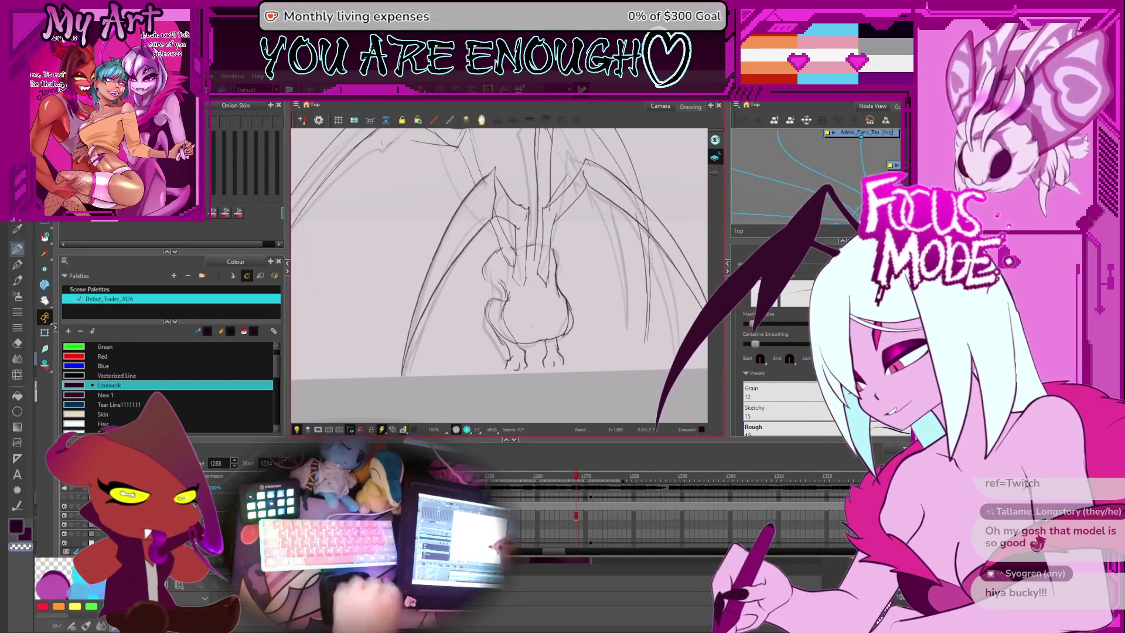
pyautogui.press('2')
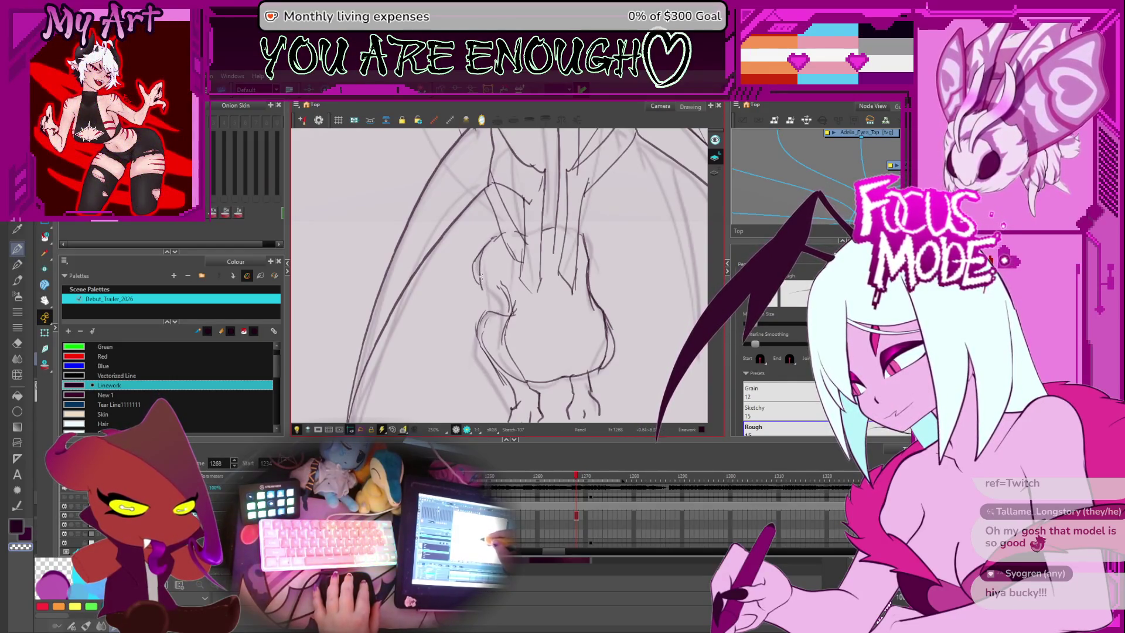
pyautogui.hotkey('alt', 't')
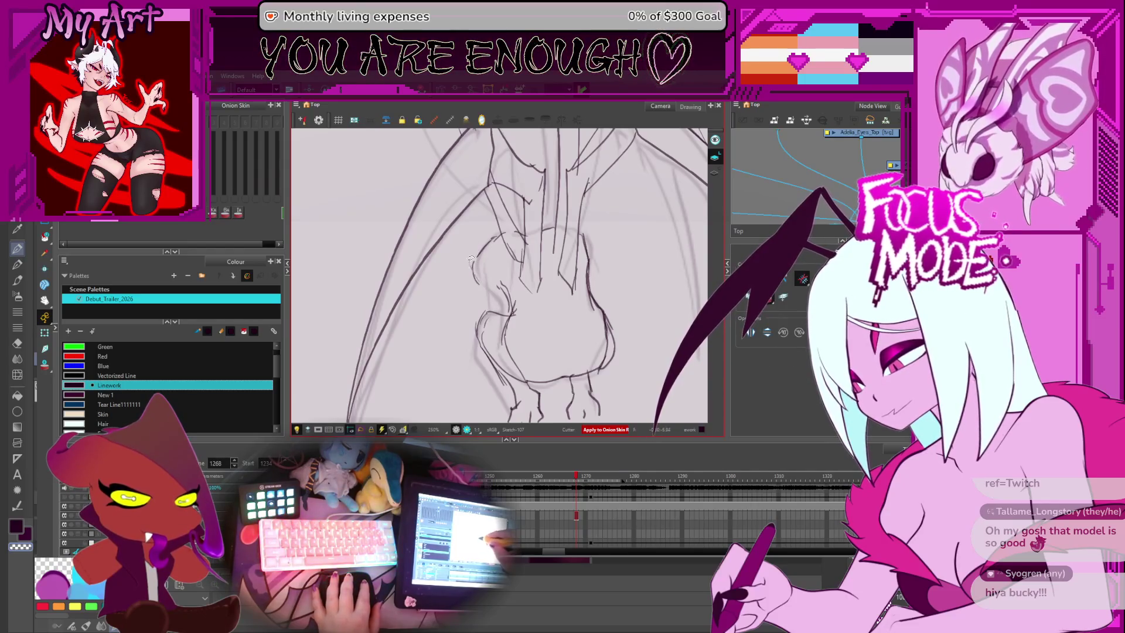
pyautogui.hotkey('alt', '/')
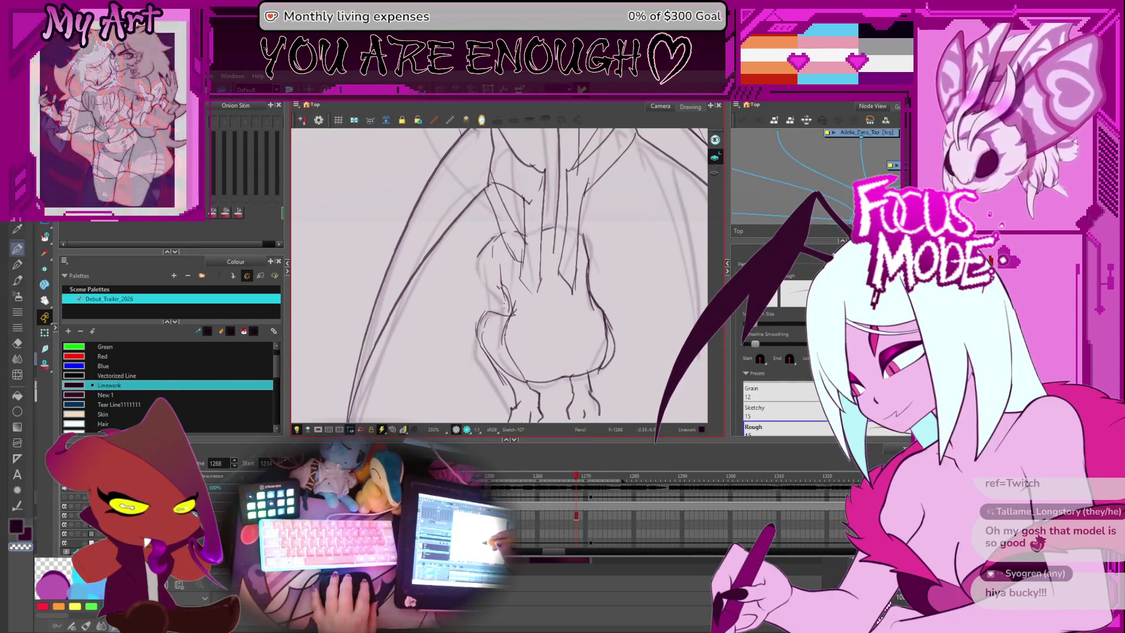
pyautogui.hotkey('alt', 's')
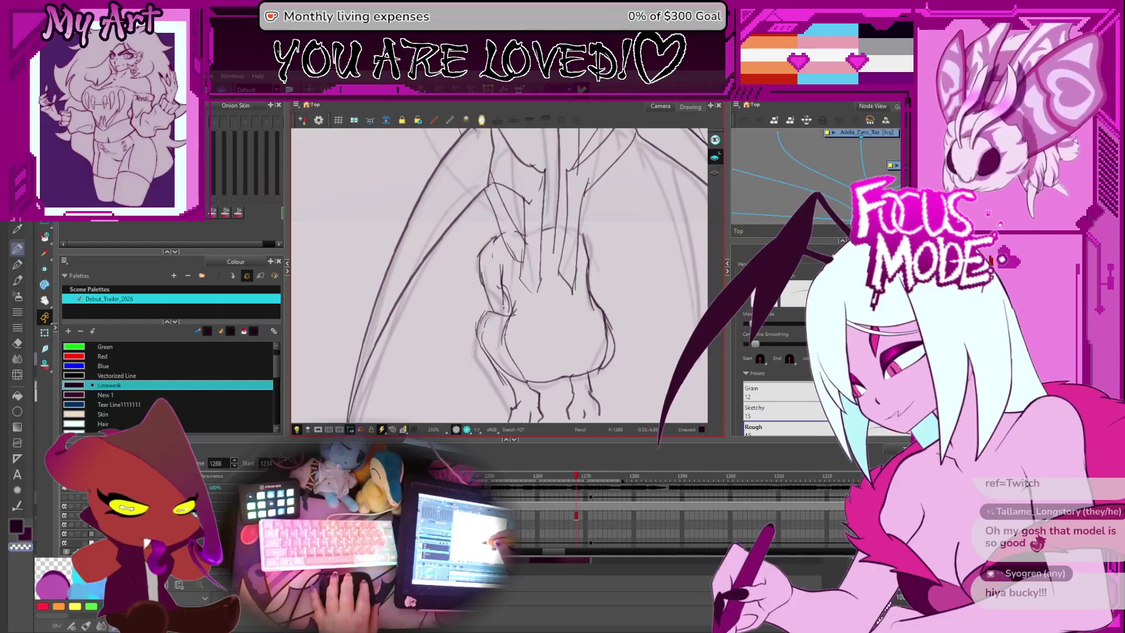
pyautogui.hotkey('alt', 't')
pyautogui.hotkey('alt', '/')
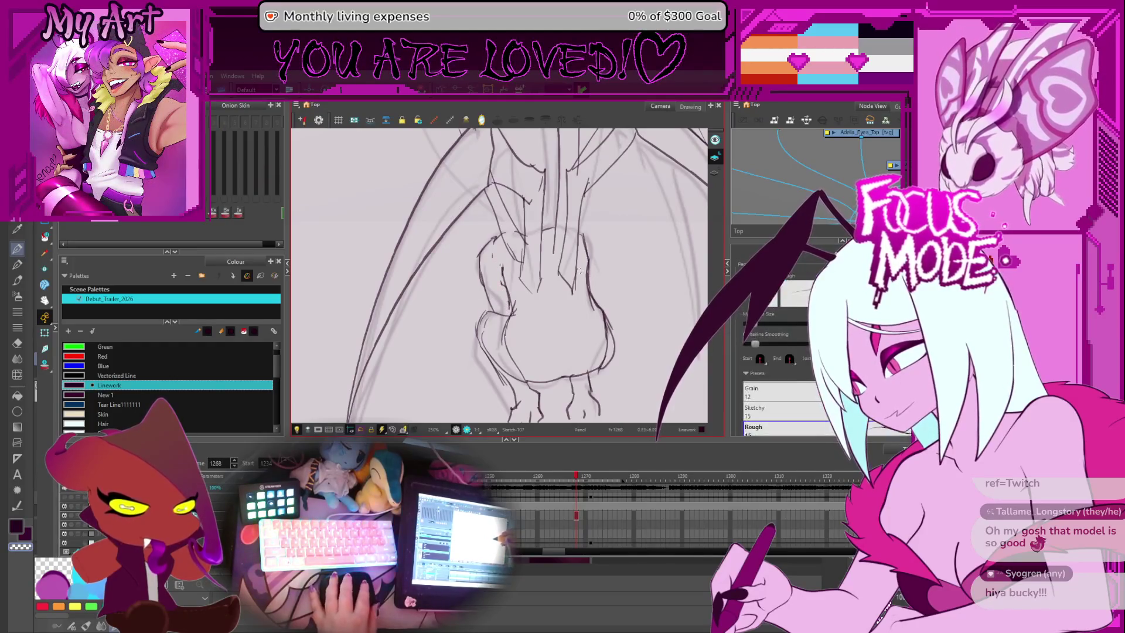
pyautogui.scroll(-4, 598, 252)
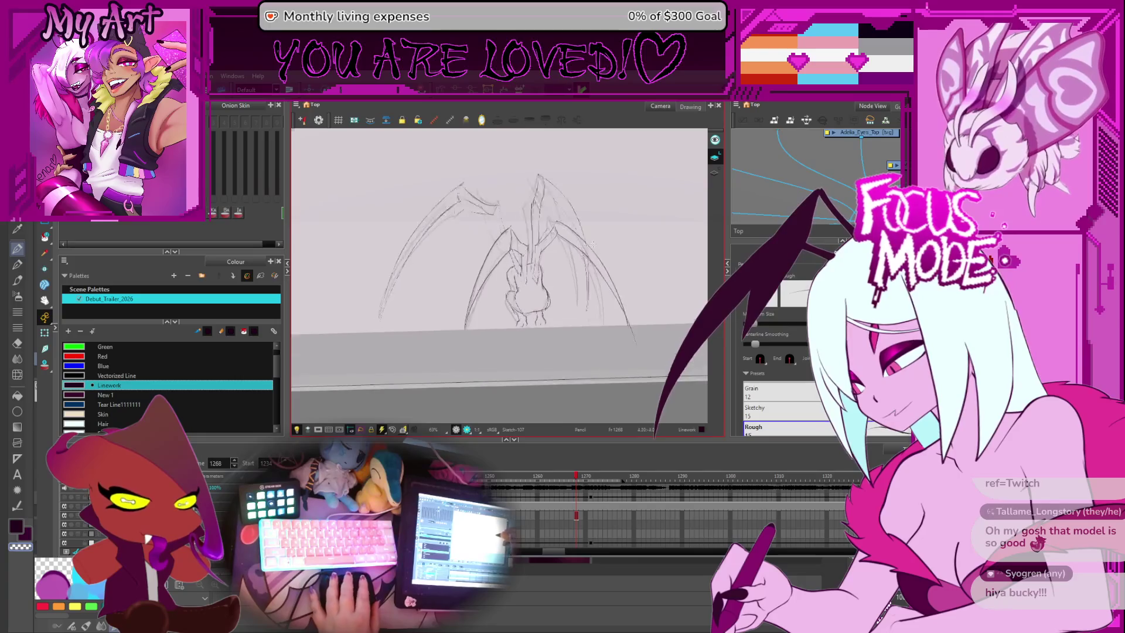
# Step: Step through frames 1267 to 1272 and settle on frame 1274
pyautogui.scroll(-3, 602, 249)
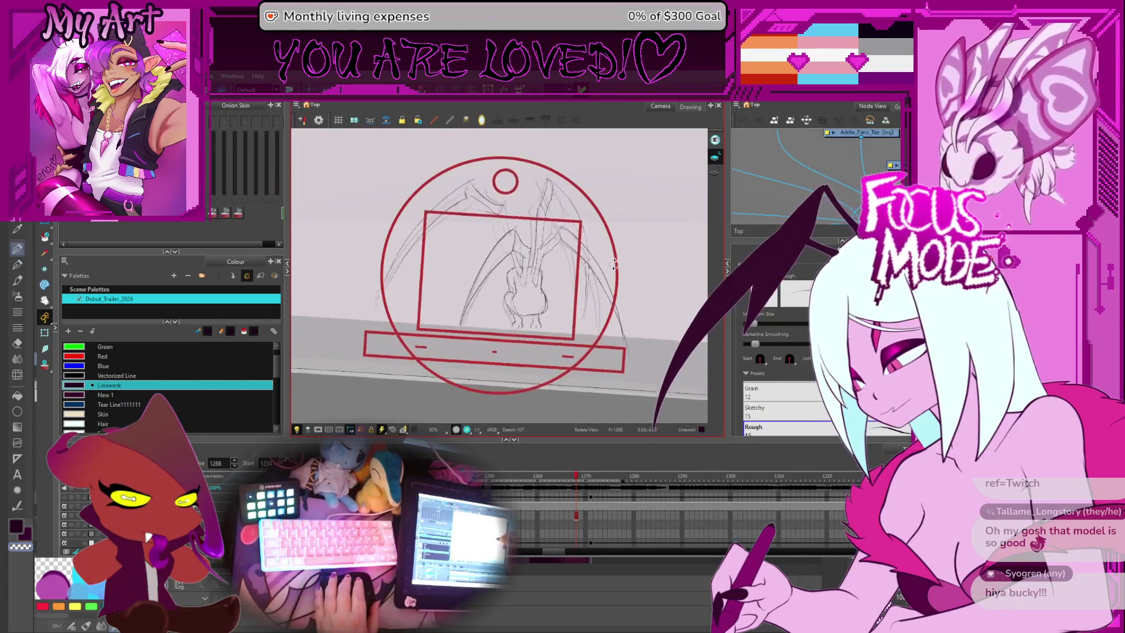
pyautogui.scroll(1, 592, 299)
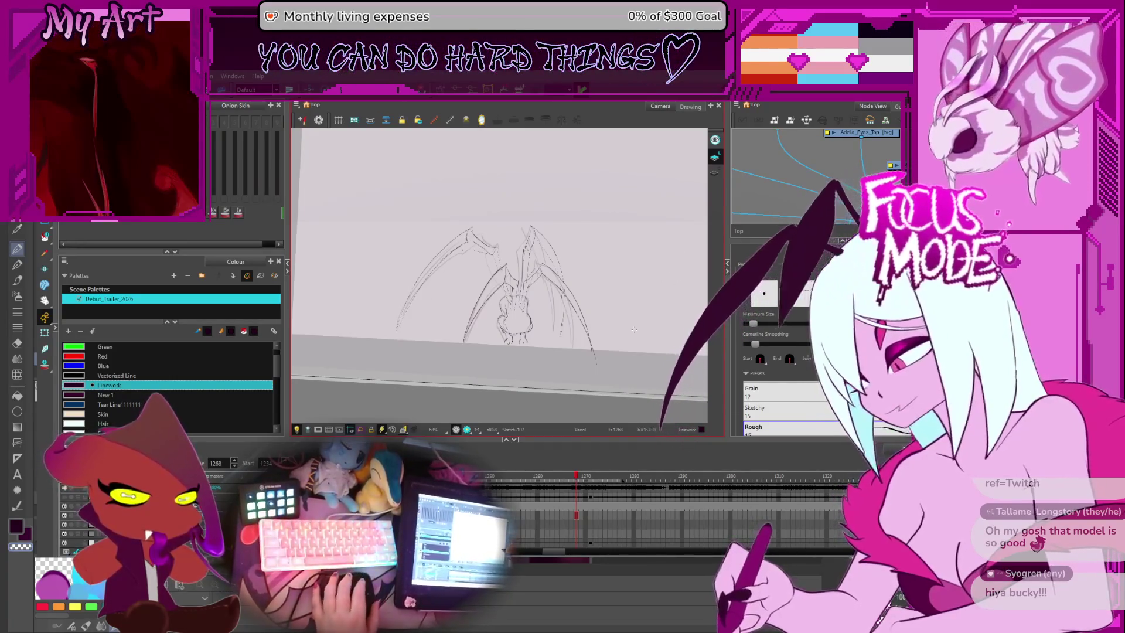
pyautogui.scroll(1, 624, 303)
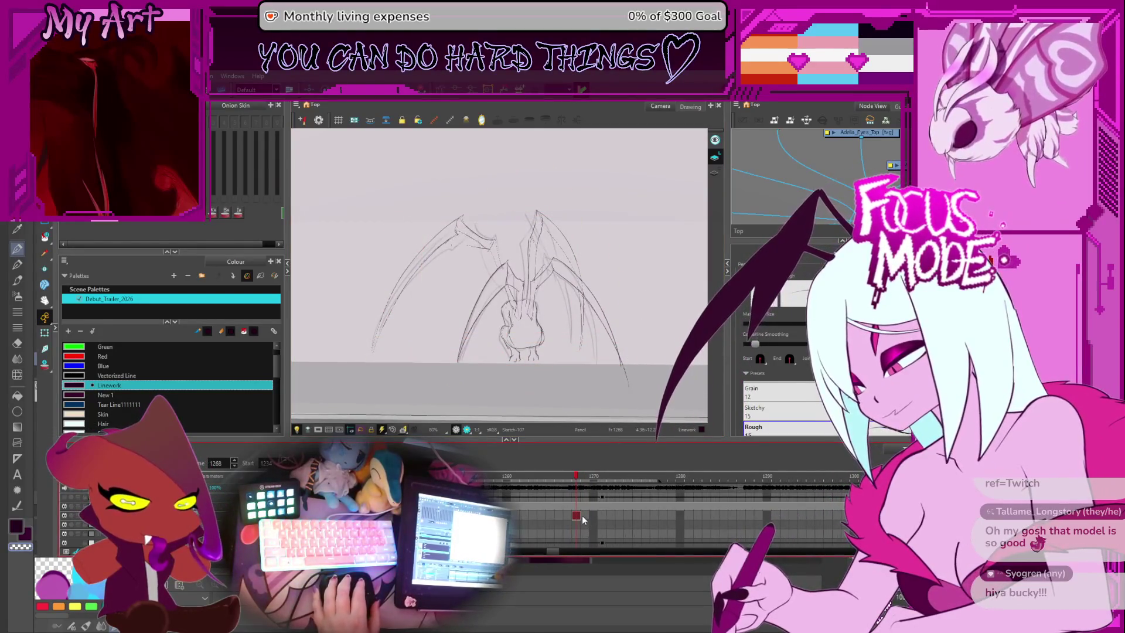
pyautogui.scroll(3, 583, 515)
pyautogui.press(',')
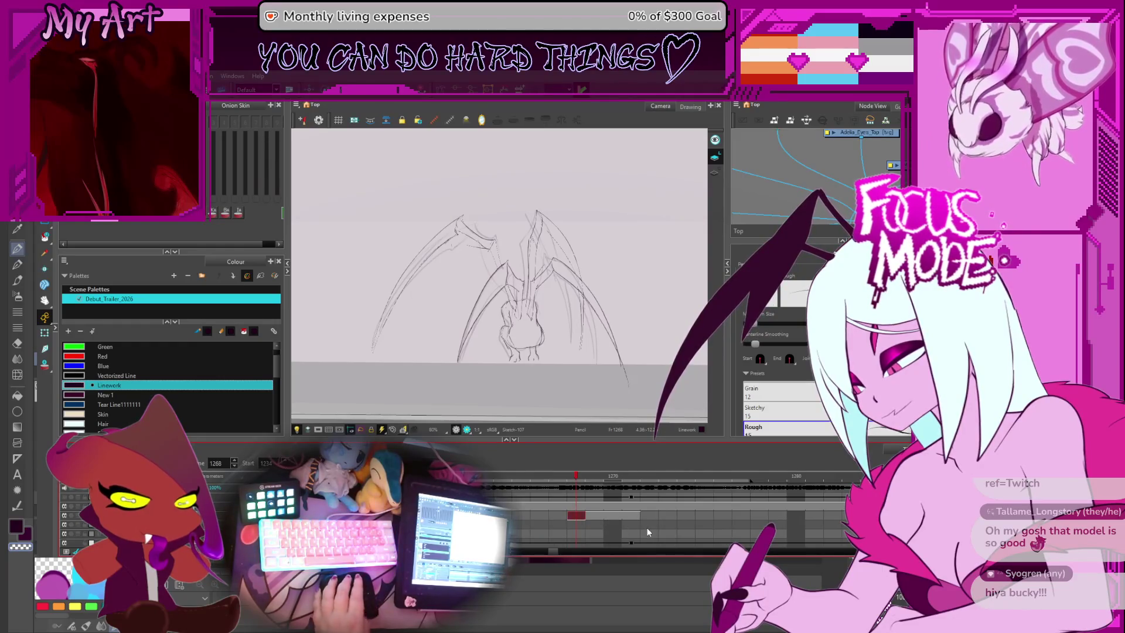
pyautogui.press('.')
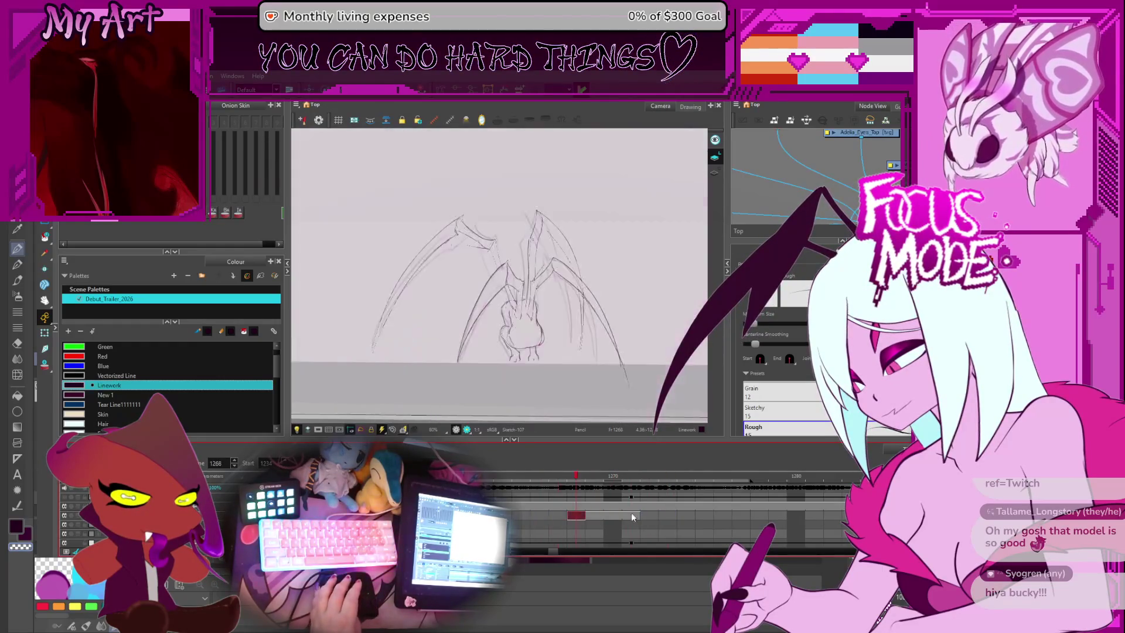
pyautogui.click(691, 515)
pyautogui.press(',')
pyautogui.press(',')
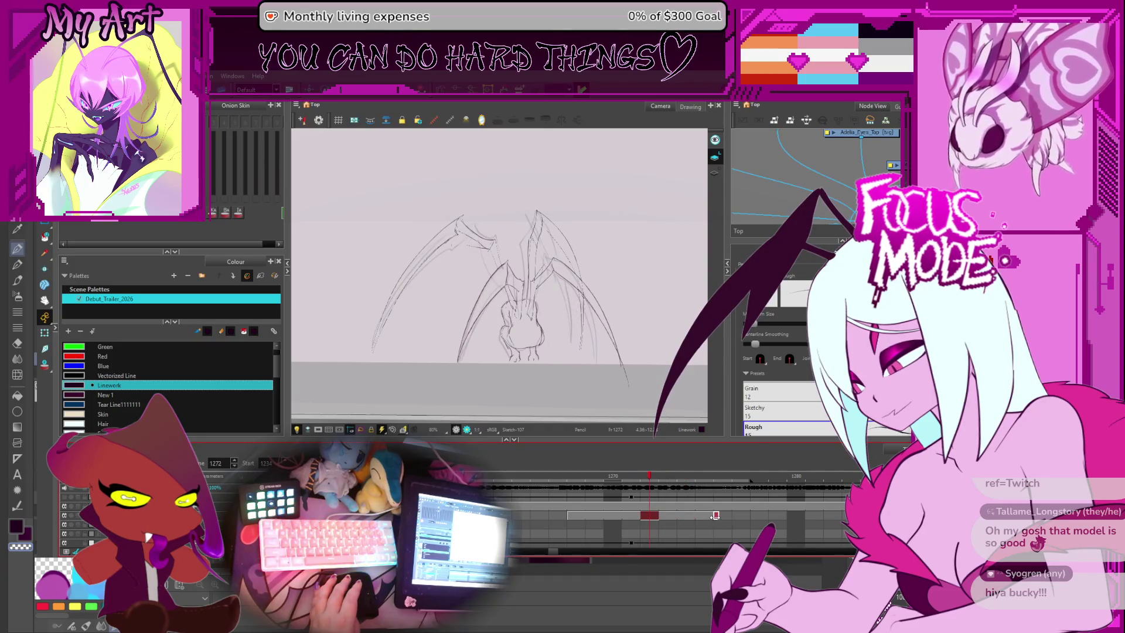
pyautogui.press(',')
pyautogui.press(',')
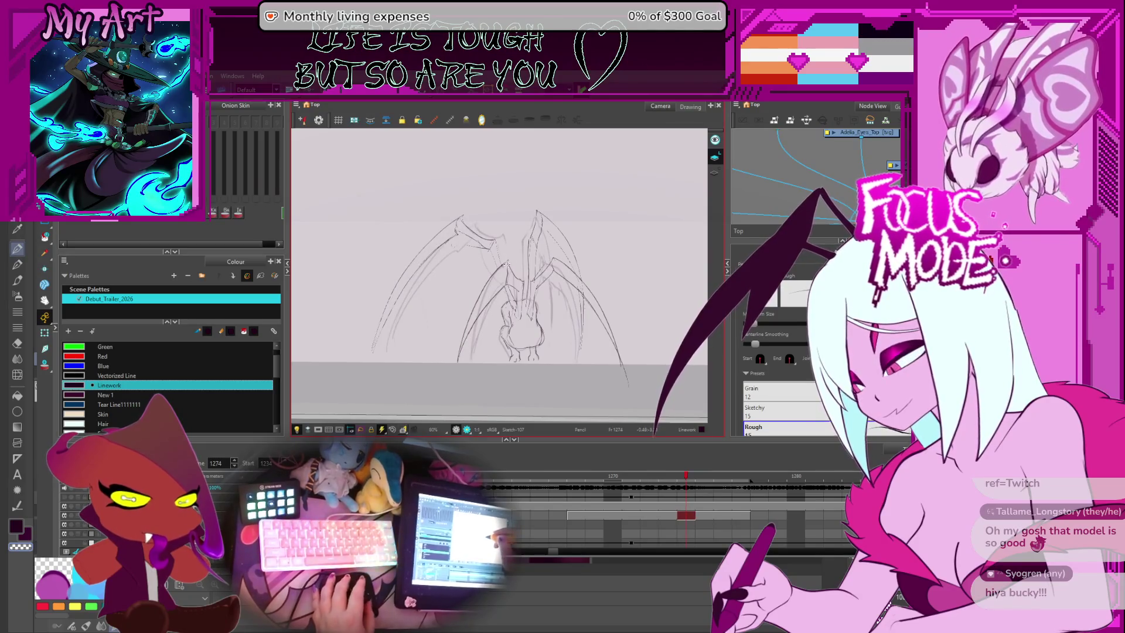
pyautogui.press('.')
# Step: Move to drawing Sketch-108 and select strokes on the creature's torso
pyautogui.press('2')
pyautogui.hotkey('alt', 's')
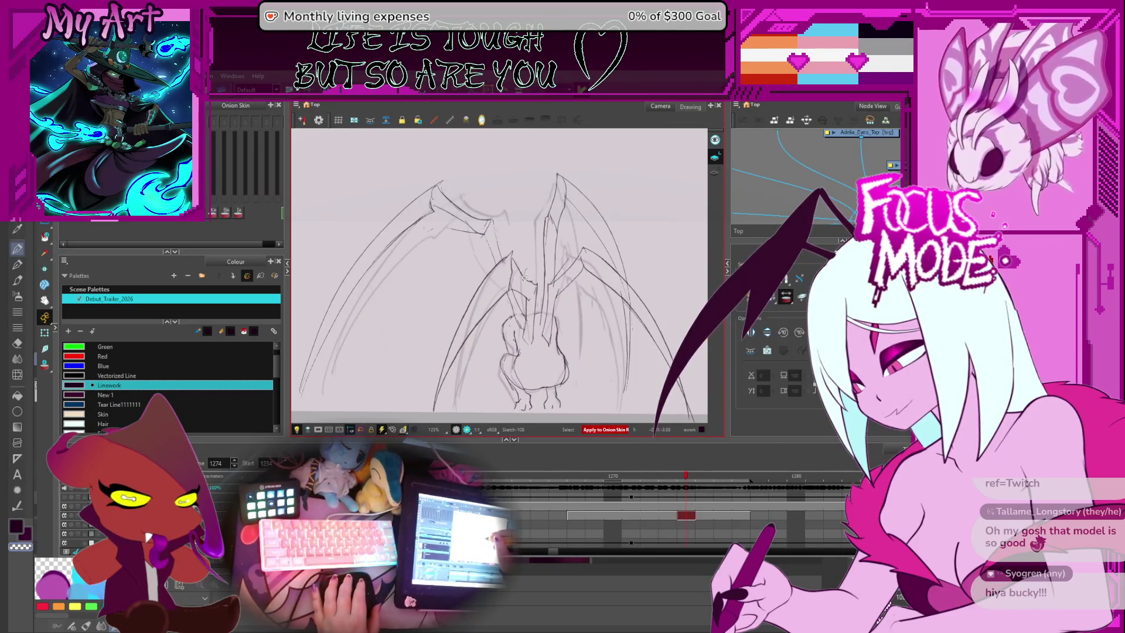
pyautogui.click(535, 296)
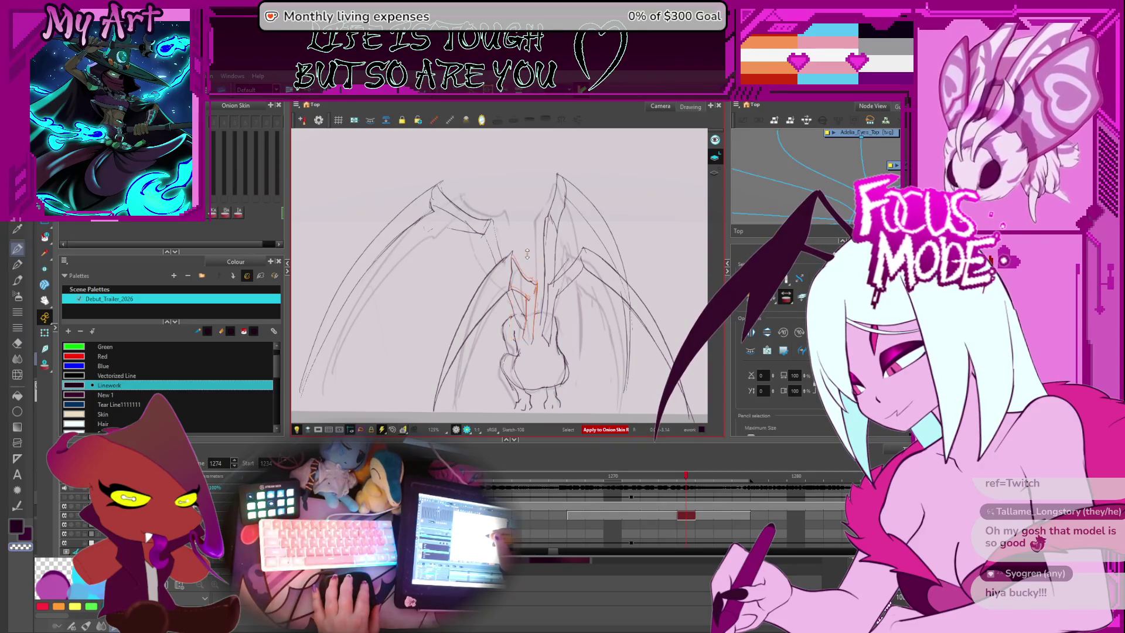
pyautogui.click(523, 253)
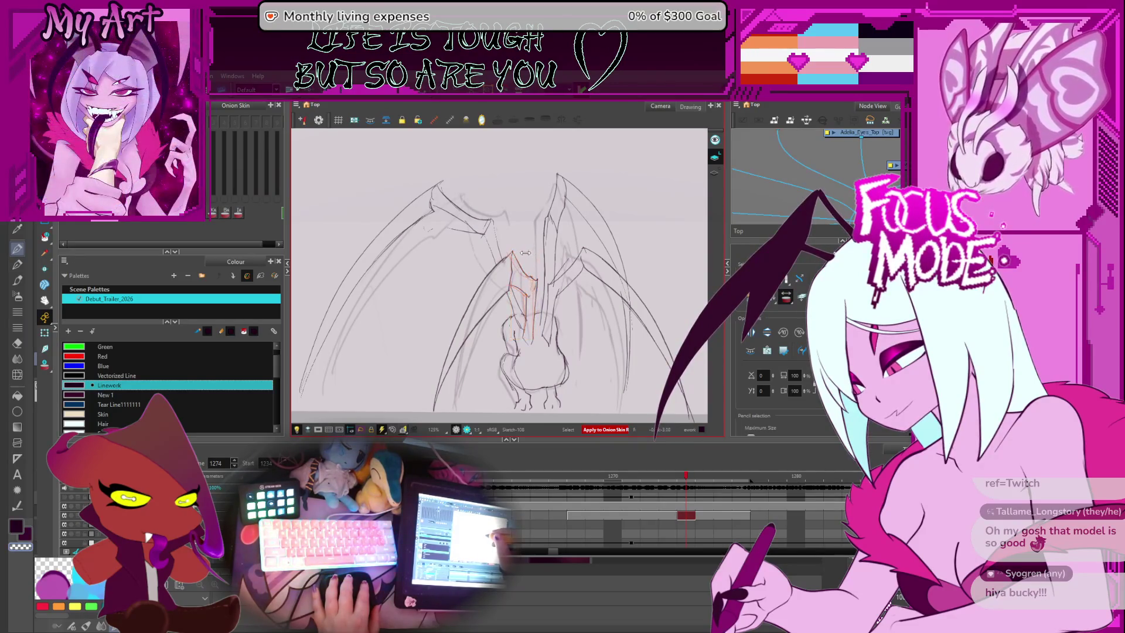
pyautogui.scroll(-1, 488, 326)
pyautogui.press('.')
pyautogui.press('.')
pyautogui.press(',')
pyautogui.press(',')
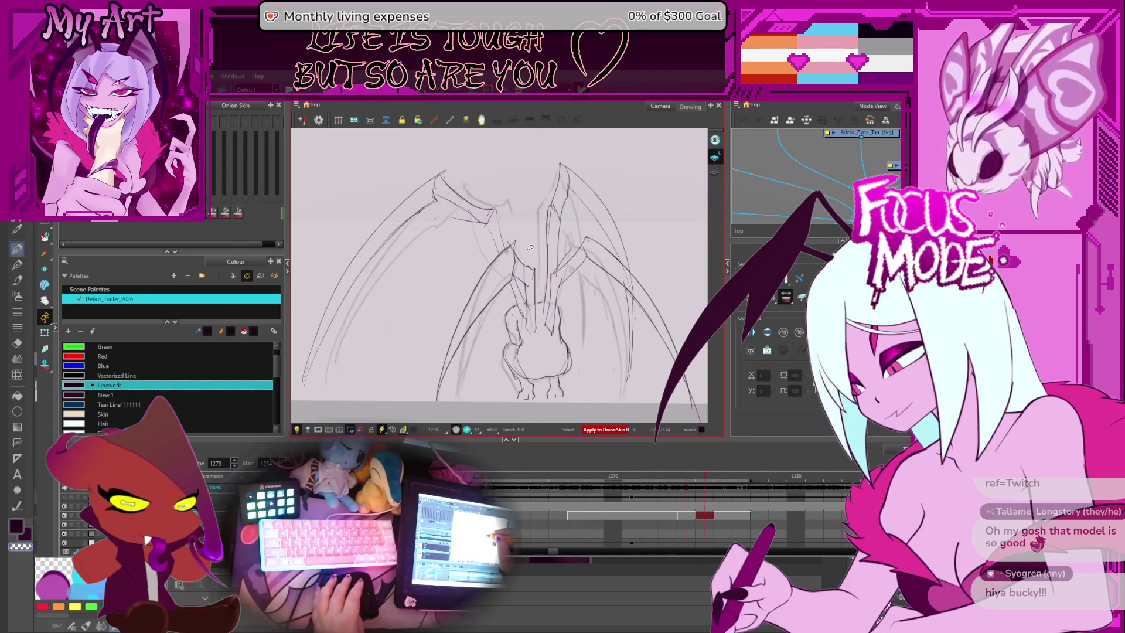
# Step: Select a long claw leg stroke and inspect its contour points
pyautogui.moveTo(479, 347); pyautogui.dragTo(450, 354)
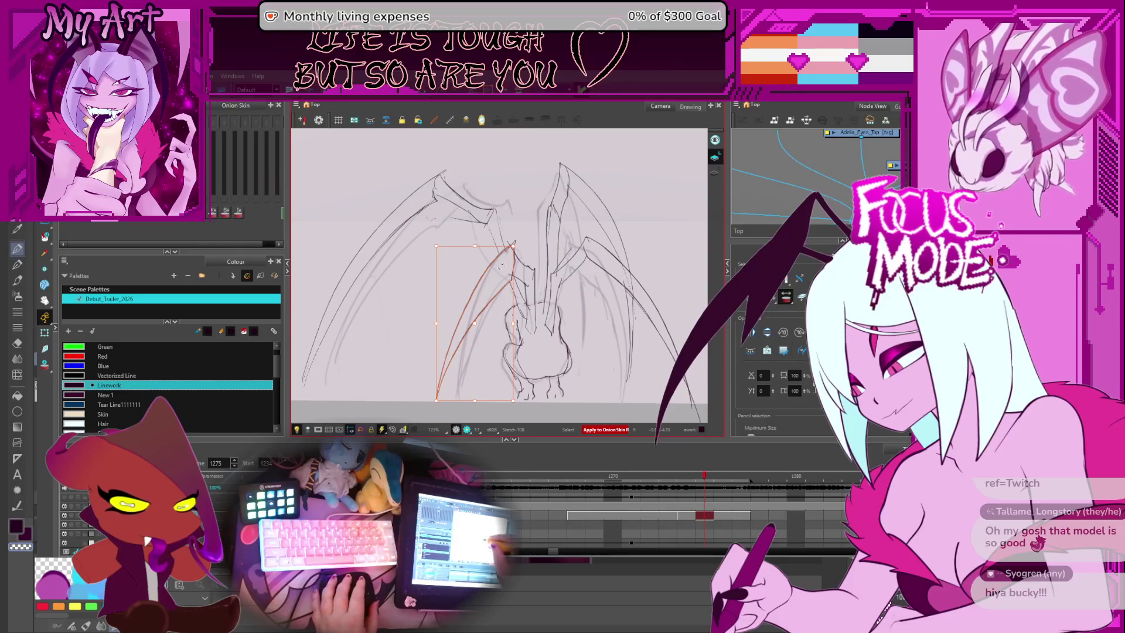
pyautogui.scroll(-1, 514, 292)
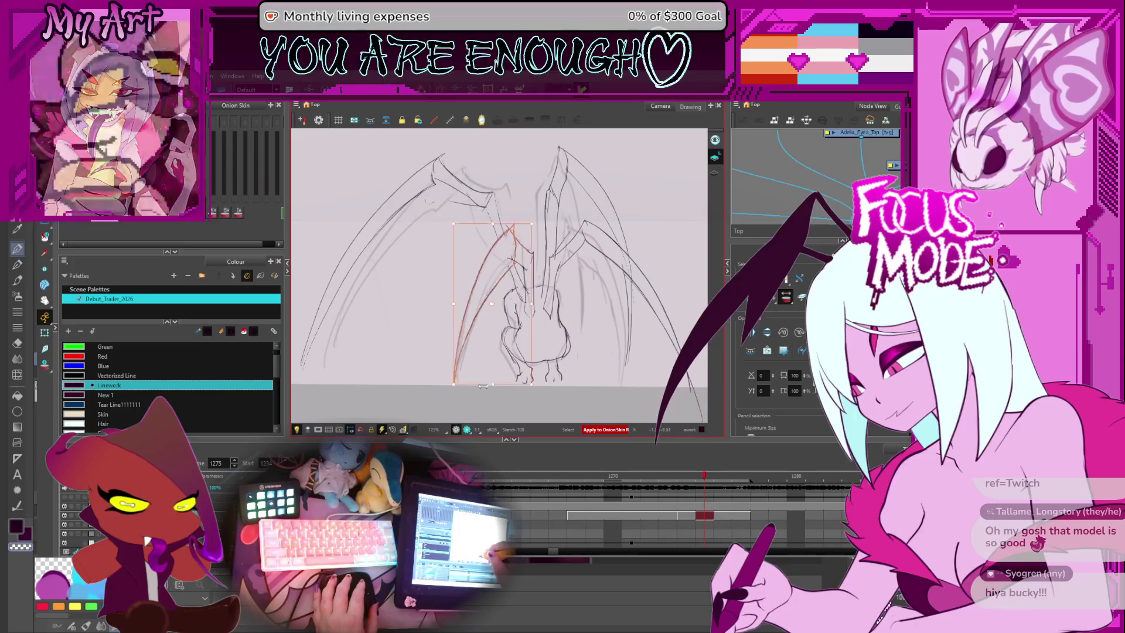
pyautogui.hotkey('alt', 'q')
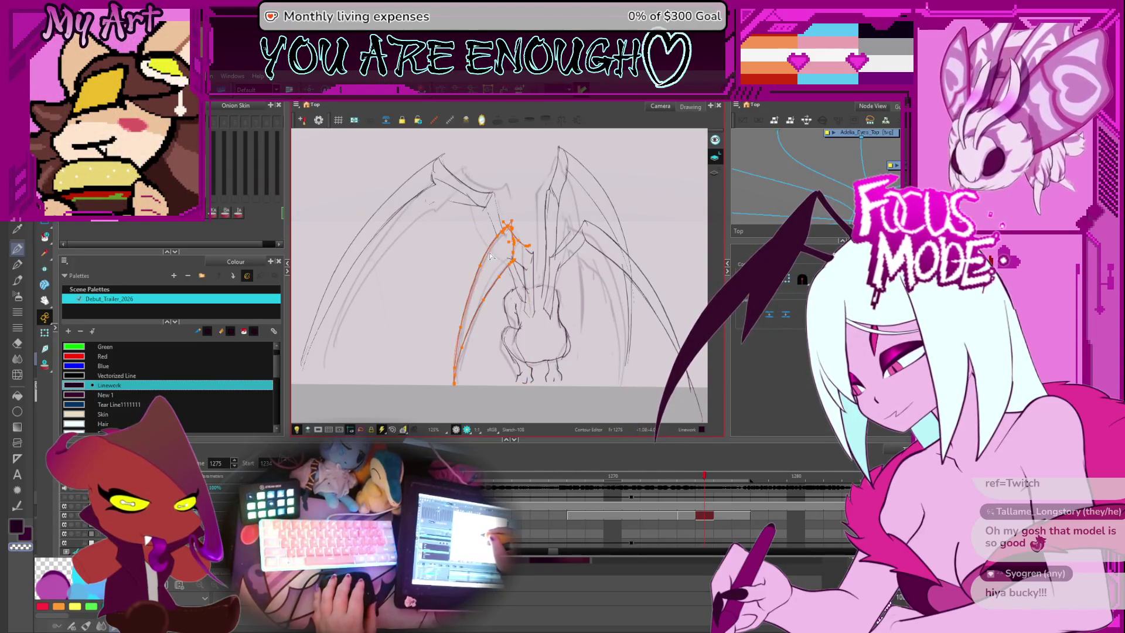
pyautogui.click(529, 216)
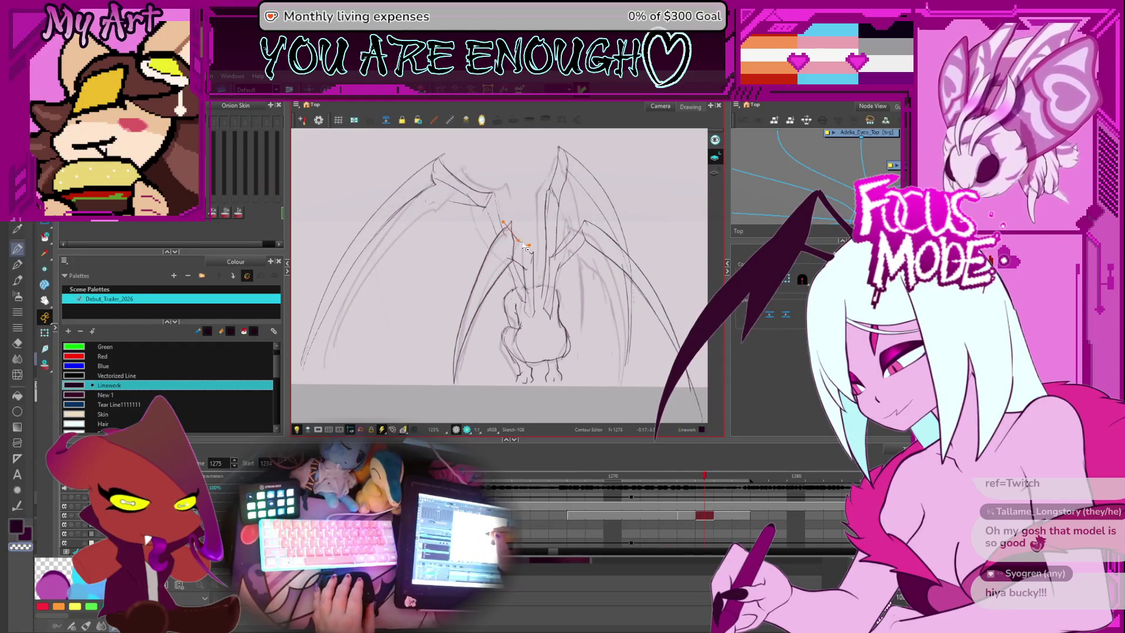
pyautogui.scroll(-2, 528, 235)
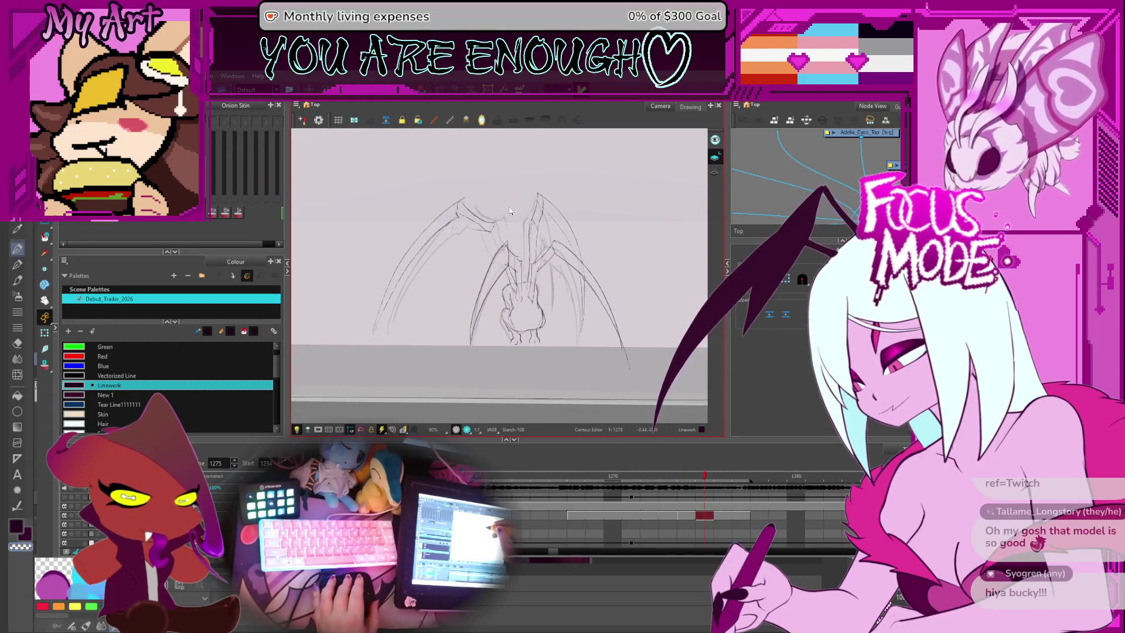
pyautogui.scroll(3, 509, 211)
pyautogui.hotkey('alt', 's')
pyautogui.click(512, 252)
# Step: Lasso the left leg's upper joint strokes, rotate them slightly, and deselect
pyautogui.moveTo(498, 169)
pyautogui.mouseDown()
pyautogui.moveTo(501, 243)
pyautogui.moveTo(530, 279)
pyautogui.mouseUp()
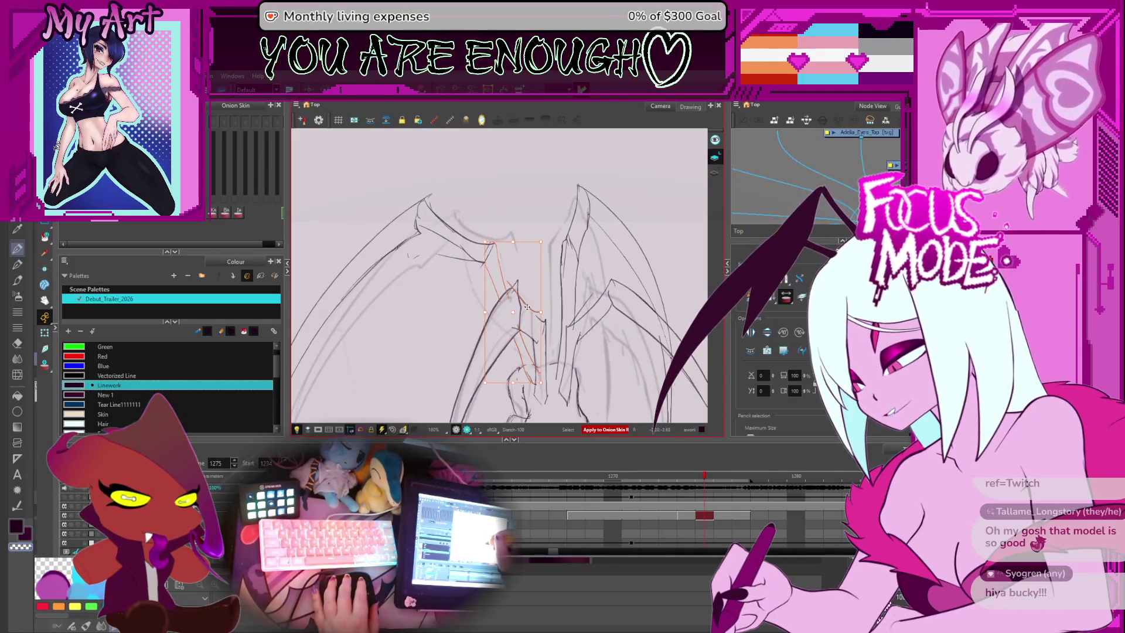
pyautogui.moveTo(450, 274); pyautogui.dragTo(484, 285)
pyautogui.click(500, 237)
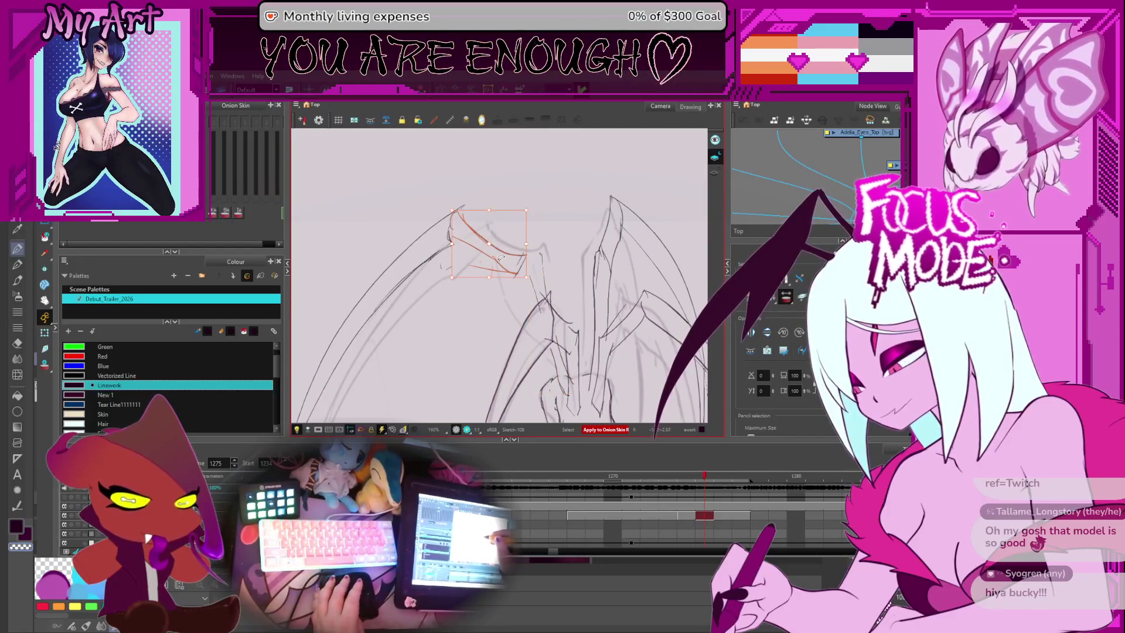
pyautogui.click(490, 282)
pyautogui.moveTo(488, 215); pyautogui.dragTo(536, 256)
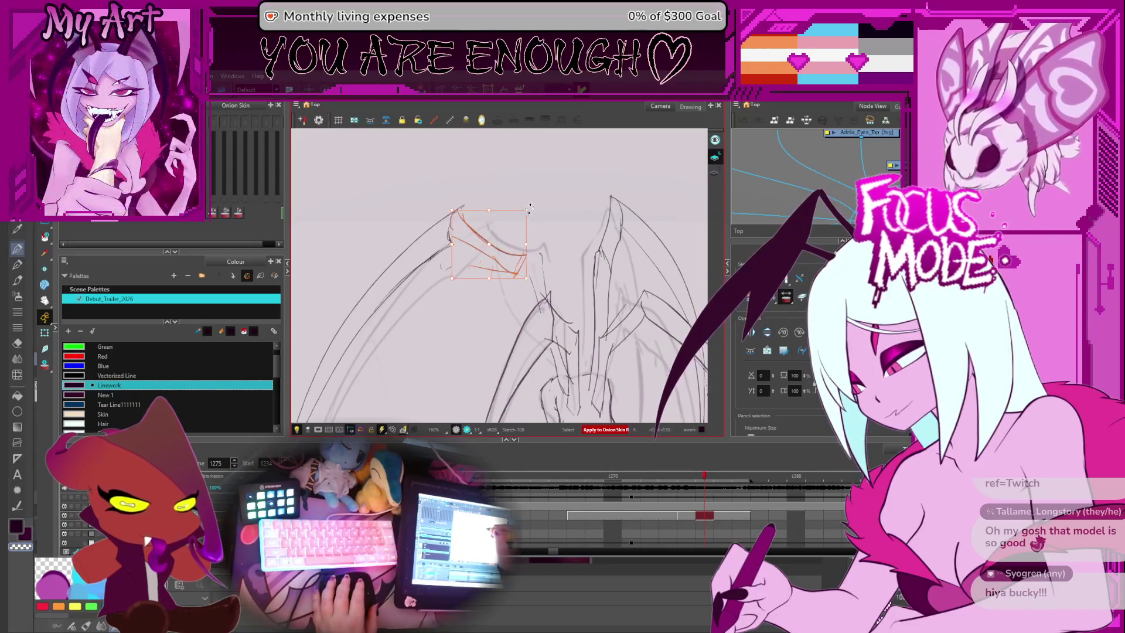
pyautogui.moveTo(525, 203); pyautogui.dragTo(524, 205)
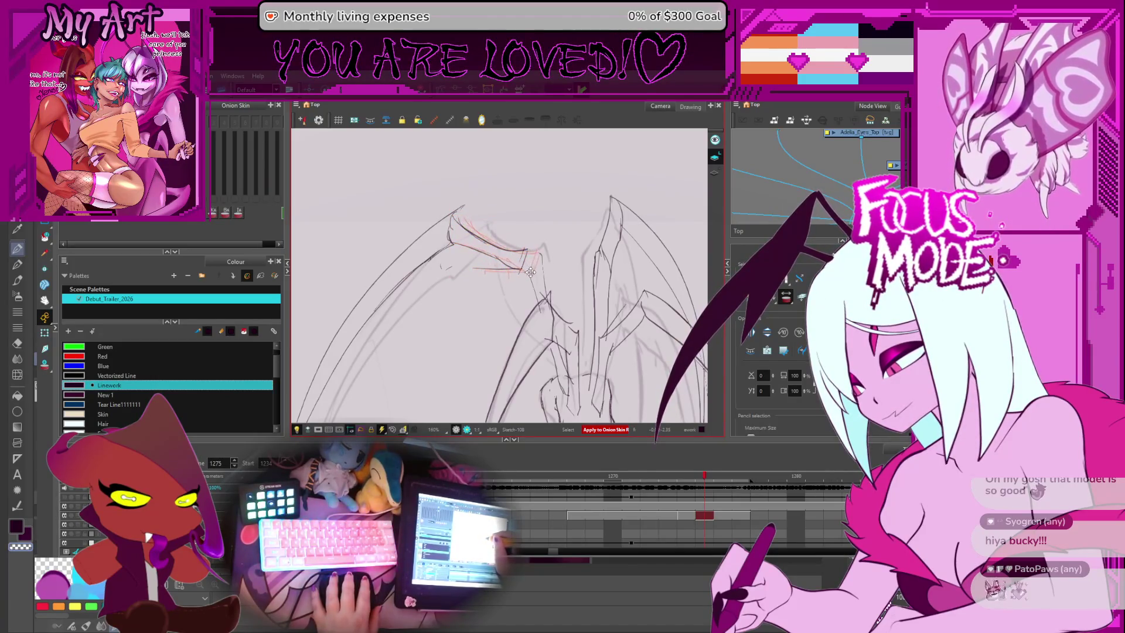
pyautogui.click(499, 302)
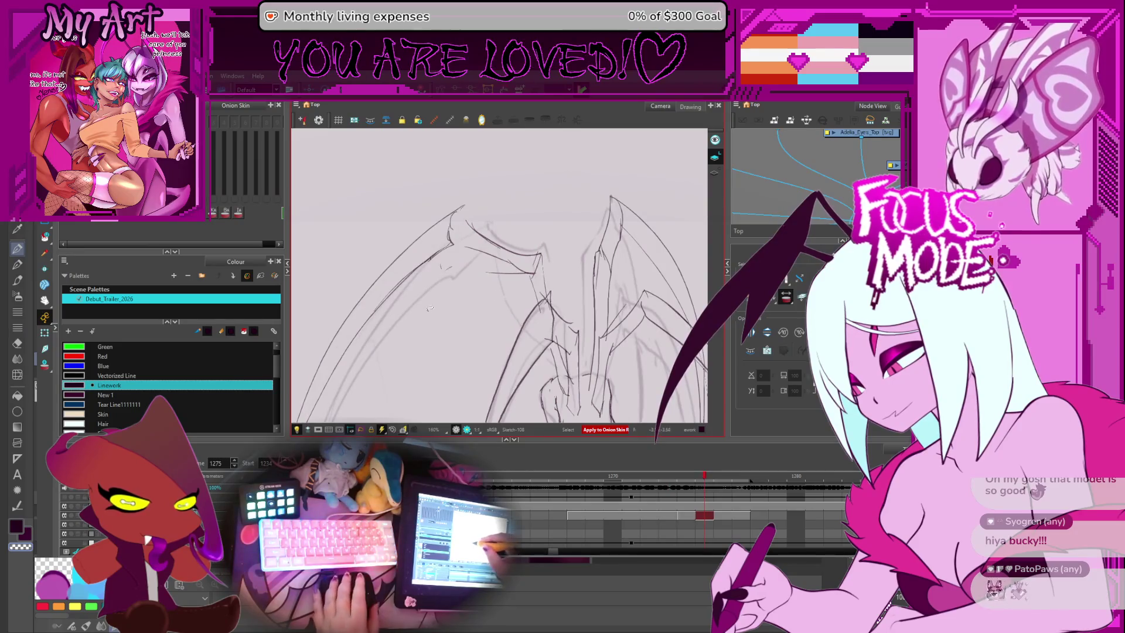
# Step: On drawing 1274, rotate the long left leg strokes slightly, then flip frames to compare
pyautogui.press('1')
pyautogui.press(',')
pyautogui.moveTo(452, 247); pyautogui.dragTo(434, 338)
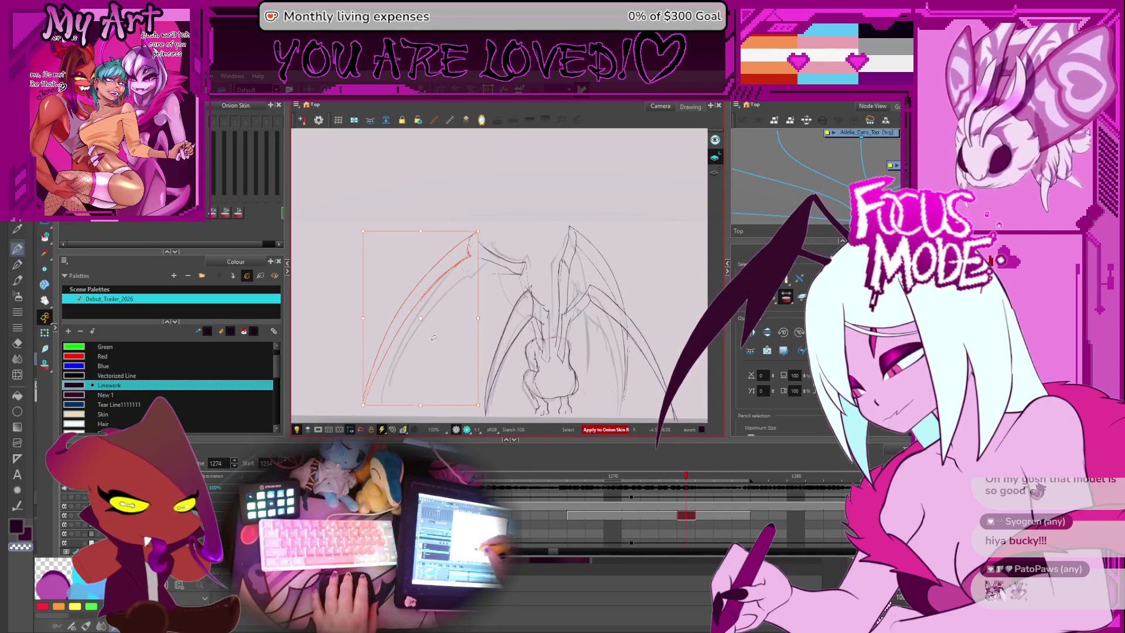
pyautogui.moveTo(498, 275); pyautogui.dragTo(532, 259)
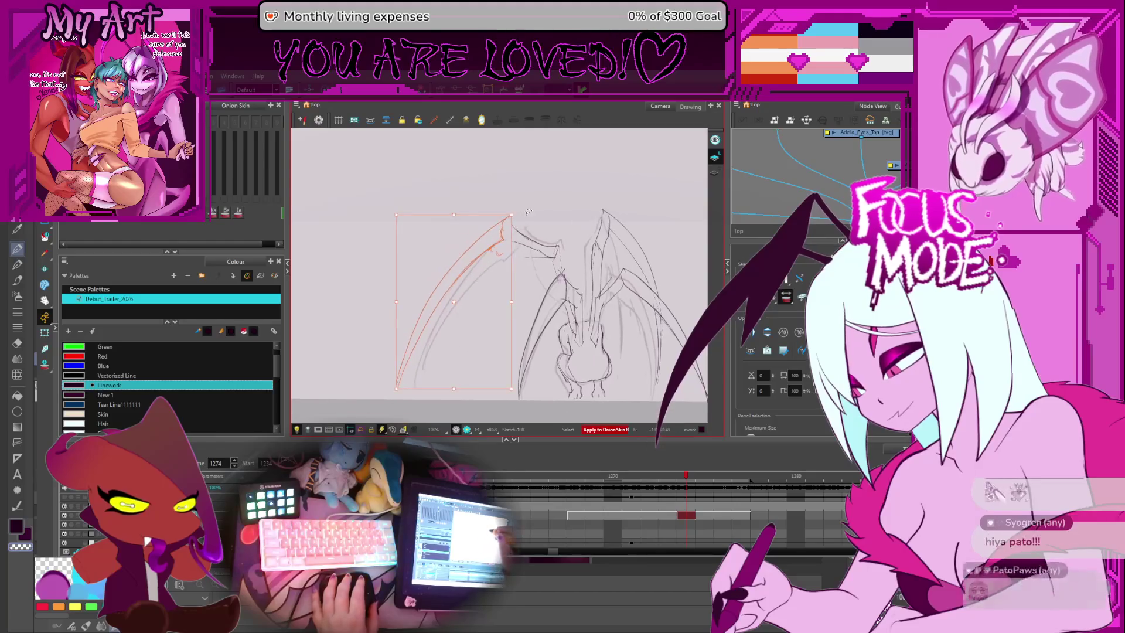
pyautogui.moveTo(515, 215); pyautogui.dragTo(505, 239)
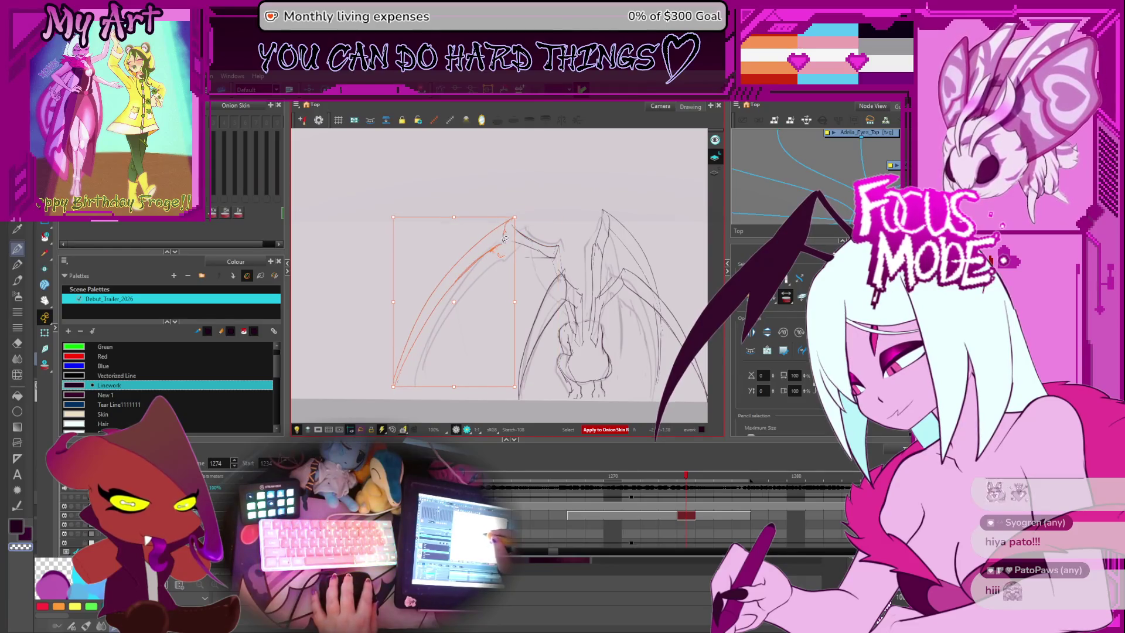
pyautogui.click(457, 301)
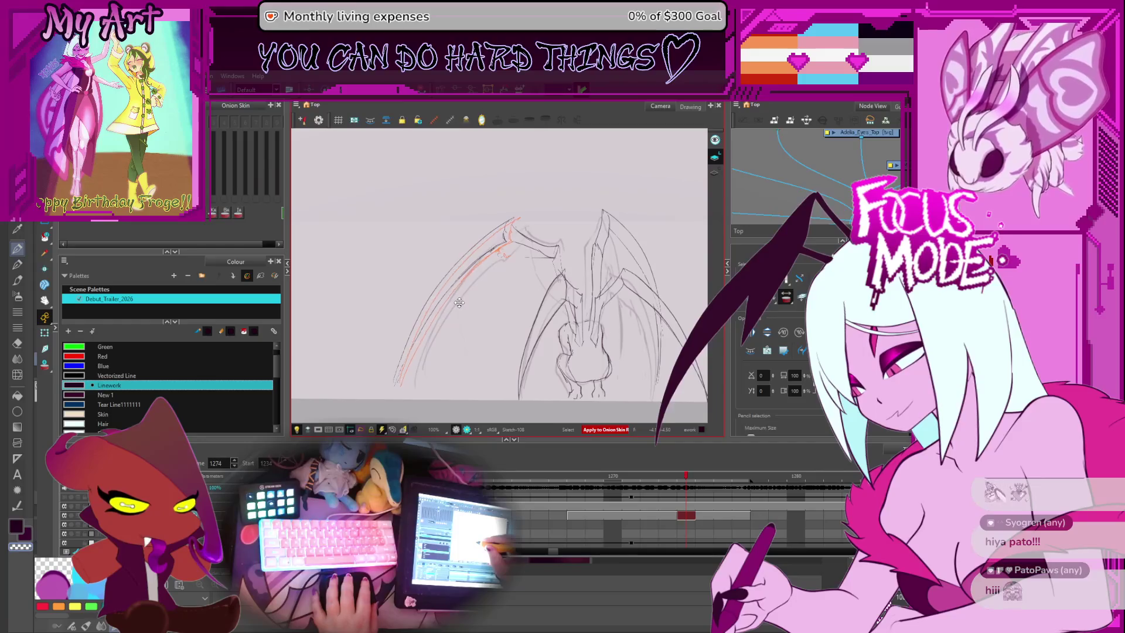
pyautogui.press(',')
pyautogui.press('.')
pyautogui.press('.')
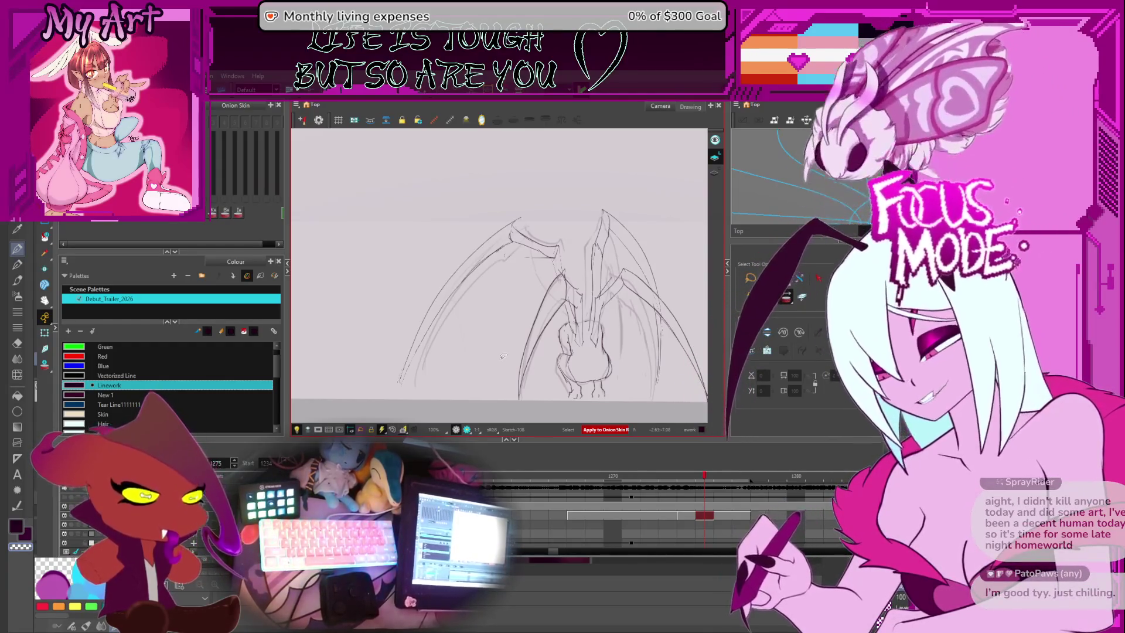
# Step: On frame 1275, select the central vertical leg stroke and thin and reshape it
pyautogui.click(794, 433)
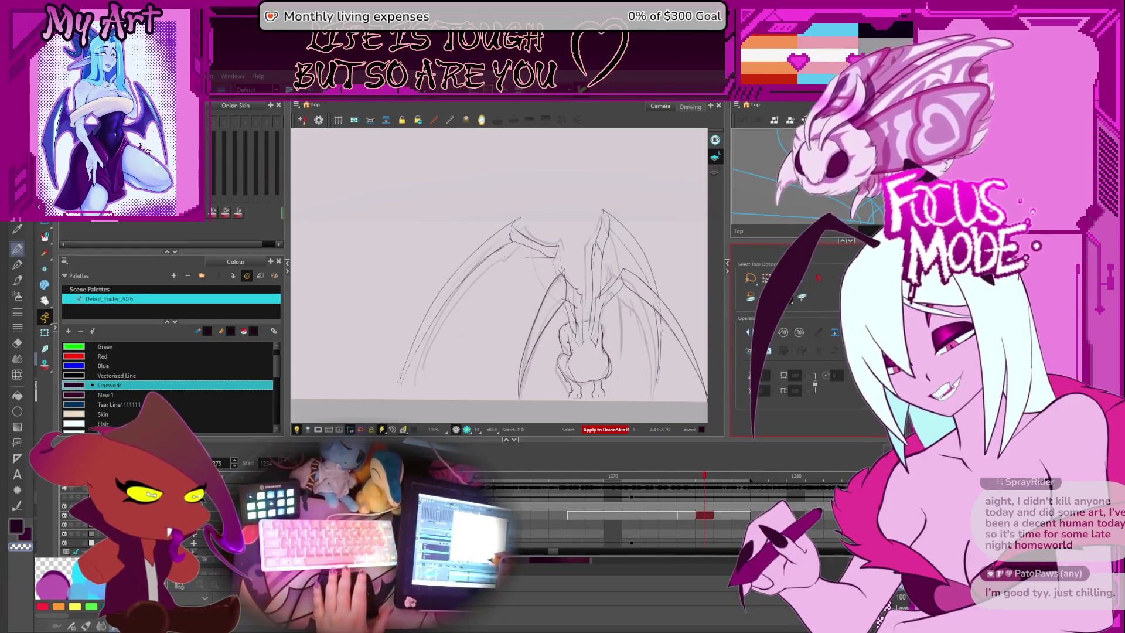
pyautogui.press('f')
pyautogui.press('g')
pyautogui.scroll(3, 604, 336)
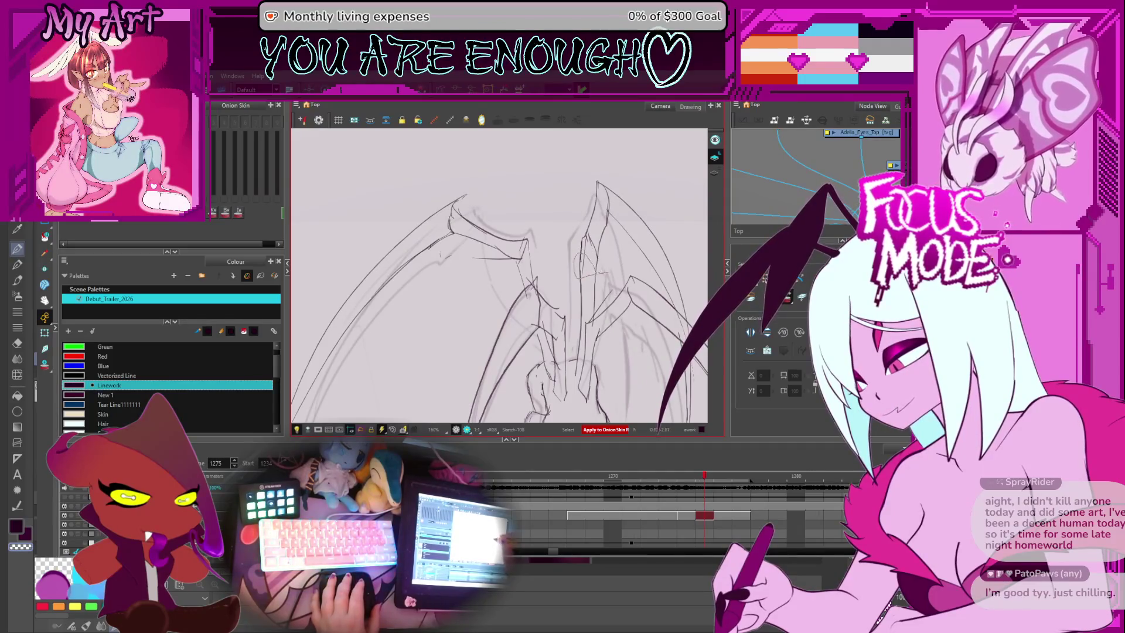
pyautogui.click(582, 311)
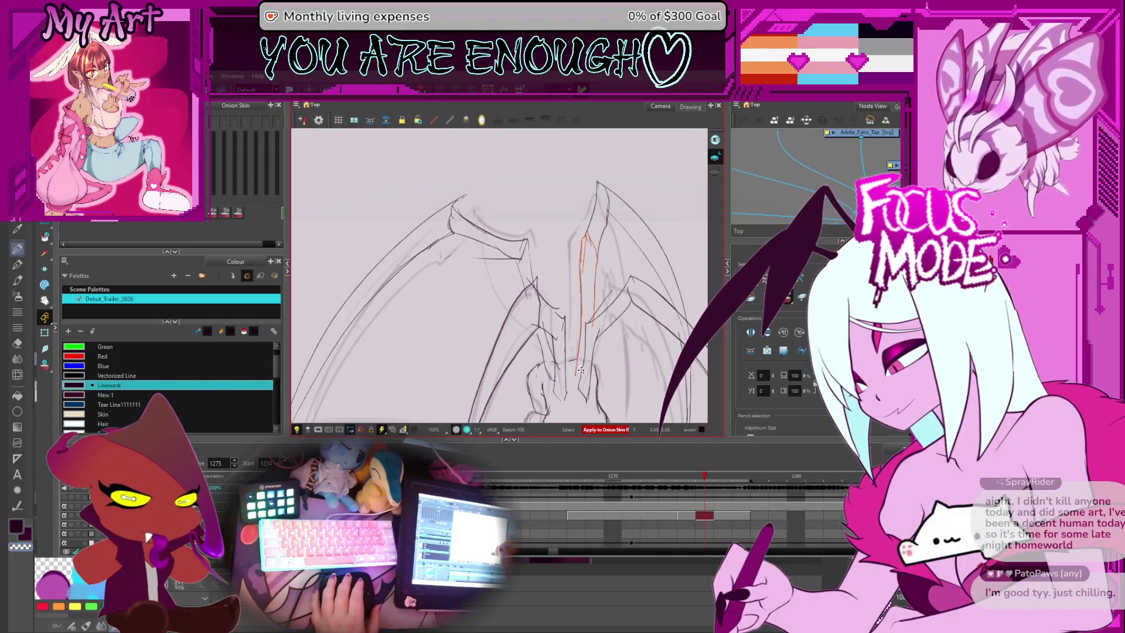
pyautogui.click(600, 229)
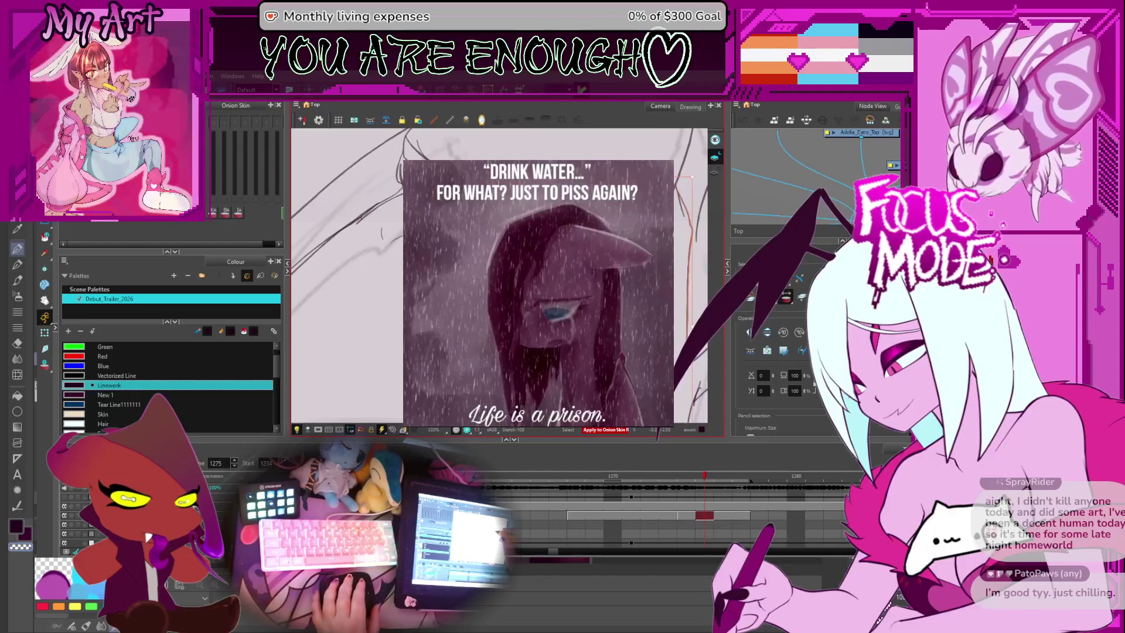
pyautogui.press('2')
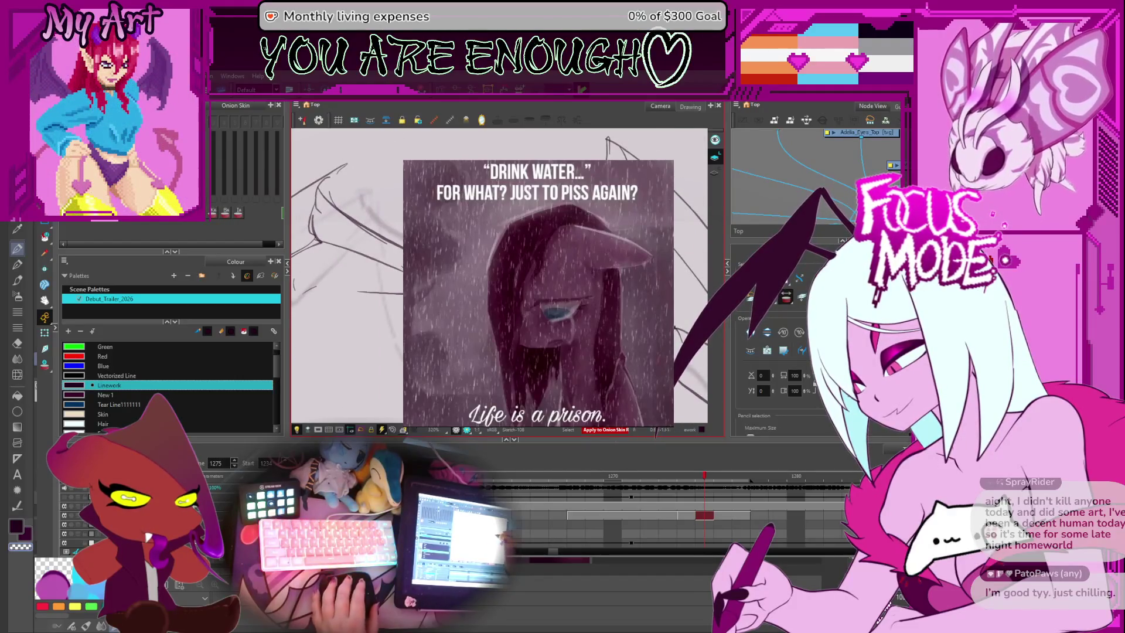
pyautogui.press('1')
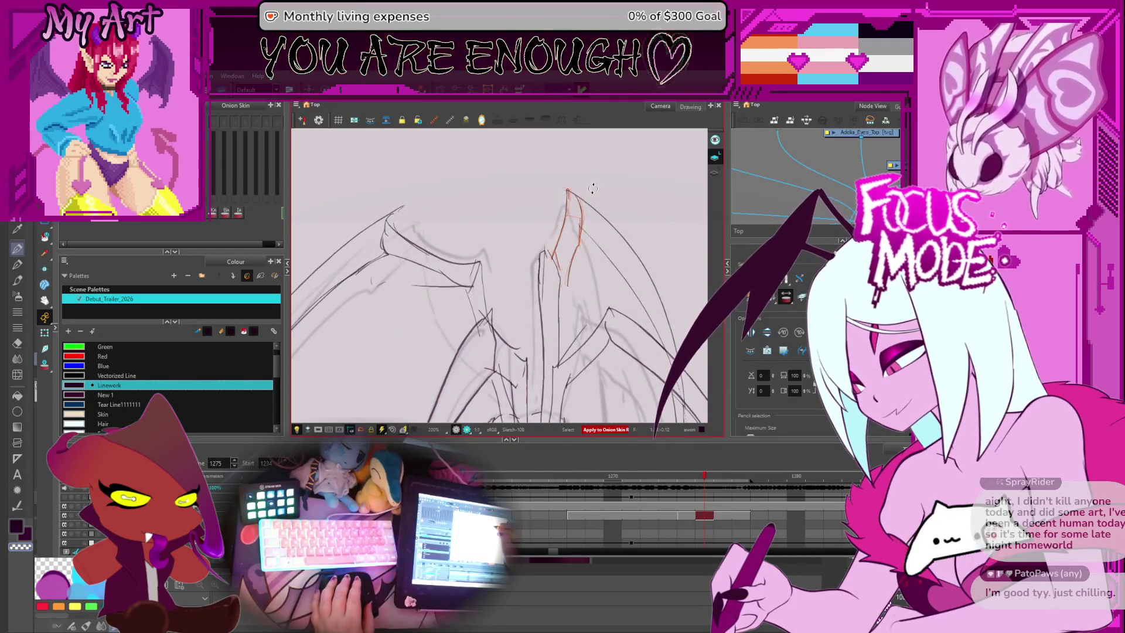
# Step: Rotate the right leg-tip stroke slightly and nudge it left and up into place
pyautogui.moveTo(590, 187); pyautogui.dragTo(586, 190)
pyautogui.moveTo(580, 237); pyautogui.dragTo(574, 234)
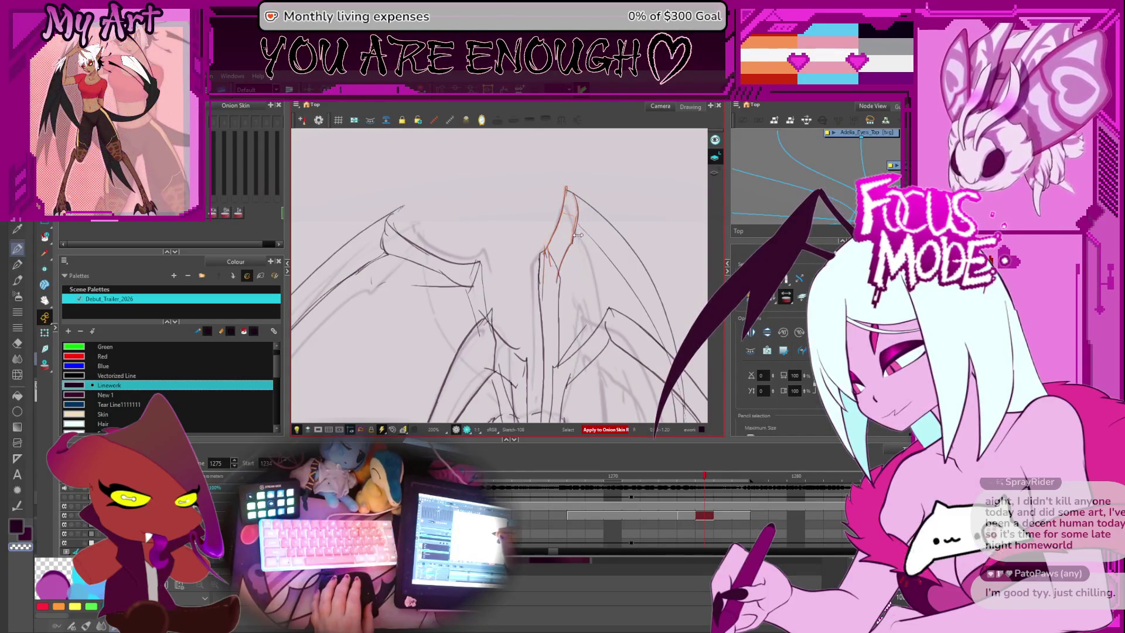
pyautogui.click(588, 268)
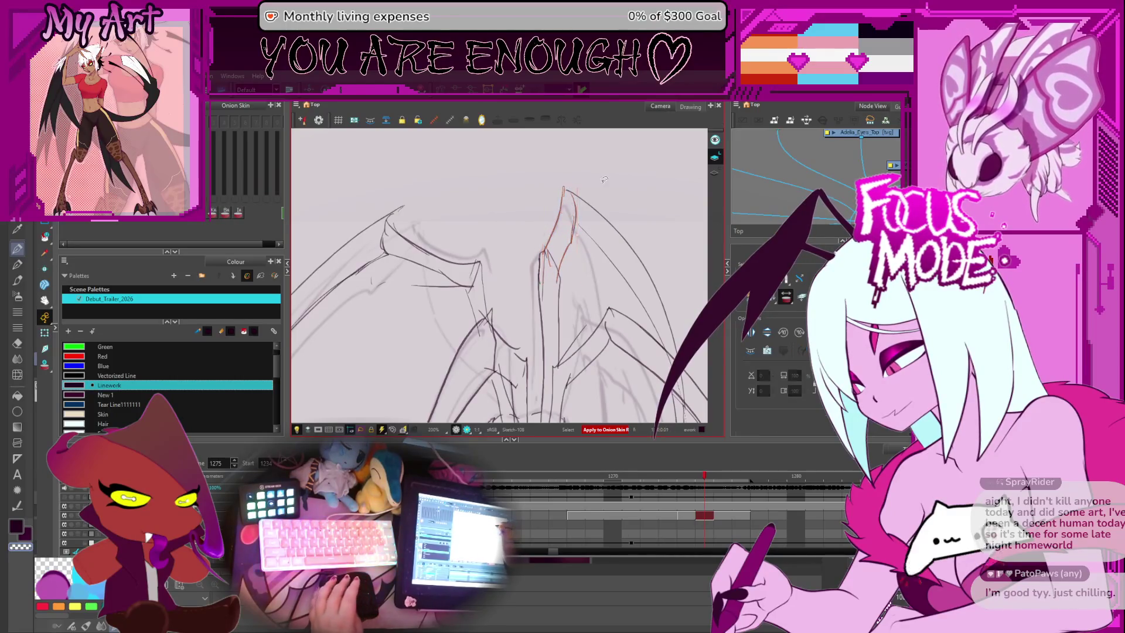
pyautogui.press(',')
pyautogui.press(',')
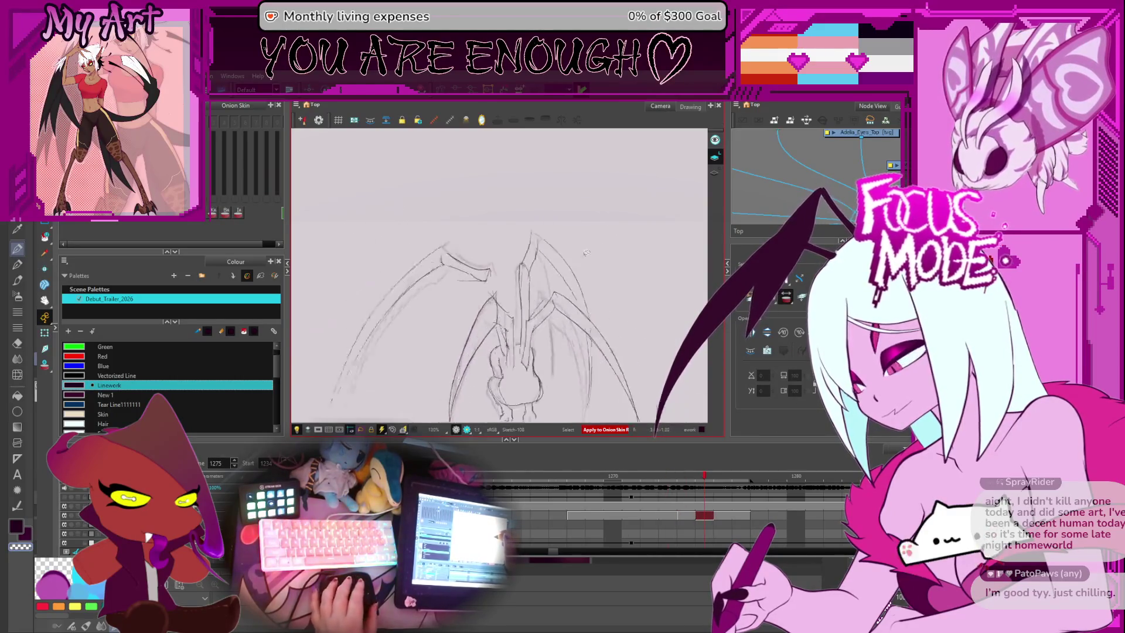
pyautogui.scroll(-2, 583, 235)
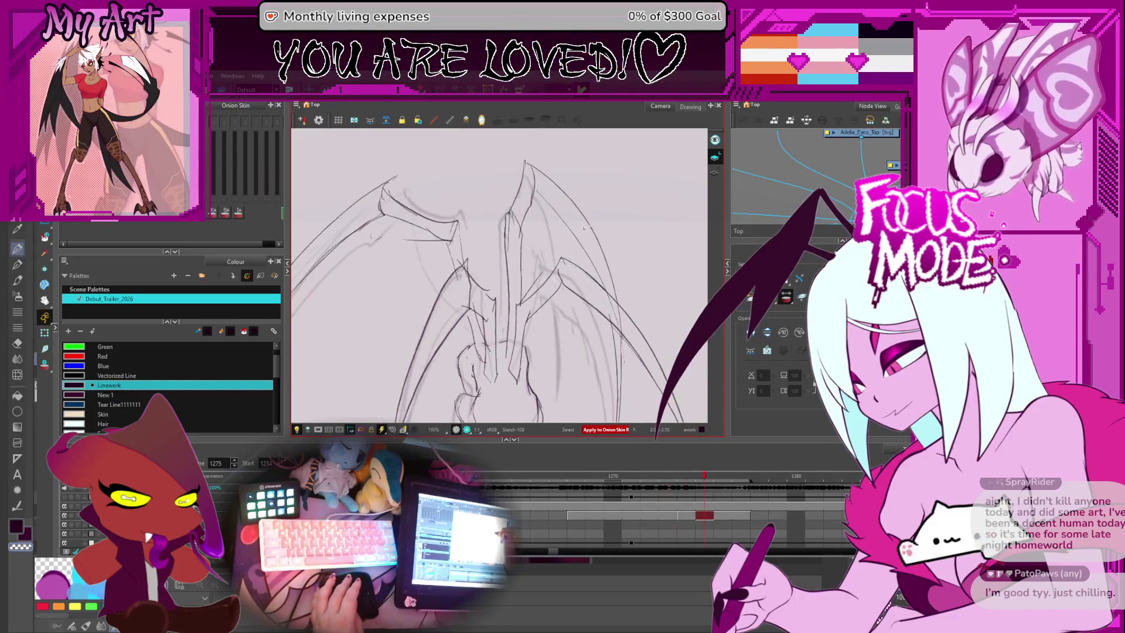
pyautogui.hotkey('alt', 'q')
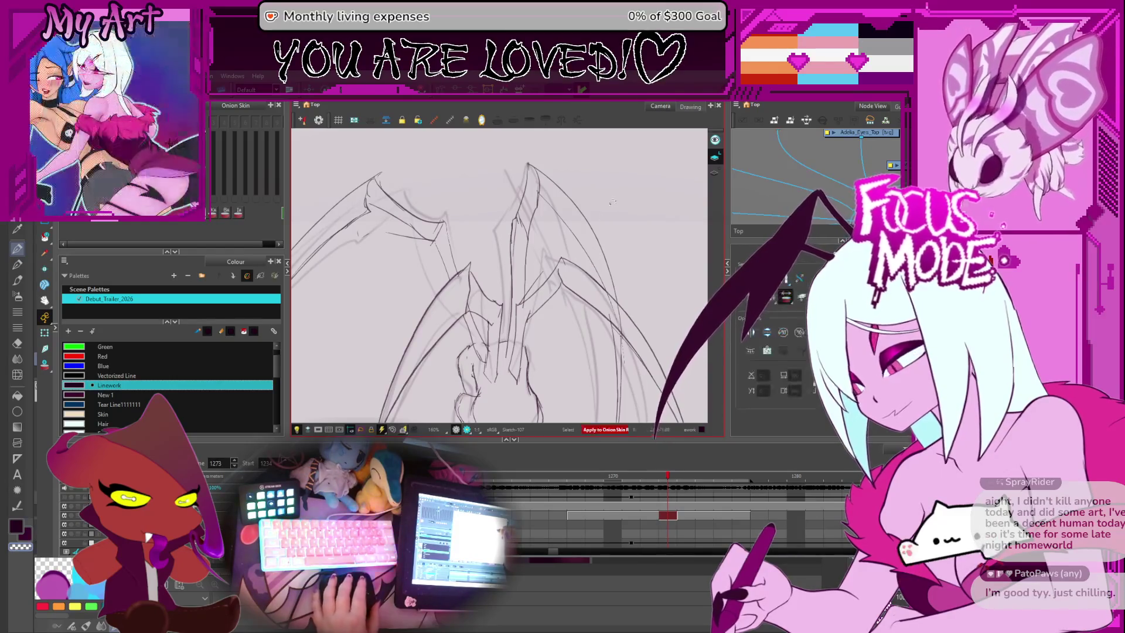
pyautogui.hotkey('alt', 's')
pyautogui.click(591, 300)
# Step: On drawing 1273, rotate the view for pencil drawing and undo the long diagonal stroke
pyautogui.press(',')
pyautogui.press(',')
pyautogui.press(',')
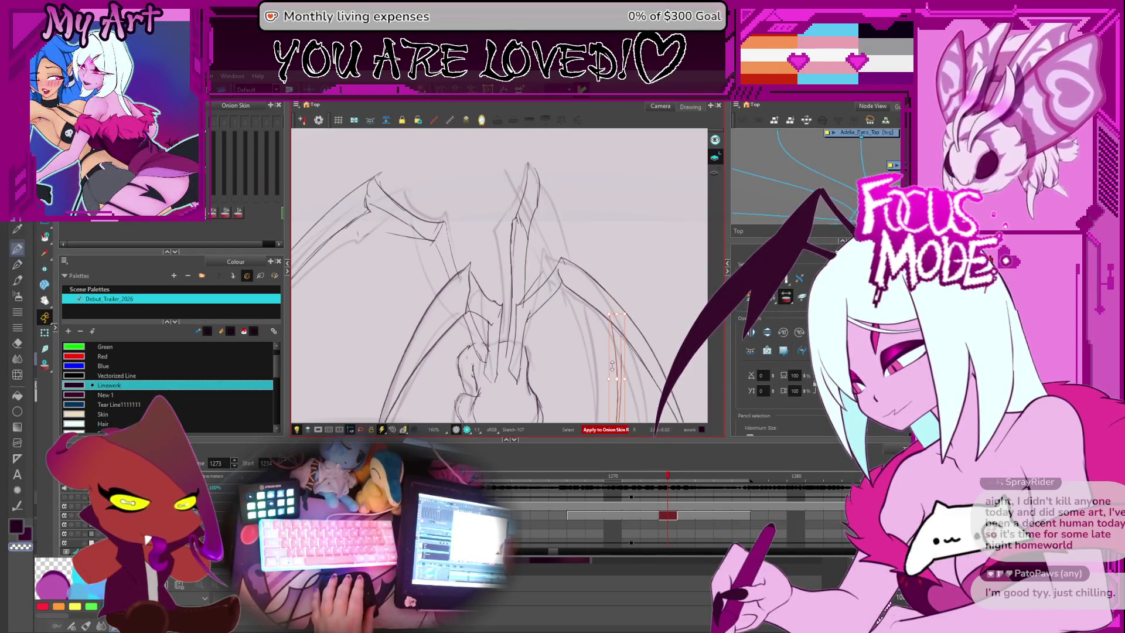
pyautogui.press('.')
pyautogui.press('.')
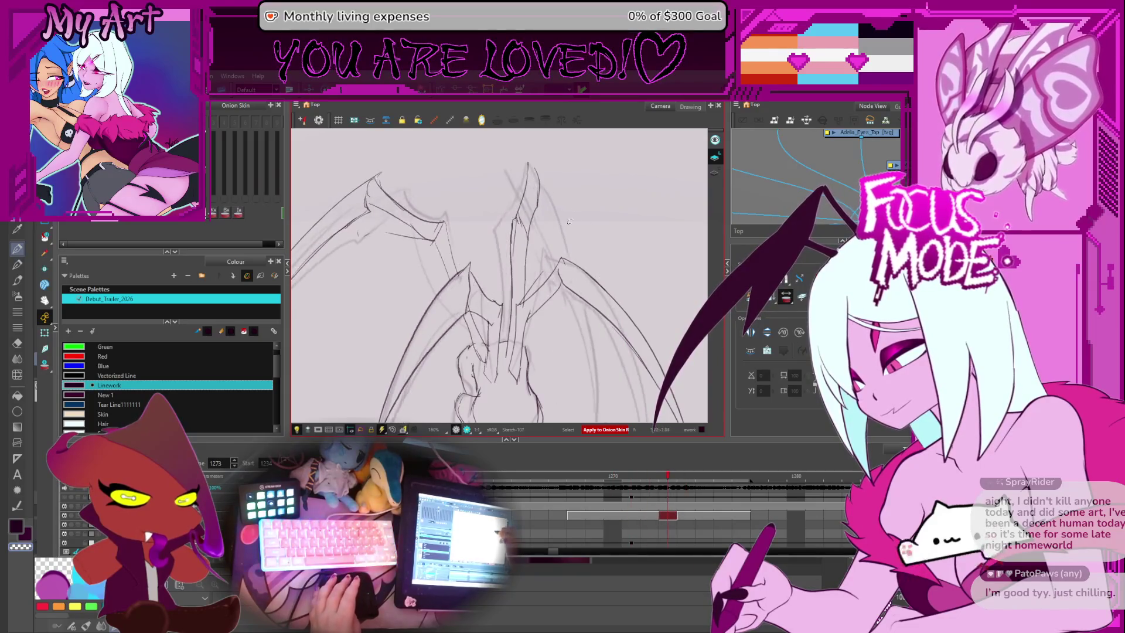
pyautogui.hotkey('alt', '/')
pyautogui.press('.')
pyautogui.moveTo(381, 293); pyautogui.dragTo(449, 195)
pyautogui.hotkey('ctrl', 'z')
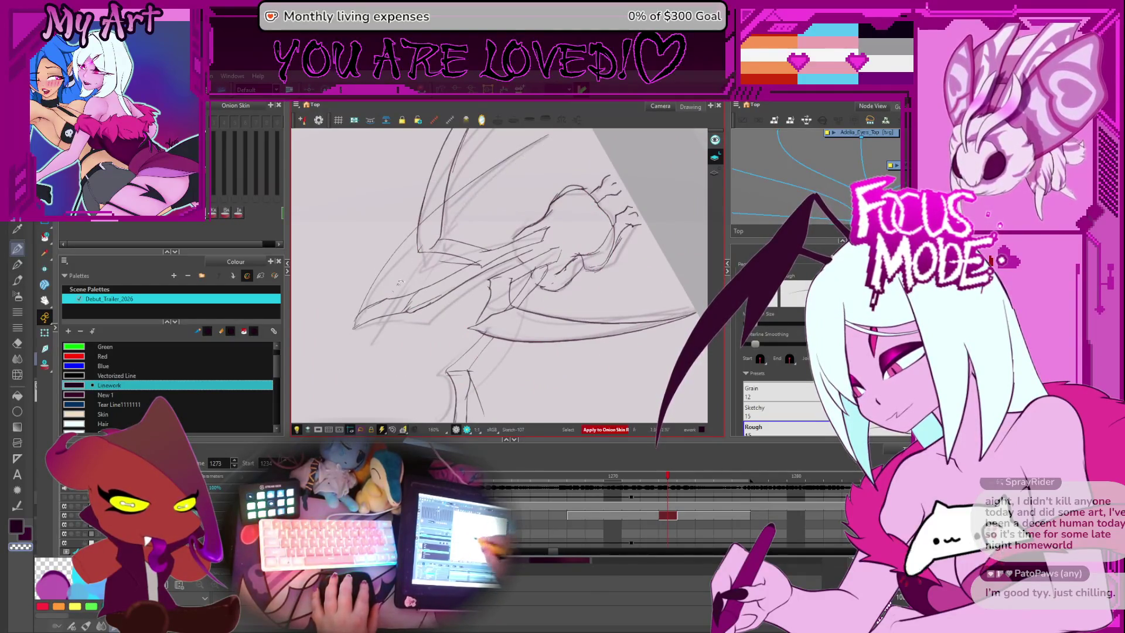
# Step: Redraw the pencil line along the claw leg, straighten the view, and advance to frame 1274
pyautogui.moveTo(355, 323)
pyautogui.mouseDown()
pyautogui.moveTo(392, 266)
pyautogui.moveTo(406, 289)
pyautogui.mouseUp()
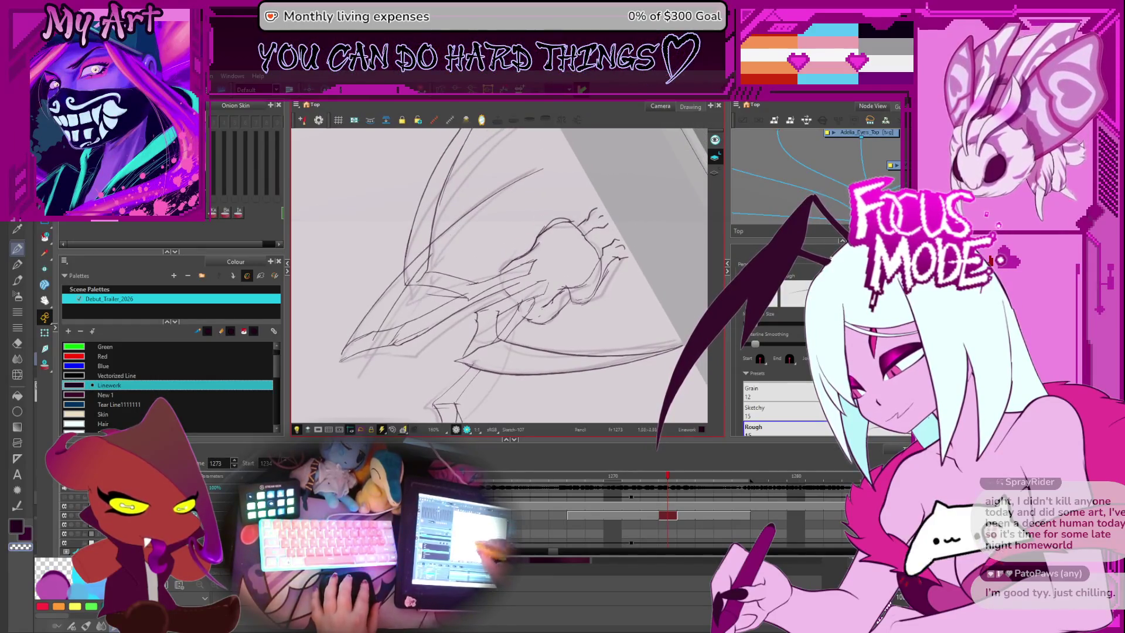
pyautogui.moveTo(572, 139); pyautogui.dragTo(529, 246)
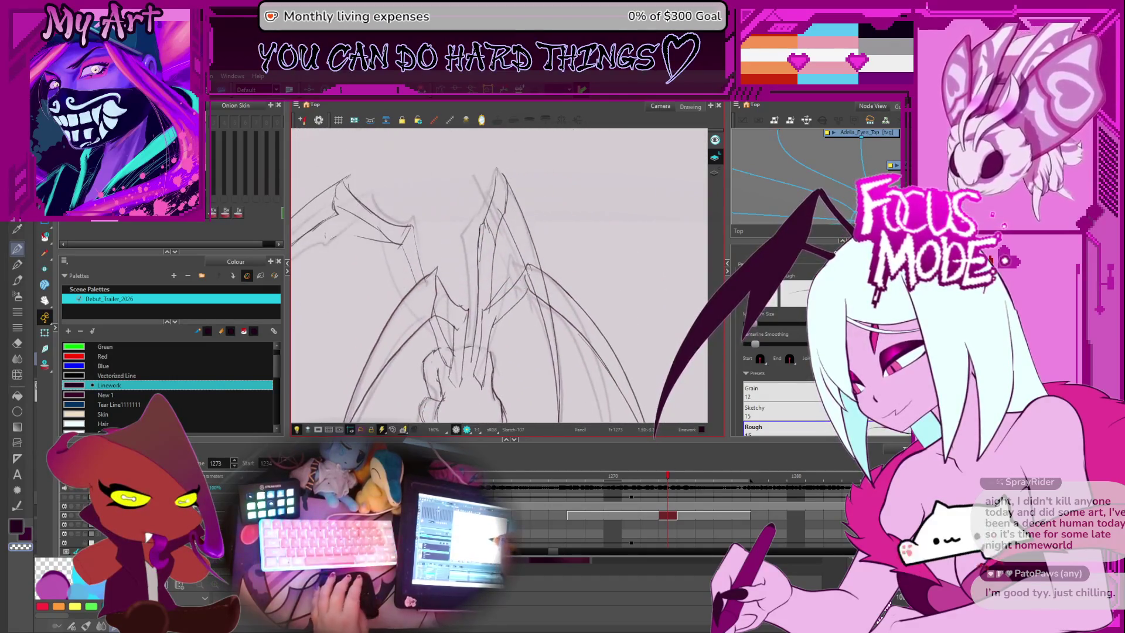
pyautogui.press('.')
# Step: Move to frame 1274 and reshape the right leg stroke slightly upward
pyautogui.hotkey('alt', 's')
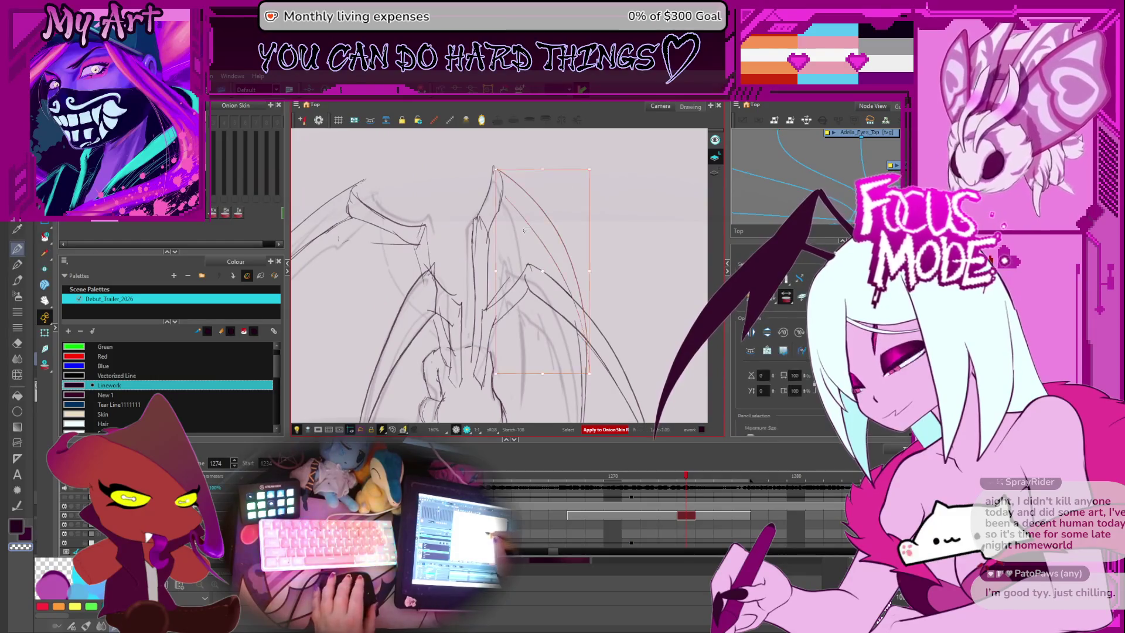
pyautogui.click(533, 204)
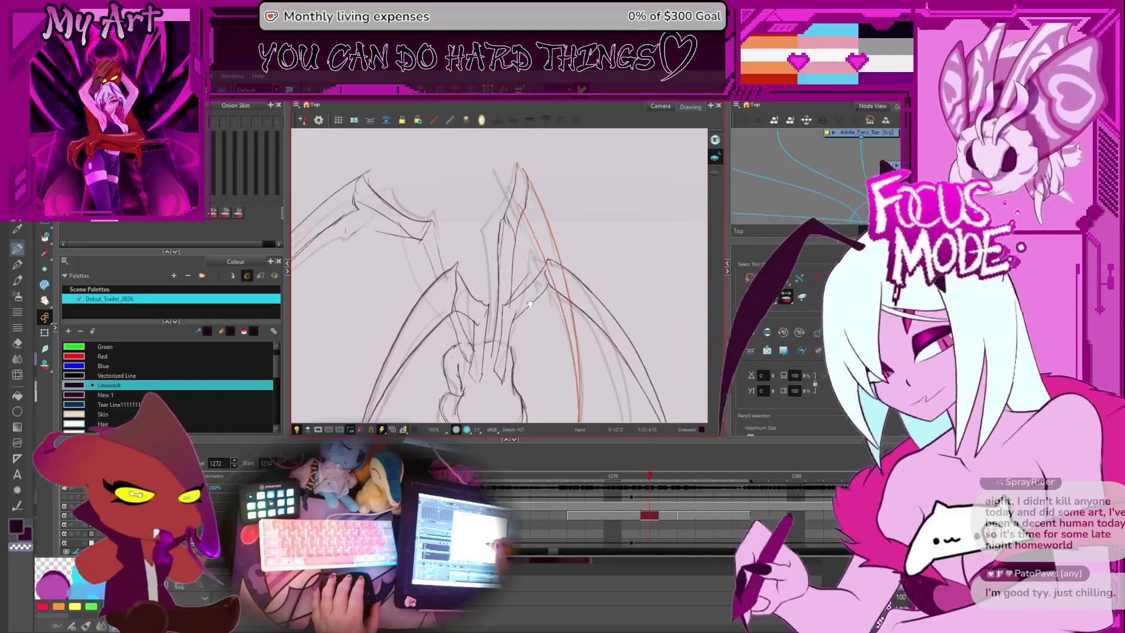
pyautogui.hotkey('alt', 's')
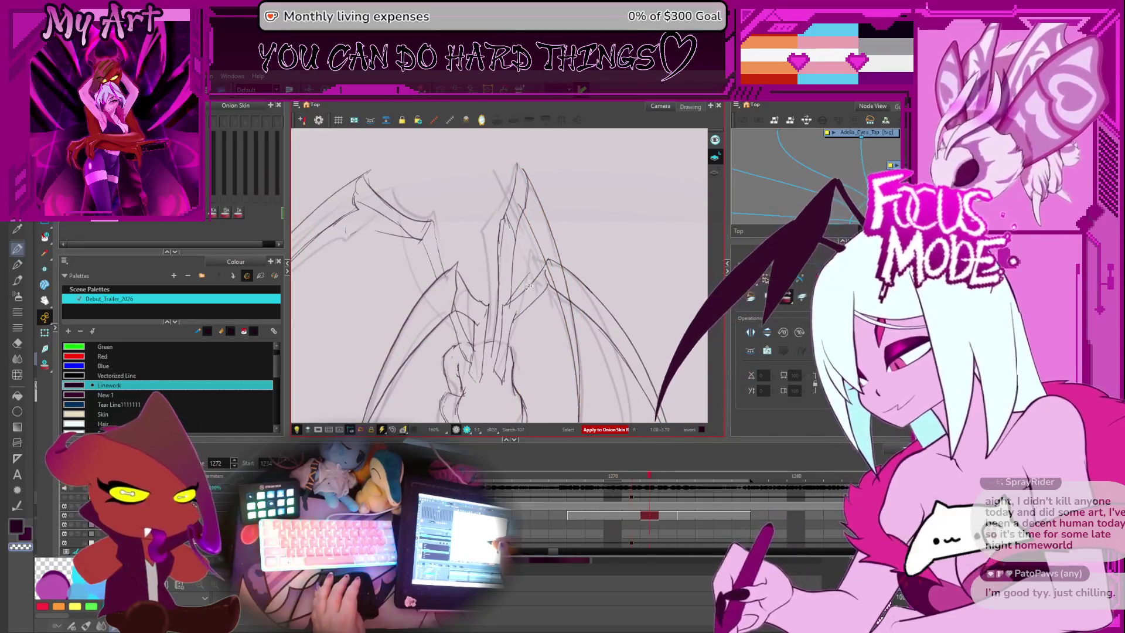
pyautogui.press('.')
pyautogui.press('.')
pyautogui.press('.')
pyautogui.press('.')
pyautogui.click(546, 261)
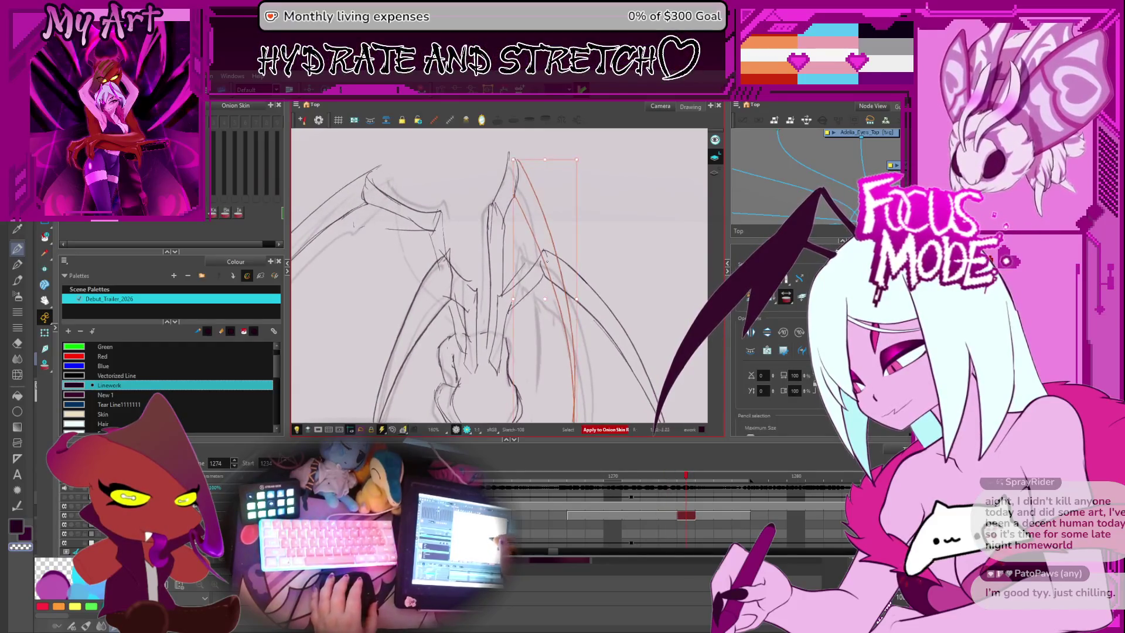
pyautogui.scroll(1, 546, 261)
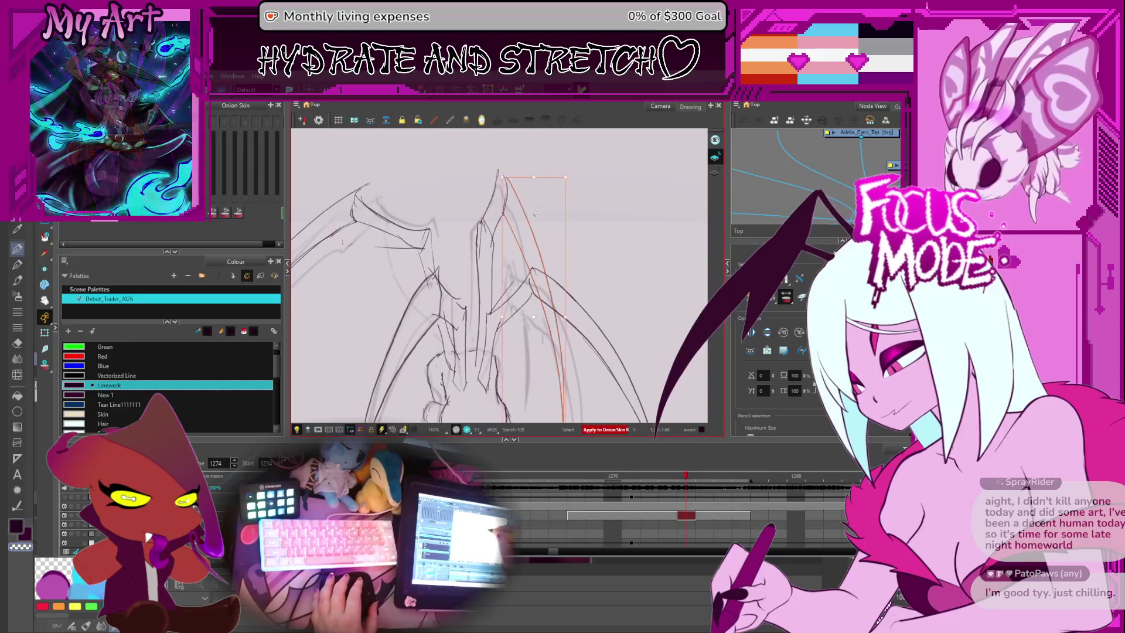
pyautogui.moveTo(535, 214); pyautogui.dragTo(527, 178)
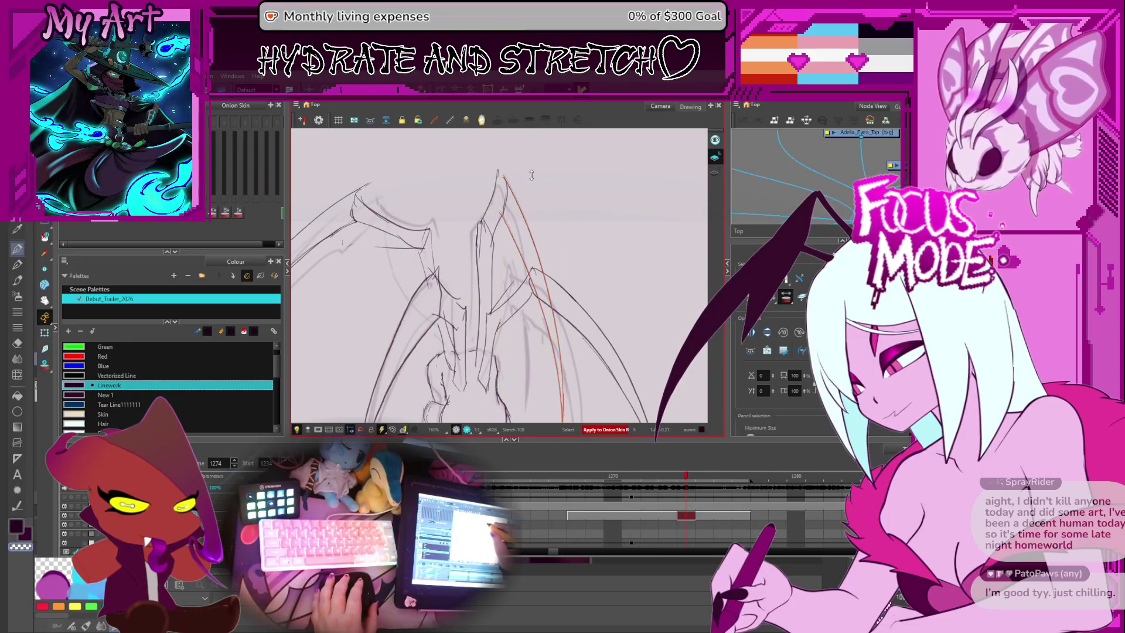
pyautogui.scroll(-3, 538, 211)
# Step: Nudge frame 1274's right wing stroke a few pixels left and compare frames 1273–1275
pyautogui.press('.')
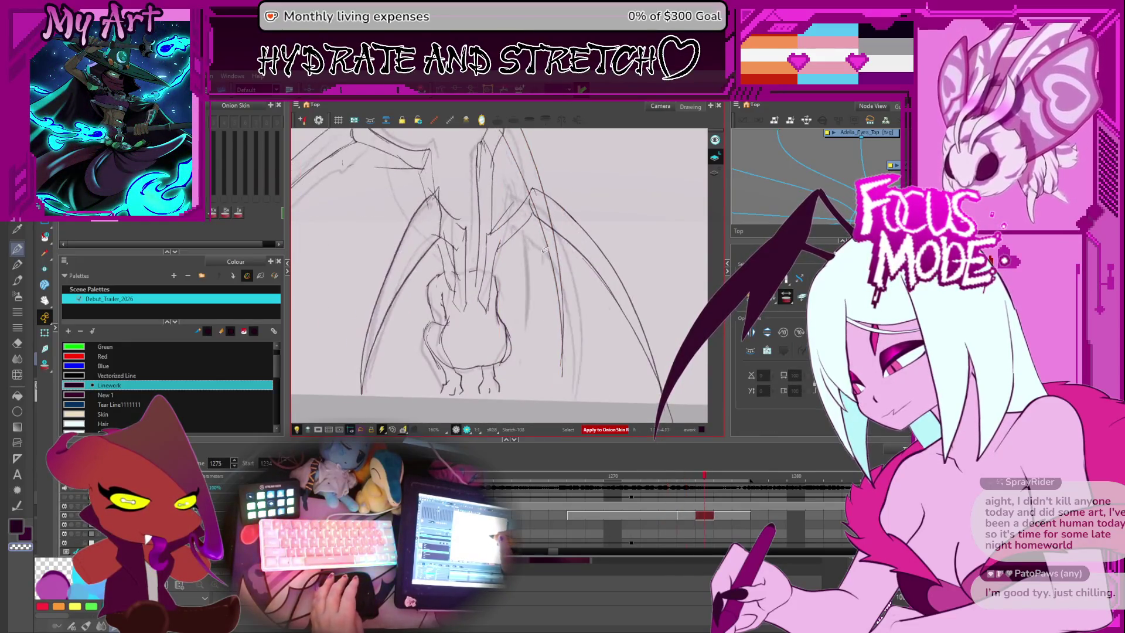
pyautogui.scroll(3, 545, 250)
pyautogui.press(',')
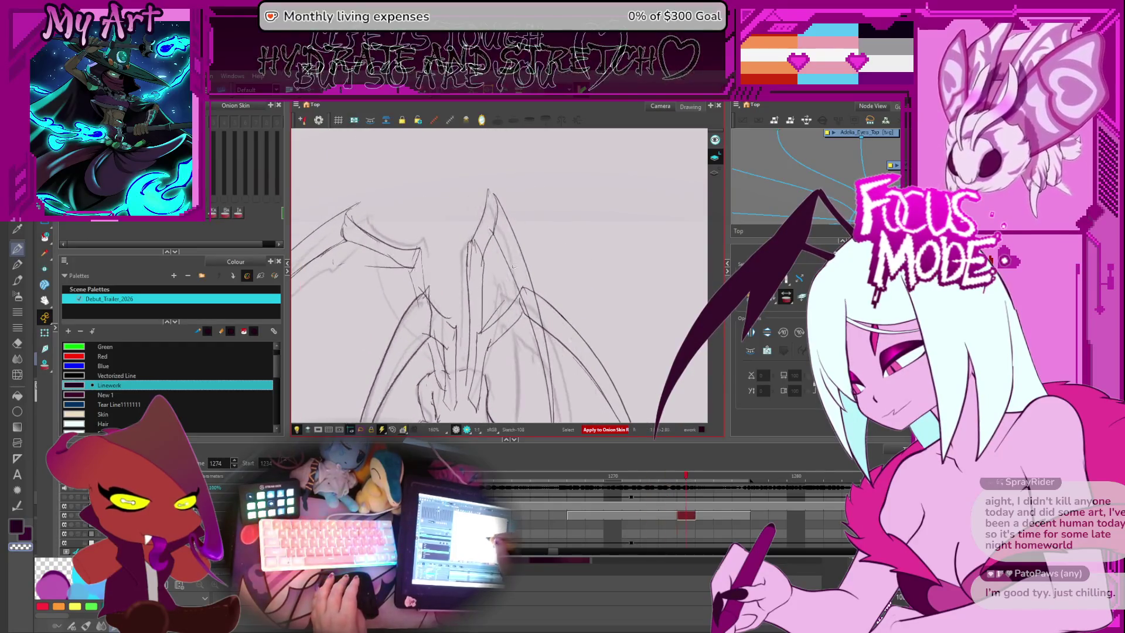
pyautogui.click(513, 267)
pyautogui.moveTo(520, 195); pyautogui.dragTo(518, 195)
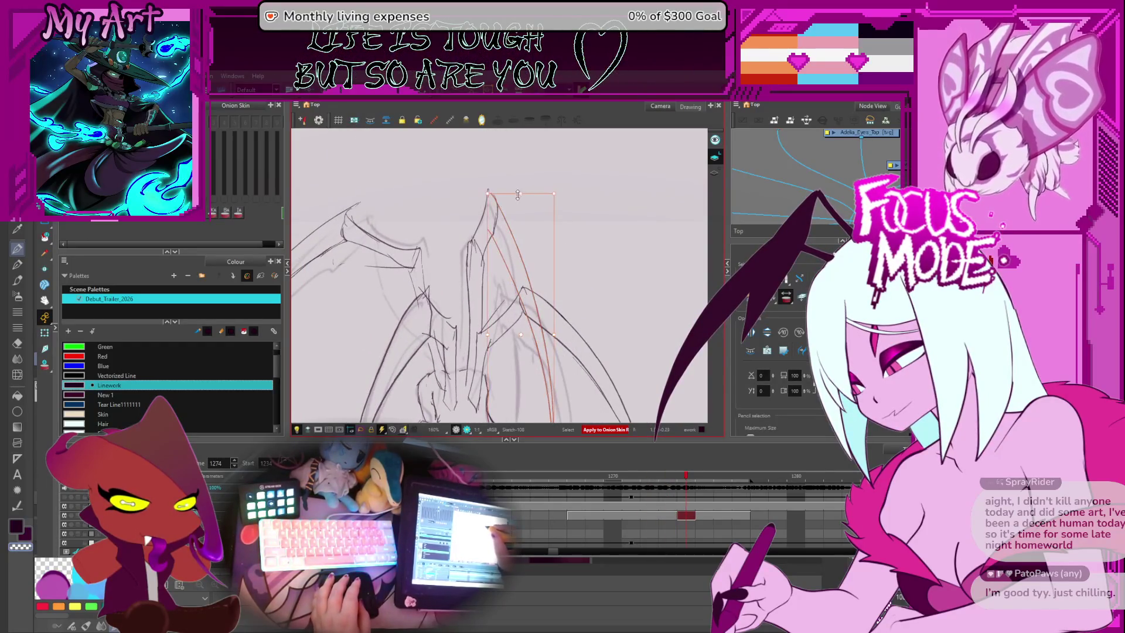
pyautogui.press(',')
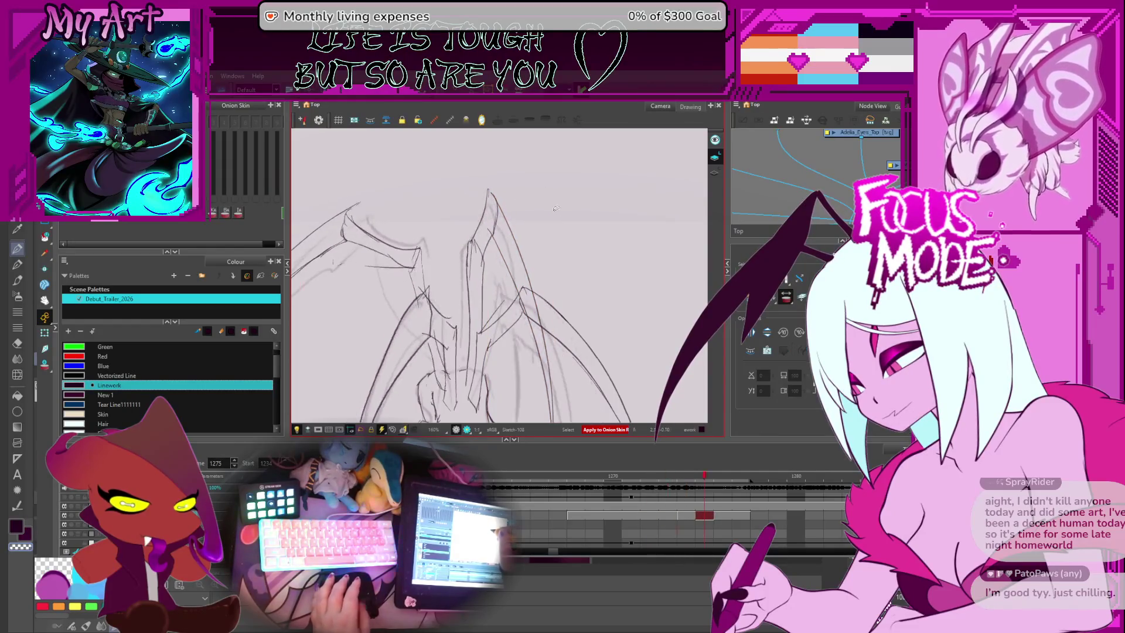
pyautogui.scroll(-3, 511, 216)
pyautogui.press('.')
pyautogui.press('.')
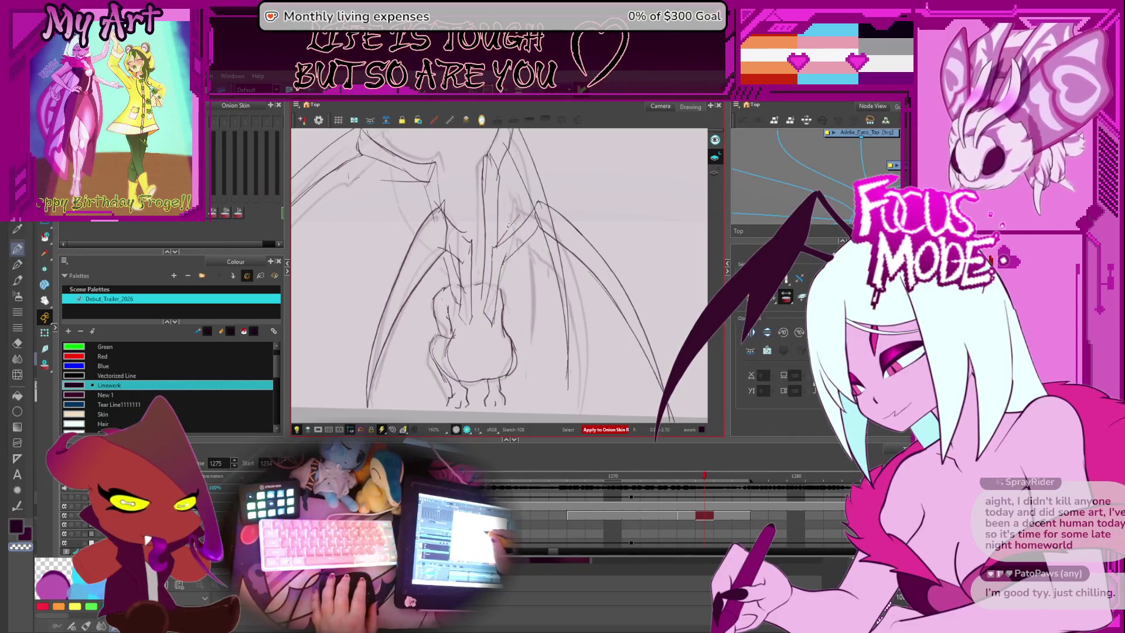
pyautogui.hotkey('alt', 't')
pyautogui.hotkey('alt', 's')
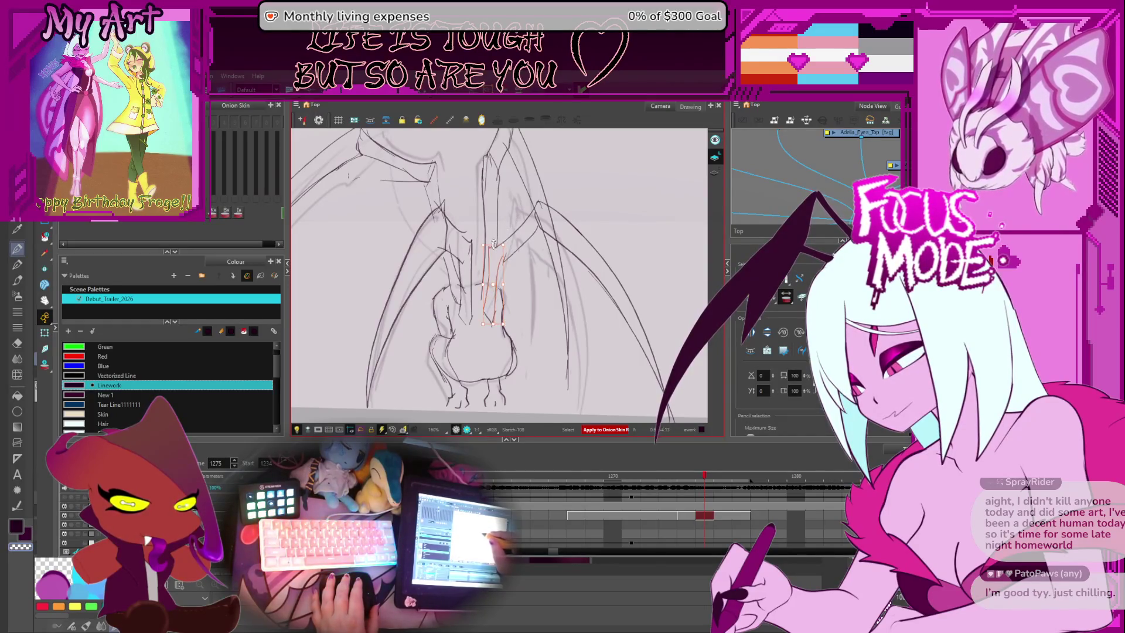
pyautogui.press(',')
pyautogui.press(',')
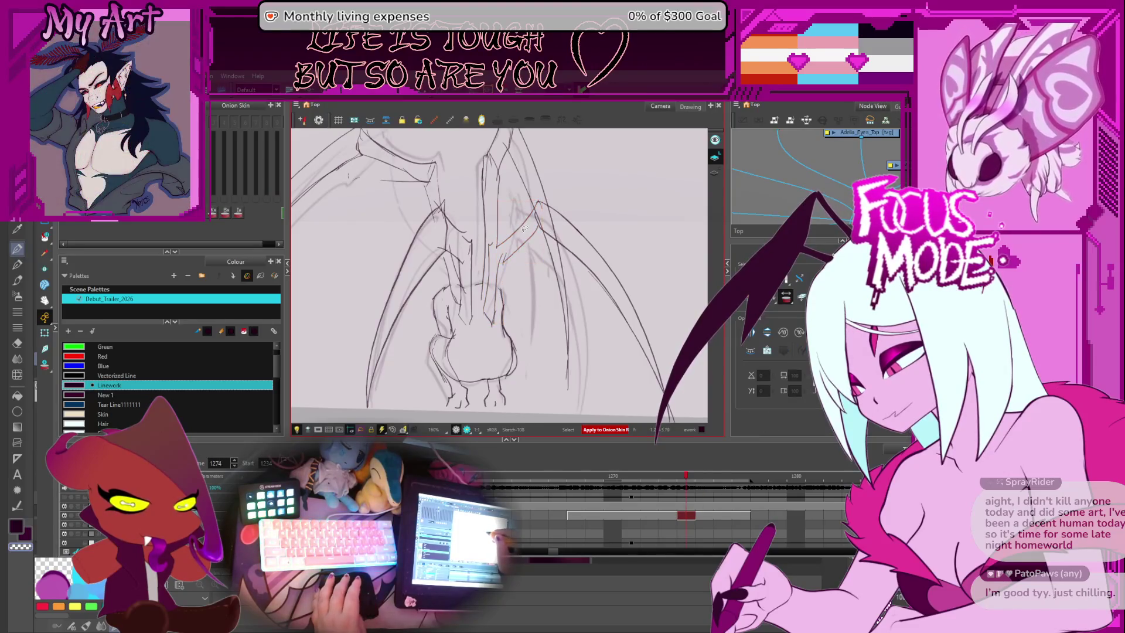
pyautogui.press('.')
pyautogui.click(523, 251)
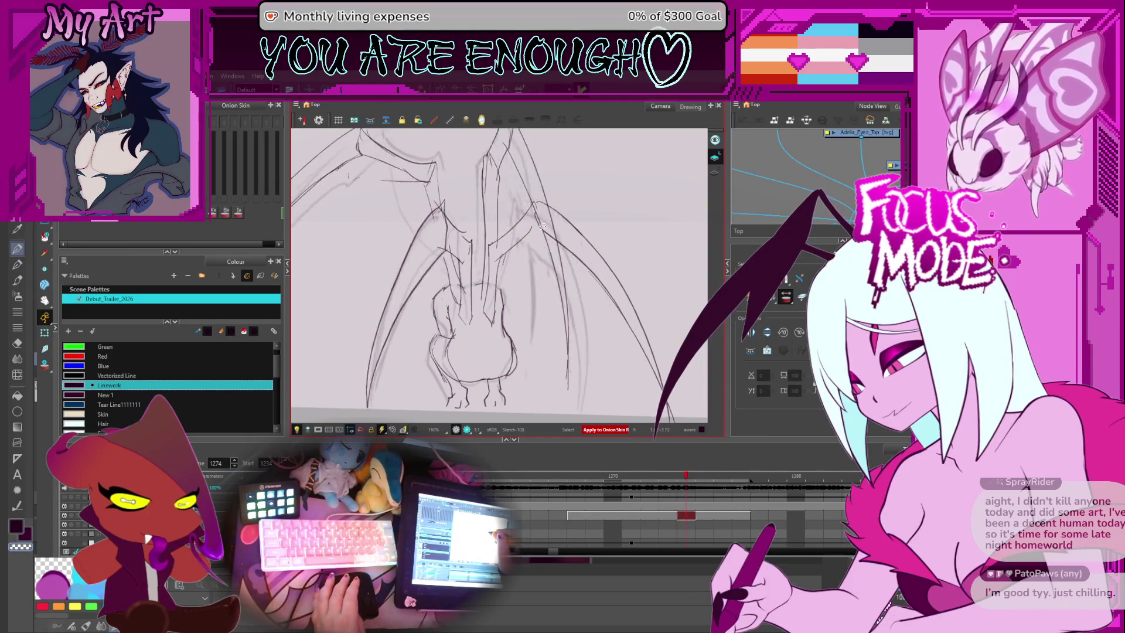
pyautogui.press('.')
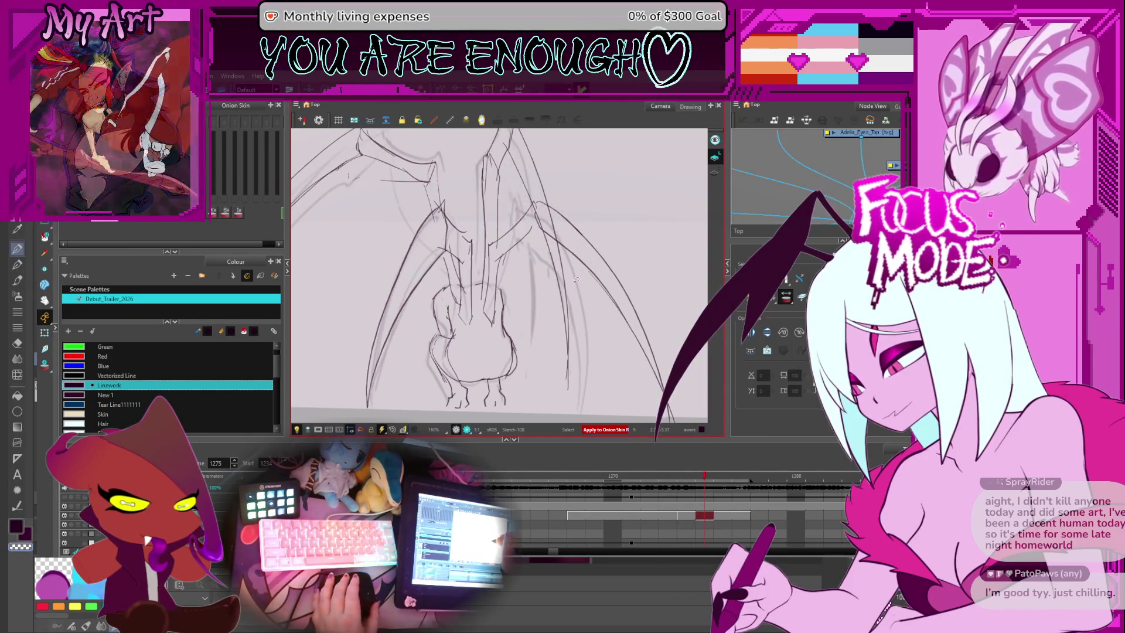
pyautogui.click(579, 217)
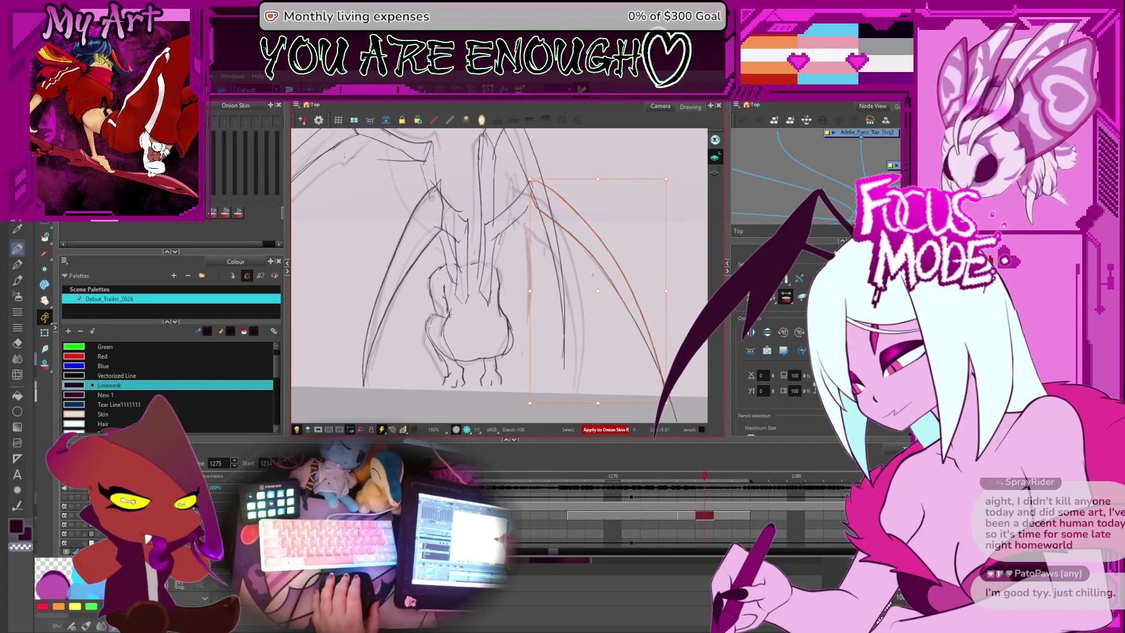
# Step: Shift frame 1275's long right wing stroke slightly left, then compare it against frames 1273–1274
pyautogui.click(632, 346)
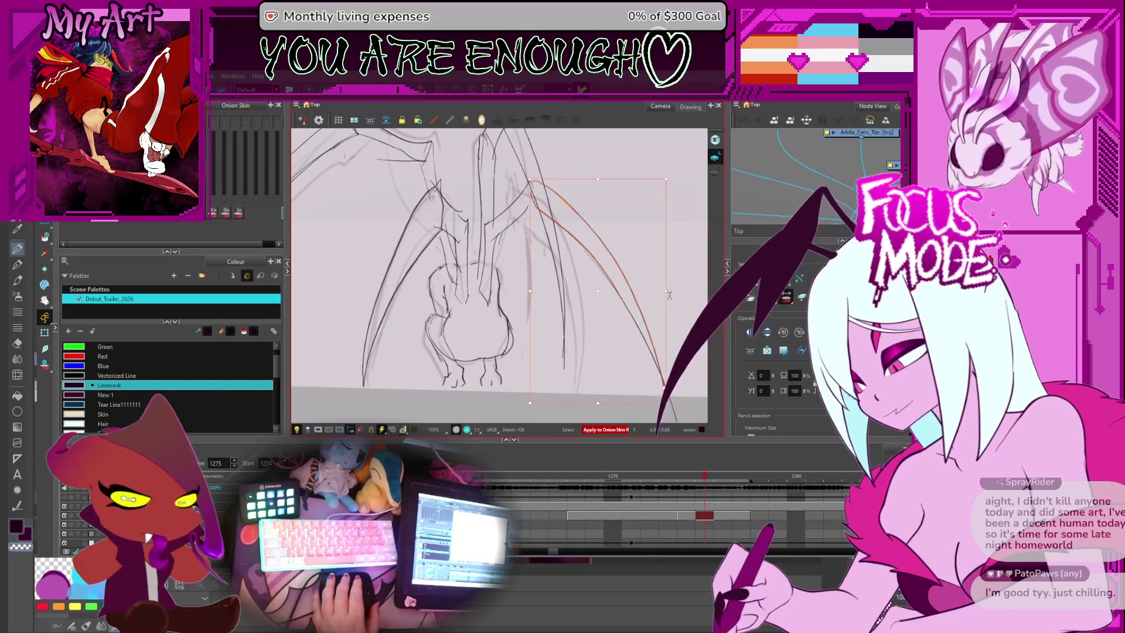
pyautogui.click(524, 174)
pyautogui.click(527, 181)
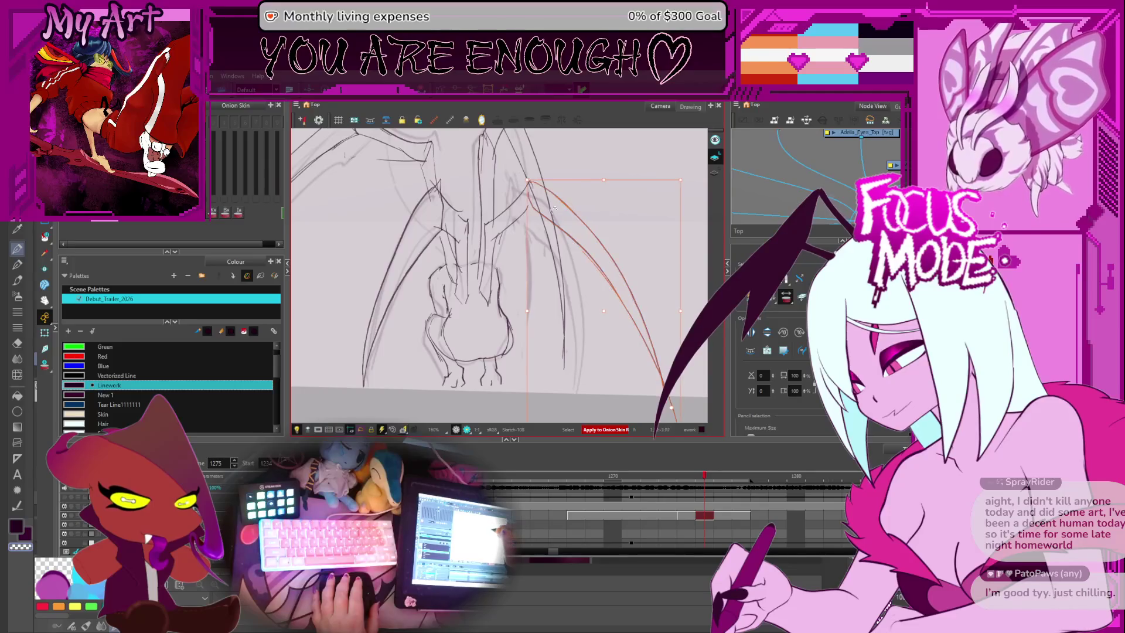
pyautogui.moveTo(572, 239); pyautogui.dragTo(568, 238)
pyautogui.press(',')
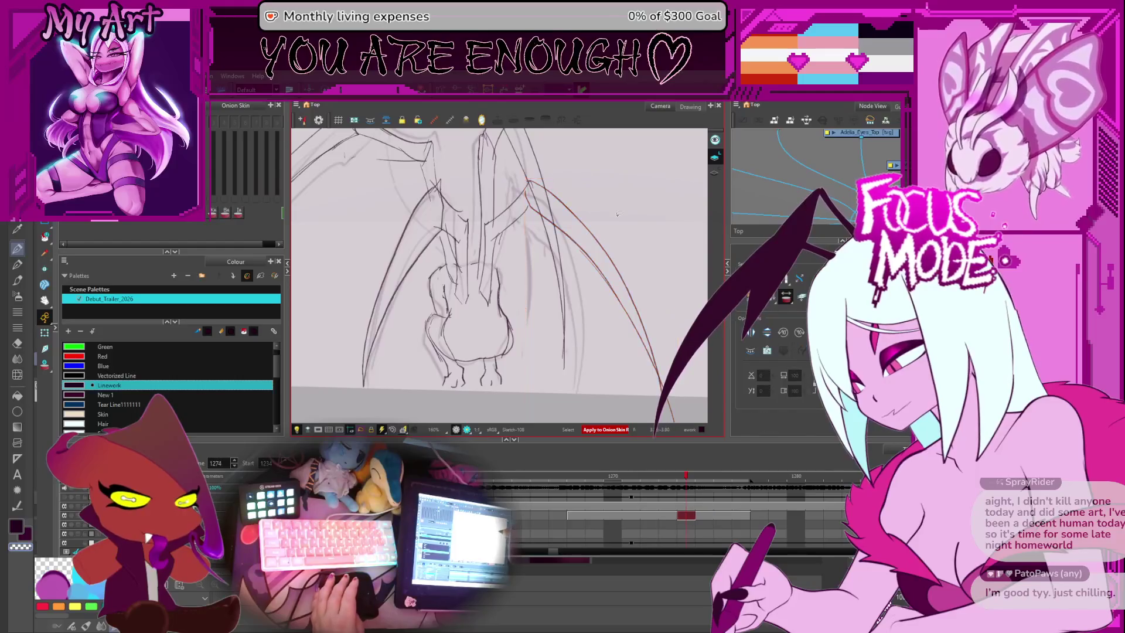
pyautogui.press(',')
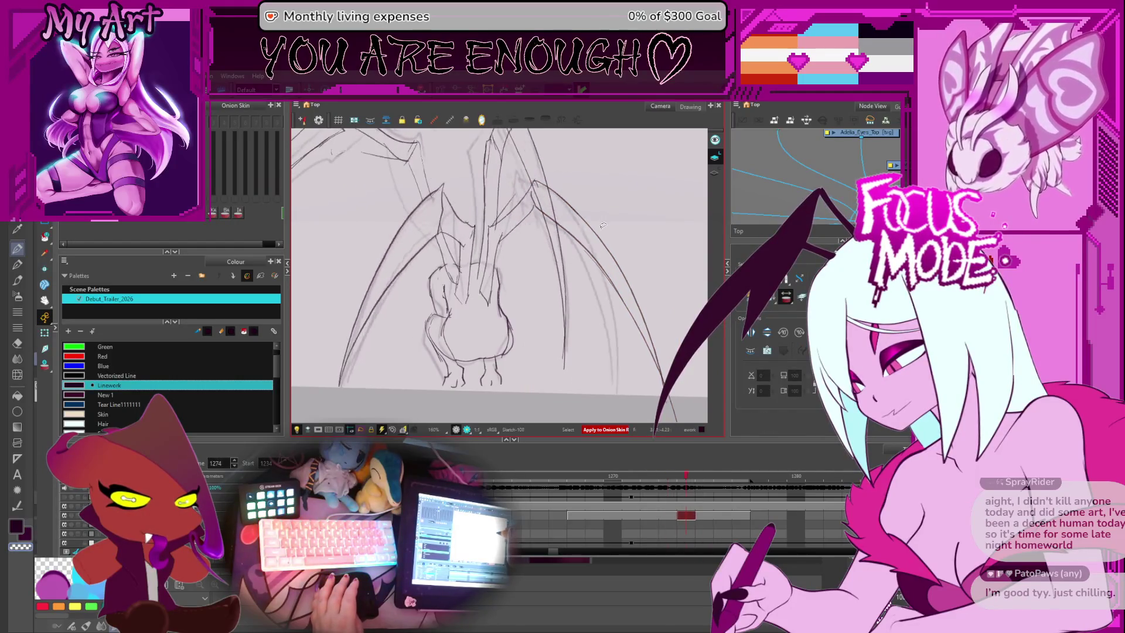
pyautogui.press('.')
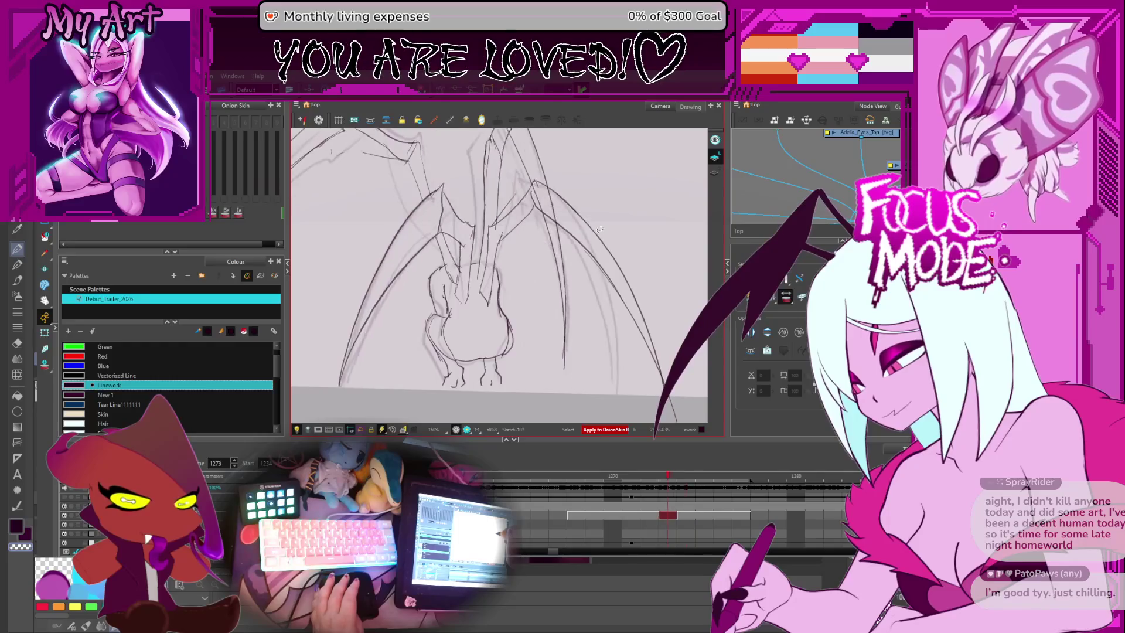
pyautogui.moveTo(587, 183); pyautogui.dragTo(610, 209)
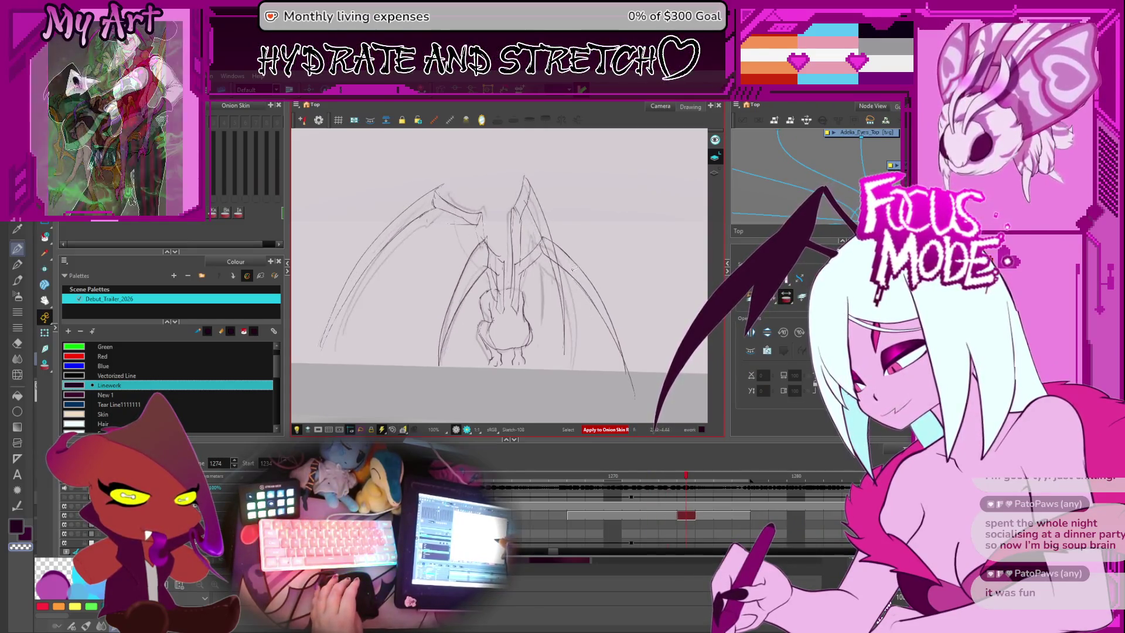
pyautogui.press('.')
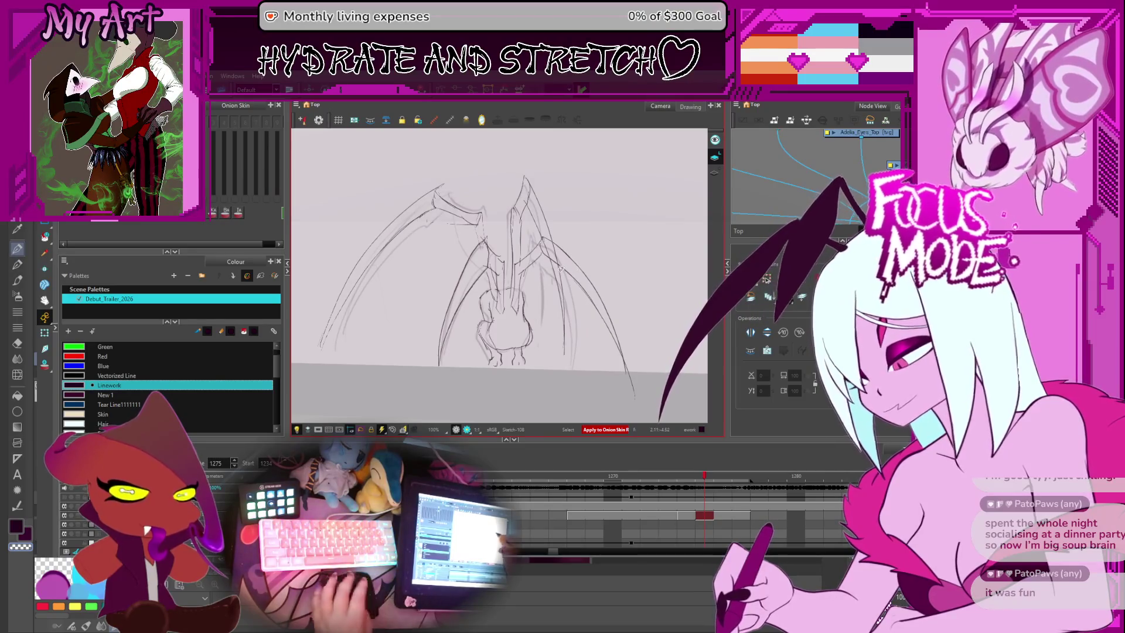
# Step: Scrub back and forth through frames 1275–1283 to review the motion, ending on frame 1276
pyautogui.press('.')
pyautogui.press('.')
pyautogui.press('.')
pyautogui.press('.')
pyautogui.press('.')
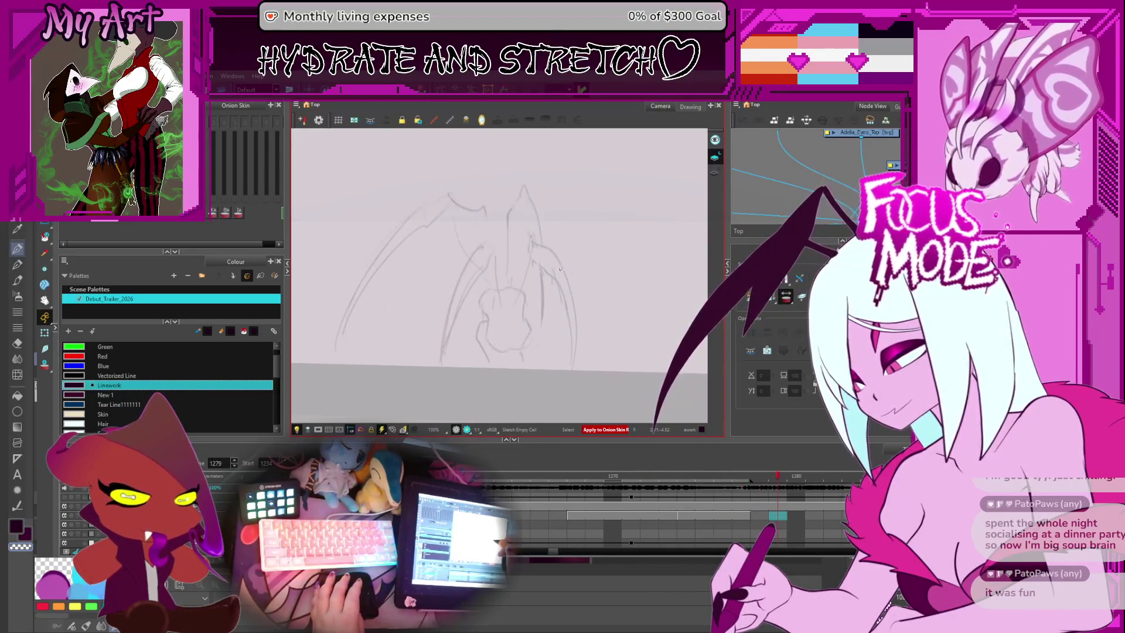
pyautogui.press(',')
pyautogui.press(',')
pyautogui.press(',')
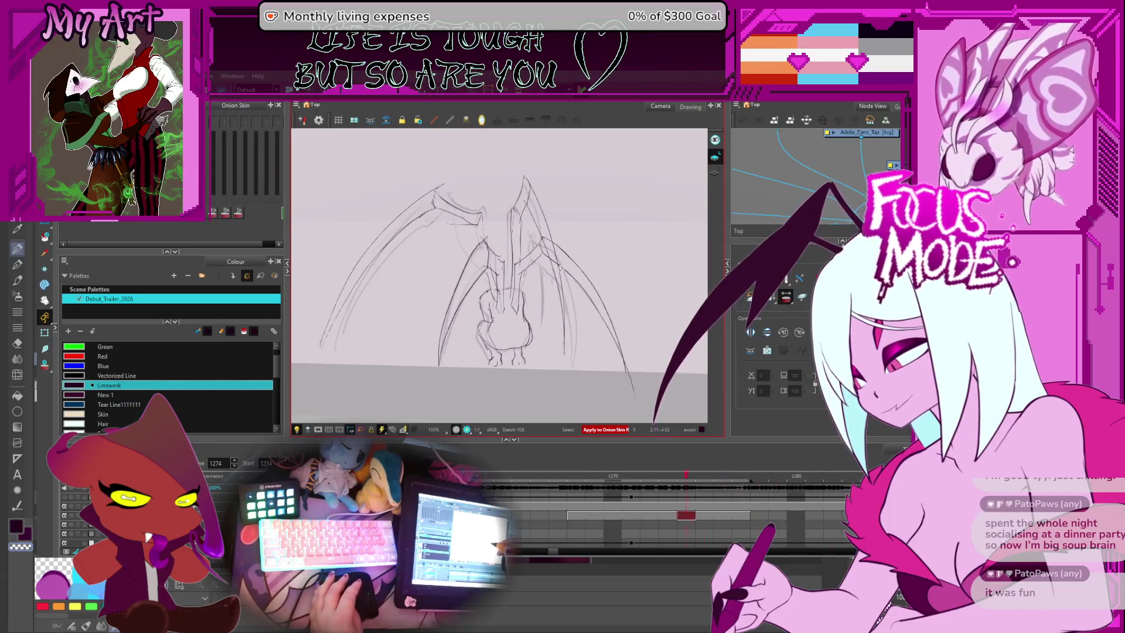
pyautogui.press('.')
pyautogui.press(',')
pyautogui.press('.')
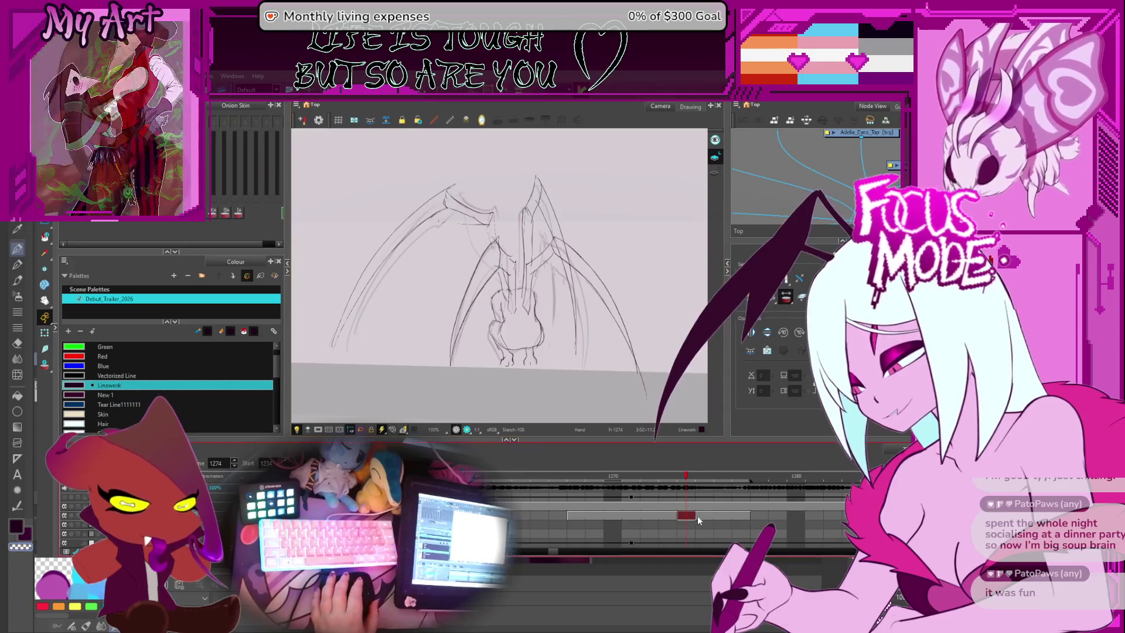
pyautogui.press('.')
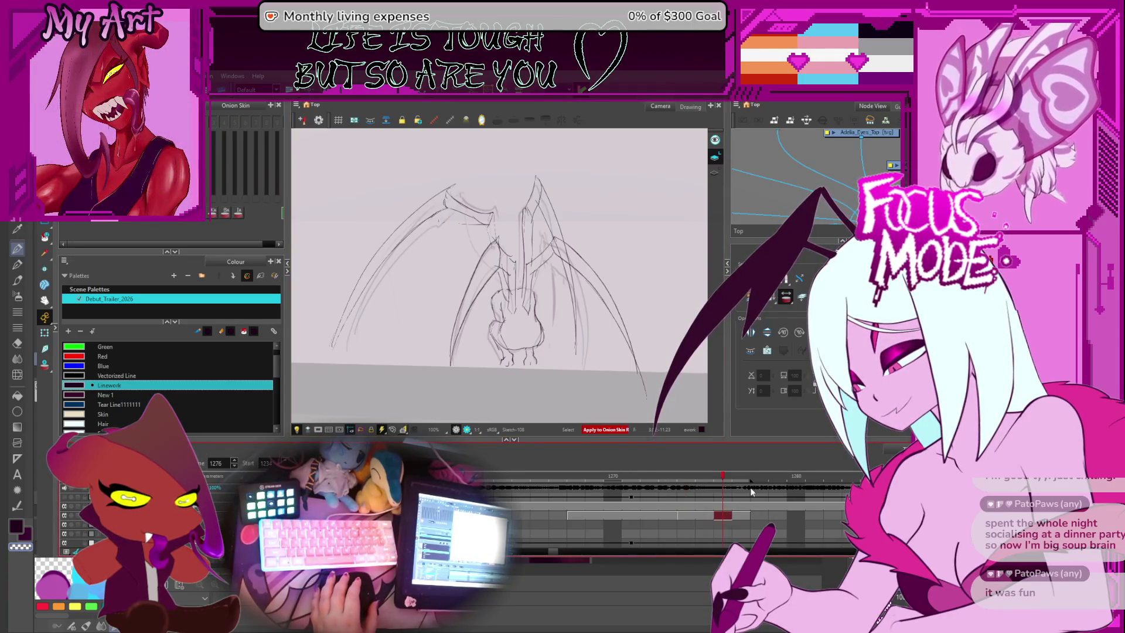
pyautogui.hscroll(3, 835, 498)
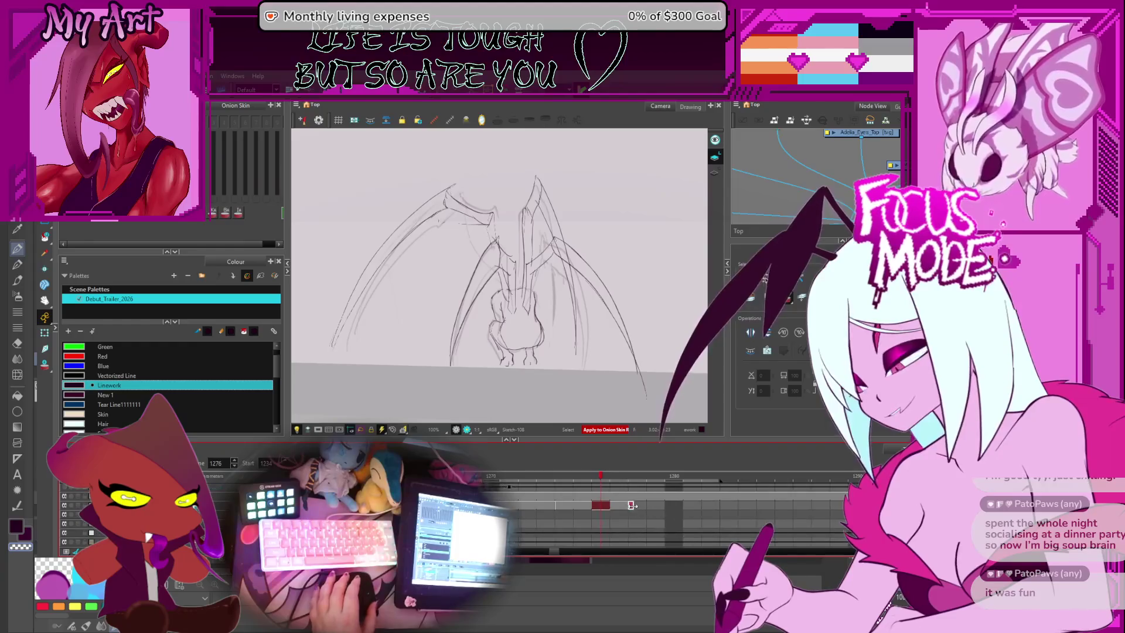
pyautogui.press('.')
pyautogui.press('.')
pyautogui.press('.')
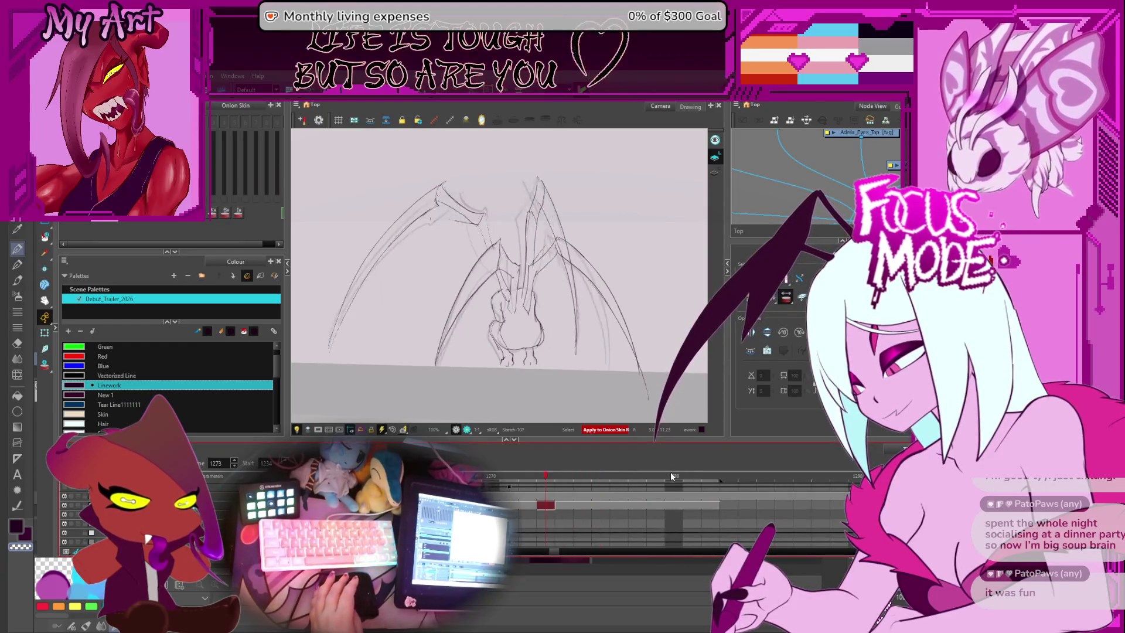
pyautogui.press(',')
pyautogui.press(',')
pyautogui.press(',')
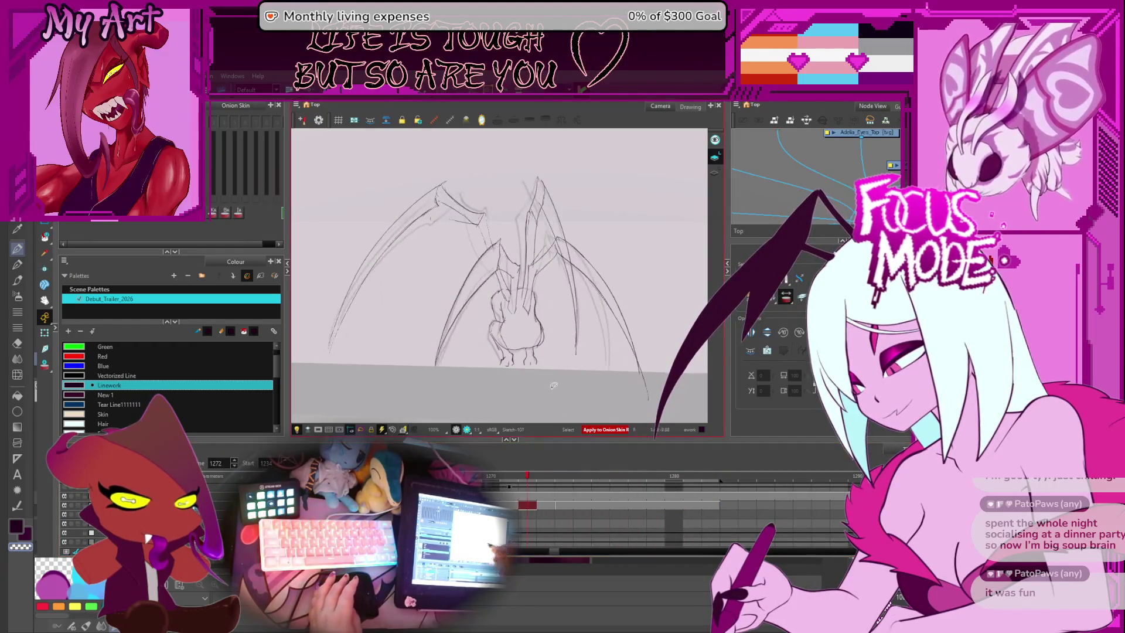
pyautogui.press(',')
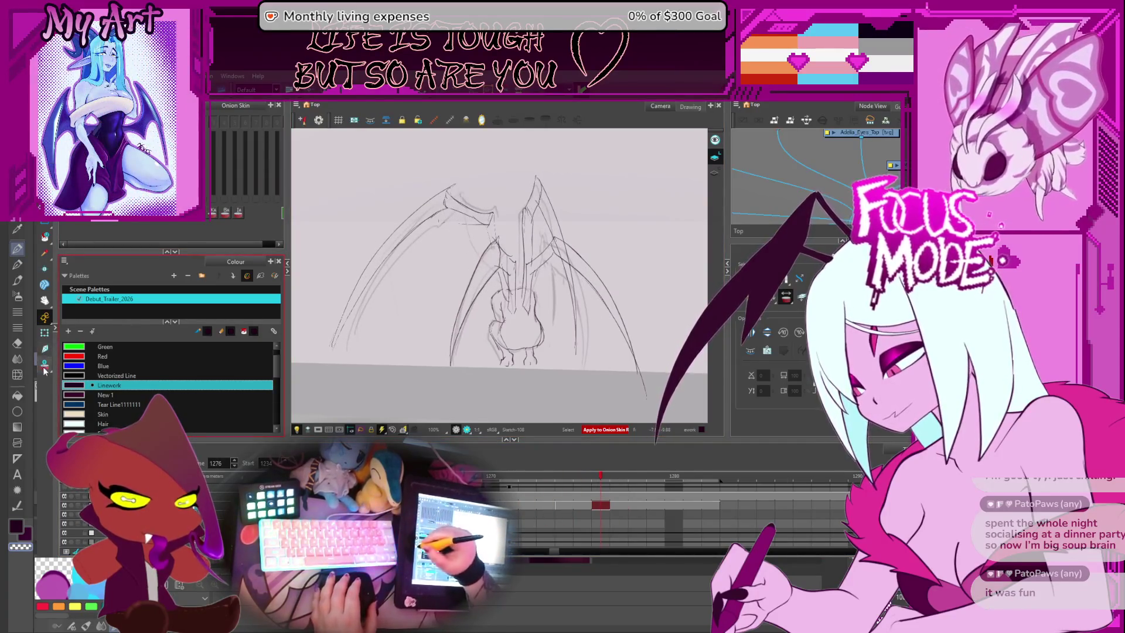
# Step: Turn on onion skinning and select the left inner wing strokes
pyautogui.hotkey('alt', 'o')
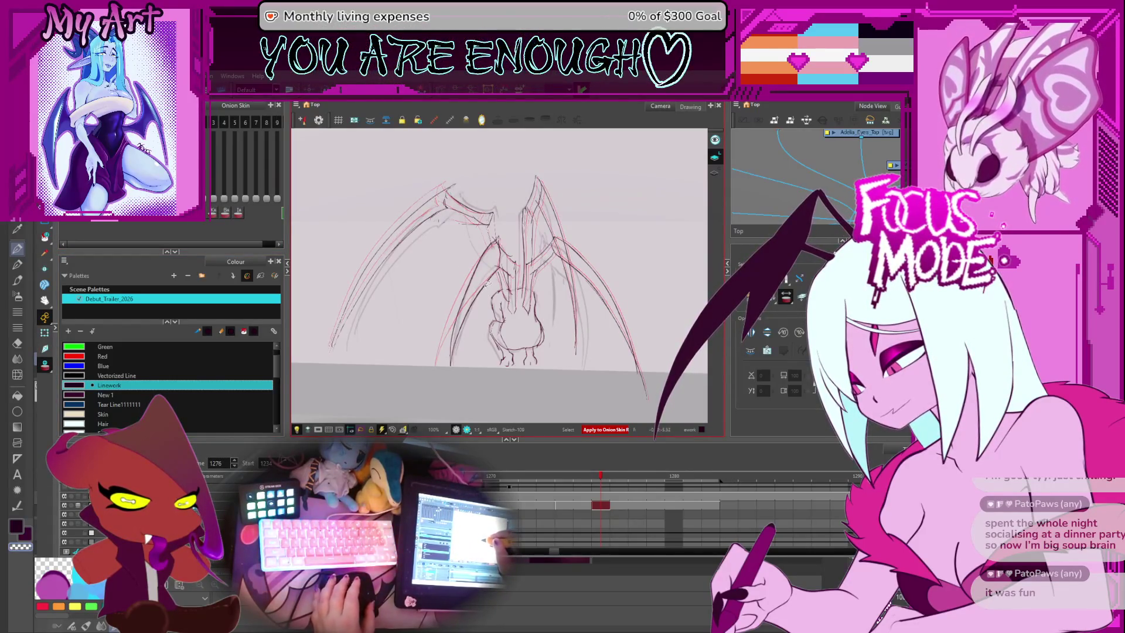
pyautogui.click(474, 258)
pyautogui.scroll(1, 486, 281)
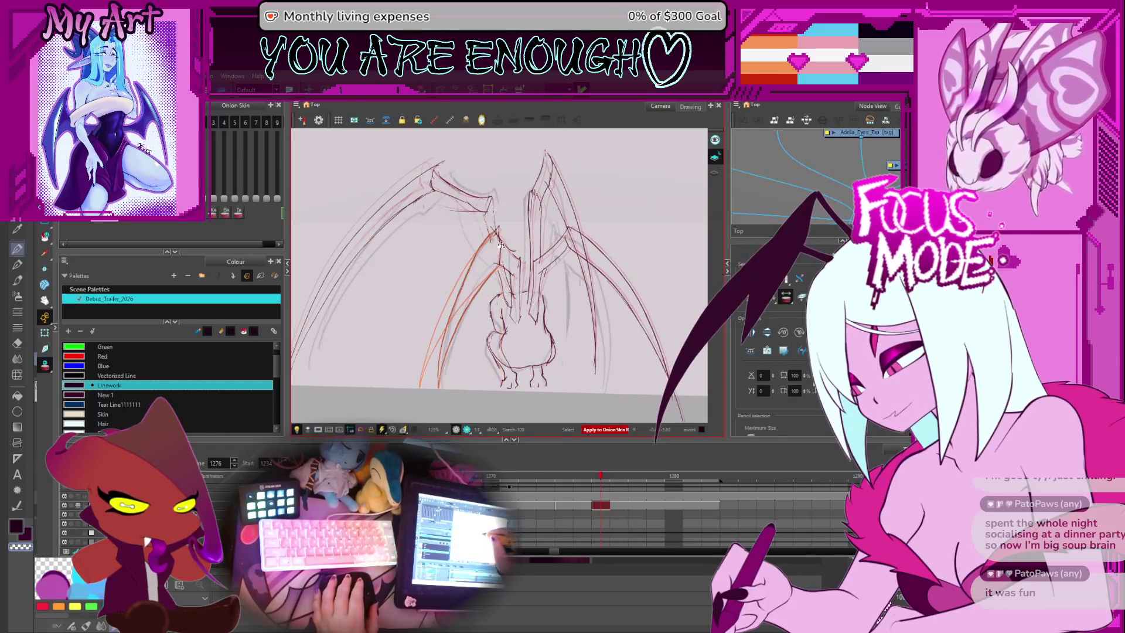
# Step: Adjust the selected left wing strokes' width and position, then deselect them
pyautogui.moveTo(414, 394); pyautogui.dragTo(416, 391)
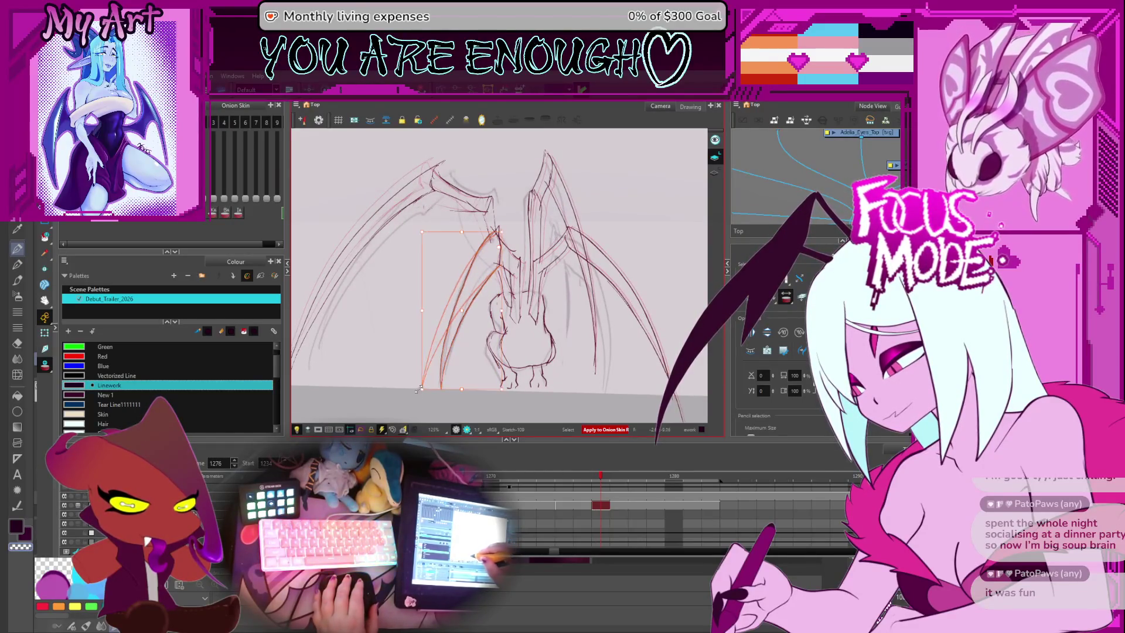
pyautogui.moveTo(467, 332); pyautogui.dragTo(465, 332)
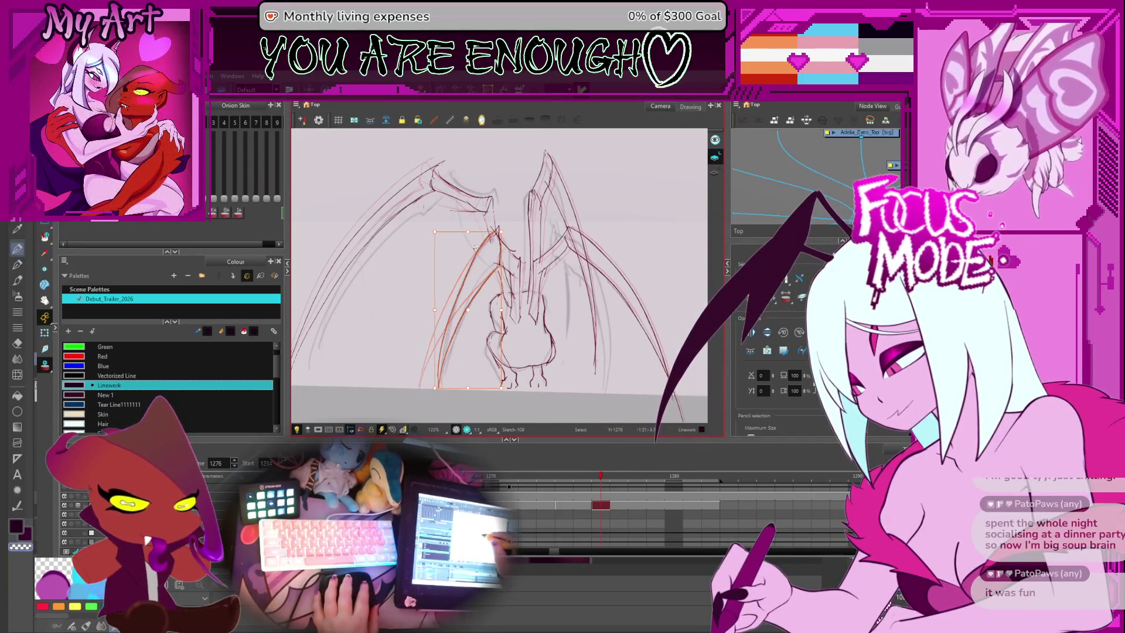
pyautogui.moveTo(488, 279); pyautogui.dragTo(496, 278)
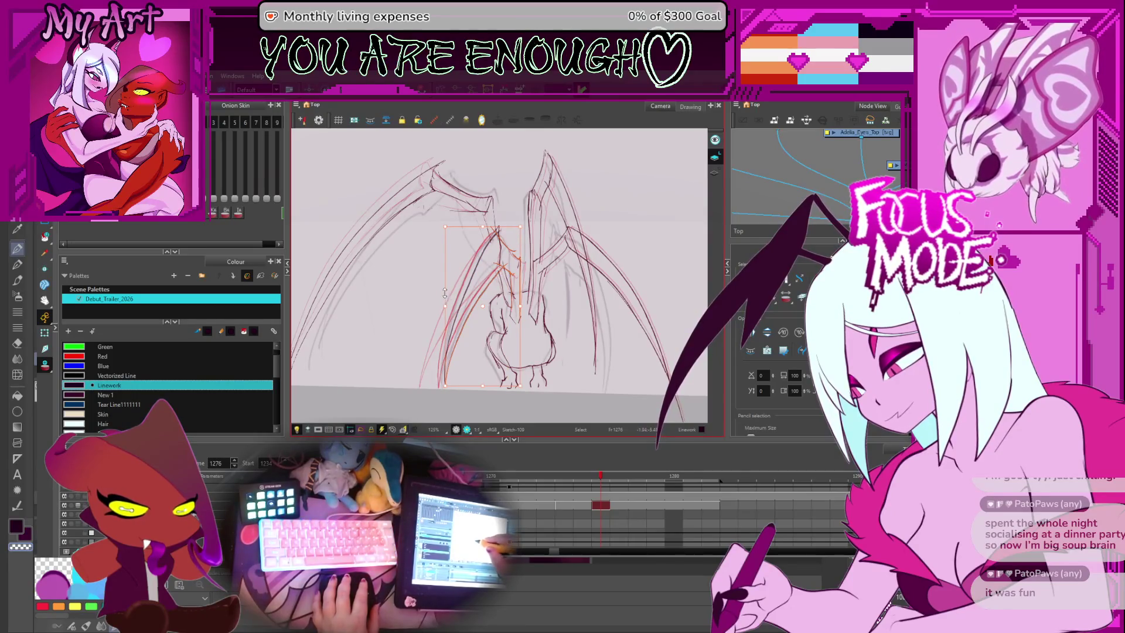
pyautogui.click(502, 269)
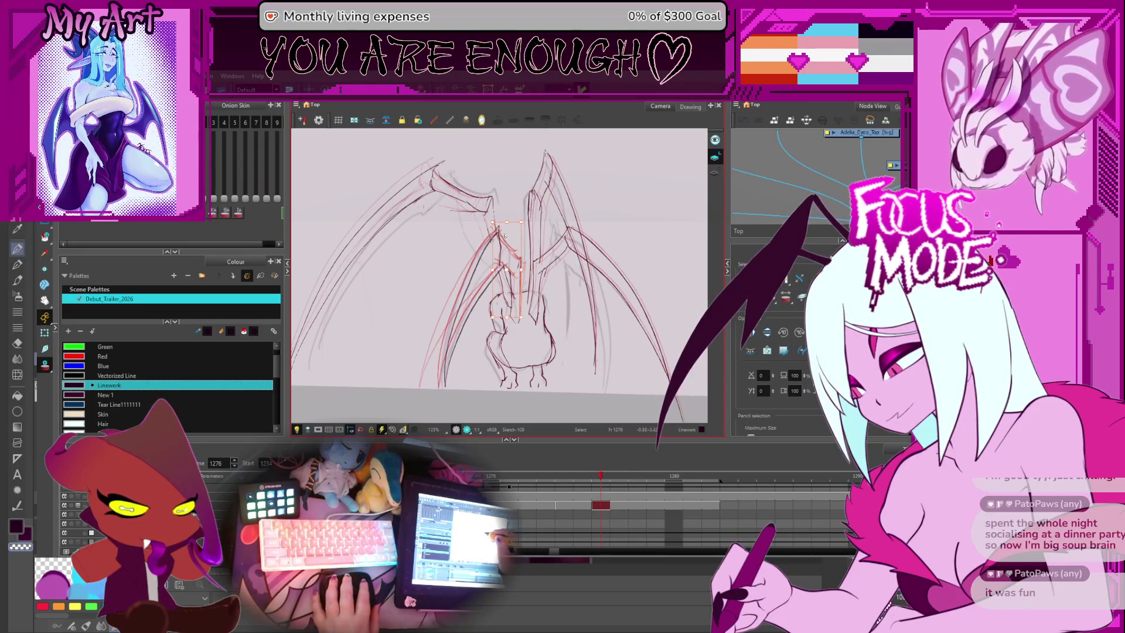
# Step: Select the vertical chest stroke and switch to the Contour Editor to show its control points
pyautogui.scroll(5, 517, 264)
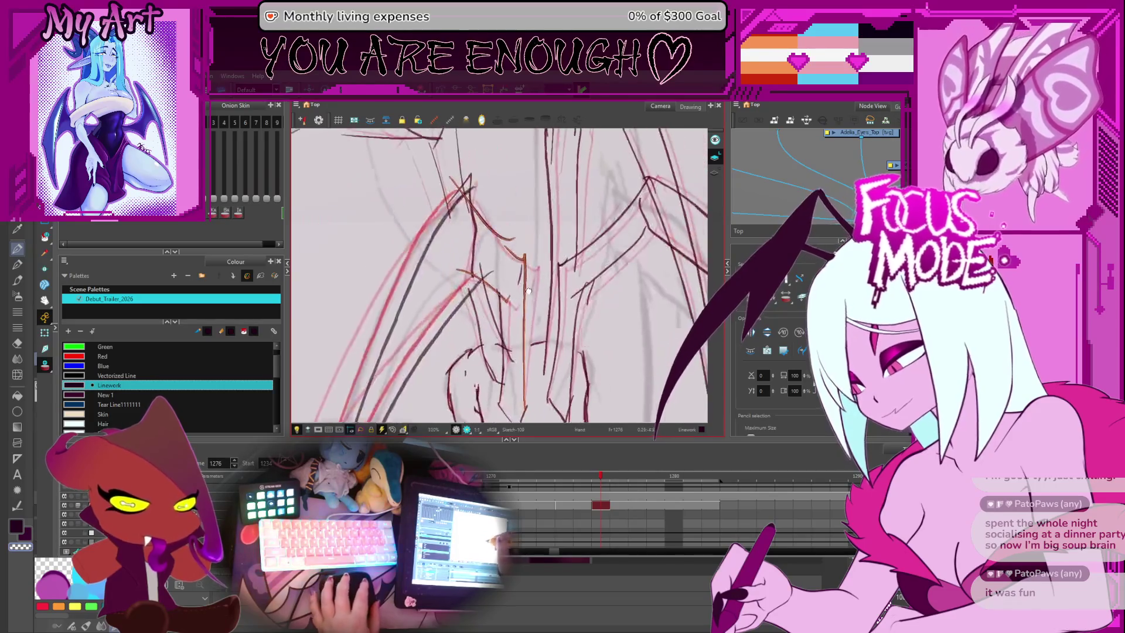
pyautogui.click(497, 265)
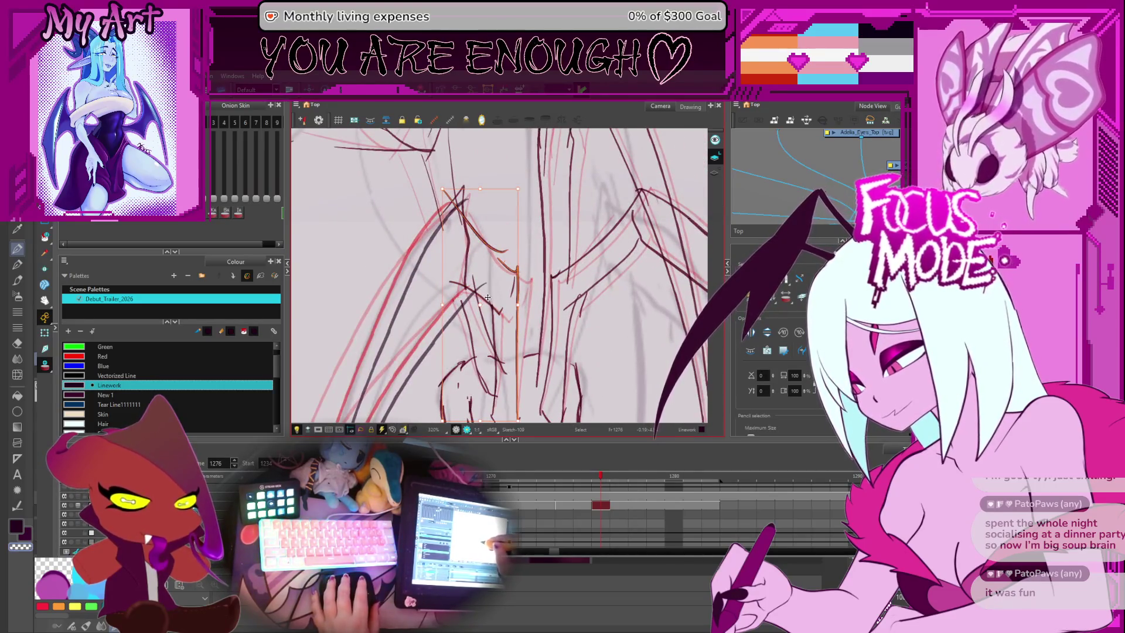
pyautogui.scroll(-1, 498, 282)
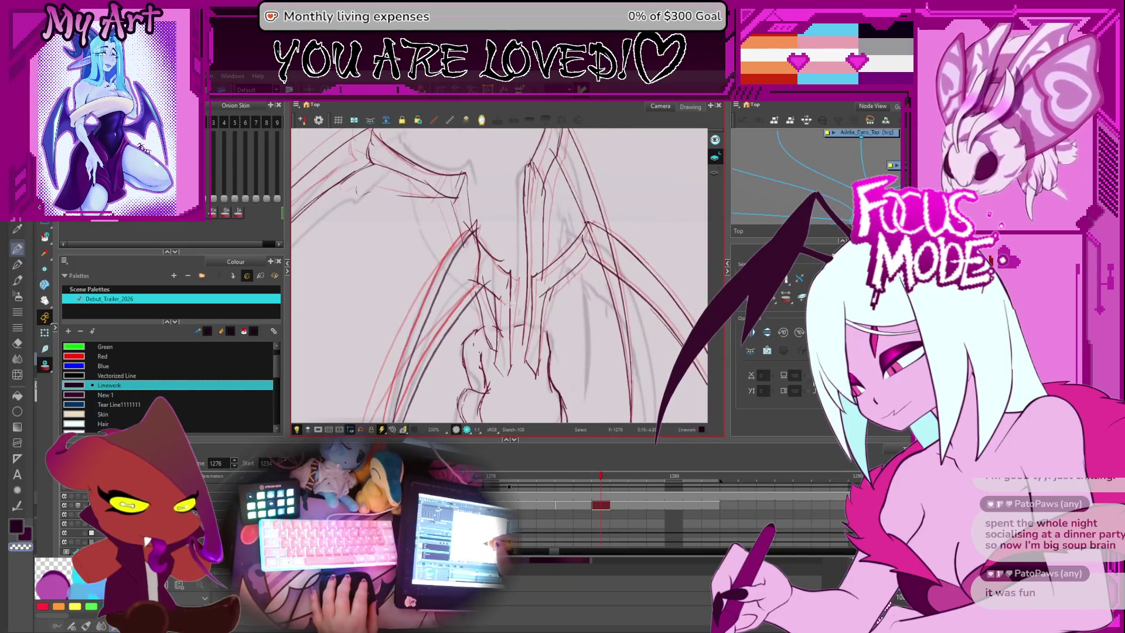
pyautogui.hotkey('alt', 'q')
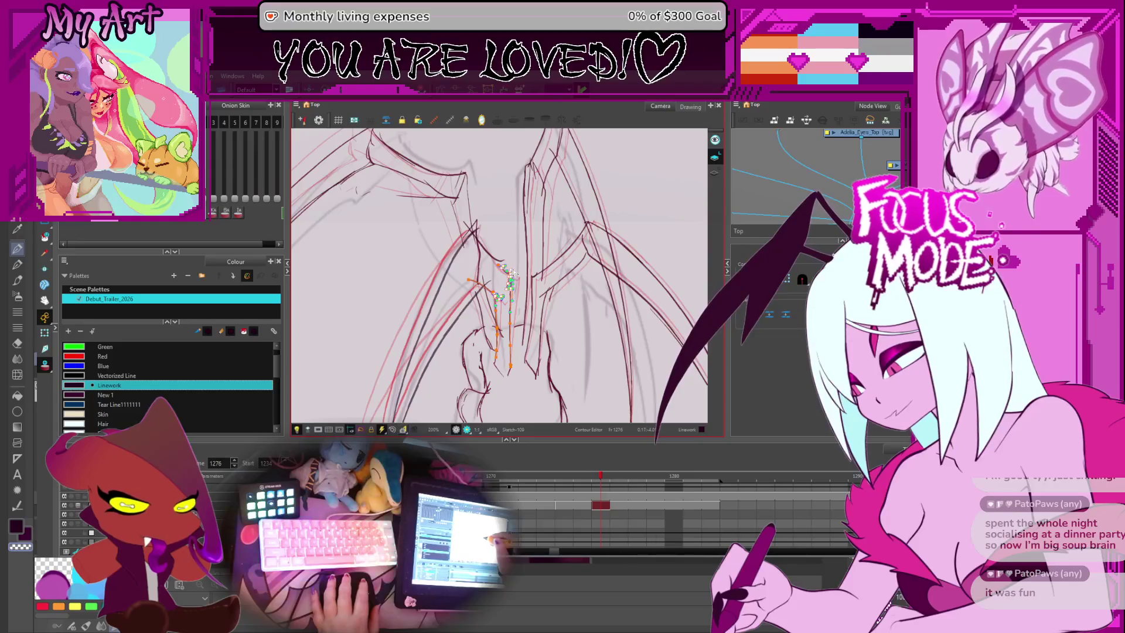
pyautogui.hotkey('alt', 's')
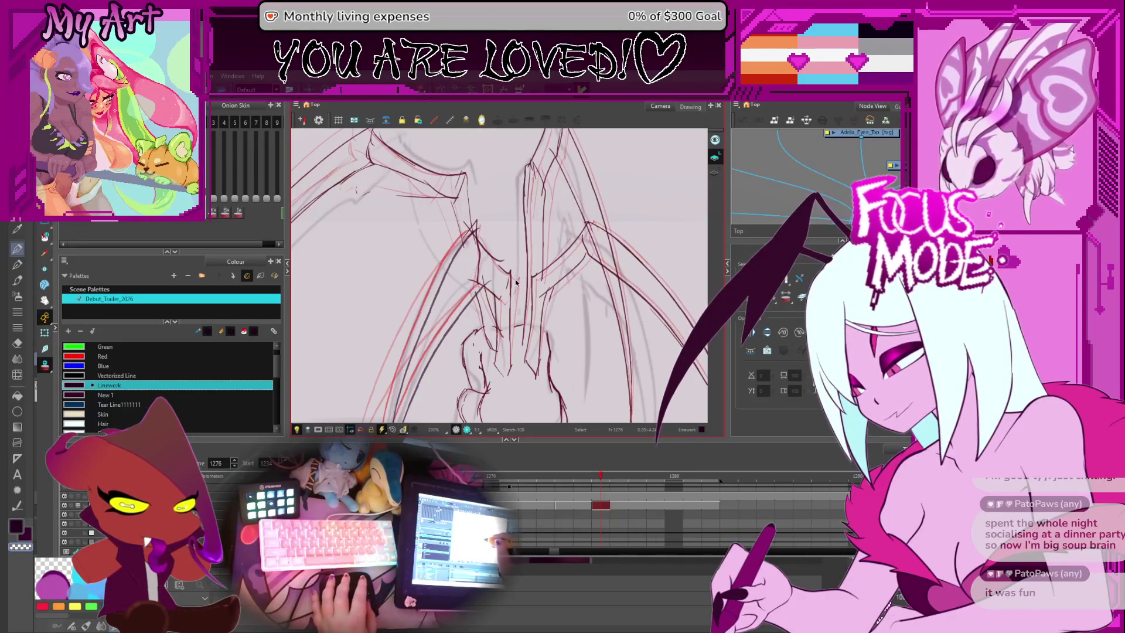
pyautogui.press('2')
pyautogui.press('2')
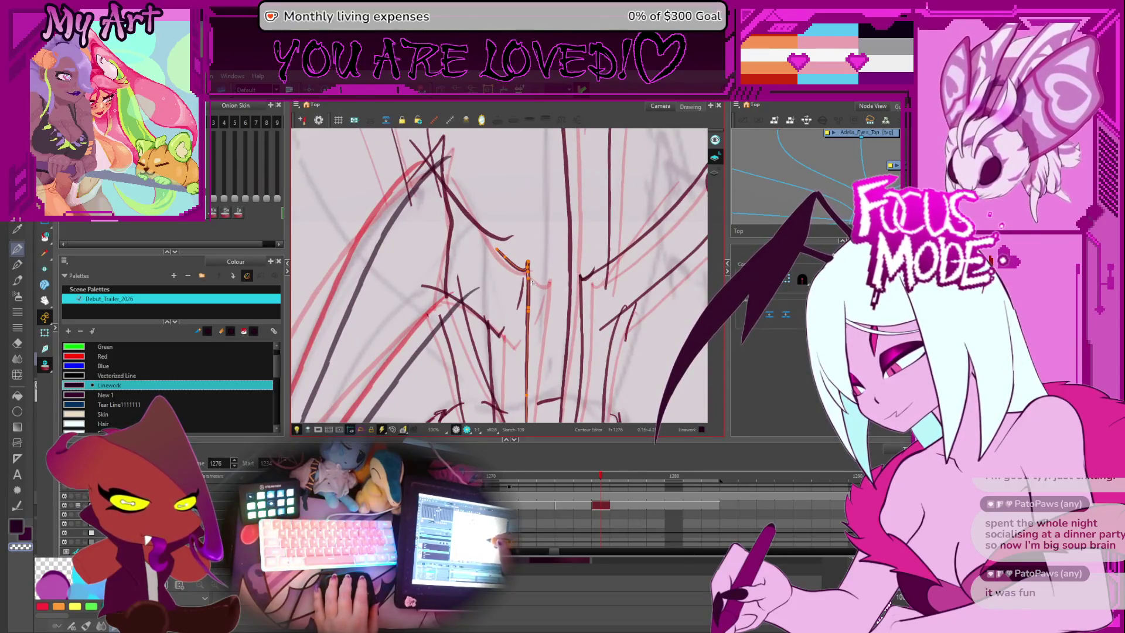
pyautogui.press('1')
pyautogui.press('1')
pyautogui.hotkey('alt', 's')
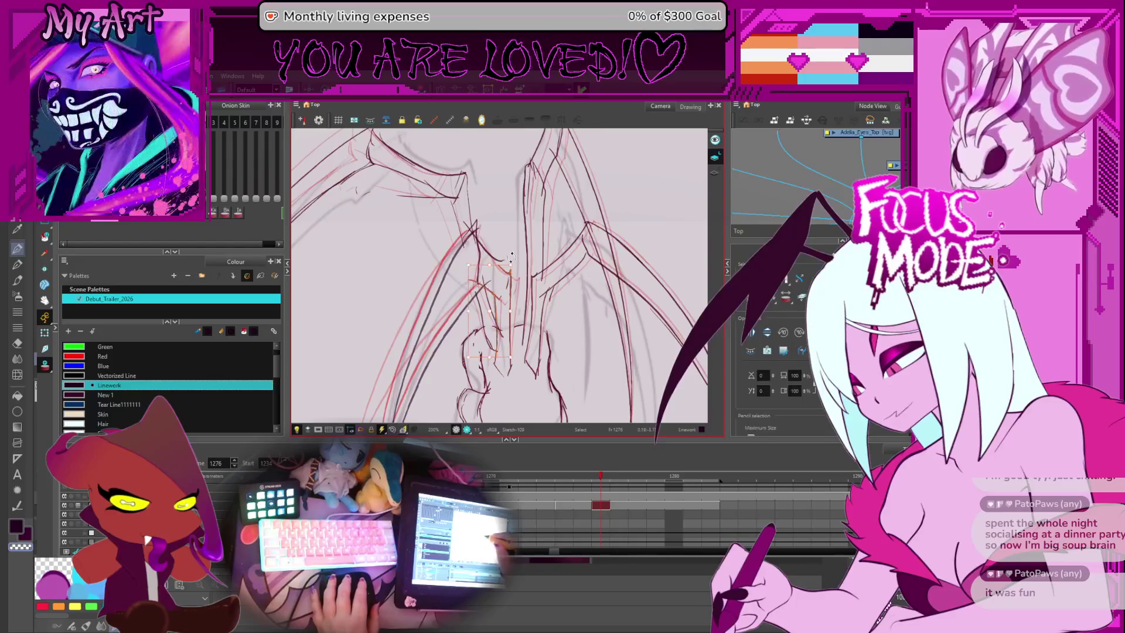
pyautogui.click(510, 241)
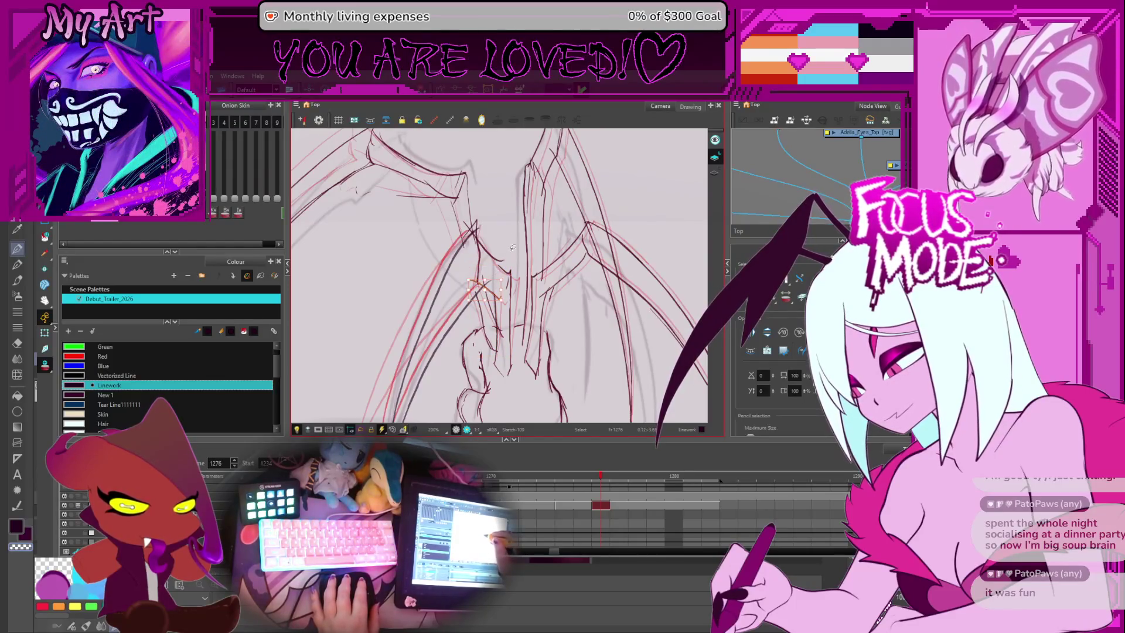
pyautogui.click(478, 221)
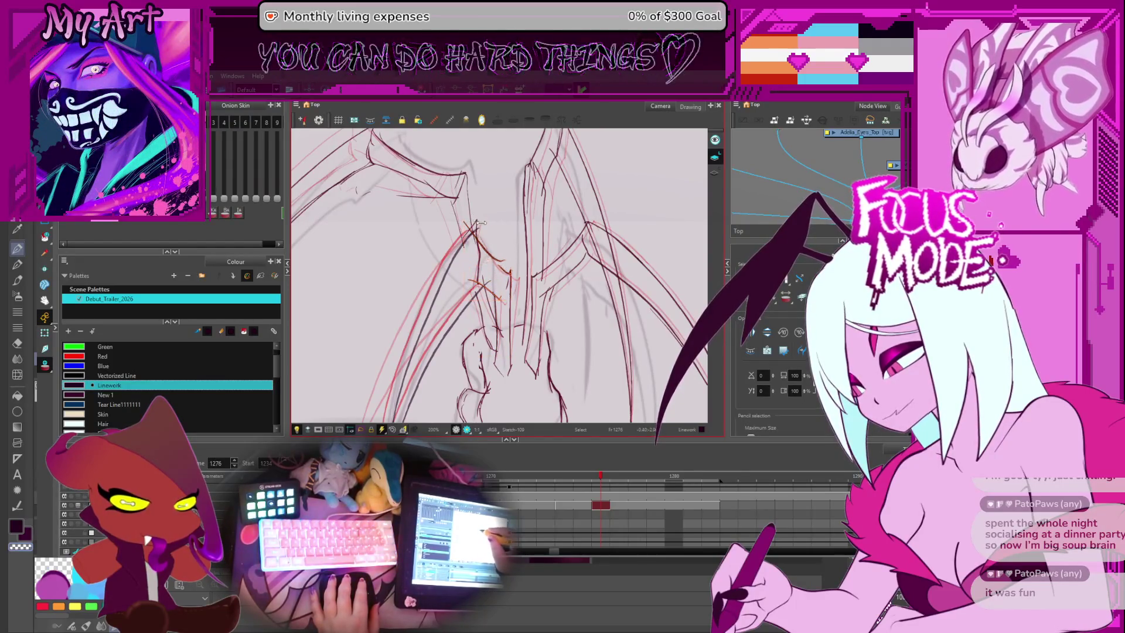
pyautogui.scroll(-1, 494, 269)
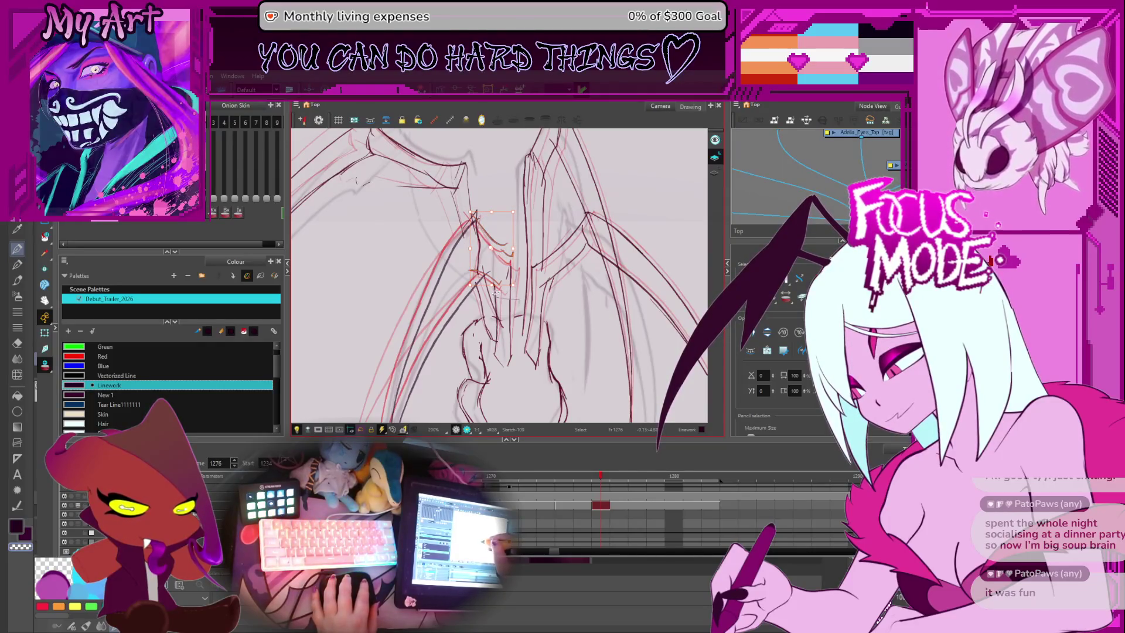
pyautogui.click(503, 267)
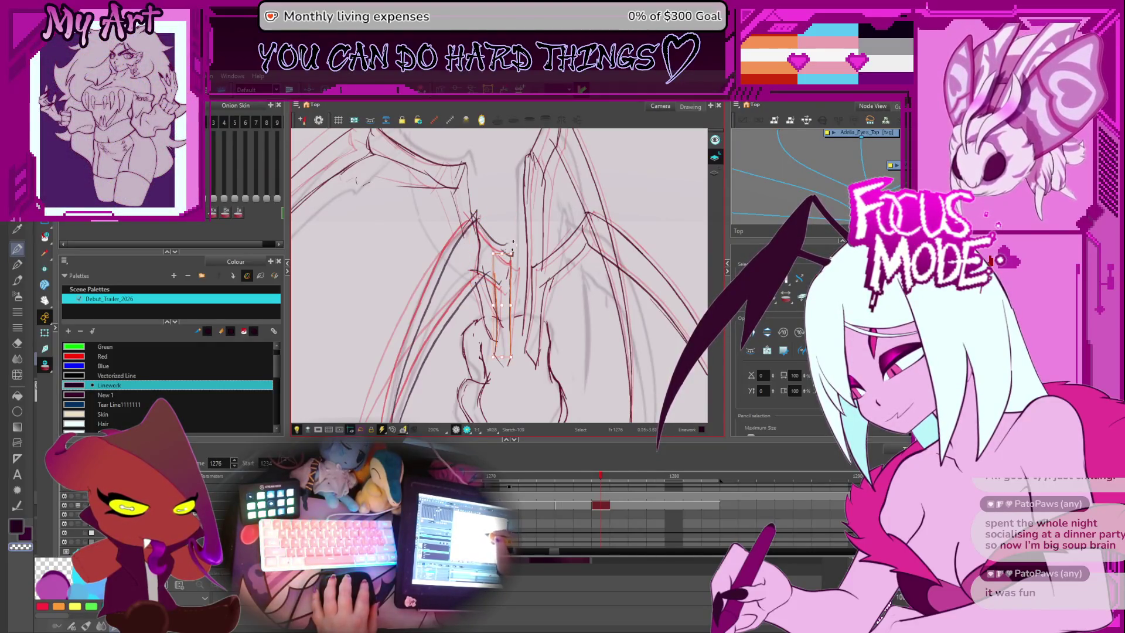
pyautogui.scroll(3, 512, 240)
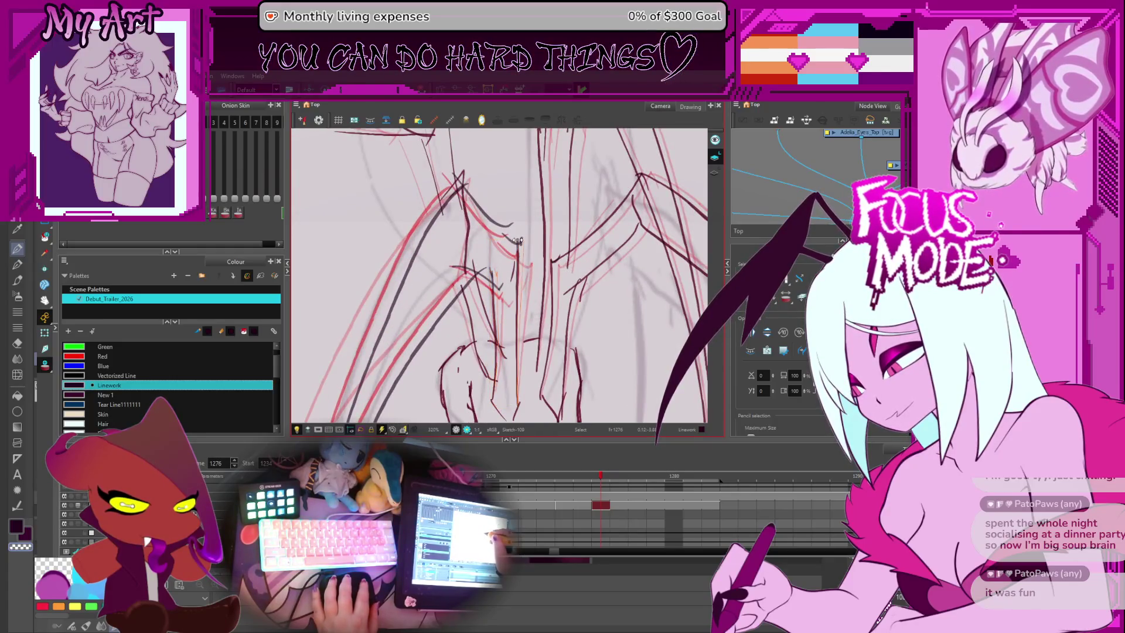
pyautogui.scroll(-3, 517, 241)
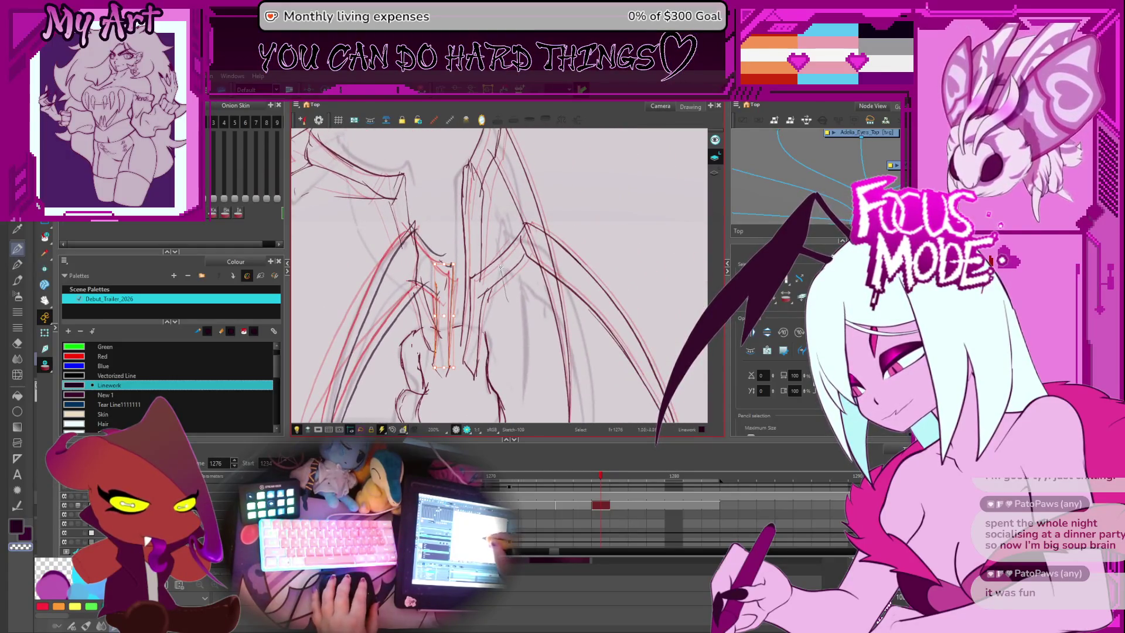
pyautogui.click(501, 284)
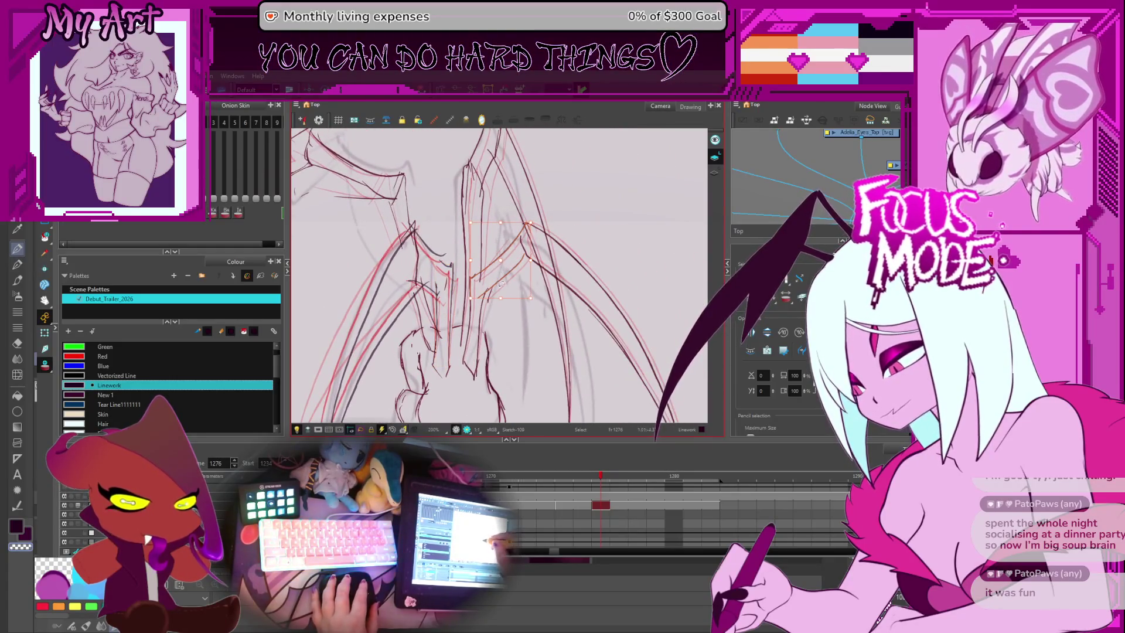
pyautogui.click(536, 229)
pyautogui.click(474, 311)
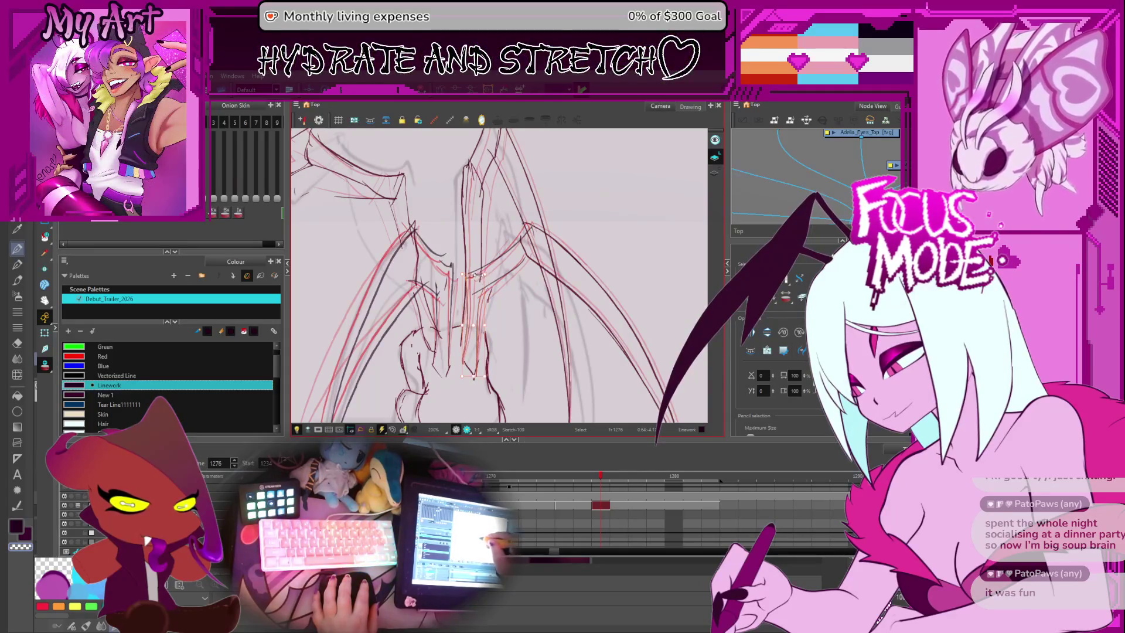
pyautogui.moveTo(473, 378)
pyautogui.mouseDown()
pyautogui.moveTo(445, 328)
pyautogui.moveTo(577, 231)
pyautogui.moveTo(557, 284)
pyautogui.mouseUp()
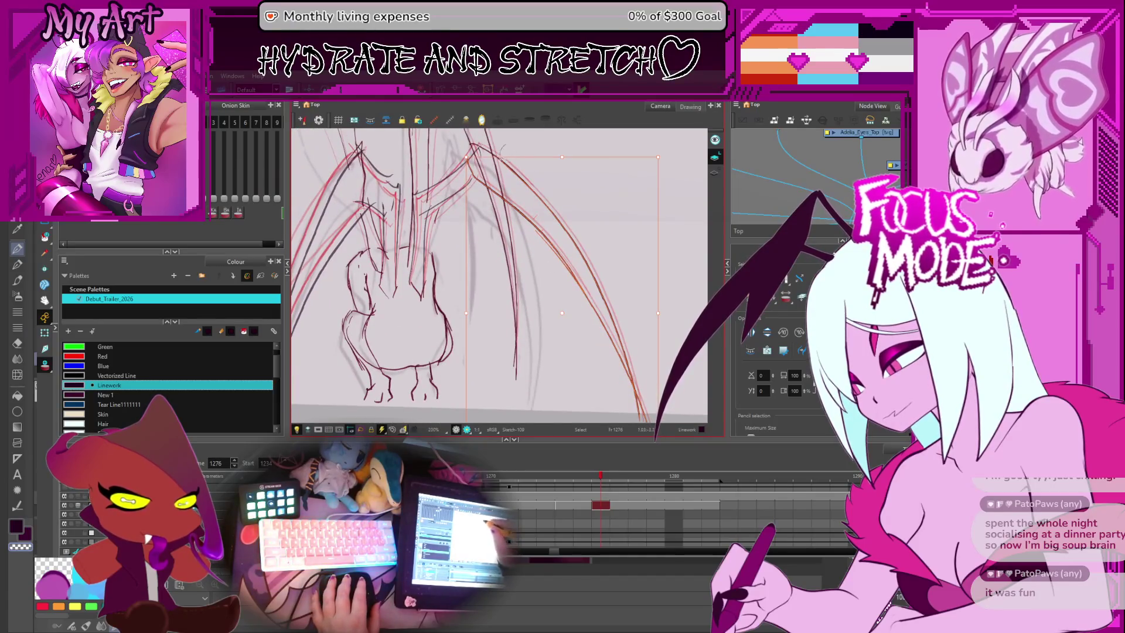
pyautogui.click(556, 287)
pyautogui.scroll(2, 559, 261)
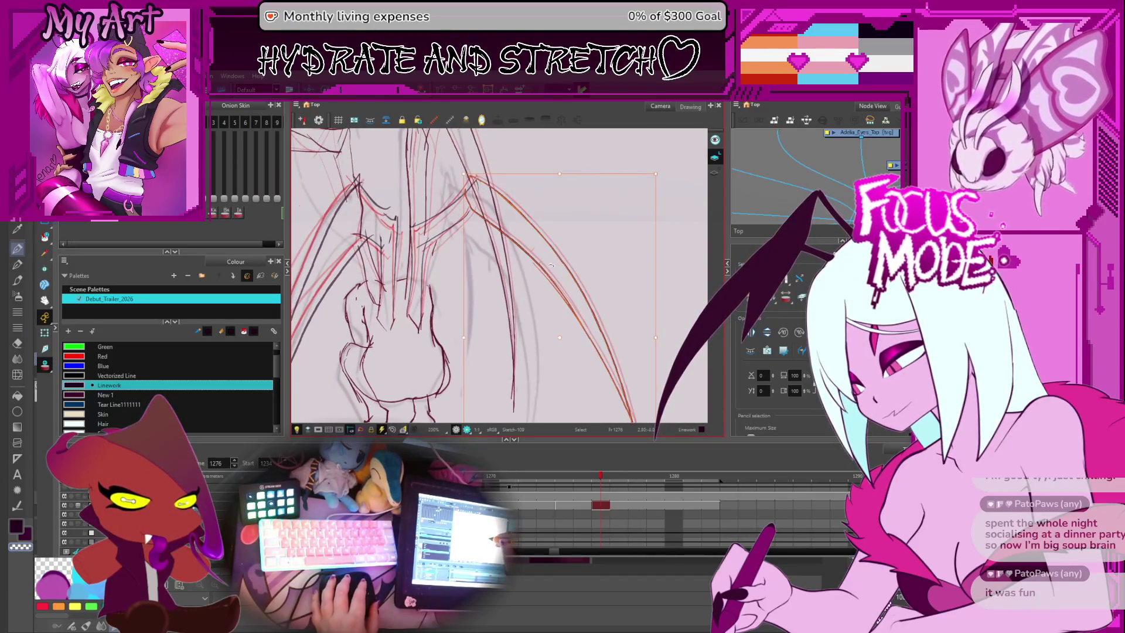
pyautogui.press('Escape')
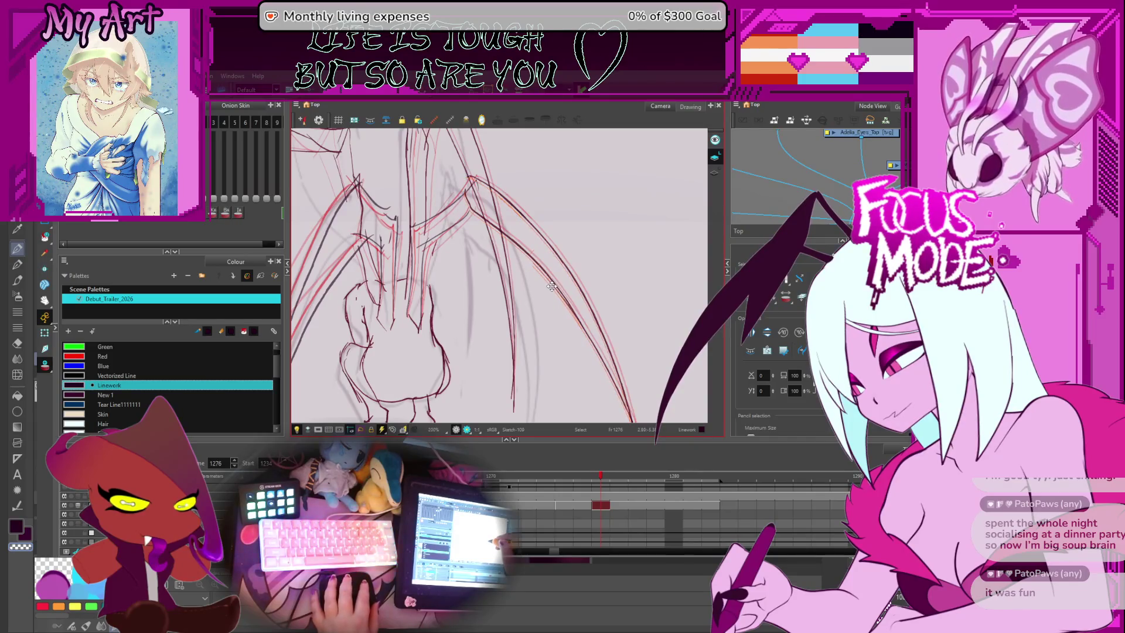
pyautogui.click(548, 286)
pyautogui.scroll(-5, 580, 339)
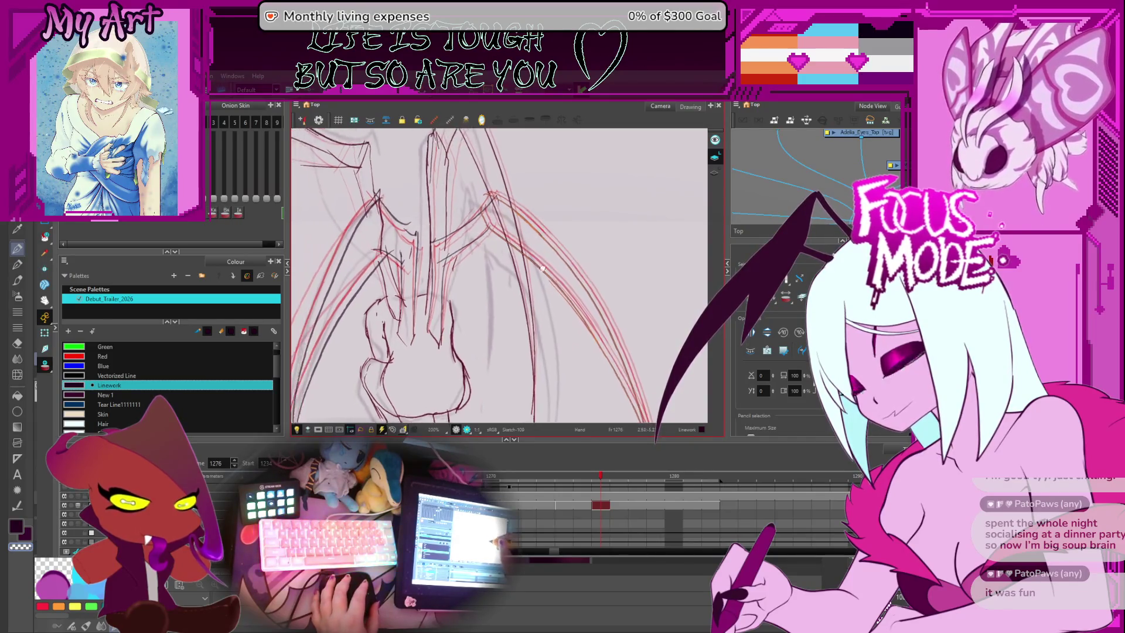
pyautogui.scroll(-3, 609, 394)
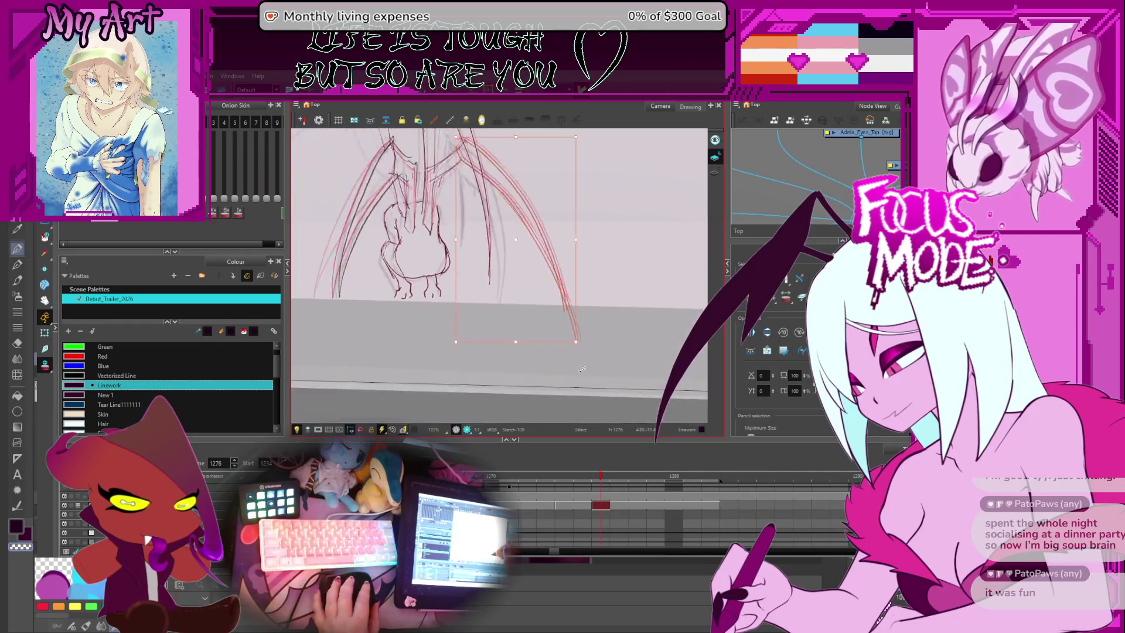
pyautogui.scroll(5, 428, 214)
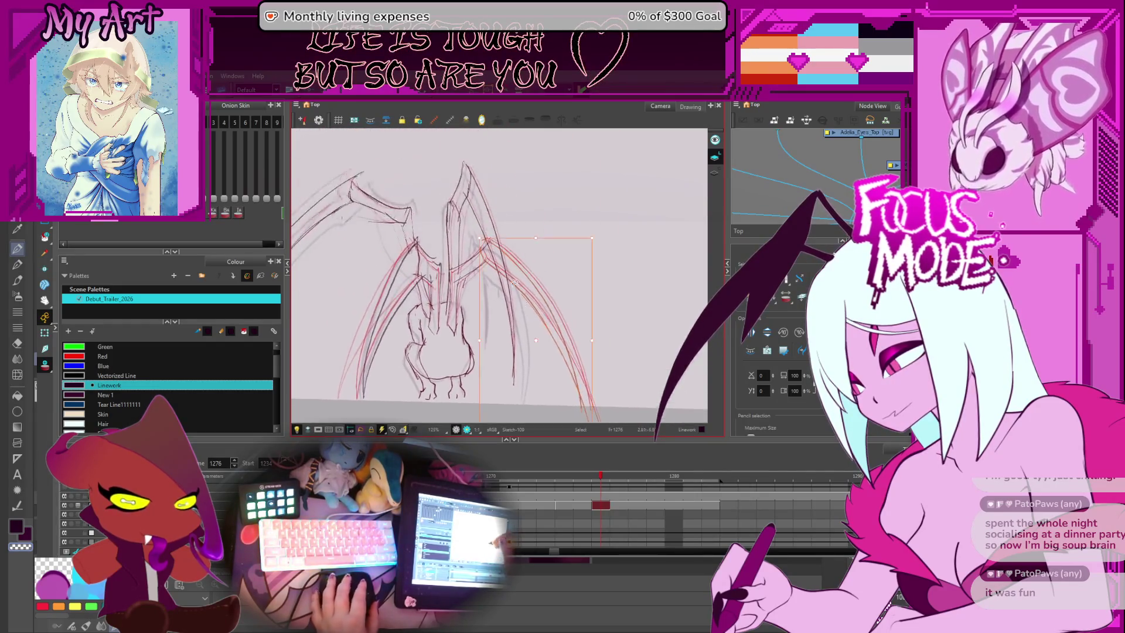
pyautogui.moveTo(429, 214); pyautogui.dragTo(449, 258)
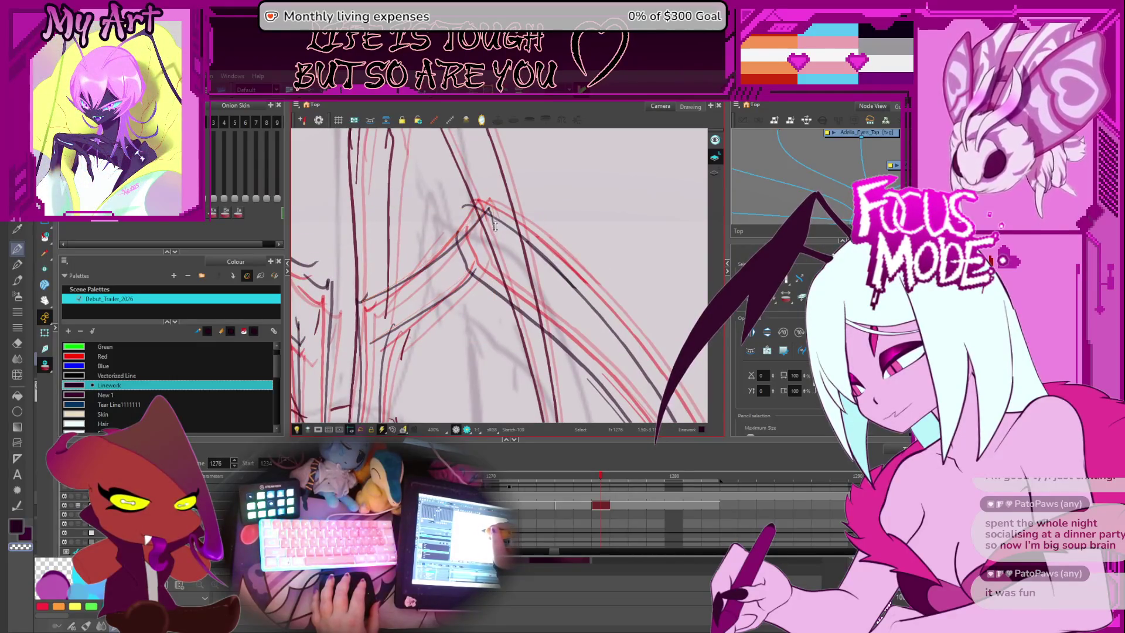
pyautogui.click(484, 206)
pyautogui.click(479, 277)
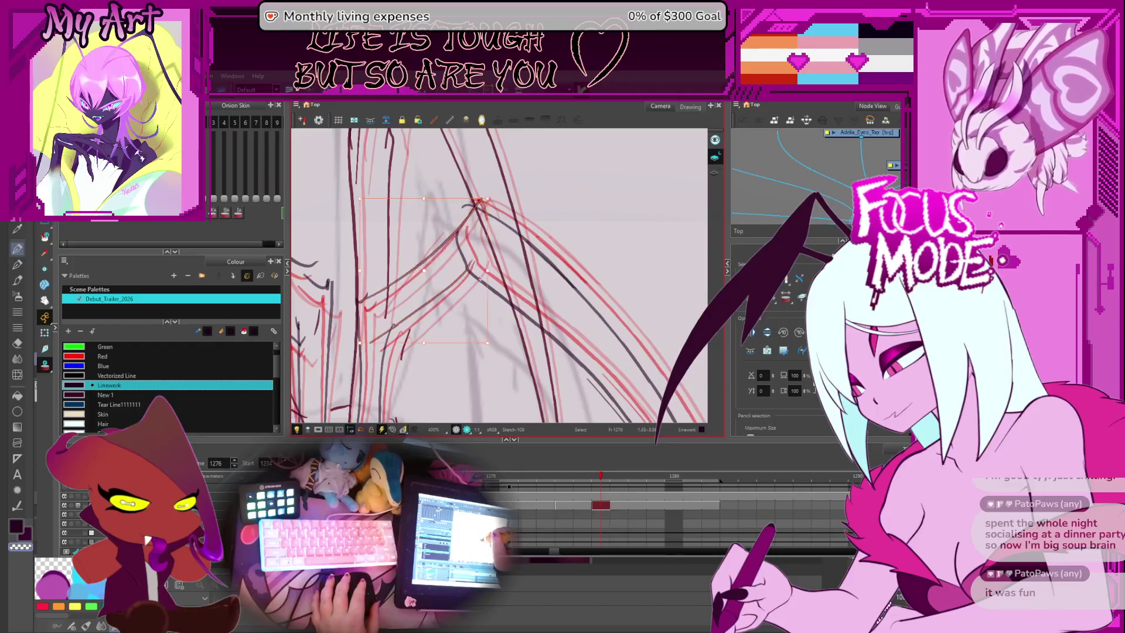
pyautogui.scroll(-5, 444, 250)
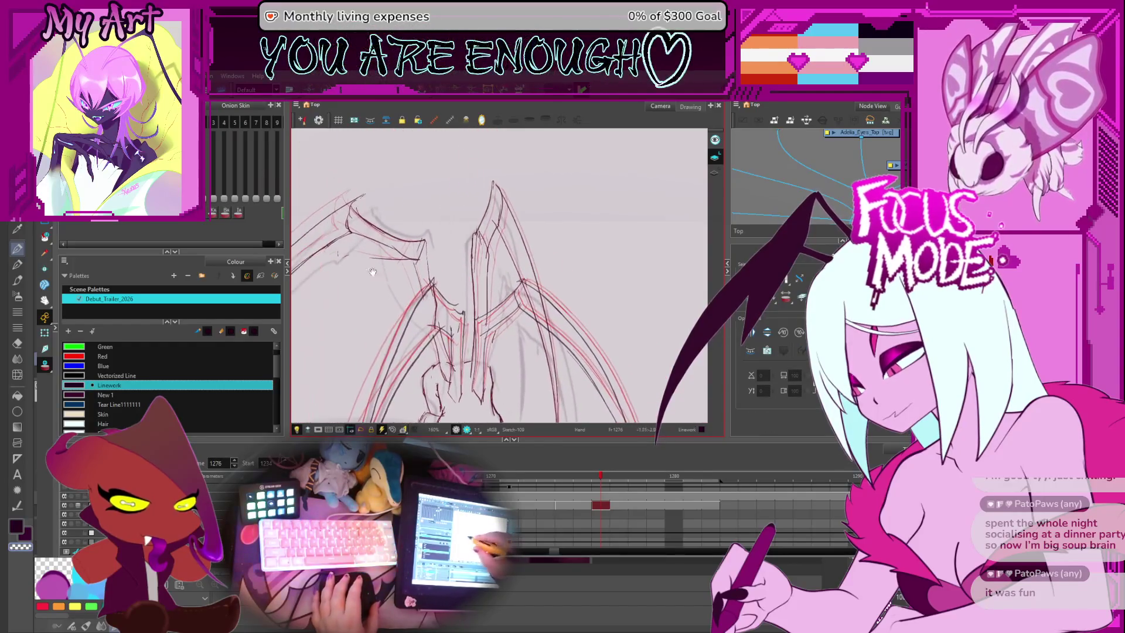
# Step: Select the upper-left leg joint strokes and nudge them slightly to the right
pyautogui.scroll(3, 444, 249)
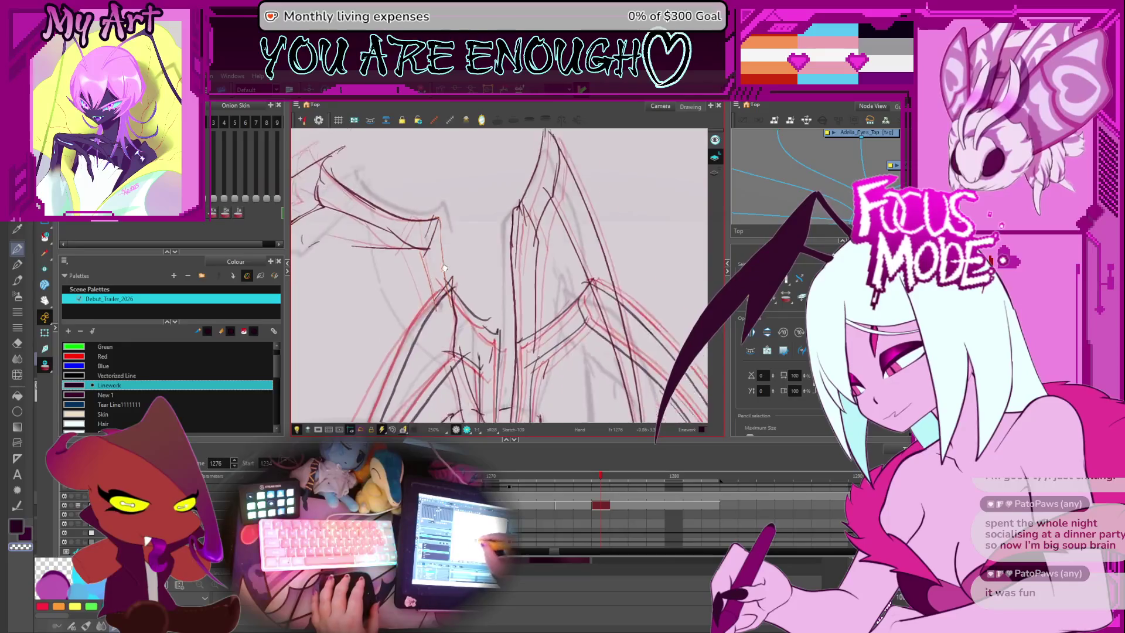
pyautogui.keyDown('shift'); pyautogui.click(511, 296); pyautogui.keyUp('shift')
pyautogui.moveTo(487, 178); pyautogui.dragTo(503, 223)
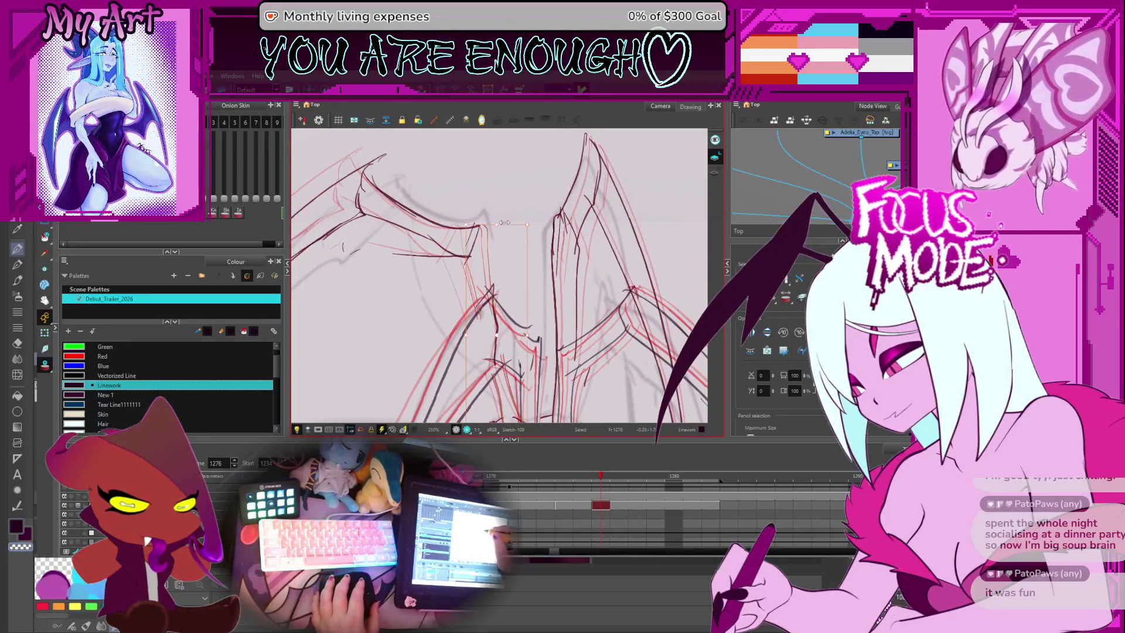
pyautogui.click(511, 225)
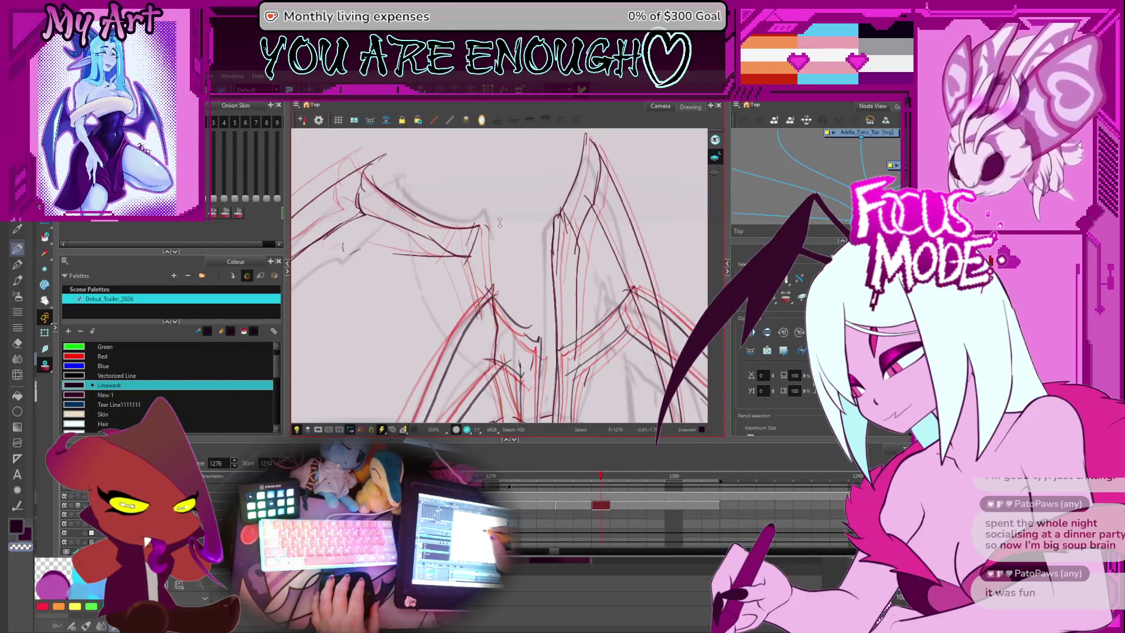
pyautogui.moveTo(456, 241); pyautogui.dragTo(480, 279)
pyautogui.click(471, 273)
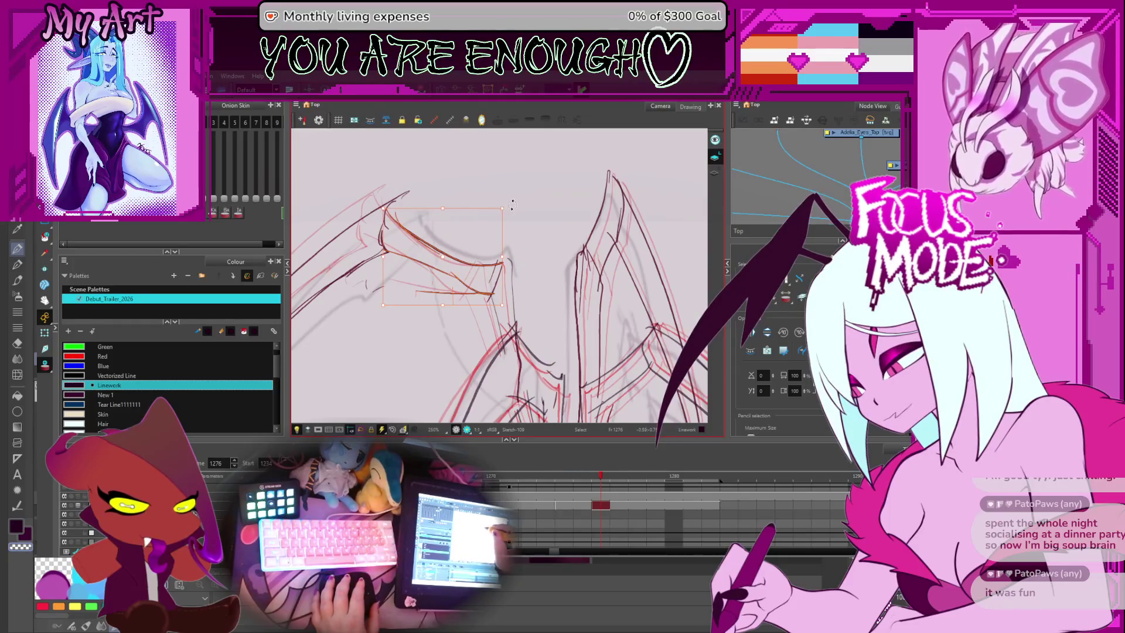
pyautogui.click(499, 283)
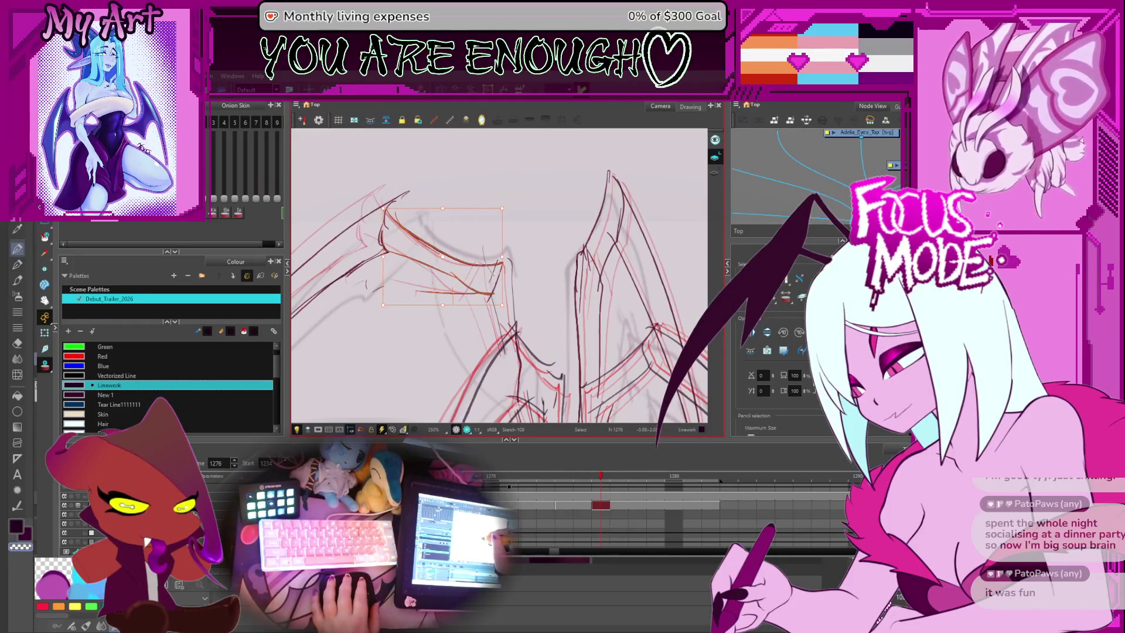
pyautogui.click(486, 261)
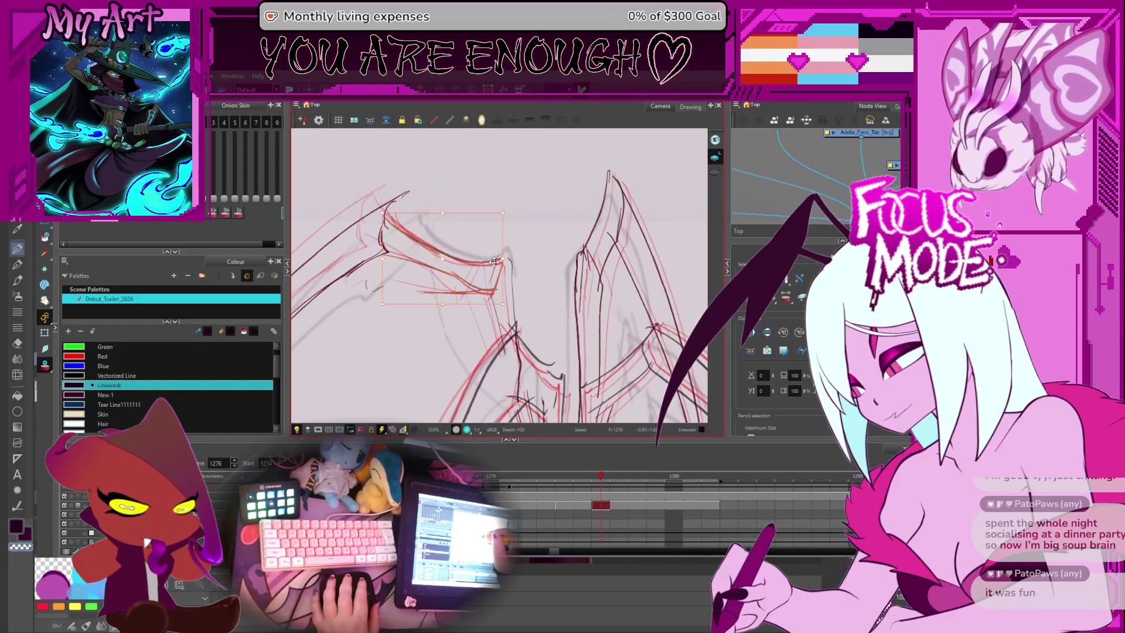
pyautogui.moveTo(494, 262); pyautogui.dragTo(530, 240)
# Step: Lasso the long curved upper leg strokes, then zoom out to see the whole creature
pyautogui.moveTo(399, 231); pyautogui.dragTo(452, 191)
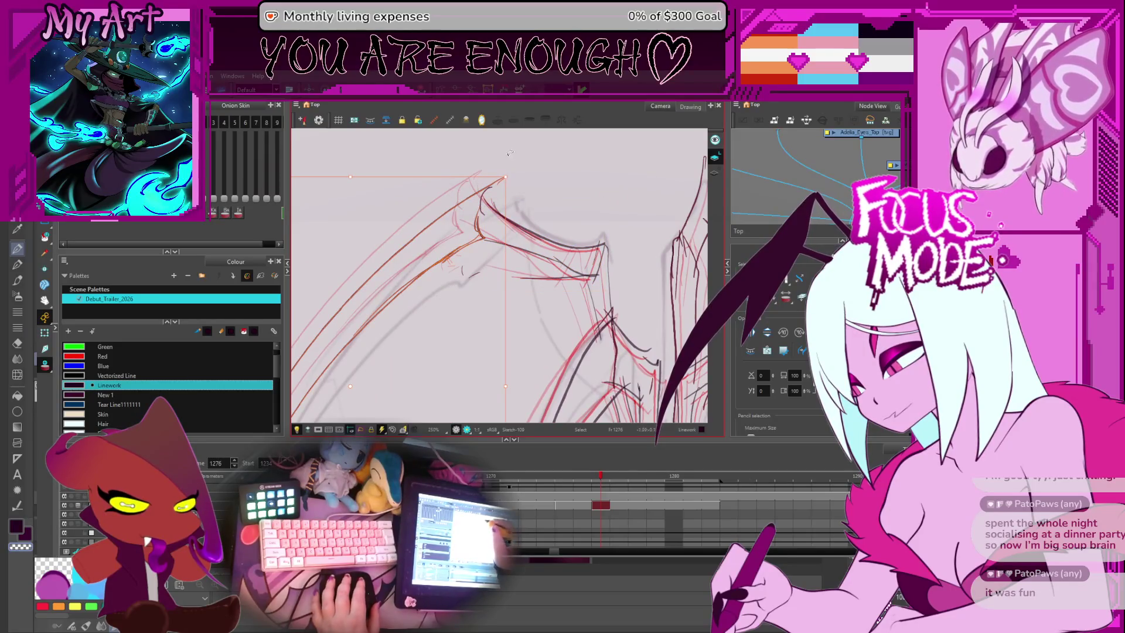
pyautogui.press('Escape')
pyautogui.scroll(-2, 476, 291)
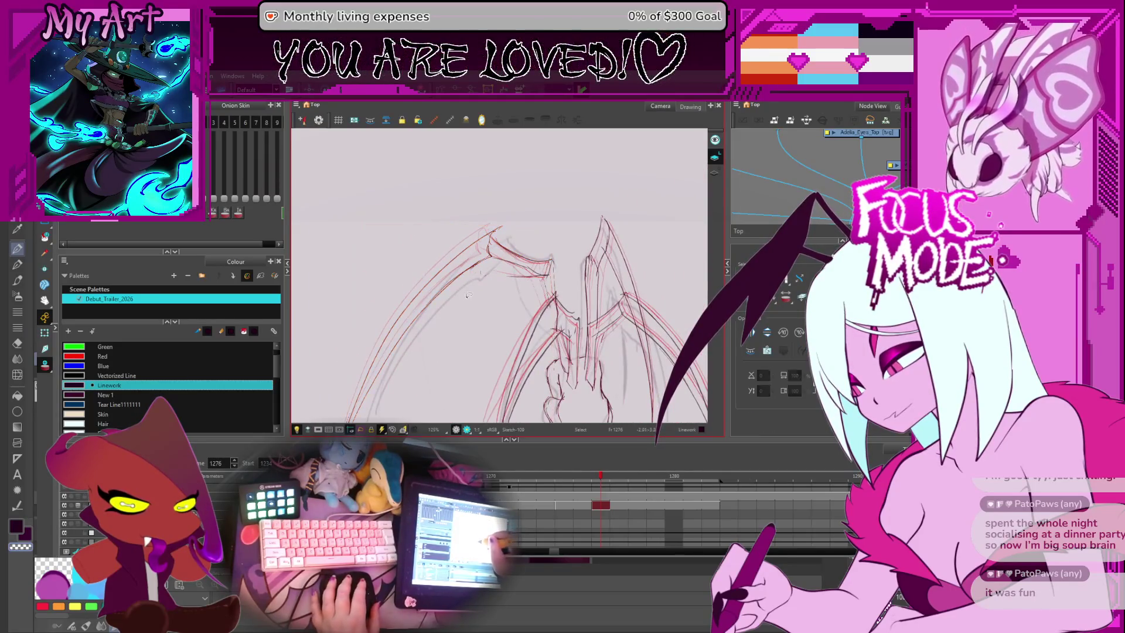
# Step: Move the long left leg strokes a few pixels right, deselect them, and advance to frame 1277
pyautogui.moveTo(493, 239)
pyautogui.mouseDown()
pyautogui.moveTo(501, 224)
pyautogui.moveTo(496, 237)
pyautogui.mouseUp()
pyautogui.click(505, 214)
pyautogui.press('2')
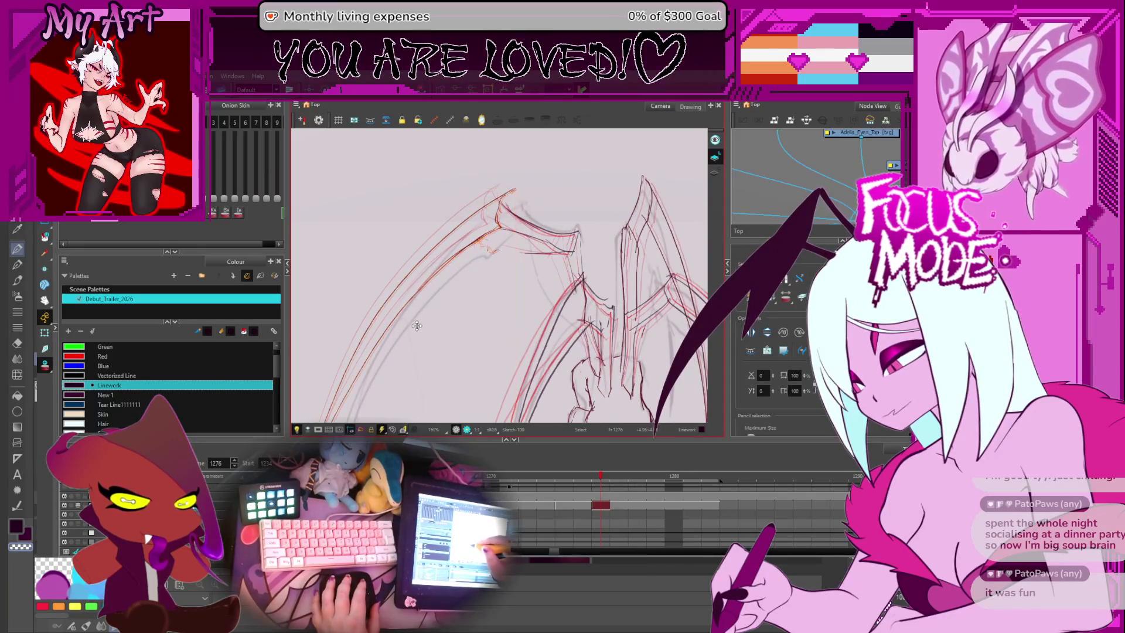
pyautogui.moveTo(415, 326)
pyautogui.mouseDown()
pyautogui.moveTo(508, 268)
pyautogui.moveTo(551, 313)
pyautogui.moveTo(532, 301)
pyautogui.mouseUp()
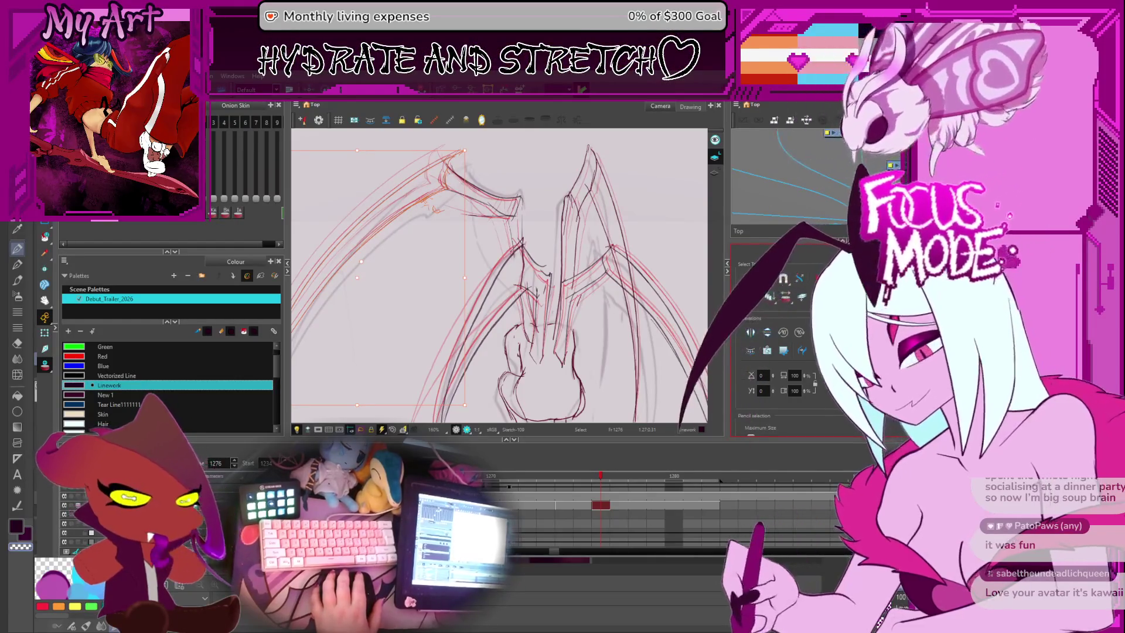
pyautogui.click(591, 241)
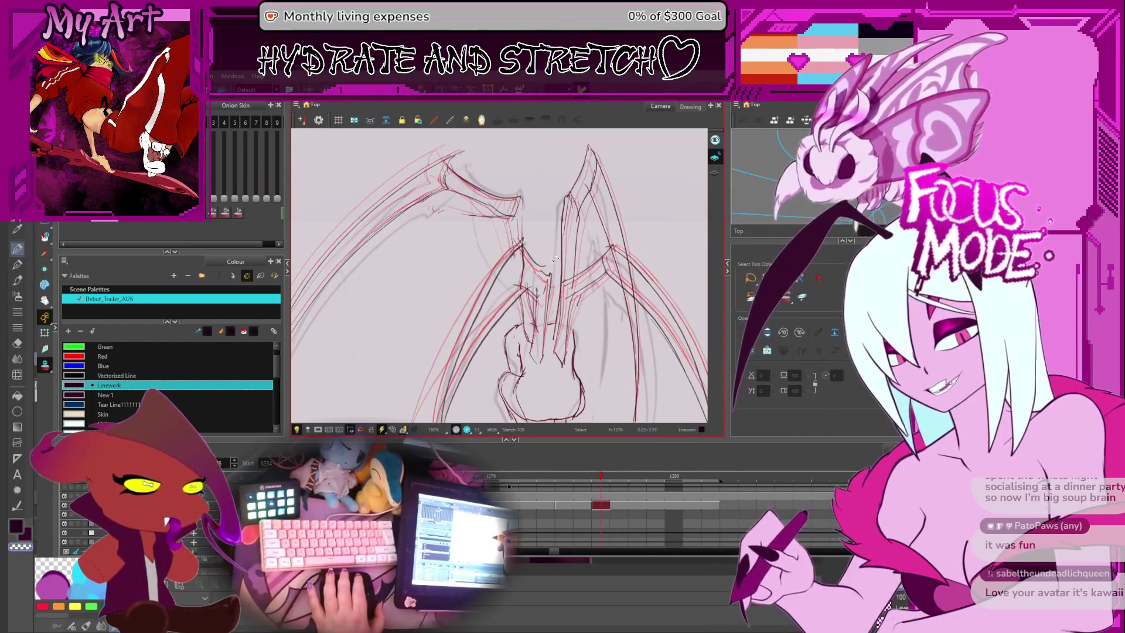
pyautogui.press('.')
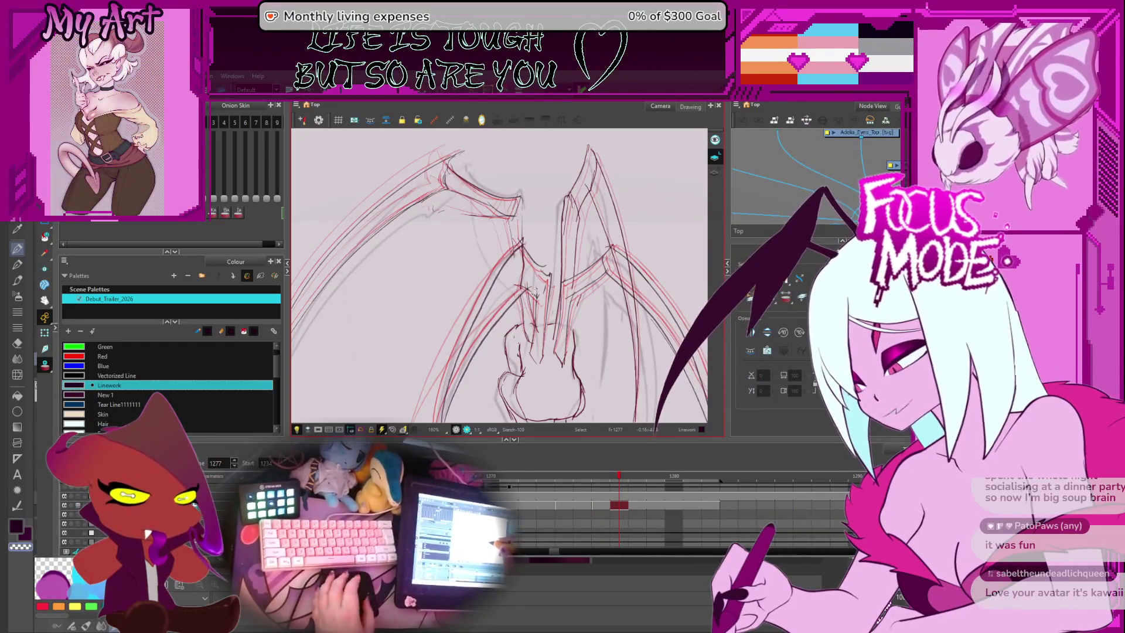
pyautogui.press(',')
pyautogui.press(',')
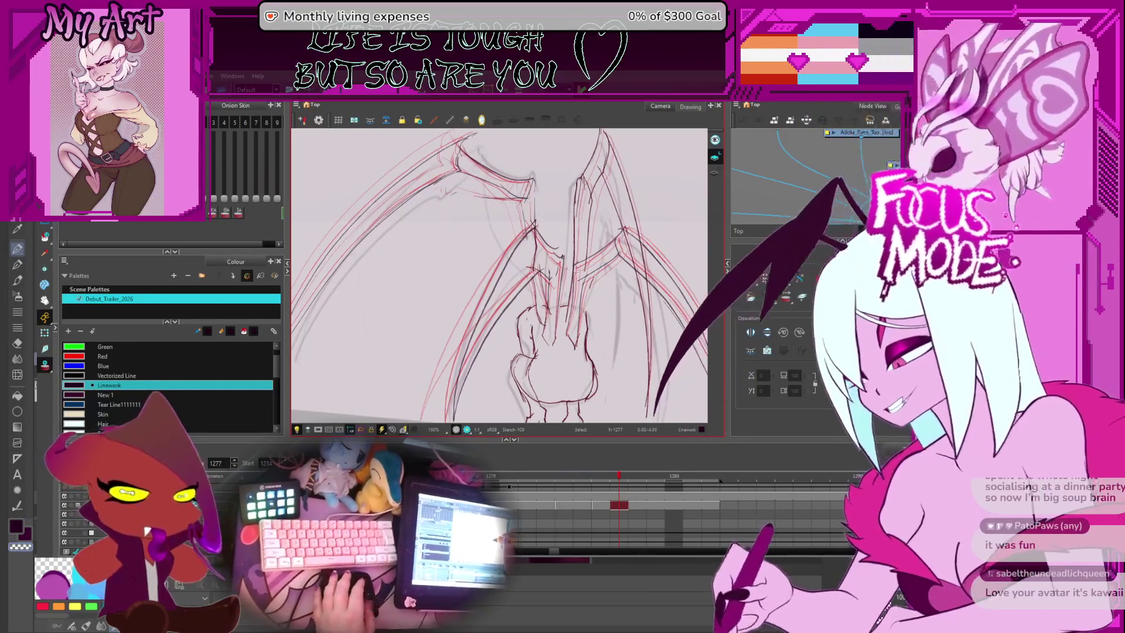
pyautogui.press('.')
pyautogui.scroll(2, 560, 224)
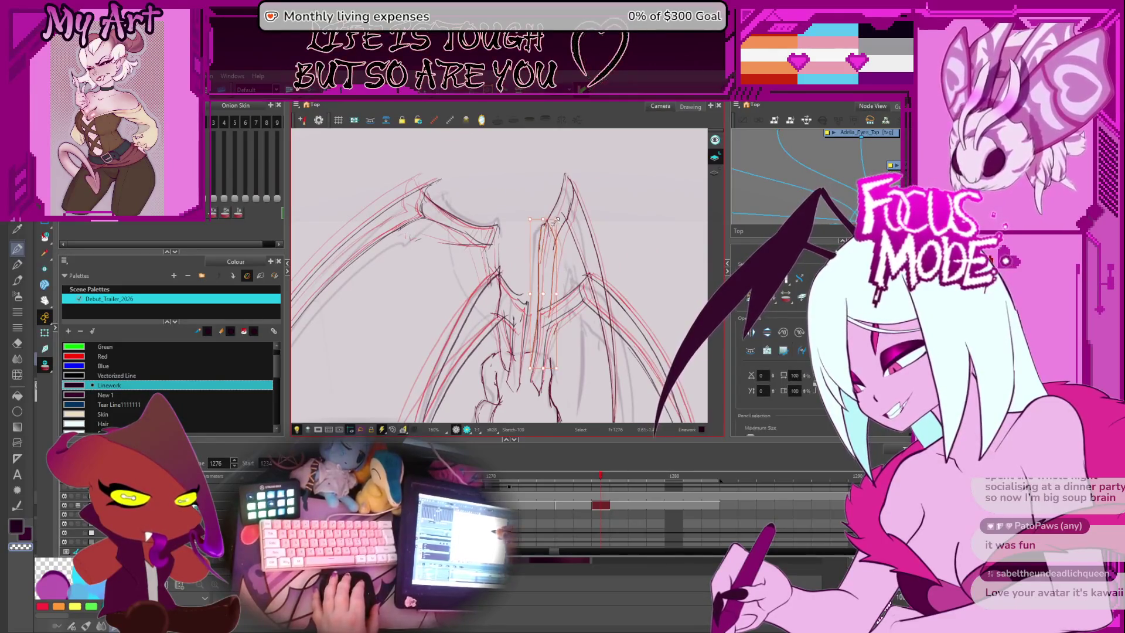
pyautogui.hotkey('alt', 's')
pyautogui.click(559, 218)
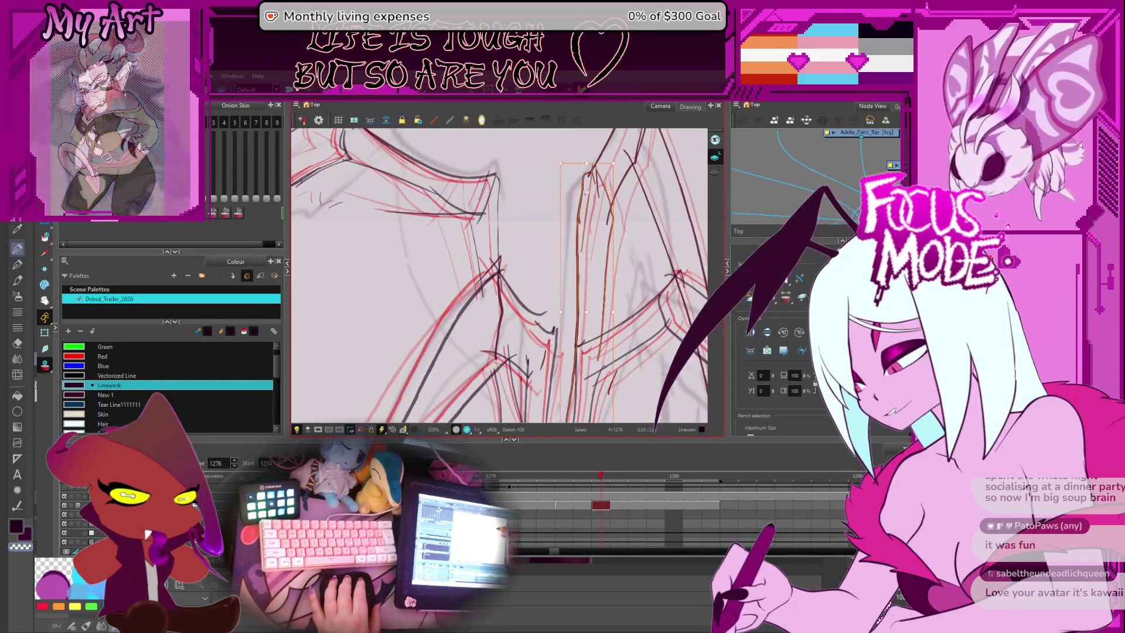
pyautogui.click(592, 166)
pyautogui.click(582, 166)
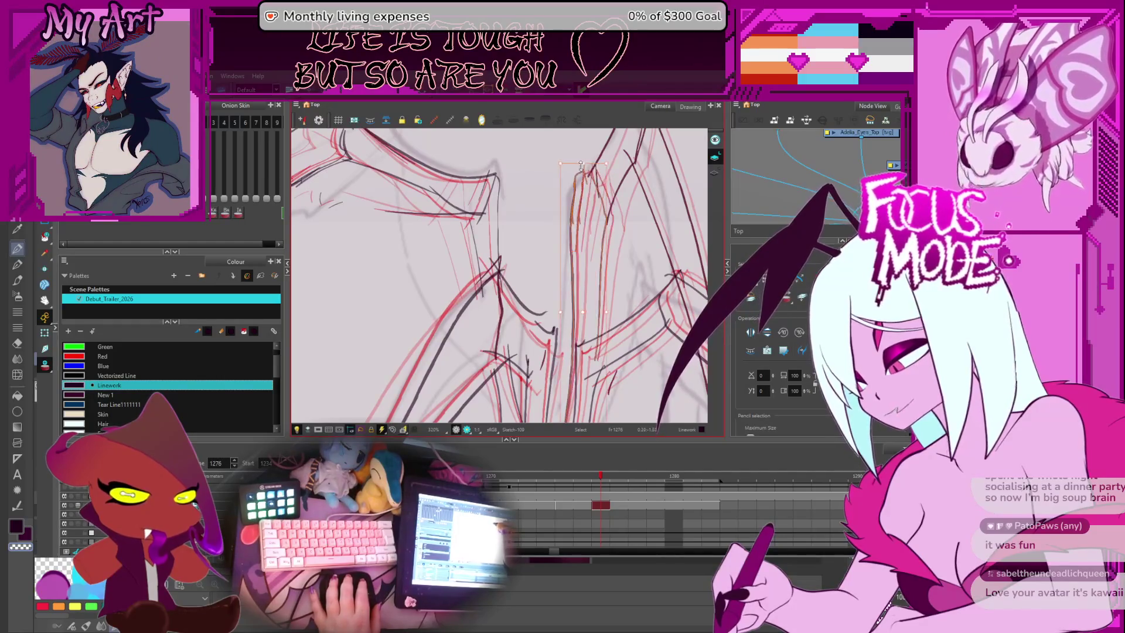
pyautogui.moveTo(584, 162); pyautogui.dragTo(596, 286)
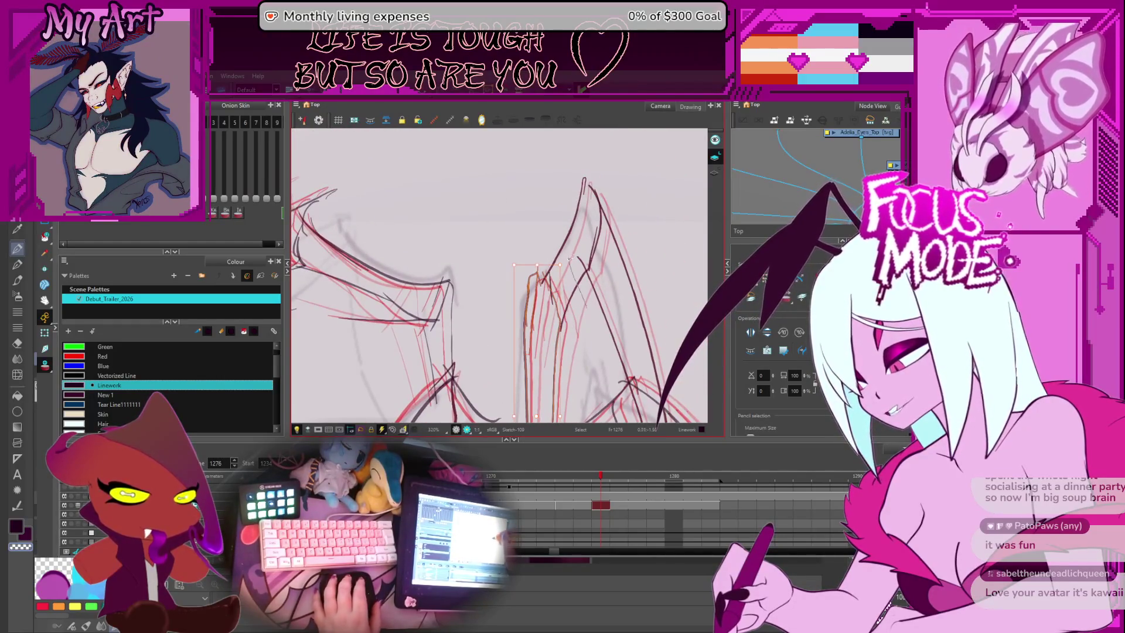
pyautogui.click(595, 237)
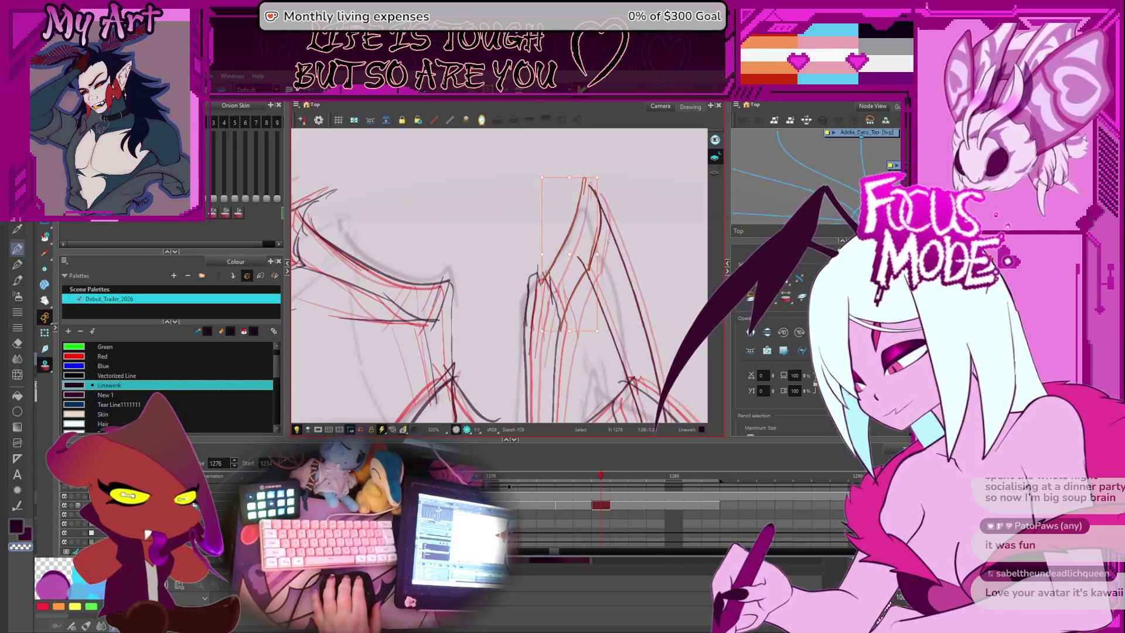
pyautogui.click(579, 245)
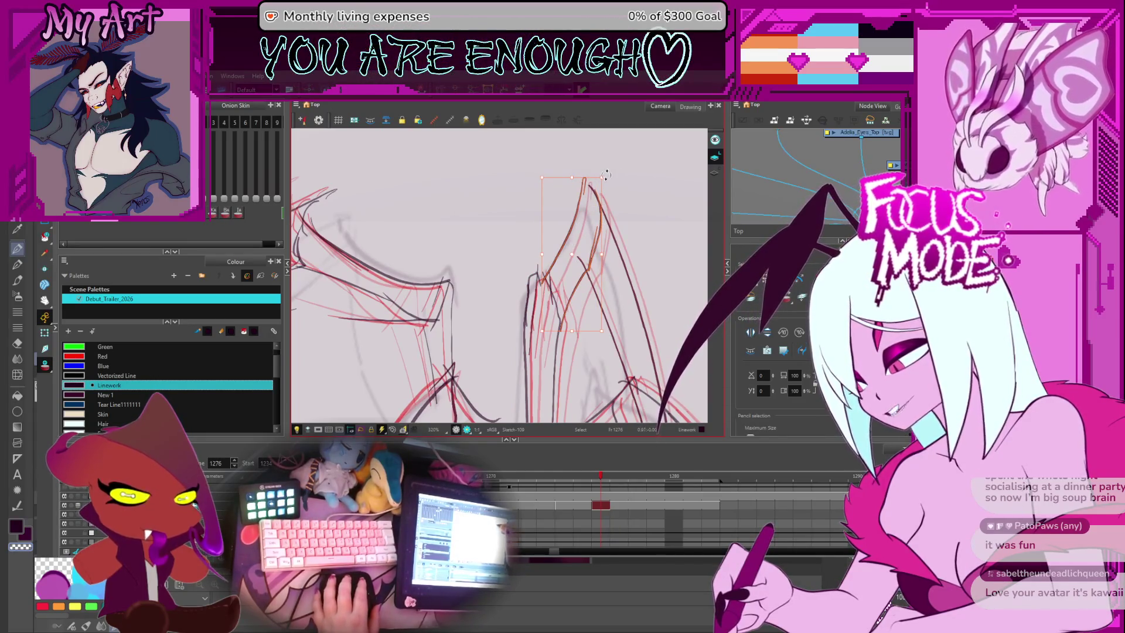
pyautogui.click(599, 244)
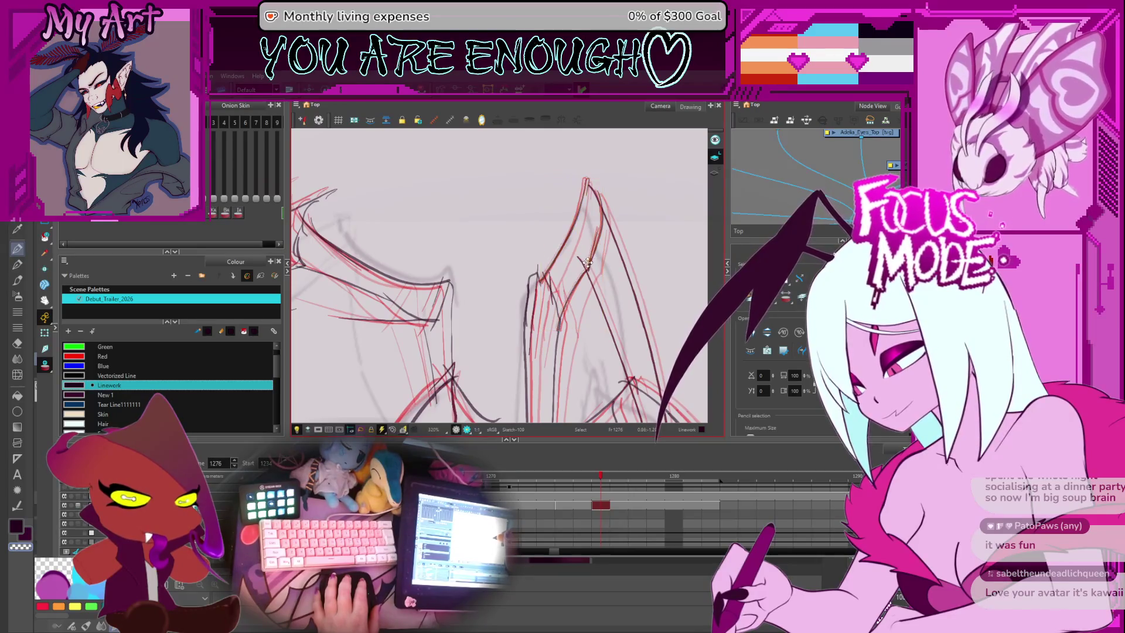
pyautogui.click(624, 266)
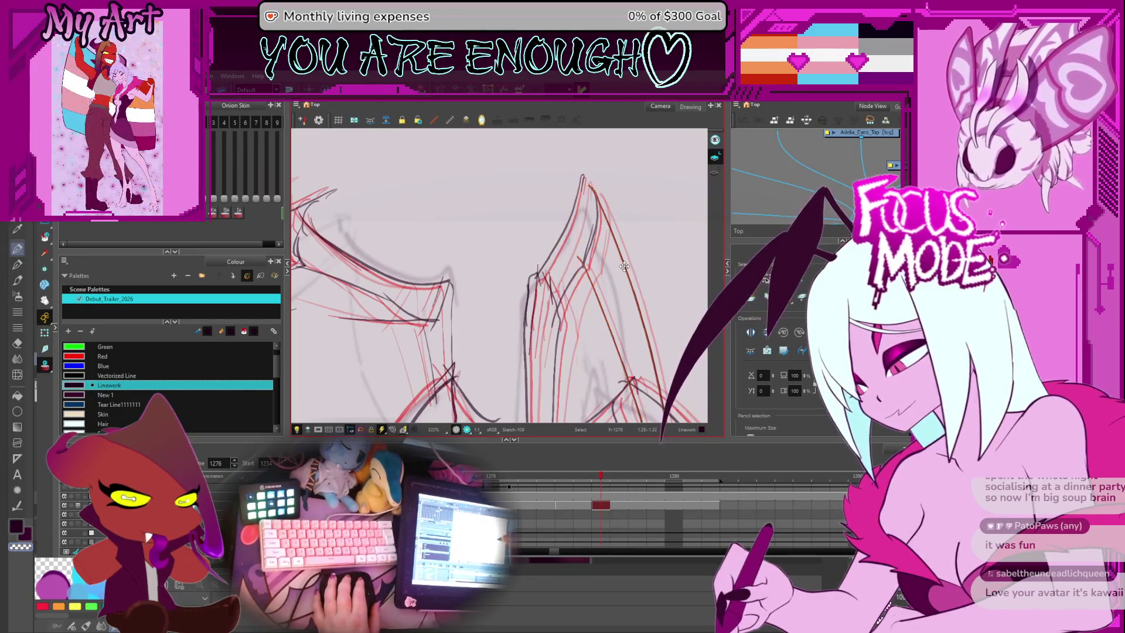
pyautogui.moveTo(624, 266)
pyautogui.mouseDown()
pyautogui.moveTo(611, 160)
pyautogui.moveTo(586, 267)
pyautogui.moveTo(592, 247)
pyautogui.mouseUp()
pyautogui.scroll(-3, 611, 160)
pyautogui.scroll(3, 592, 247)
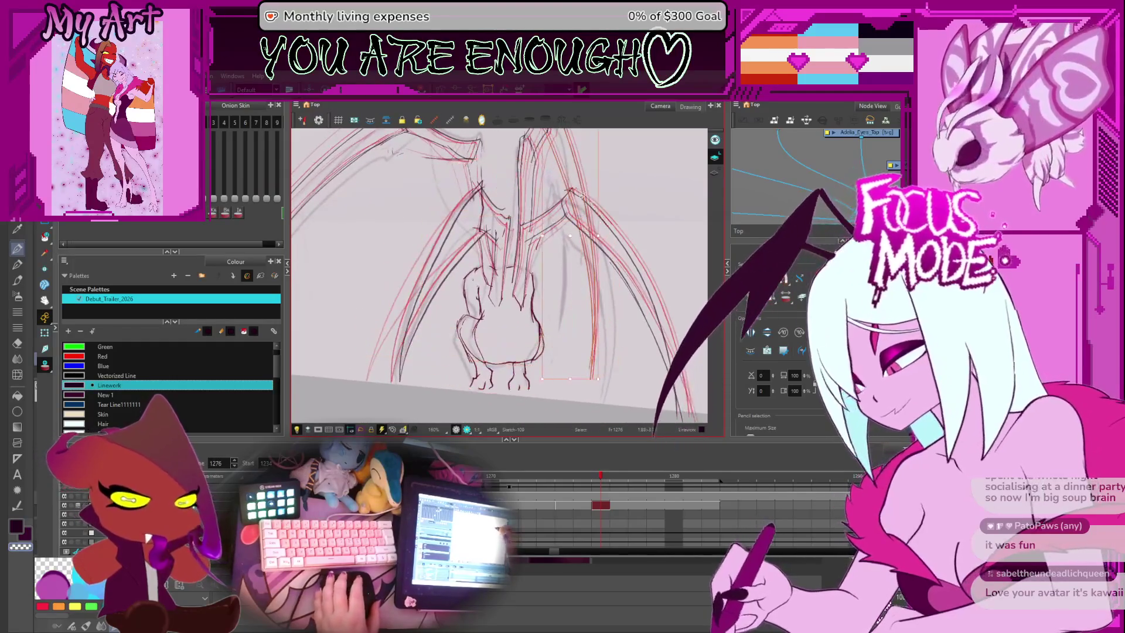
# Step: Scrub between frames 1274 and 1285 to compare poses, settling on frame 1281
pyautogui.press(',')
pyautogui.press(',')
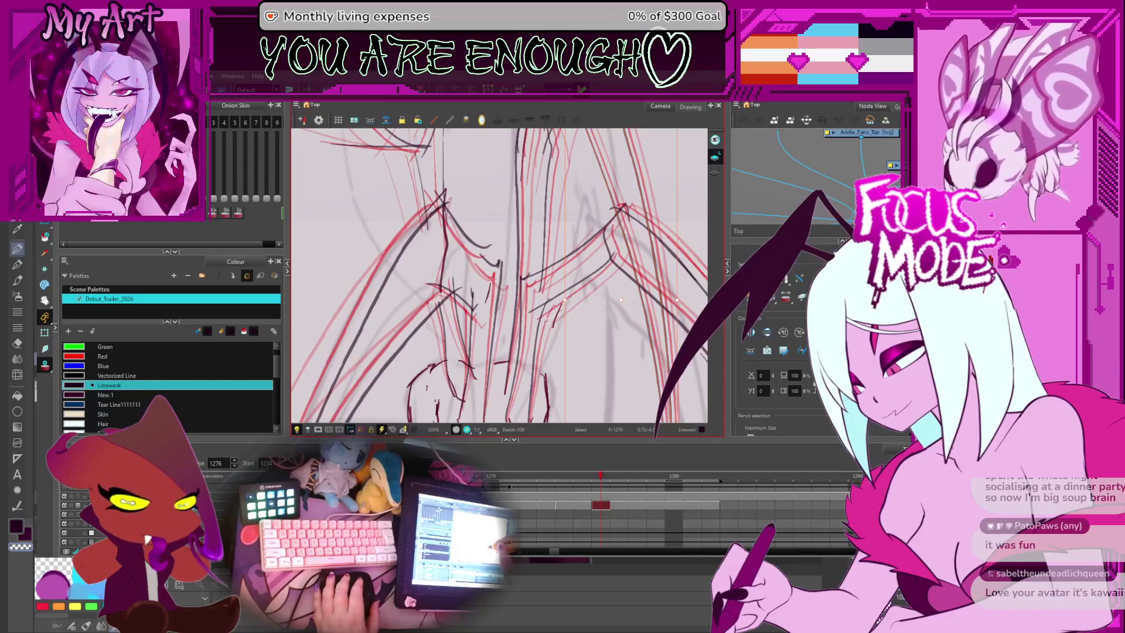
pyautogui.press('.')
pyautogui.press('.')
pyautogui.scroll(-4, 623, 253)
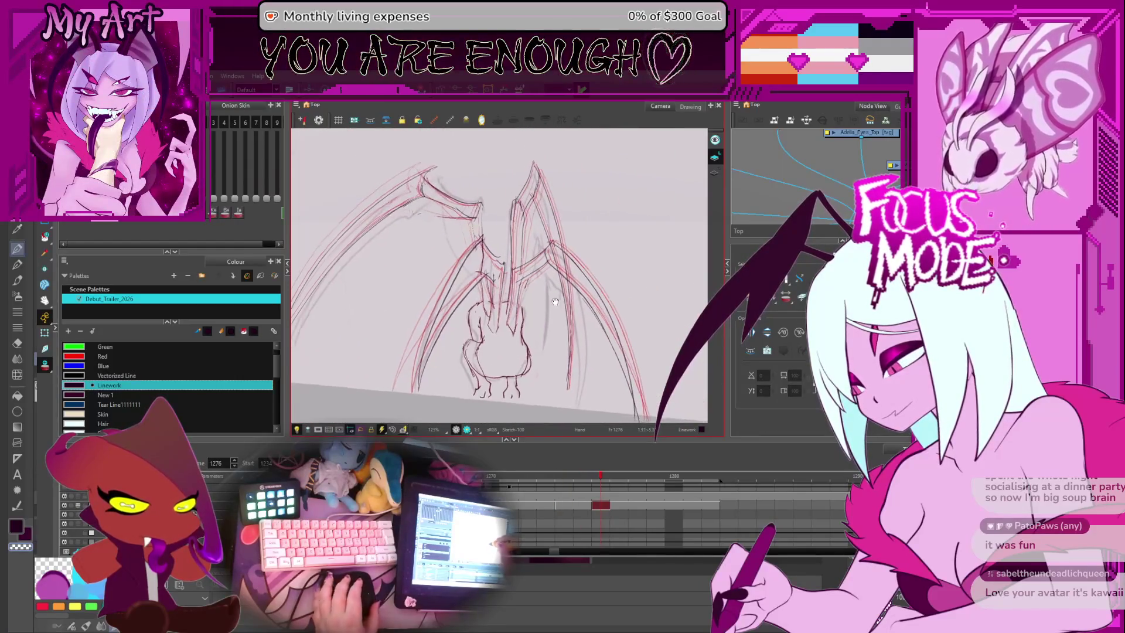
pyautogui.press('.')
pyautogui.press('.')
pyautogui.press('.')
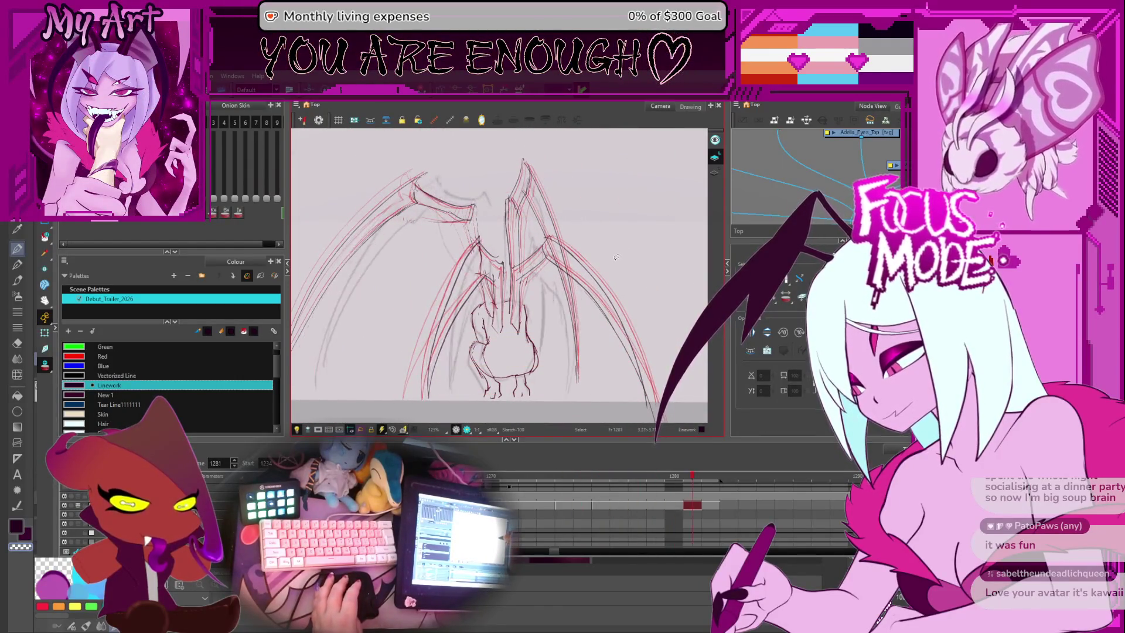
pyautogui.press(',')
pyautogui.press(',')
pyautogui.press(',')
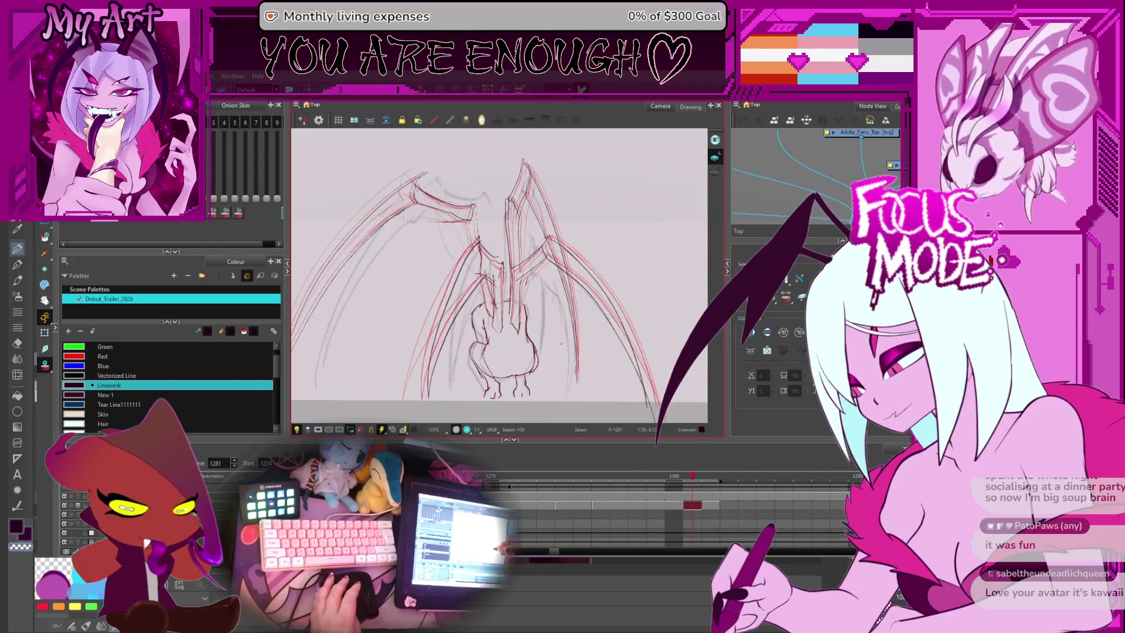
pyautogui.press('.')
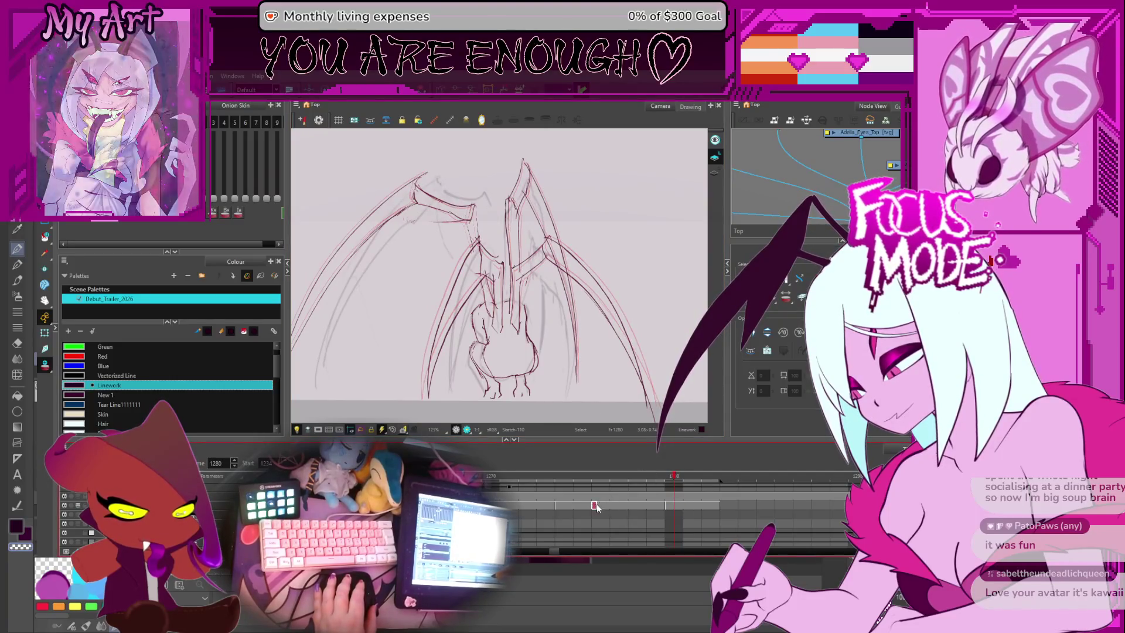
pyautogui.press('.')
pyautogui.press('.')
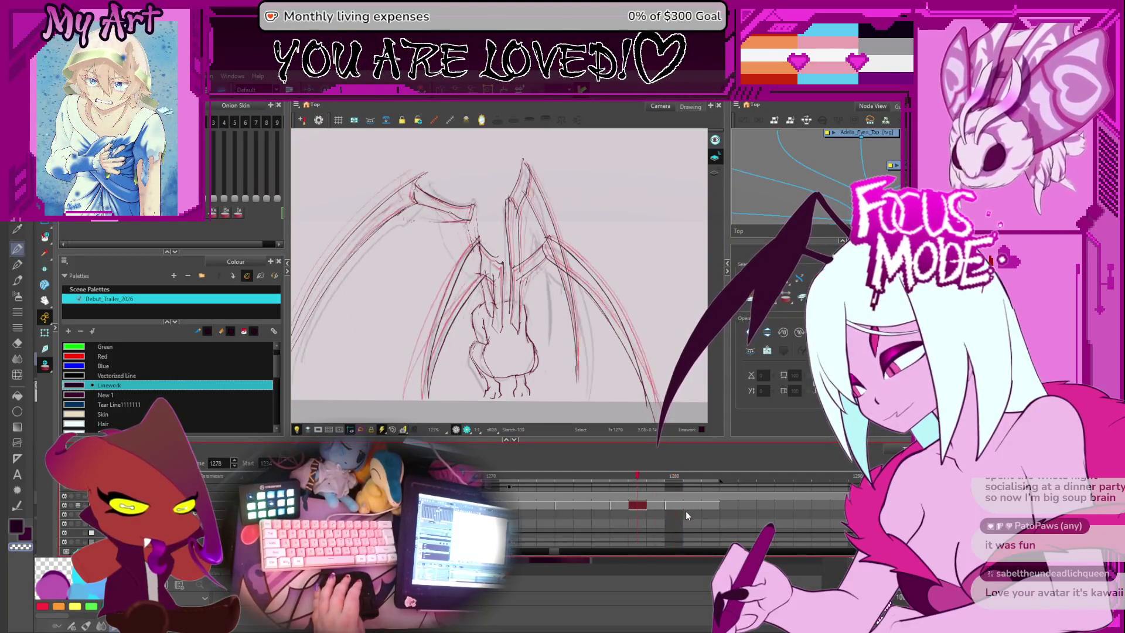
pyautogui.press('.')
pyautogui.press('.')
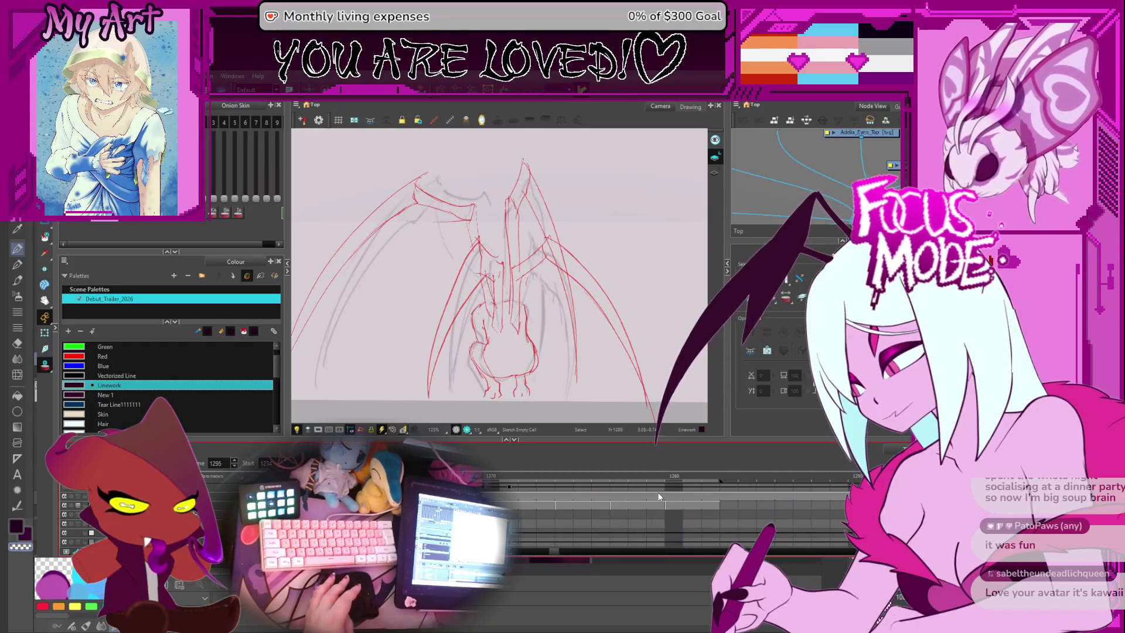
pyautogui.press(',')
pyautogui.press(',')
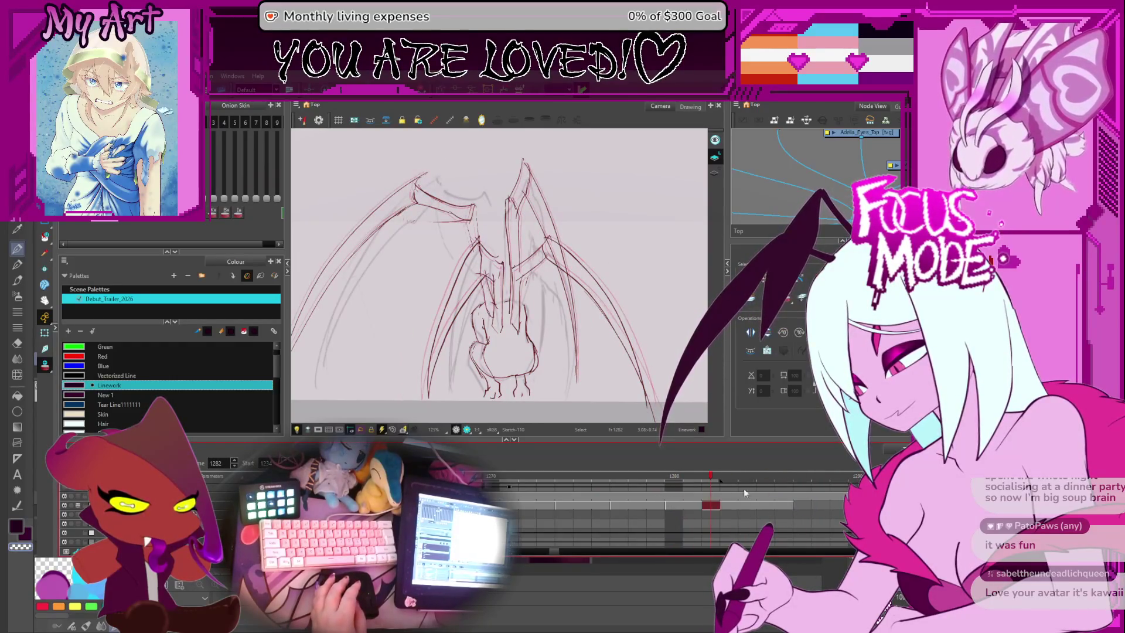
pyautogui.press('.')
# Step: Zoom in and draw a new dark line running up along the leg
pyautogui.press('2')
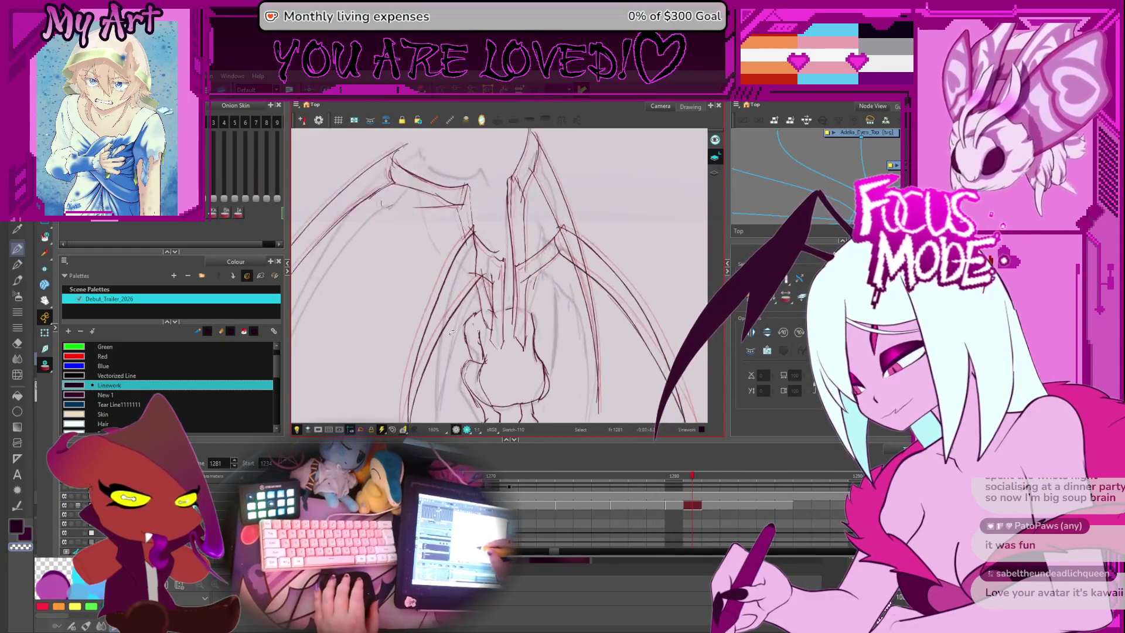
pyautogui.moveTo(452, 332); pyautogui.dragTo(487, 279)
pyautogui.click(461, 316)
pyautogui.click(519, 377)
pyautogui.moveTo(525, 376)
pyautogui.mouseDown()
pyautogui.moveTo(532, 419)
pyautogui.moveTo(518, 223)
pyautogui.mouseUp()
# Step: Delete the short leftover strokes around the leg joint
pyautogui.scroll(2, 509, 252)
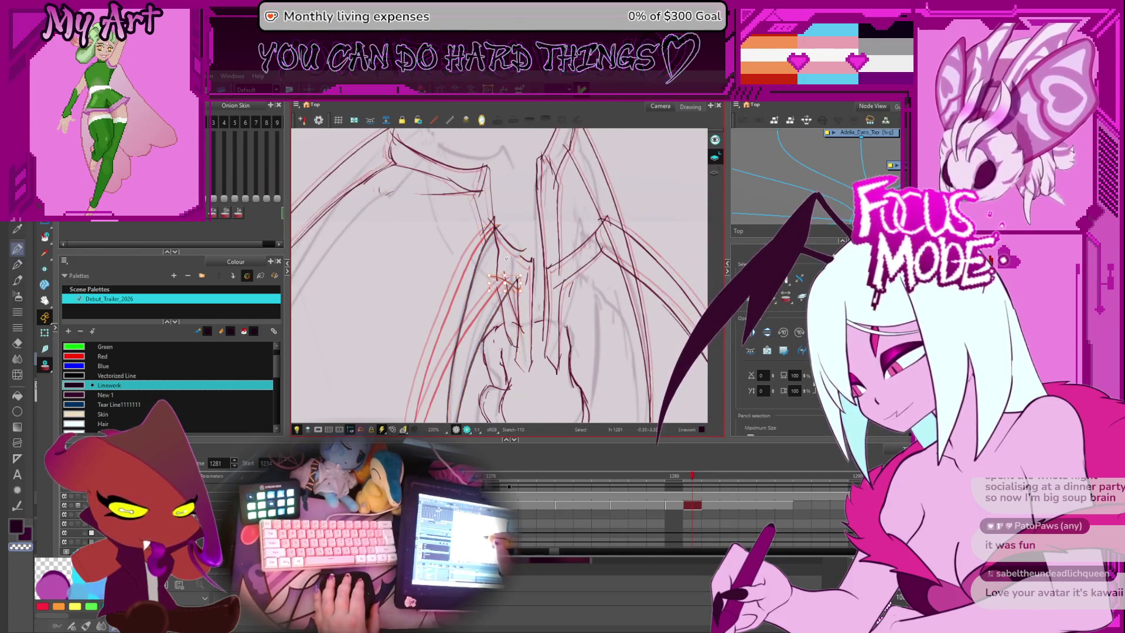
pyautogui.click(525, 239)
pyautogui.press('Delete')
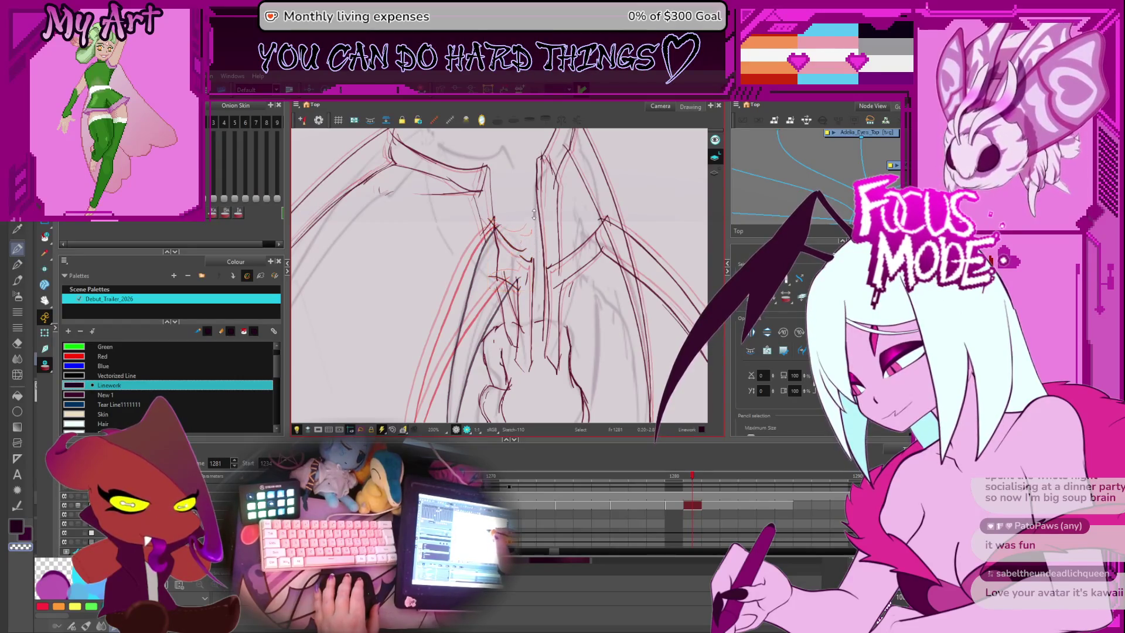
pyautogui.moveTo(534, 215); pyautogui.dragTo(487, 257)
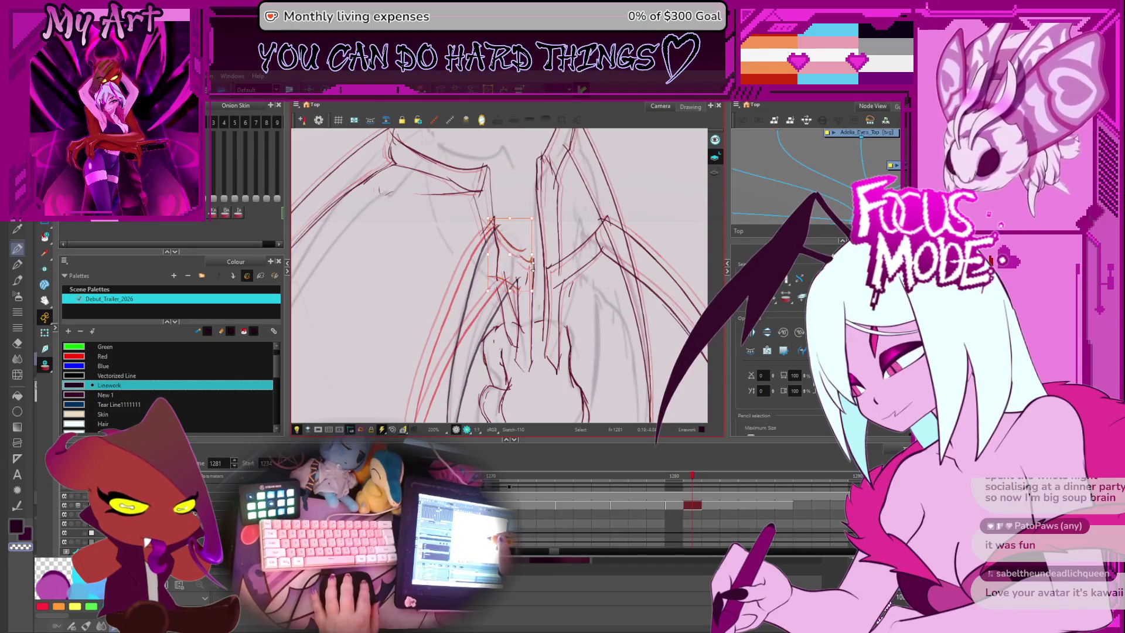
pyautogui.press('Delete')
# Step: Select the upright strokes above the body and slant them slightly right
pyautogui.hotkey('alt', 's')
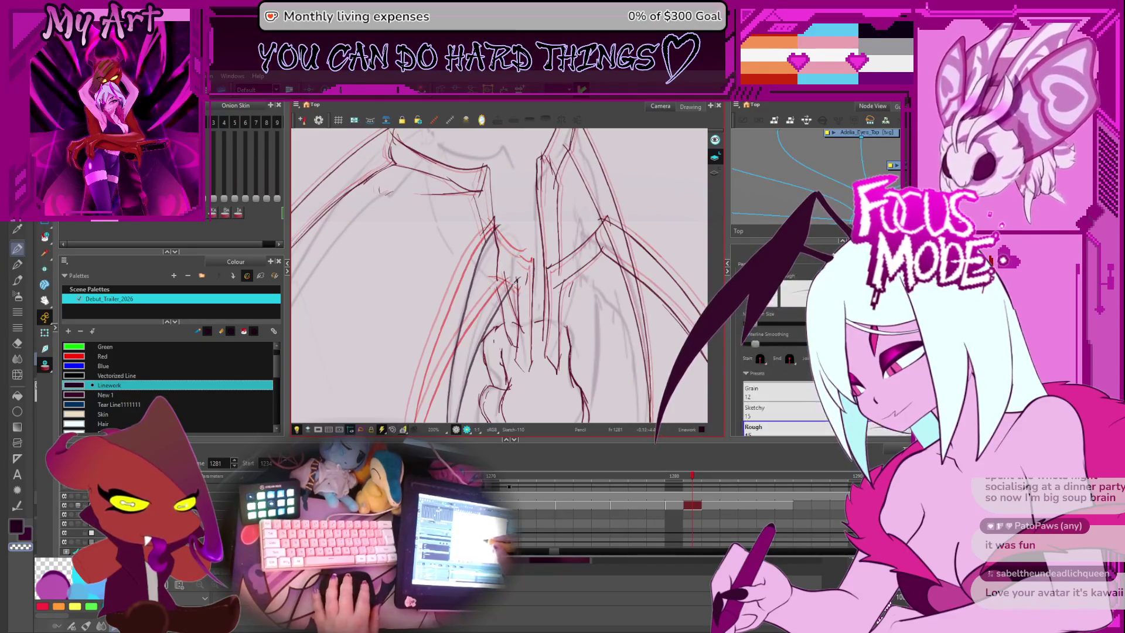
pyautogui.moveTo(517, 295); pyautogui.dragTo(530, 266)
pyautogui.press('2')
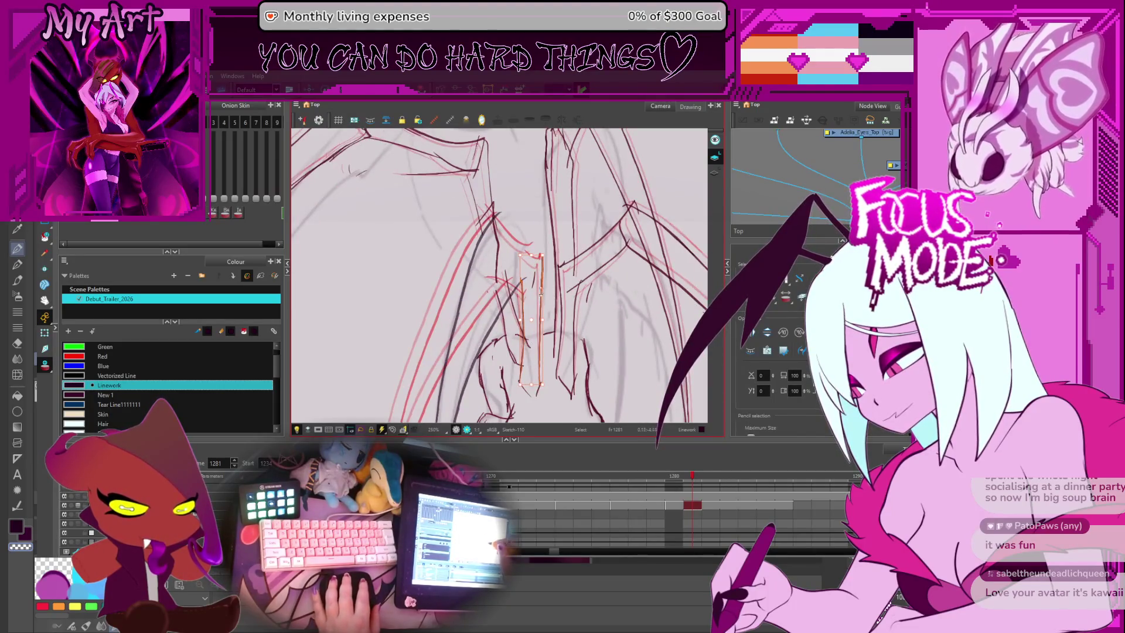
pyautogui.moveTo(533, 255); pyautogui.dragTo(540, 254)
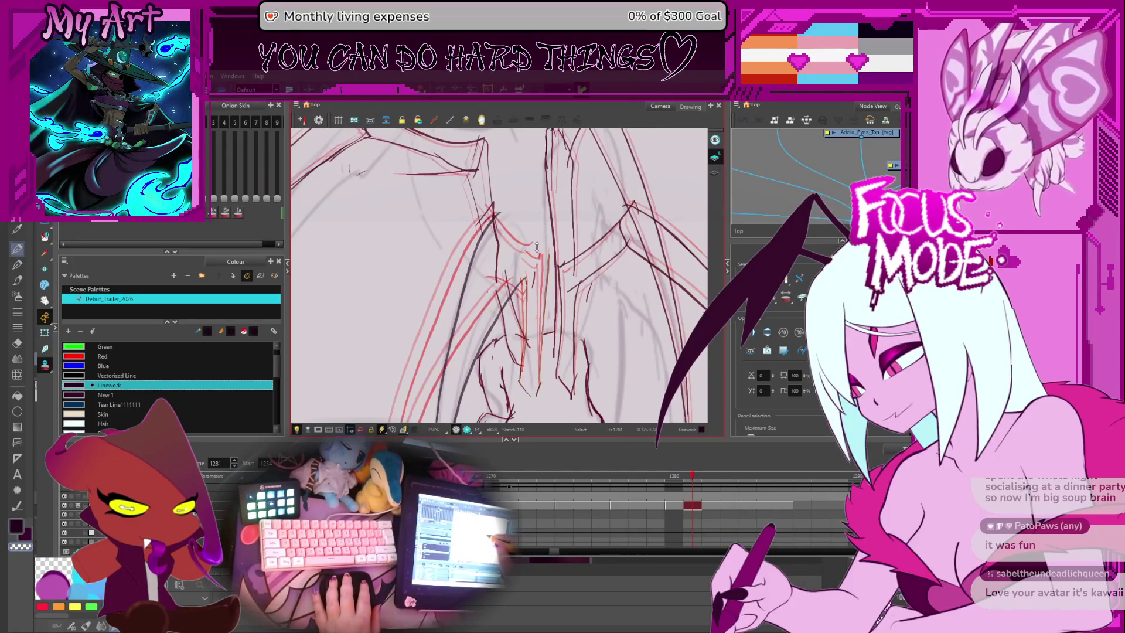
# Step: Draw a short dark stroke at the joint and a dark pencil line along the inner leg
pyautogui.hotkey('alt', 'x')
pyautogui.moveTo(498, 224); pyautogui.dragTo(533, 216)
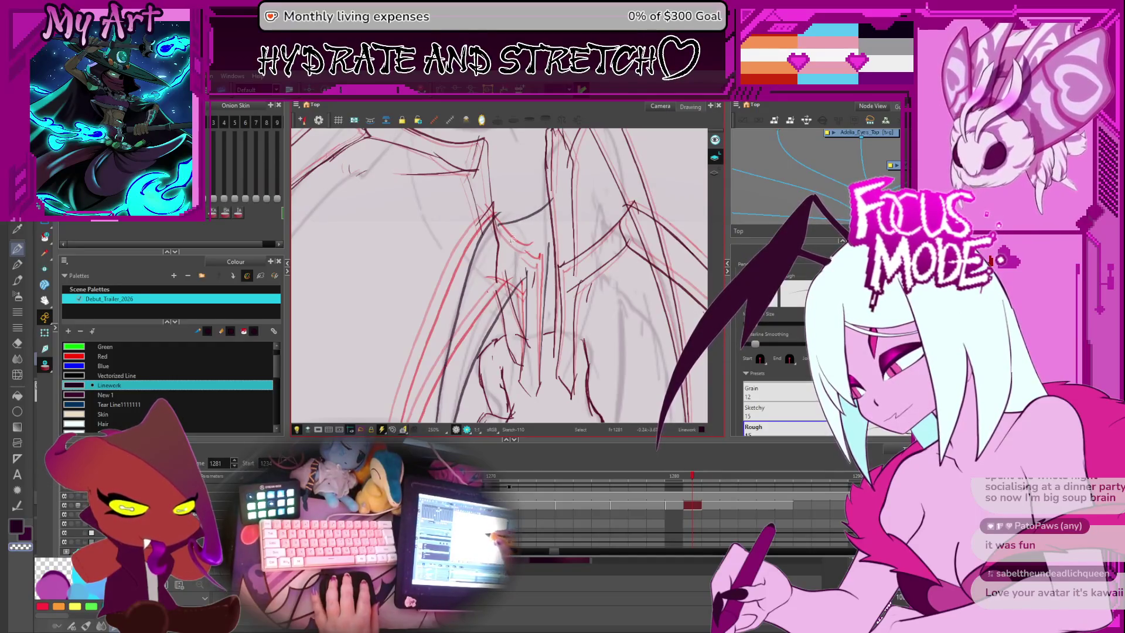
pyautogui.hotkey('alt', 't')
pyautogui.hotkey('alt', 'x')
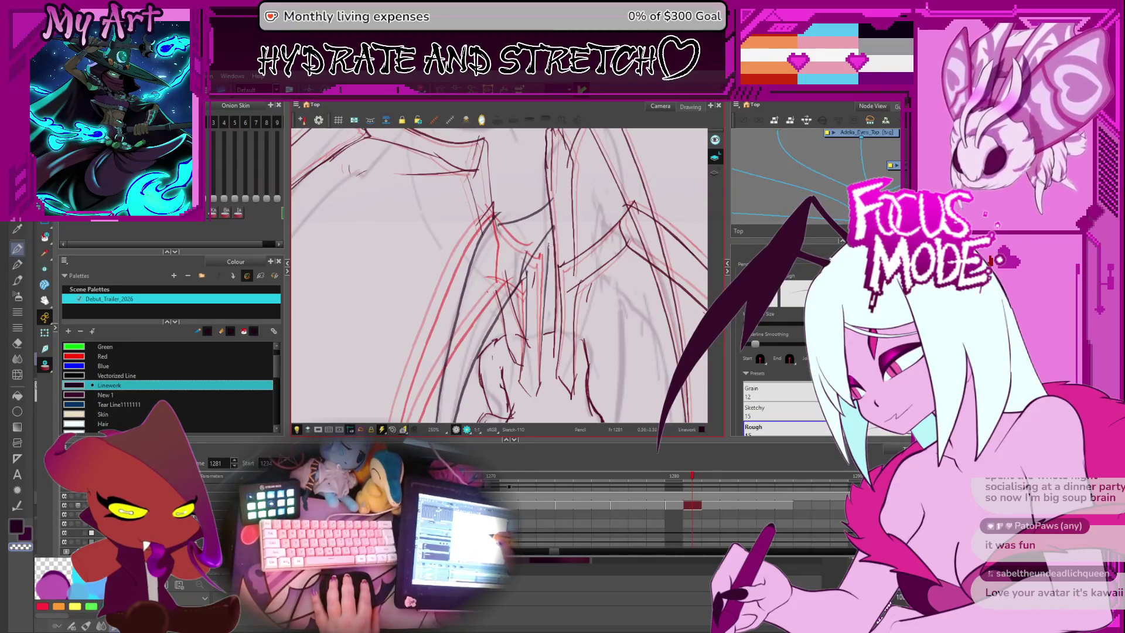
pyautogui.moveTo(515, 280); pyautogui.dragTo(543, 253)
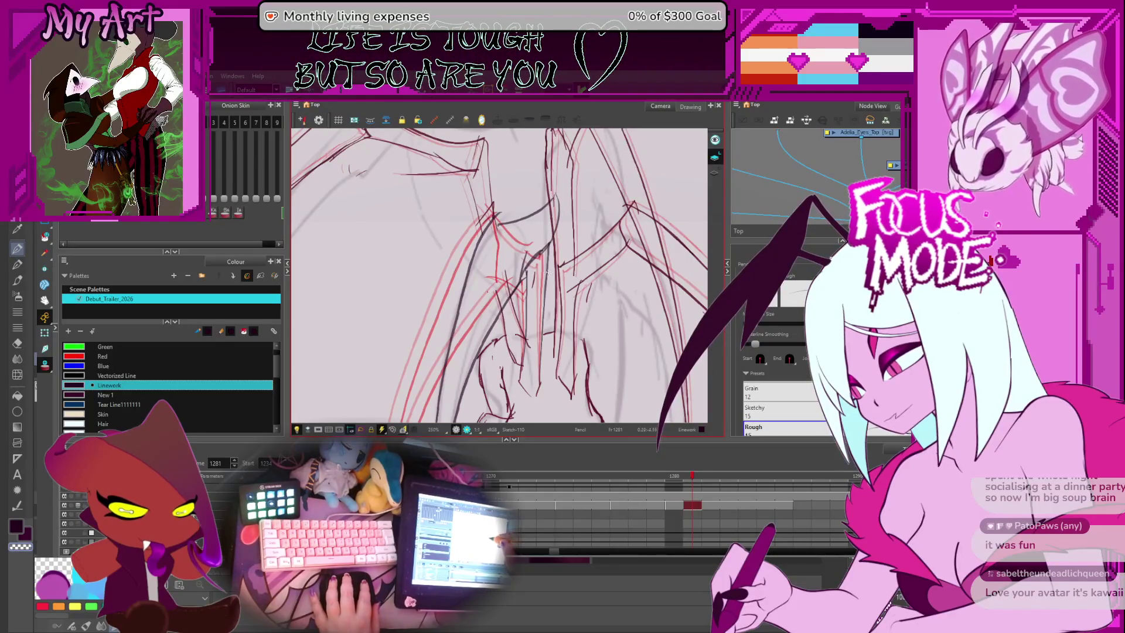
# Step: Select the strokes around the new line, zoom to 200%, and pick a red rough leg stroke
pyautogui.hotkey('alt', 's')
pyautogui.click(535, 280)
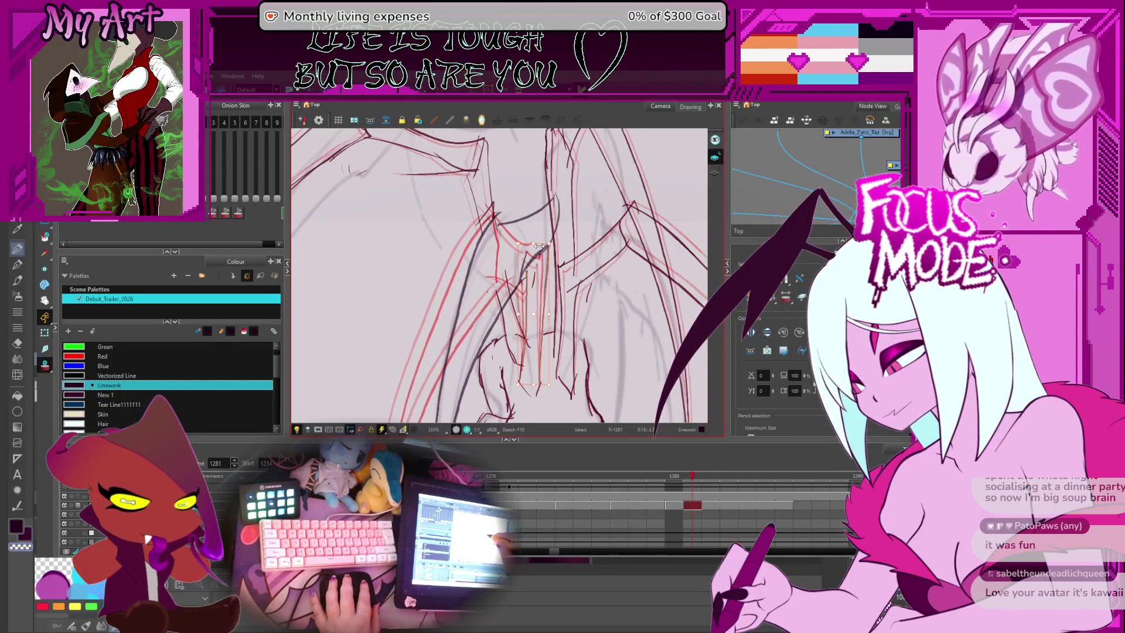
pyautogui.moveTo(592, 267)
pyautogui.mouseDown()
pyautogui.moveTo(572, 305)
pyautogui.moveTo(586, 273)
pyautogui.moveTo(545, 309)
pyautogui.mouseUp()
pyautogui.press('2')
pyautogui.click(489, 337)
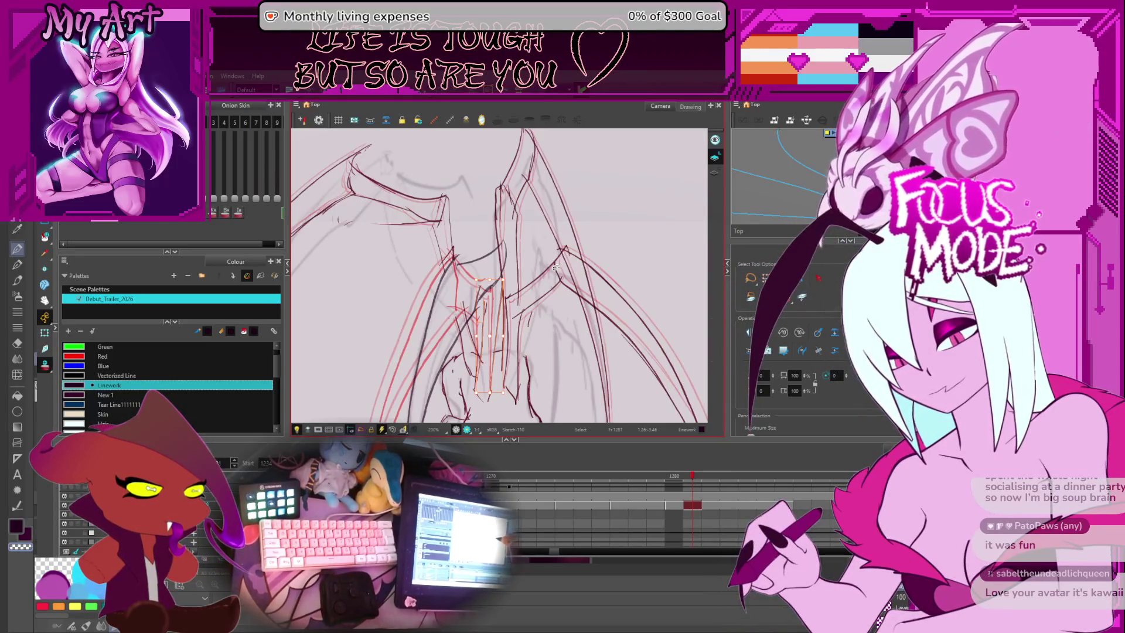
pyautogui.click(538, 287)
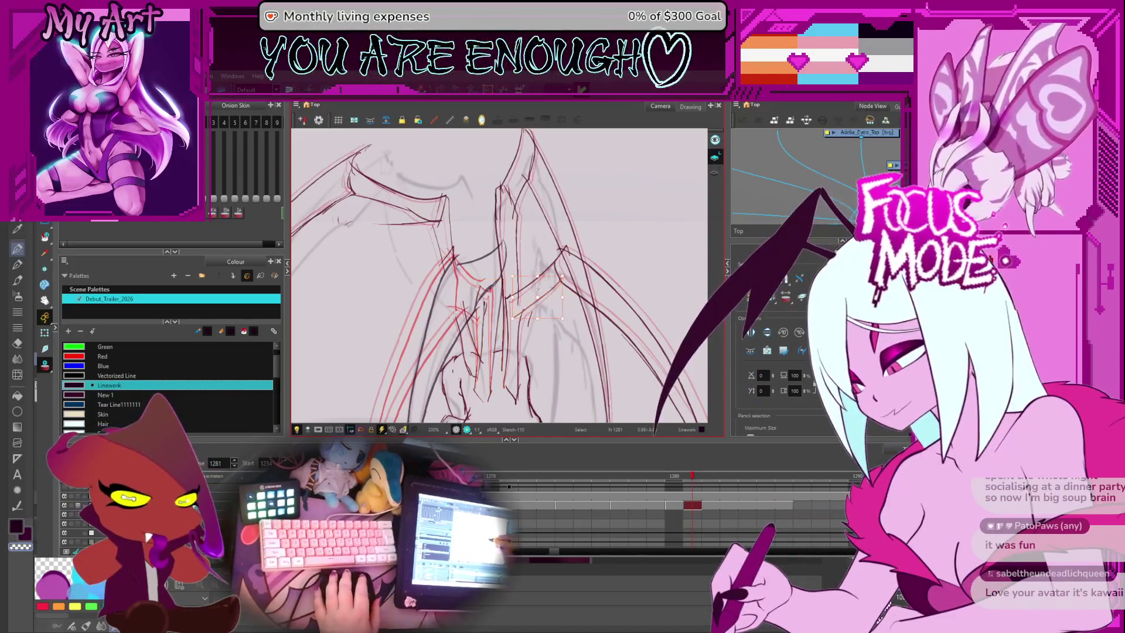
pyautogui.scroll(2, 513, 319)
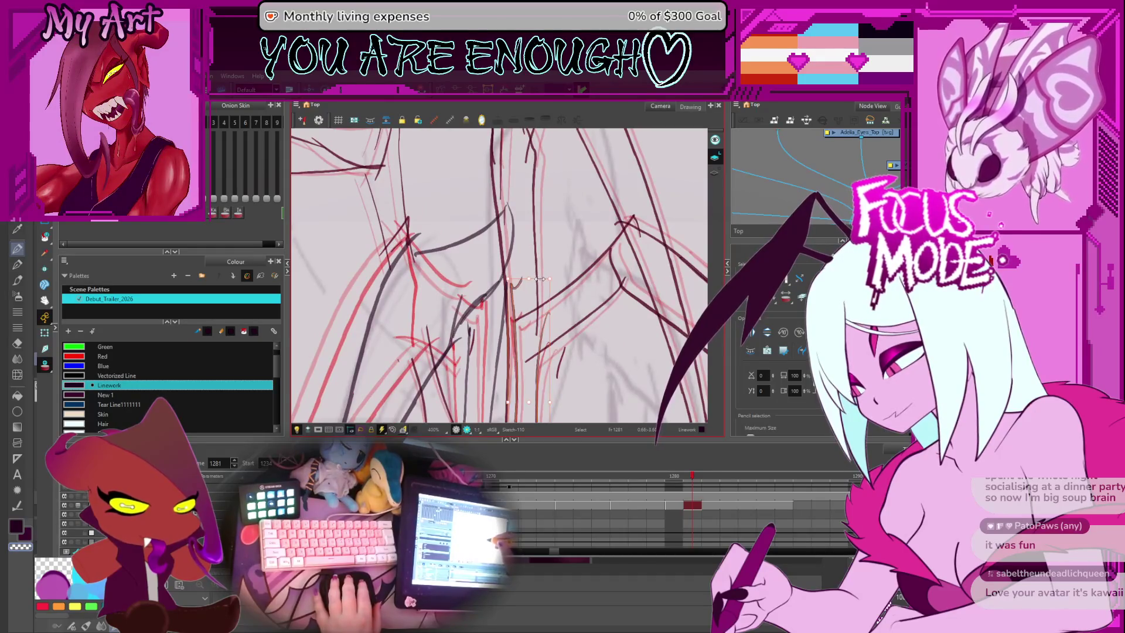
pyautogui.scroll(-2, 575, 266)
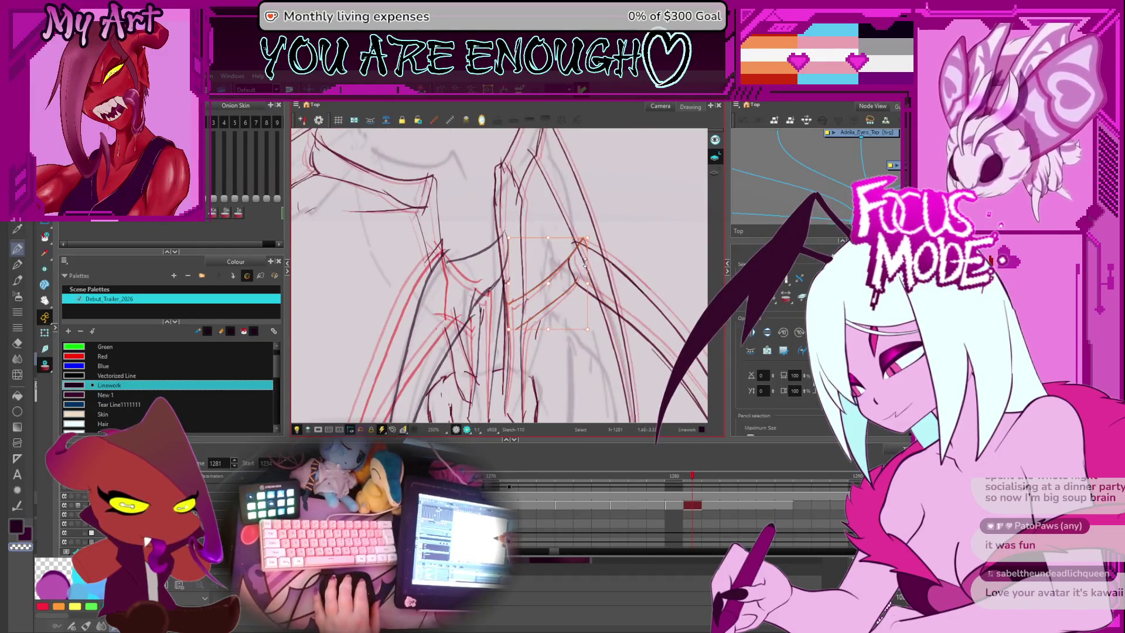
pyautogui.click(560, 263)
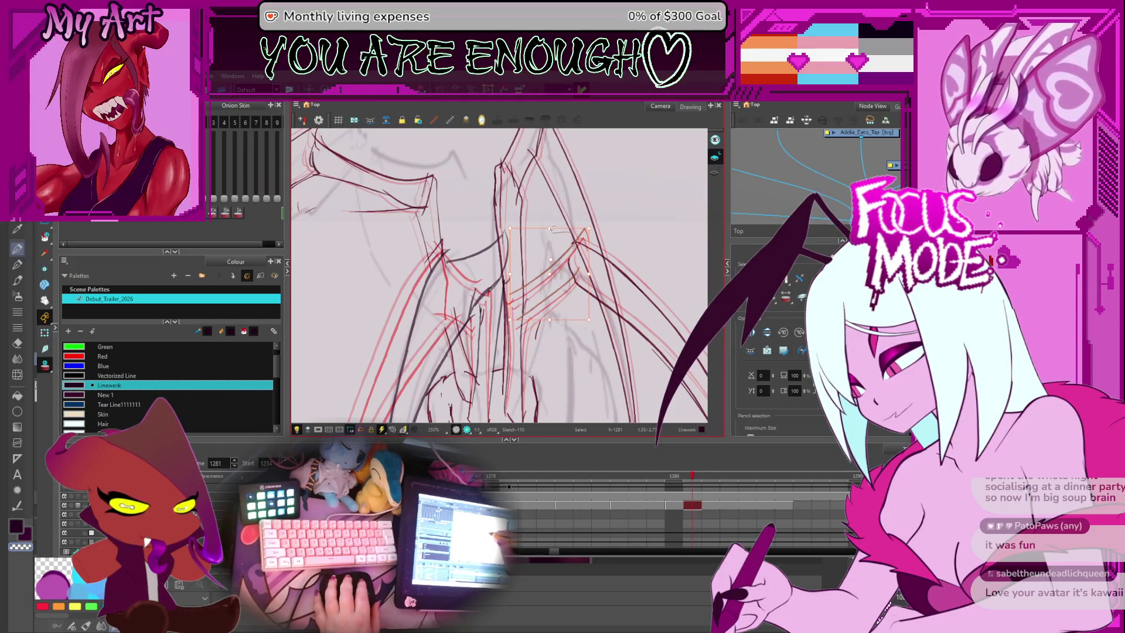
pyautogui.click(561, 250)
pyautogui.click(568, 305)
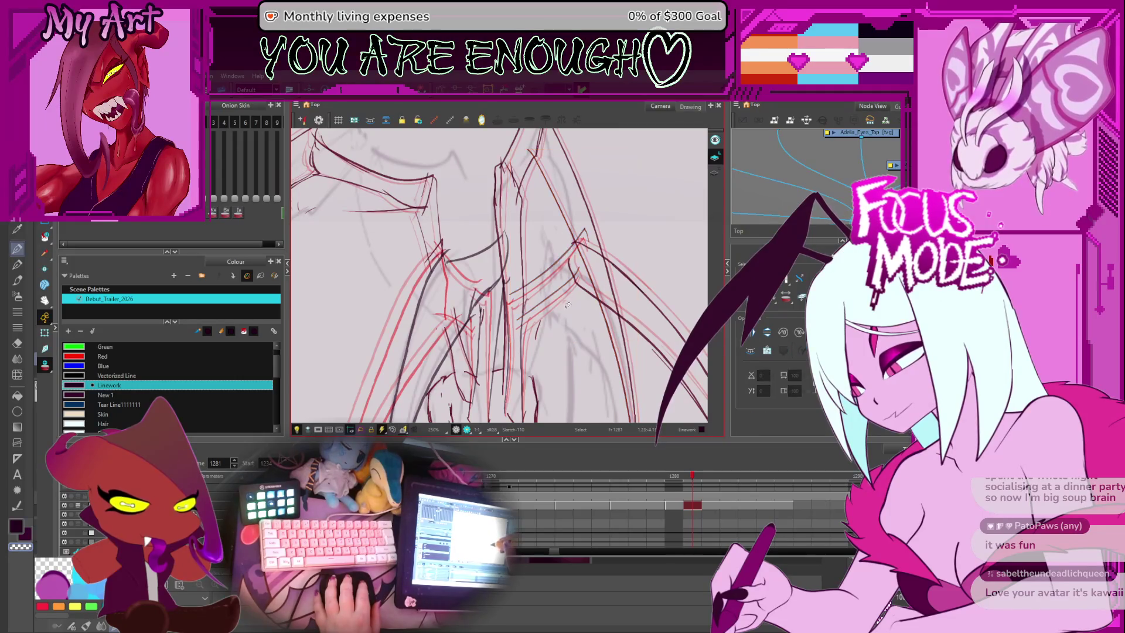
pyautogui.click(545, 230)
pyautogui.click(541, 231)
pyautogui.scroll(-3, 586, 240)
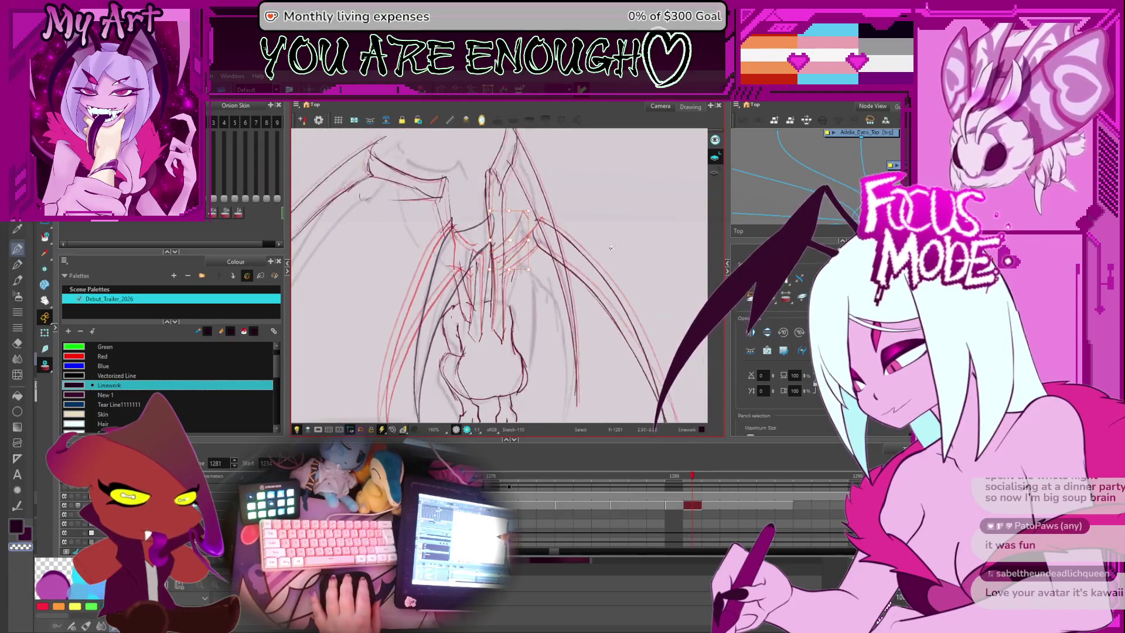
pyautogui.scroll(-2, 612, 281)
pyautogui.click(615, 324)
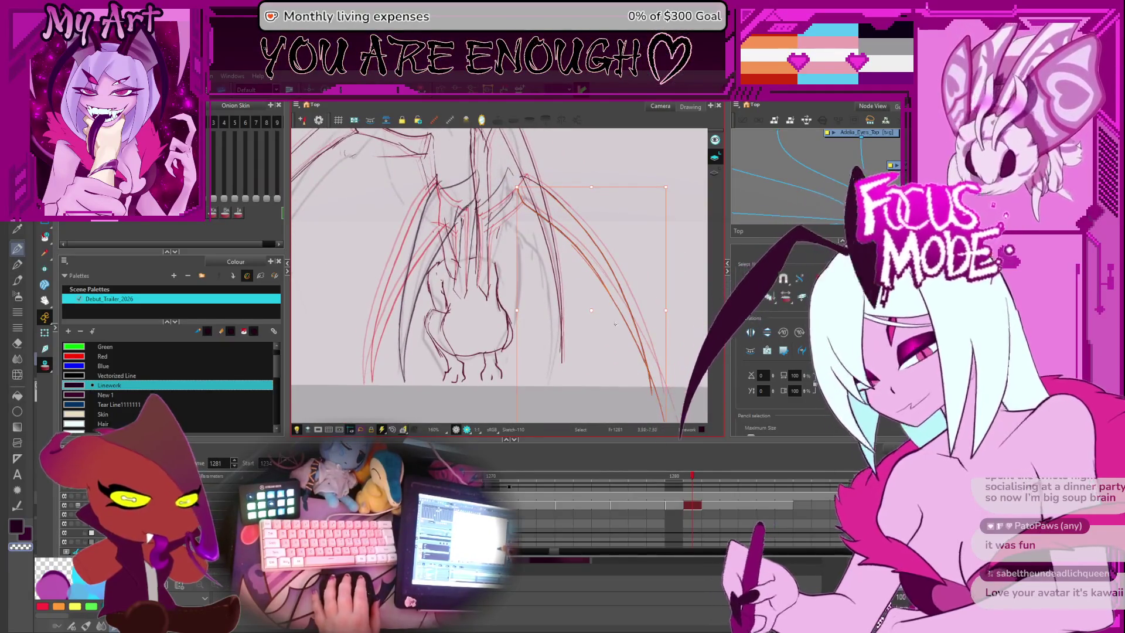
pyautogui.scroll(-2, 592, 351)
pyautogui.click(572, 388)
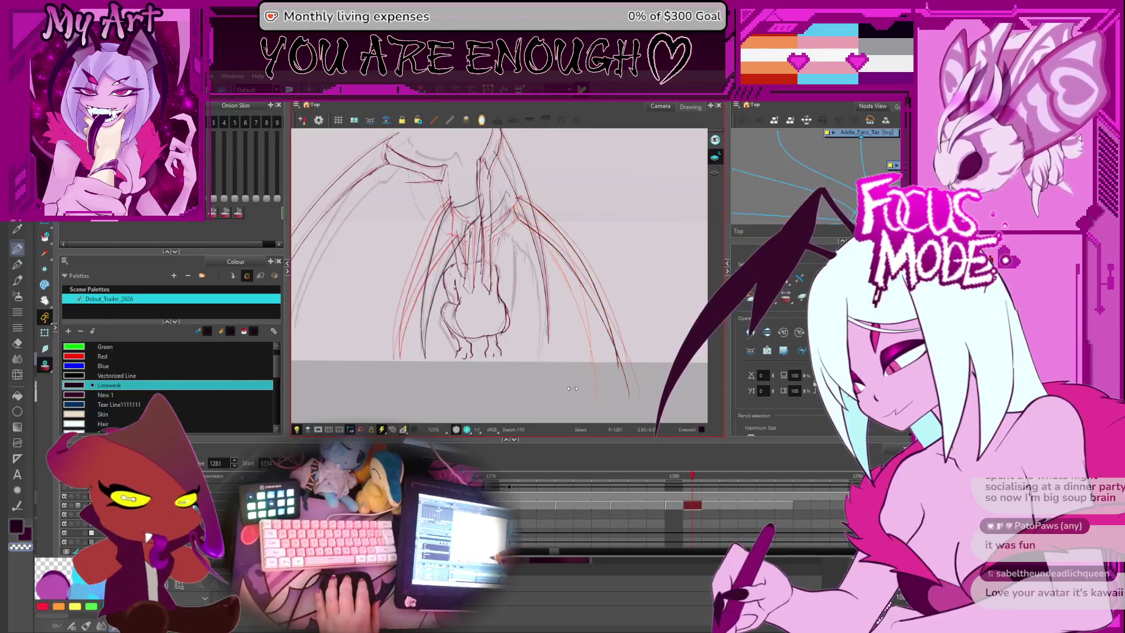
pyautogui.click(589, 387)
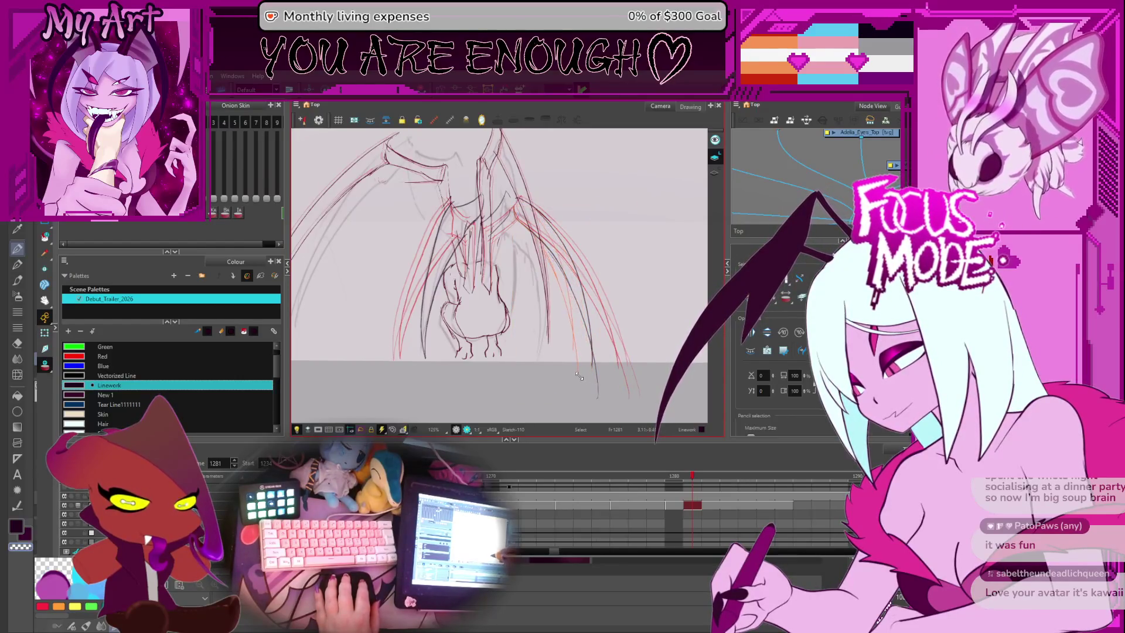
pyautogui.scroll(2, 587, 225)
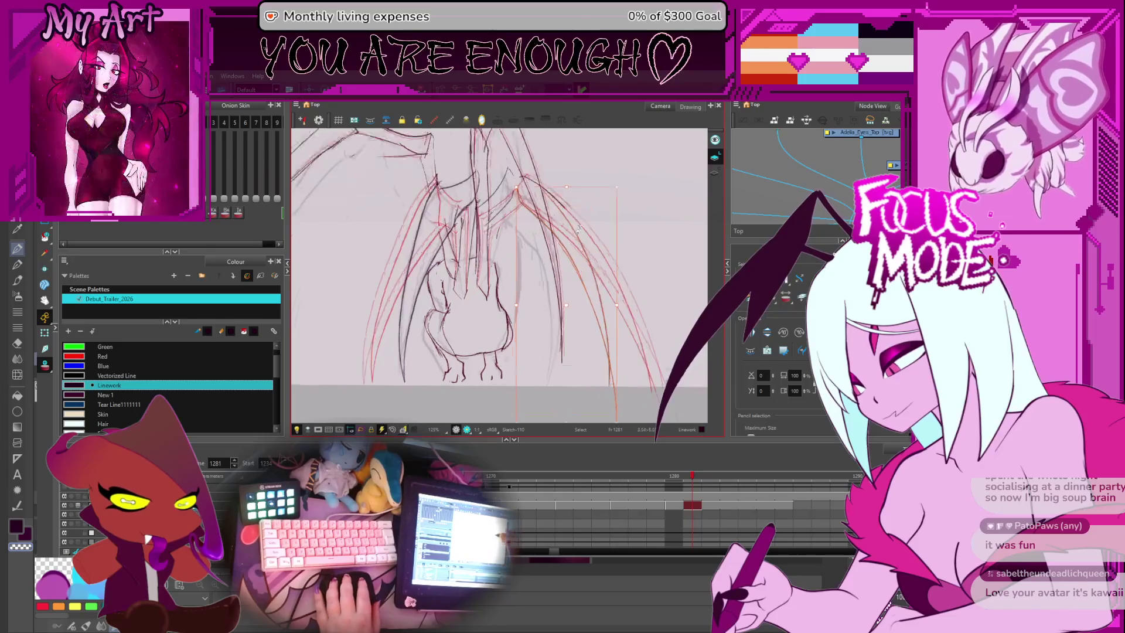
pyautogui.moveTo(595, 330); pyautogui.dragTo(559, 277)
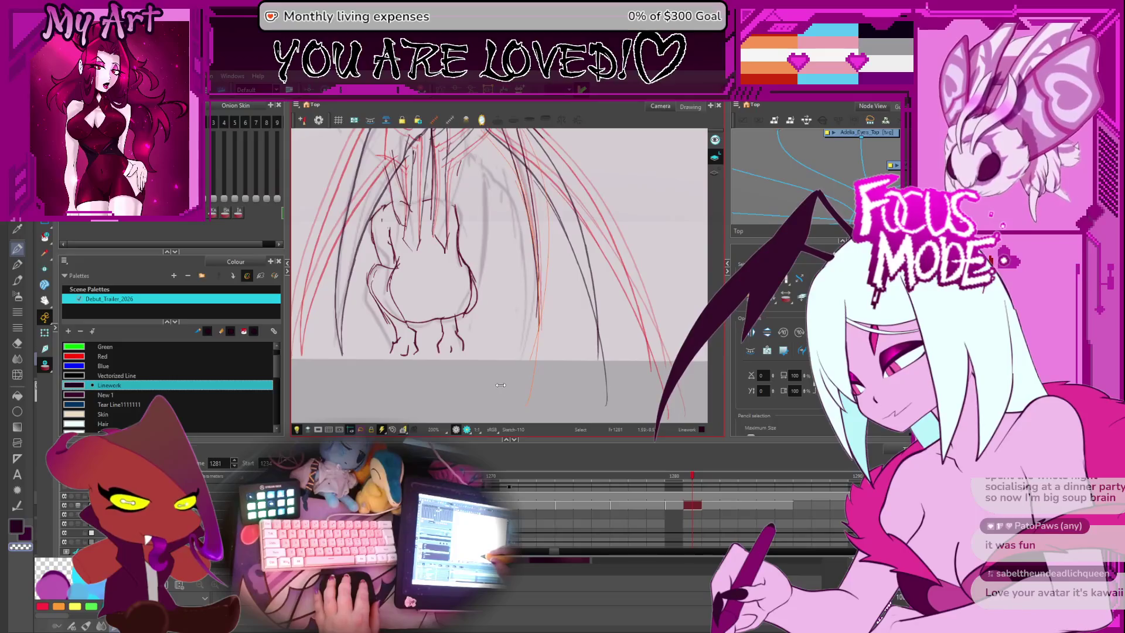
pyautogui.scroll(3, 534, 215)
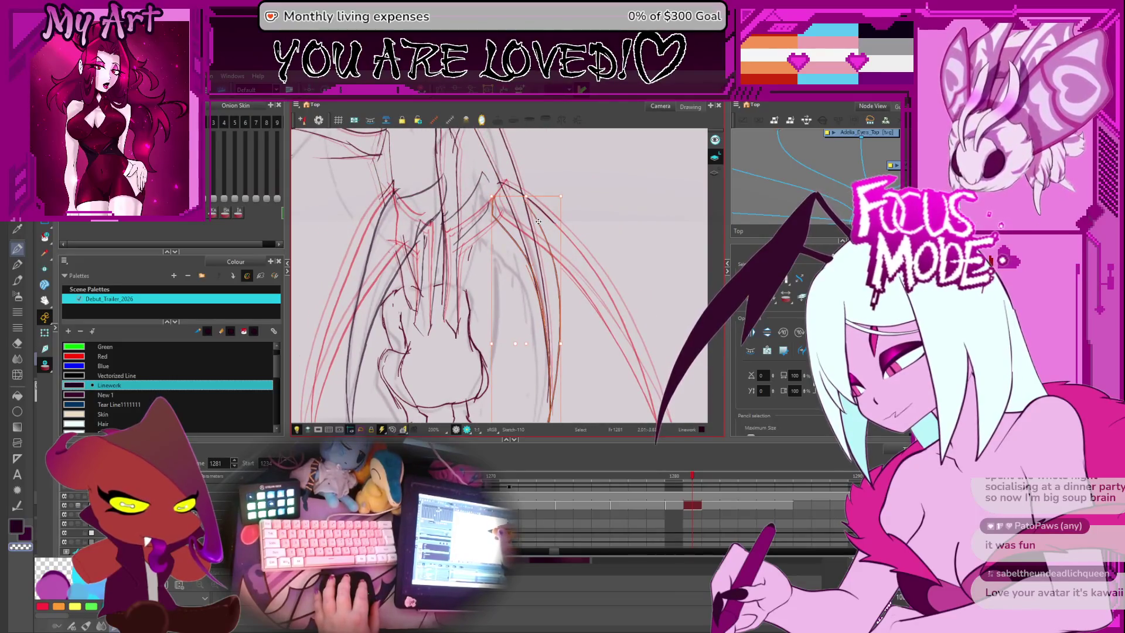
pyautogui.click(543, 217)
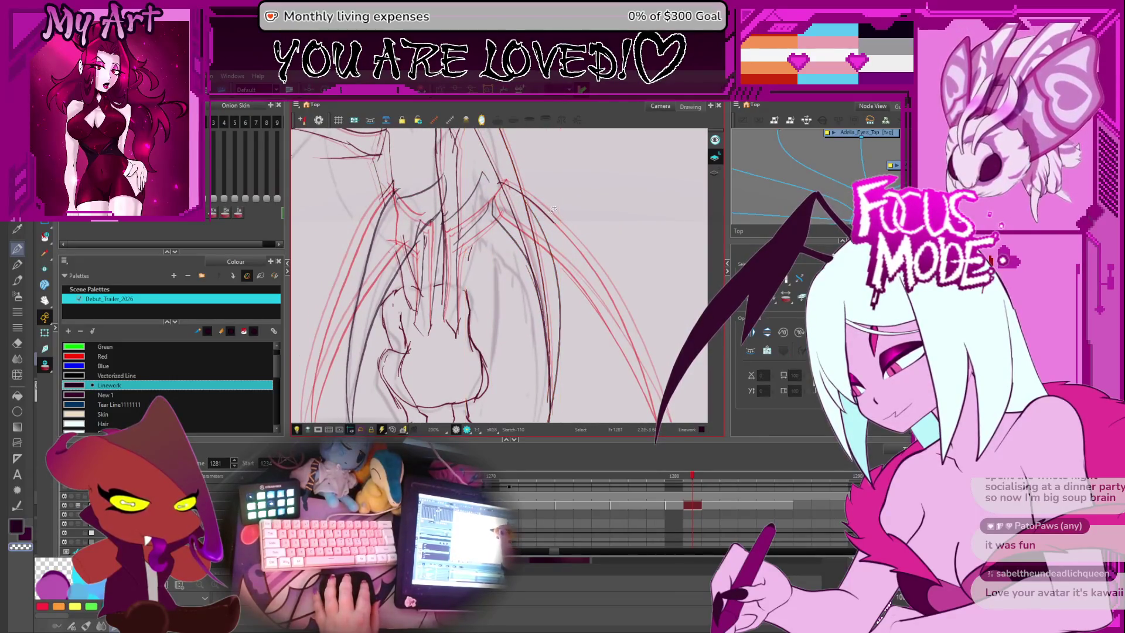
pyautogui.click(516, 236)
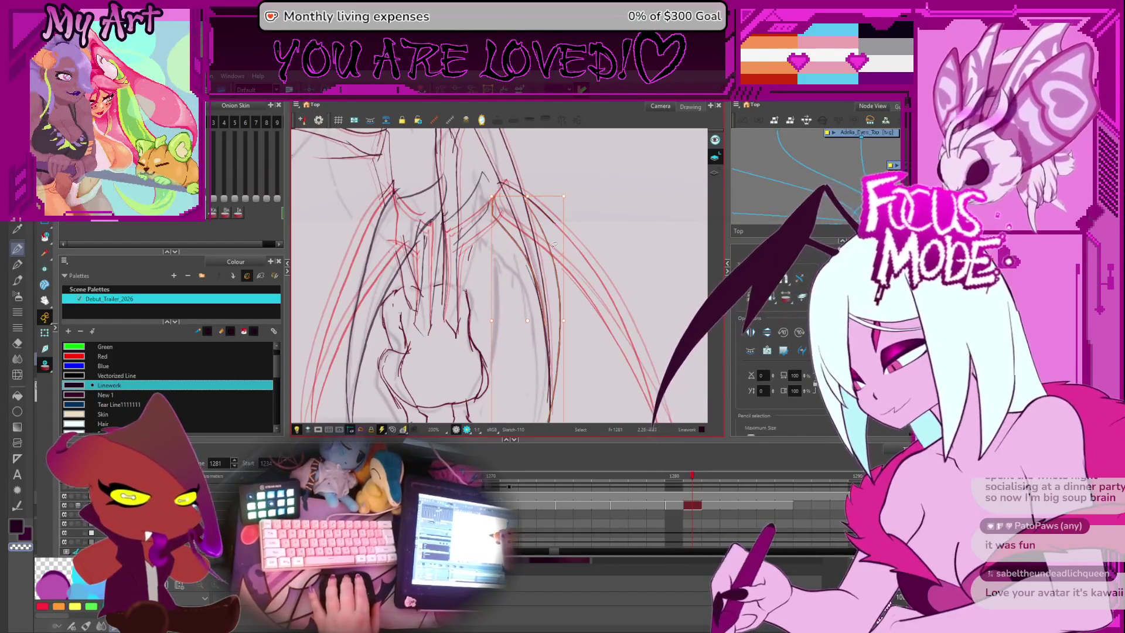
pyautogui.click(532, 245)
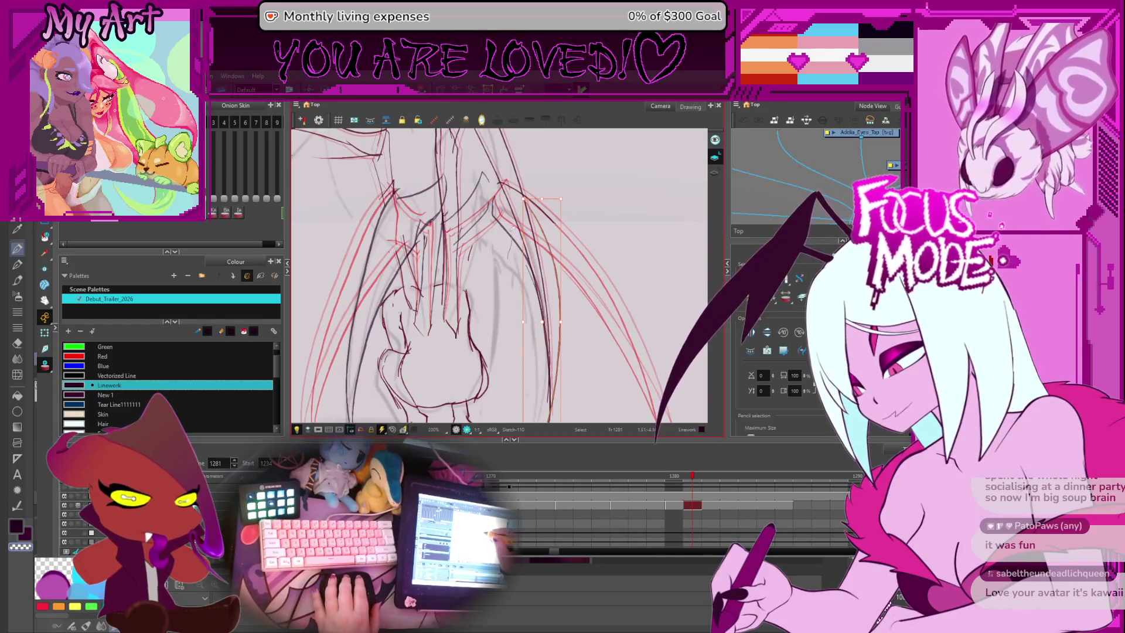
pyautogui.click(524, 242)
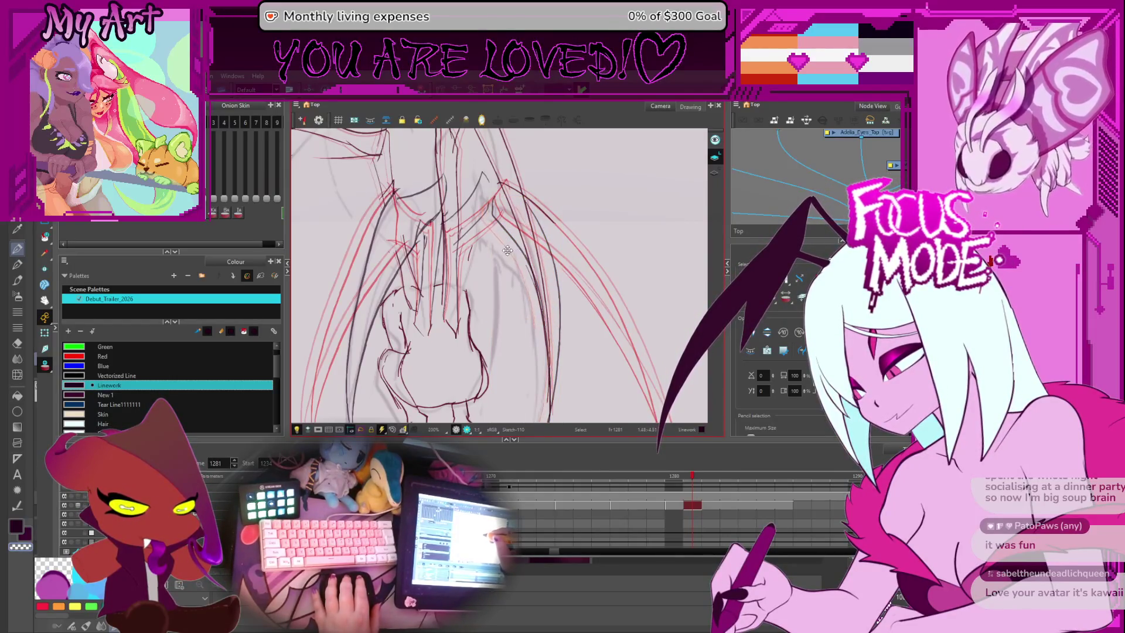
pyautogui.click(514, 227)
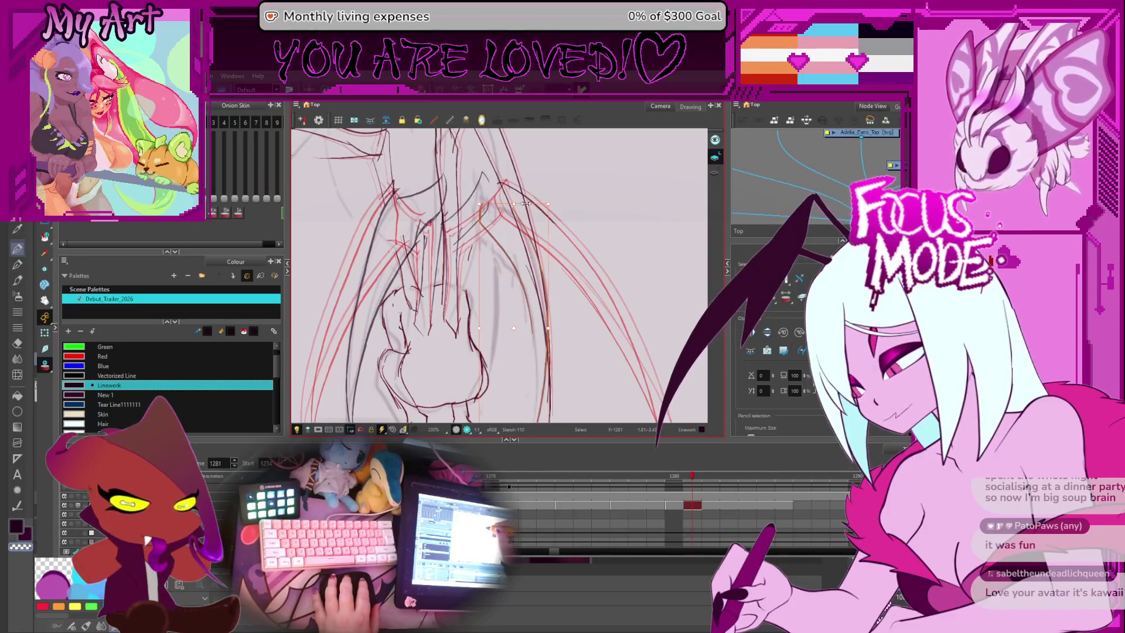
pyautogui.click(532, 290)
pyautogui.scroll(-3, 532, 290)
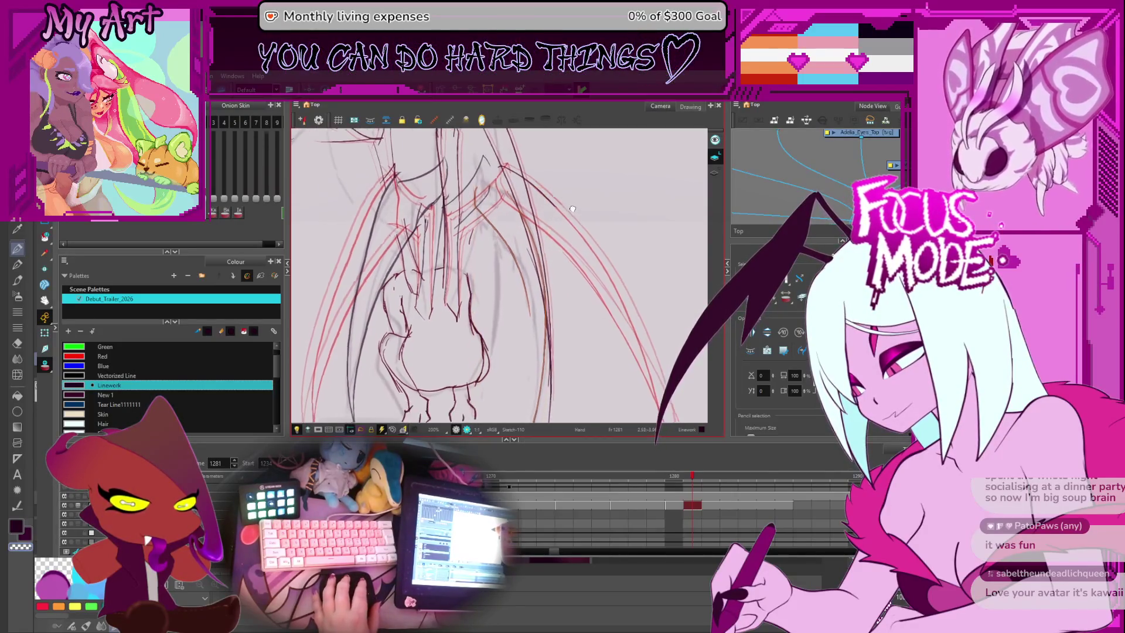
pyautogui.hotkey('alt', 'x')
pyautogui.moveTo(544, 267); pyautogui.dragTo(499, 235)
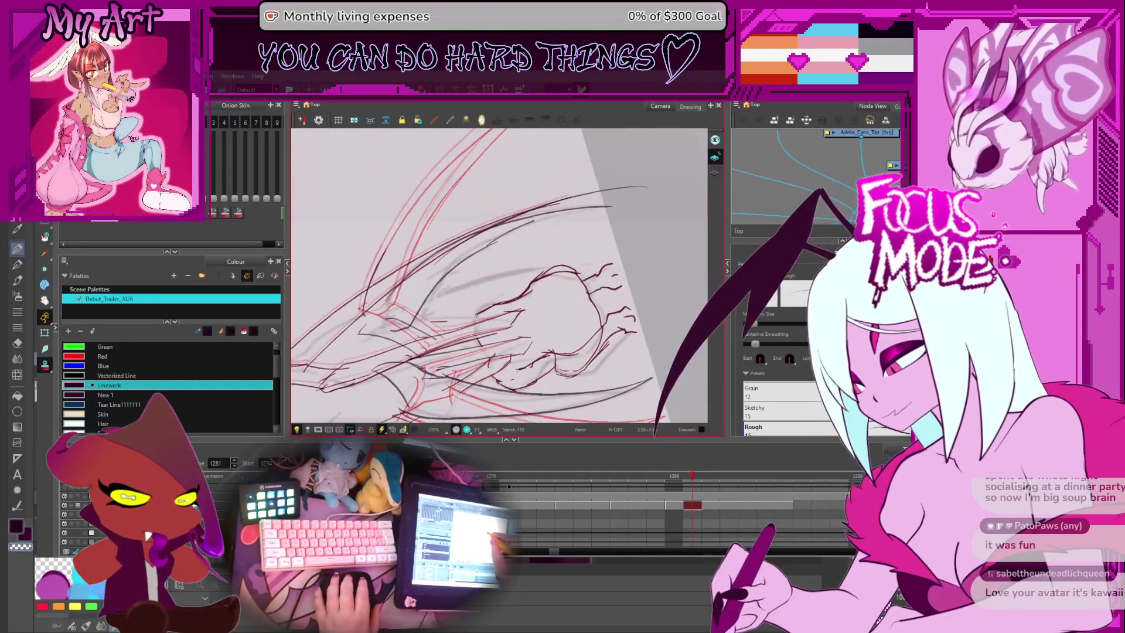
pyautogui.hotkey('alt', 't')
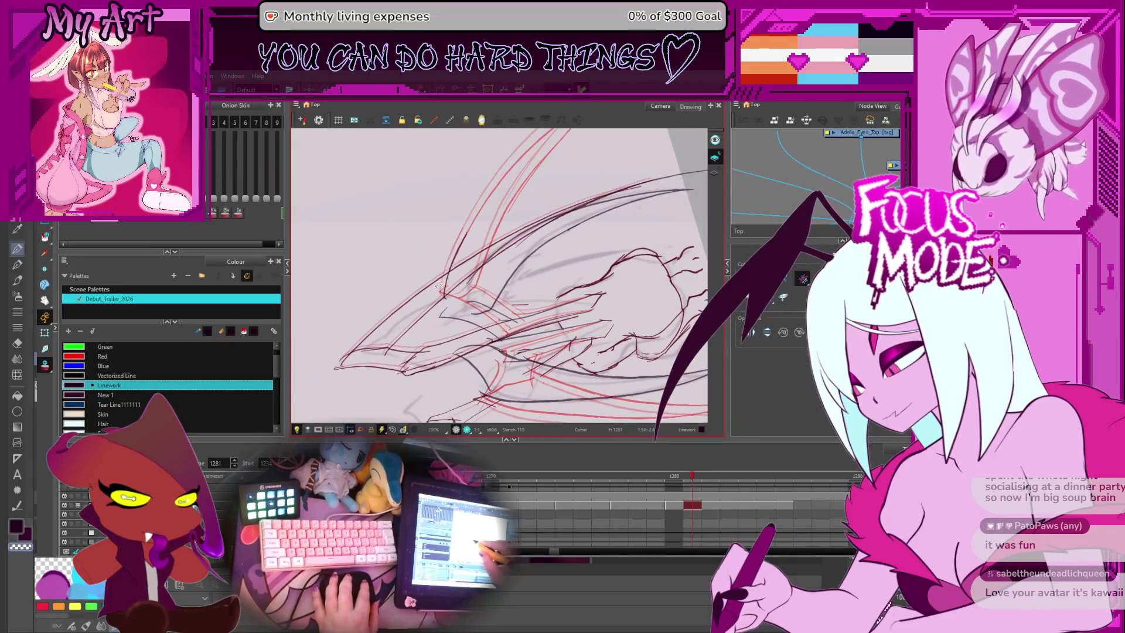
pyautogui.moveTo(482, 230); pyautogui.dragTo(493, 195)
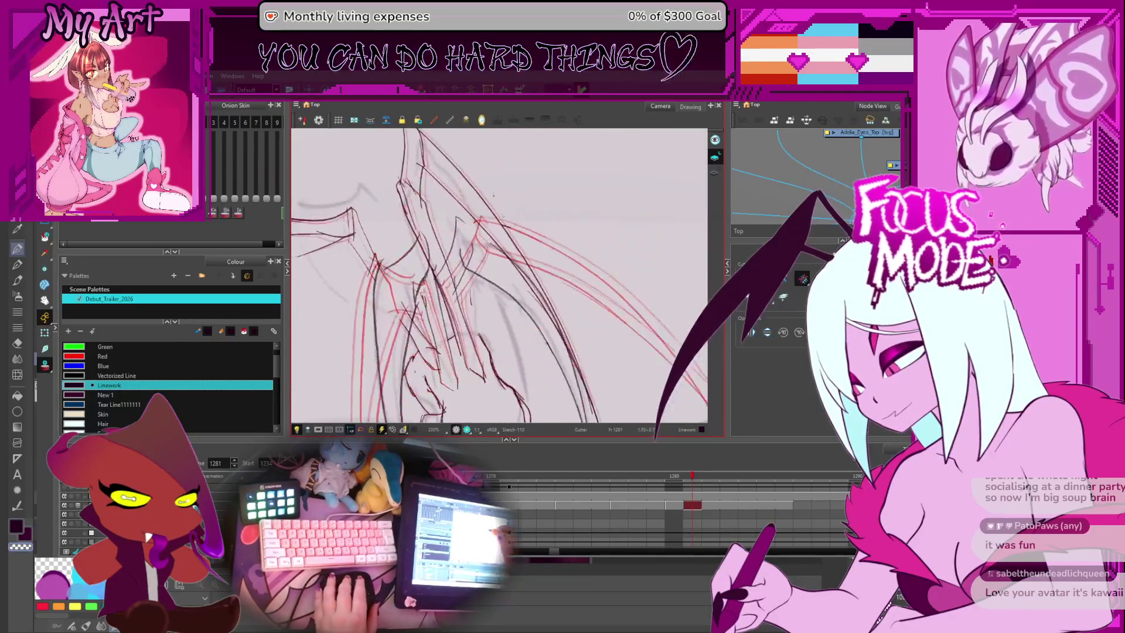
pyautogui.hotkey('alt', 's')
pyautogui.scroll(-2, 511, 232)
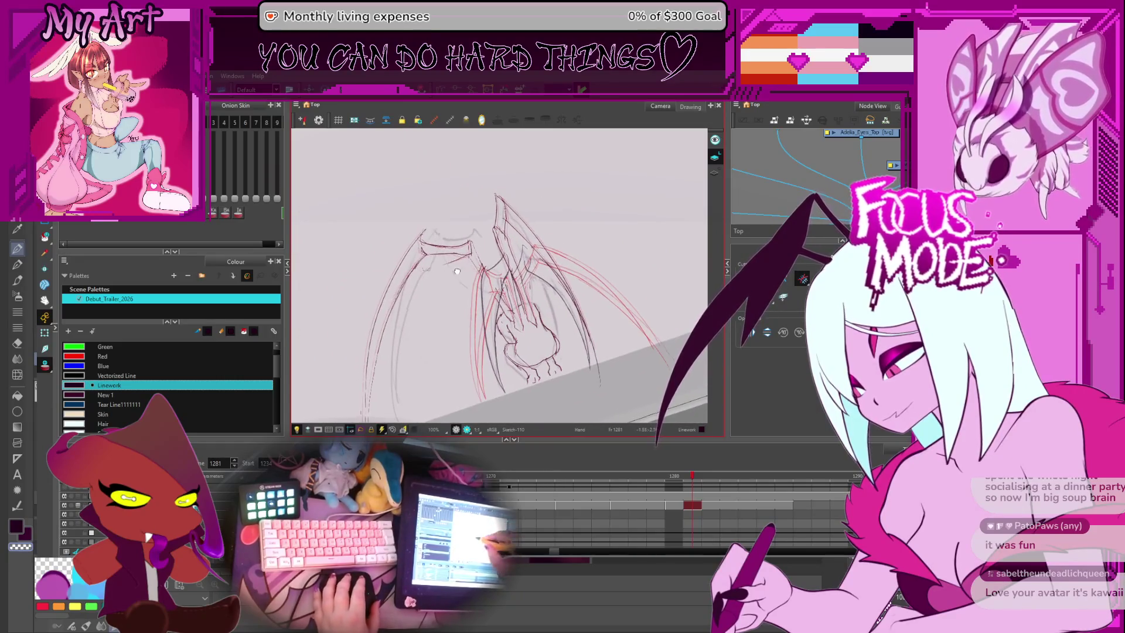
pyautogui.scroll(3, 492, 257)
pyautogui.moveTo(492, 258)
pyautogui.mouseDown()
pyautogui.moveTo(529, 284)
pyautogui.moveTo(558, 359)
pyautogui.mouseUp()
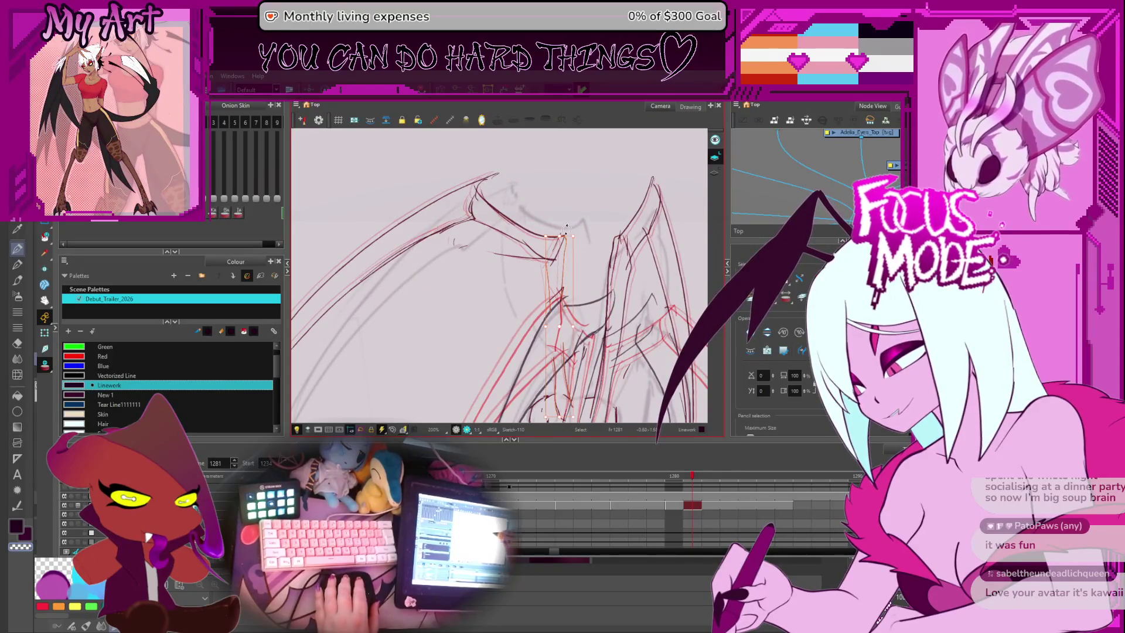
pyautogui.press('Escape')
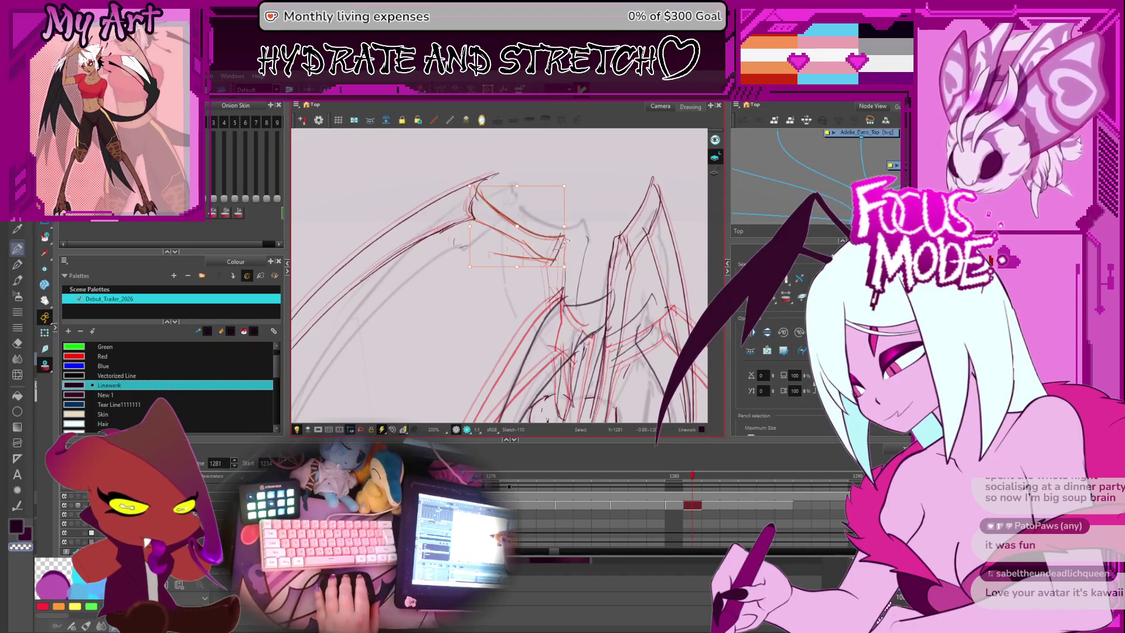
pyautogui.click(549, 237)
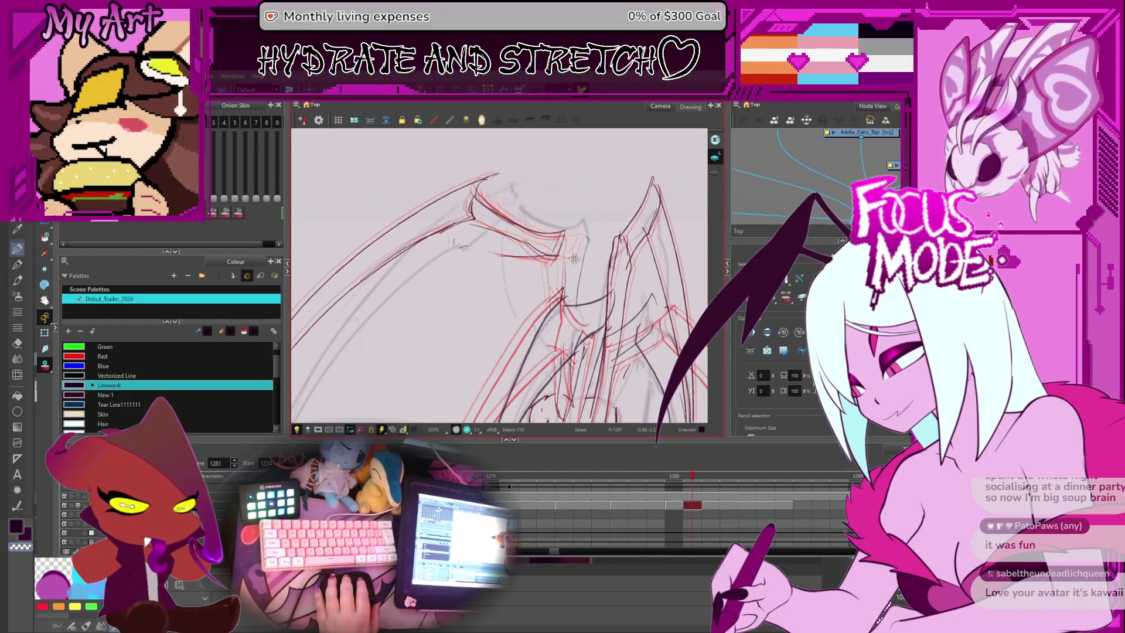
pyautogui.moveTo(421, 272)
pyautogui.mouseDown()
pyautogui.moveTo(461, 281)
pyautogui.moveTo(506, 257)
pyautogui.mouseUp()
pyautogui.scroll(-5, 554, 146)
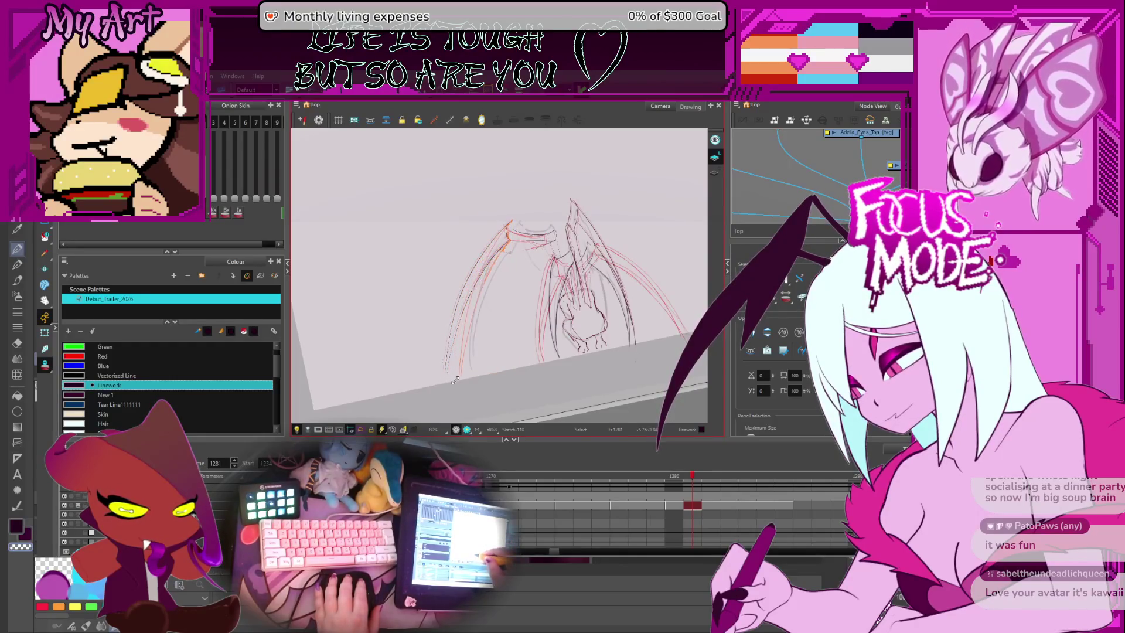
pyautogui.scroll(2, 501, 278)
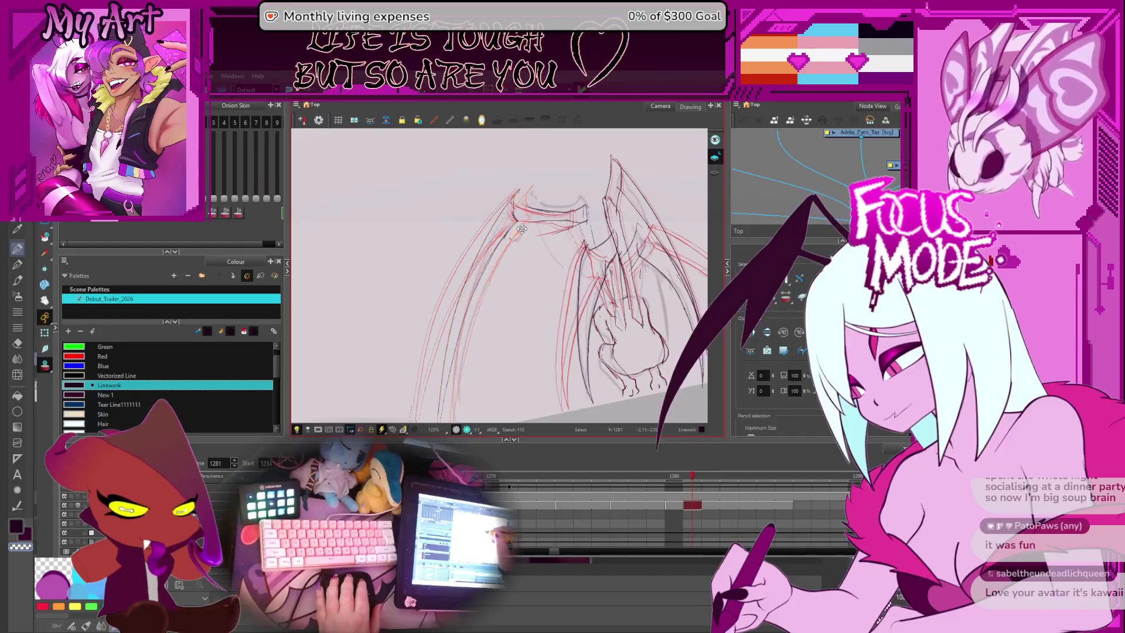
pyautogui.moveTo(521, 229)
pyautogui.mouseDown()
pyautogui.moveTo(610, 218)
pyautogui.moveTo(595, 247)
pyautogui.mouseUp()
pyautogui.scroll(3, 591, 252)
pyautogui.click(569, 256)
pyautogui.moveTo(574, 183); pyautogui.dragTo(572, 186)
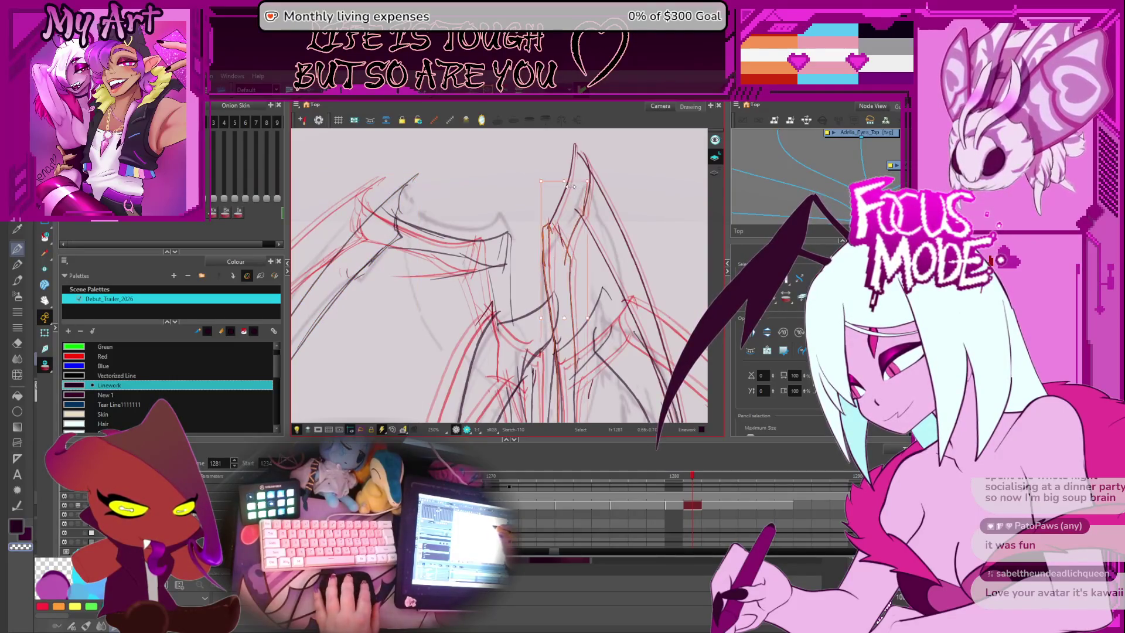
pyautogui.click(546, 258)
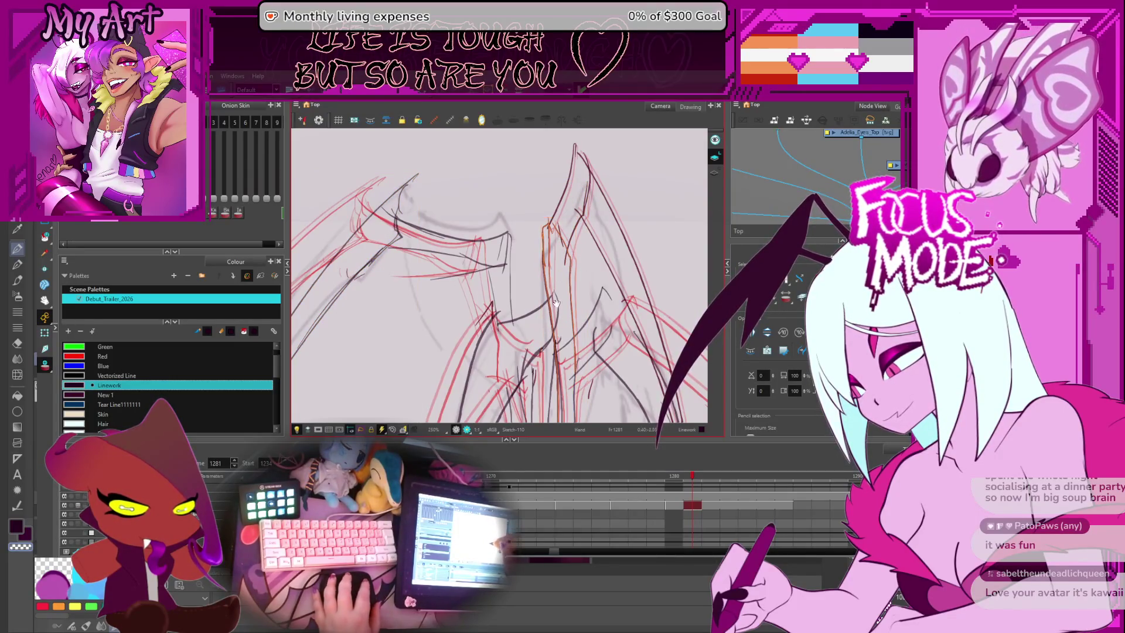
pyautogui.moveTo(556, 302); pyautogui.dragTo(553, 278)
pyautogui.moveTo(564, 193)
pyautogui.mouseDown()
pyautogui.moveTo(552, 194)
pyautogui.moveTo(577, 253)
pyautogui.mouseUp()
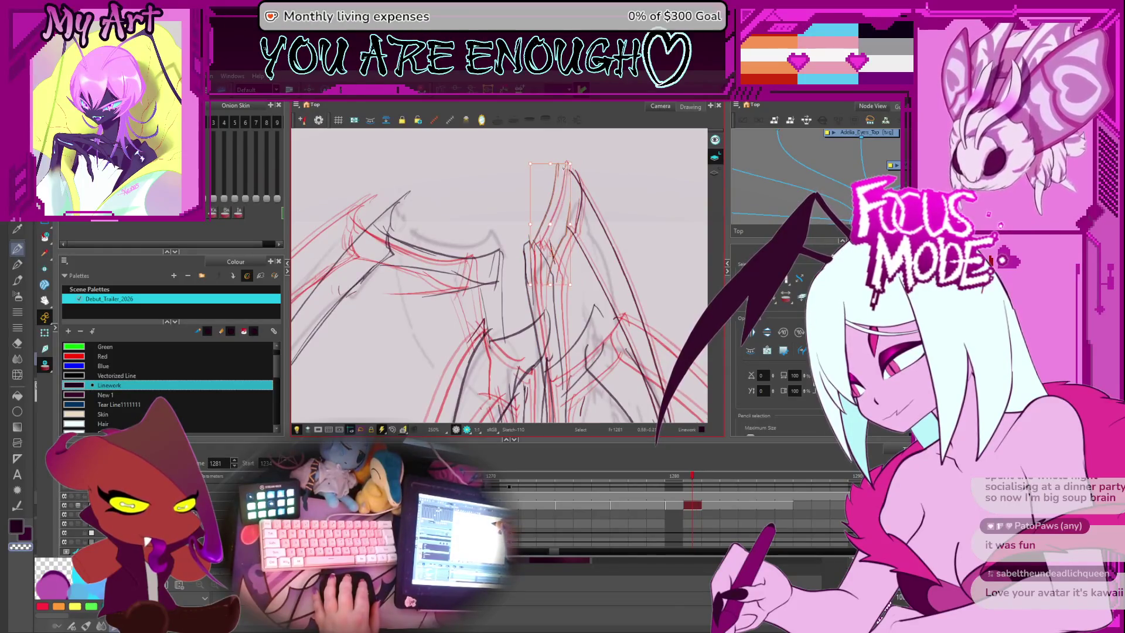
pyautogui.scroll(-5, 584, 263)
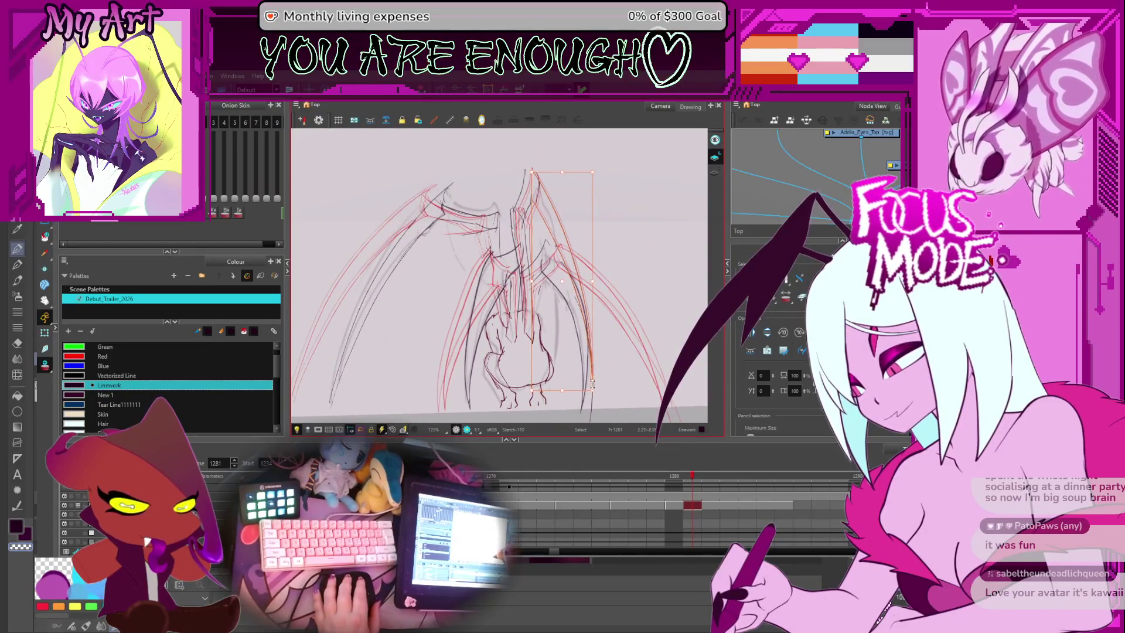
pyautogui.click(547, 388)
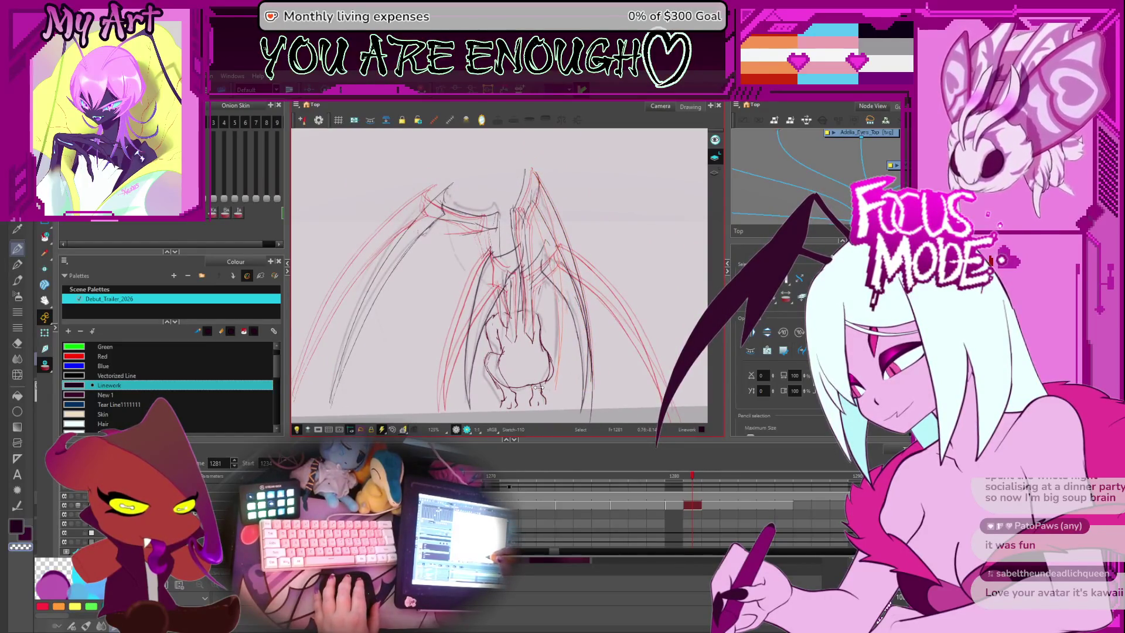
pyautogui.click(558, 193)
pyautogui.click(548, 173)
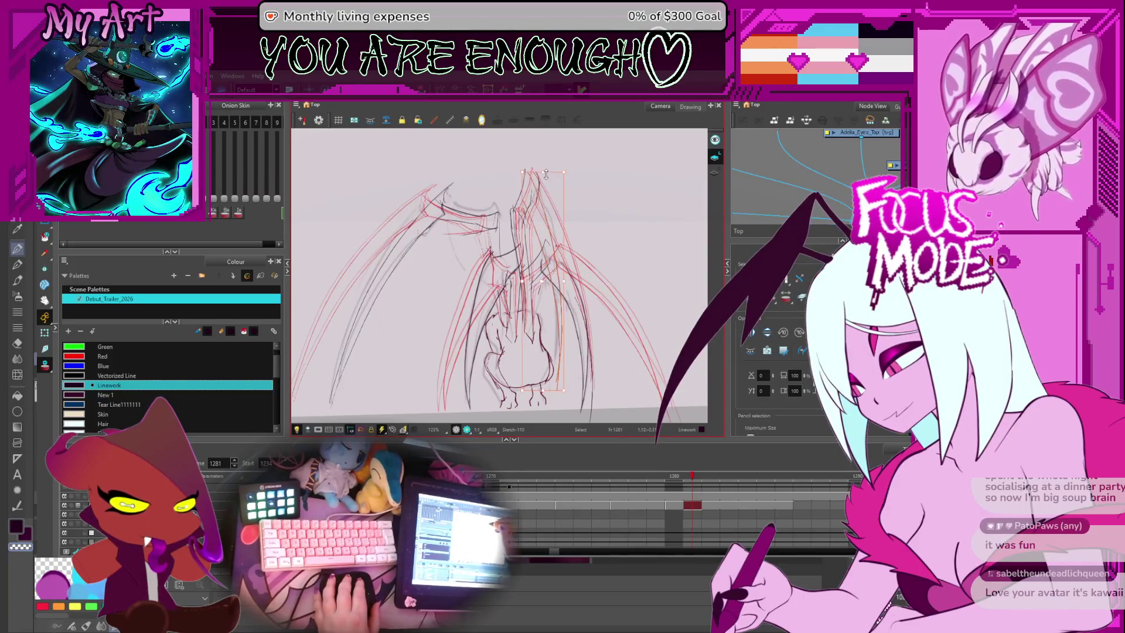
# Step: Step ahead through the frames to 1287 and clear the selected timeline cell
pyautogui.press('2')
pyautogui.press('2')
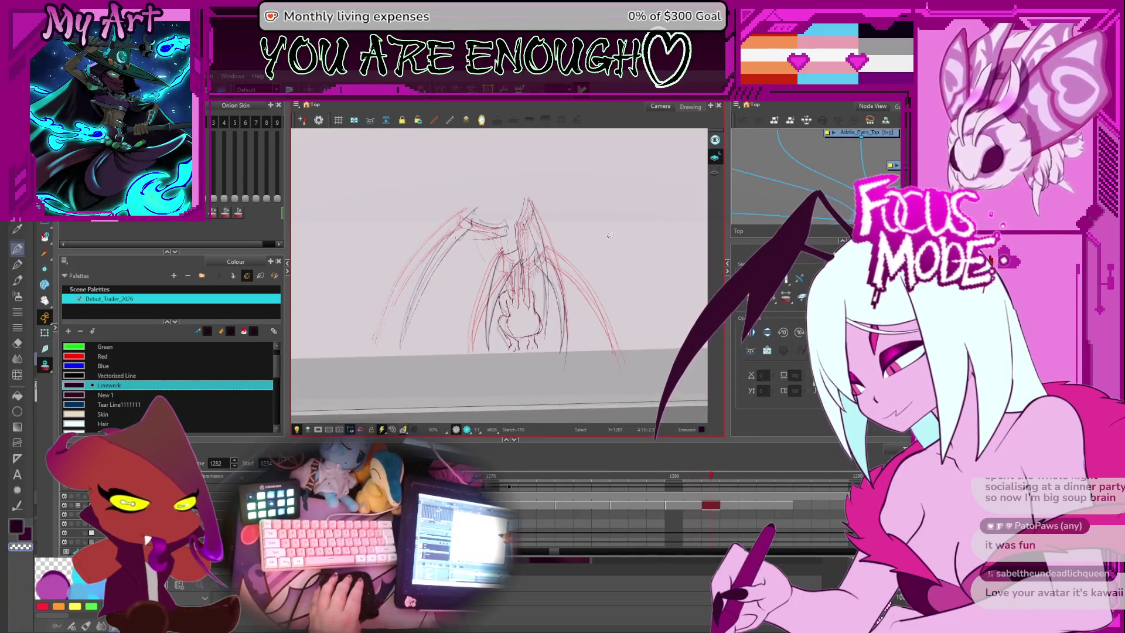
pyautogui.press('.')
pyautogui.press('.')
pyautogui.press('.')
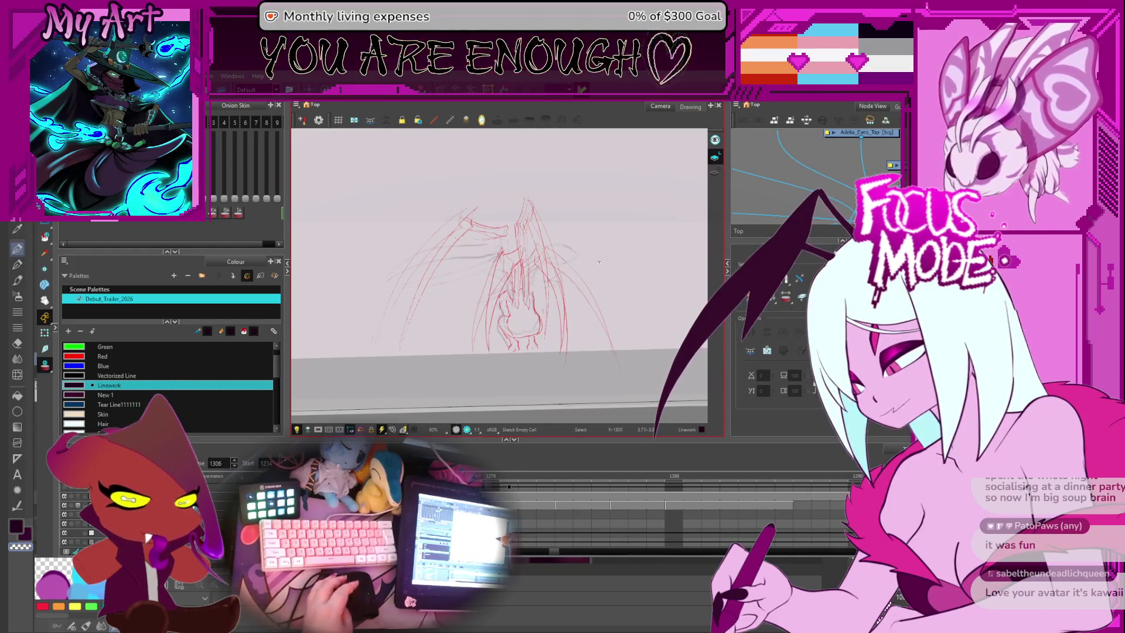
pyautogui.click(802, 505)
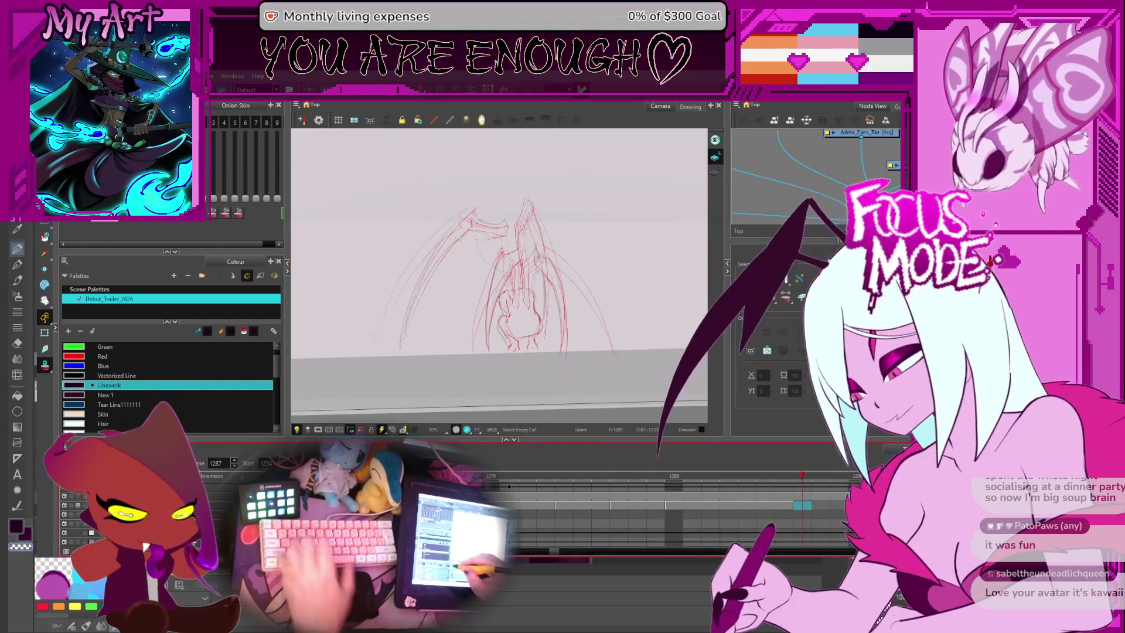
pyautogui.scroll(-2, 674, 509)
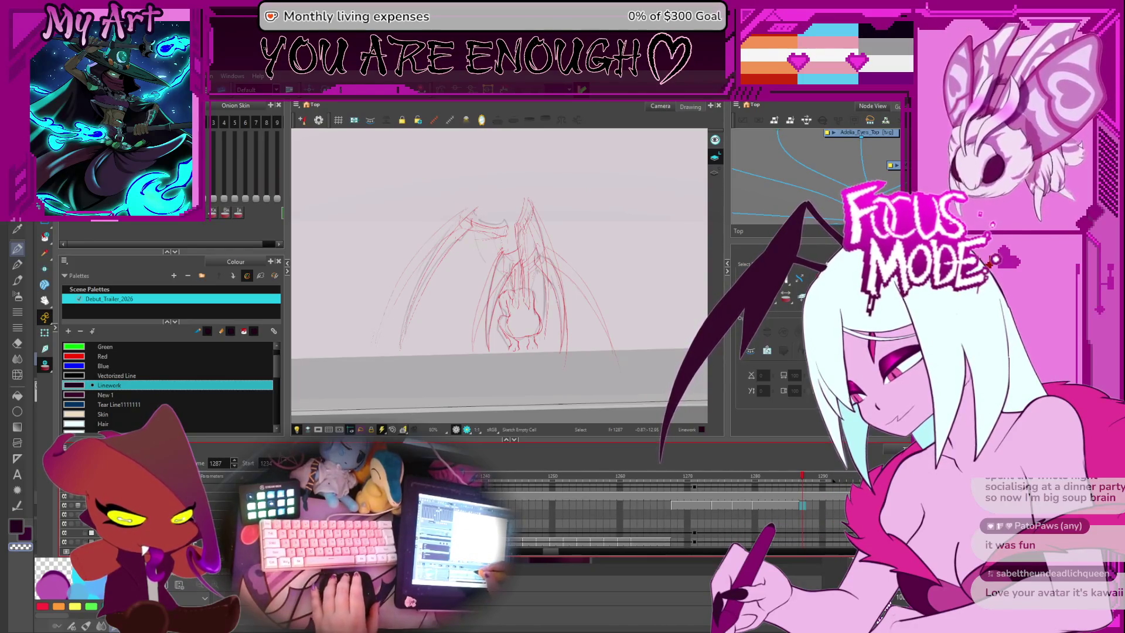
pyautogui.scroll(1, 674, 498)
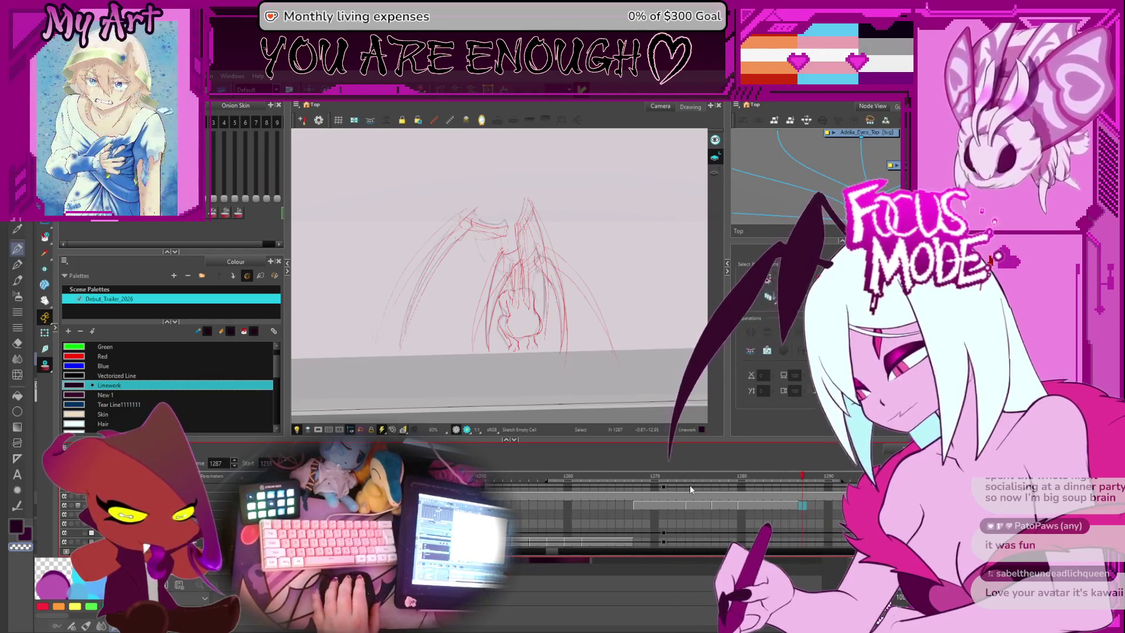
pyautogui.scroll(2, 715, 507)
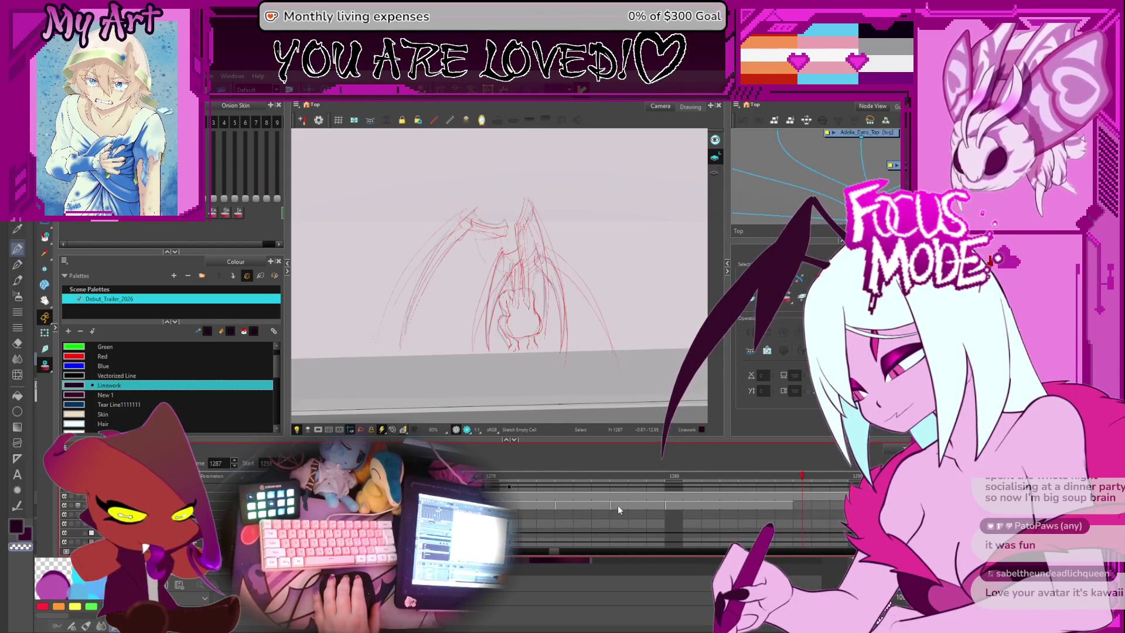
pyautogui.click(711, 508)
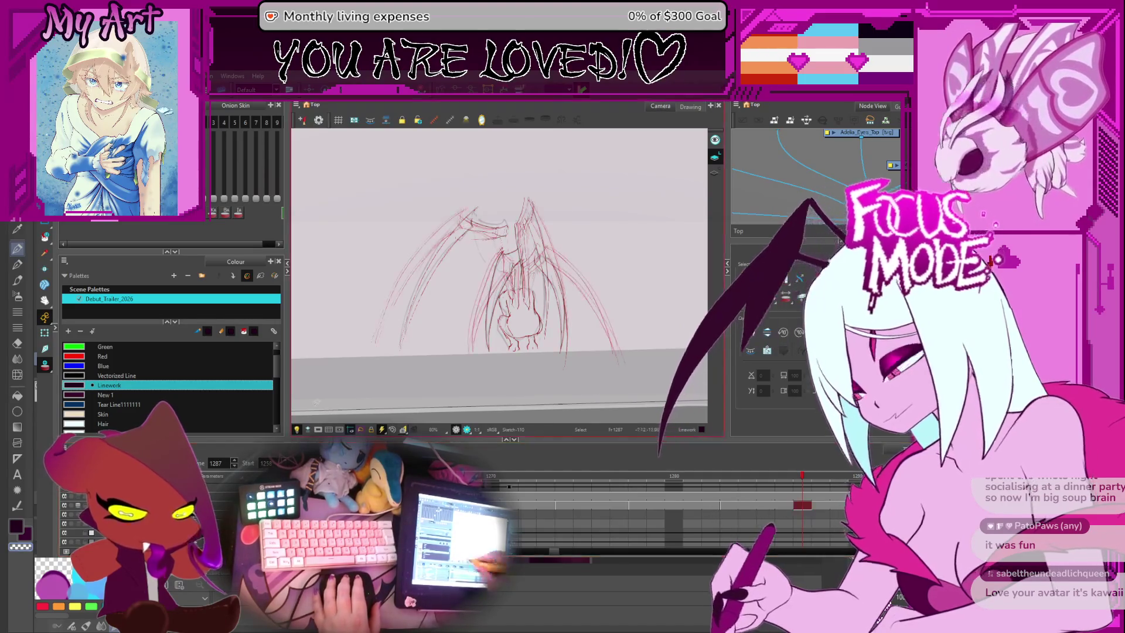
pyautogui.press('Left')
# Step: Check the wing sketch on frames 1281 and 1282, then hide the dark sketch layer
pyautogui.click(692, 505)
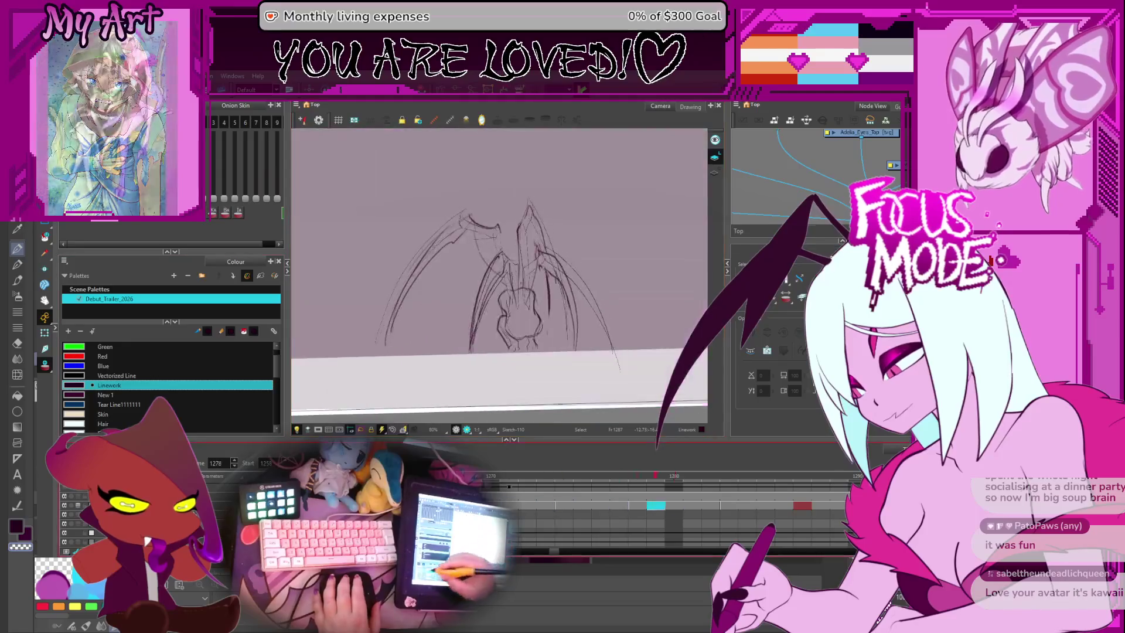
pyautogui.press('Left')
pyautogui.press('Left')
pyautogui.press('Left')
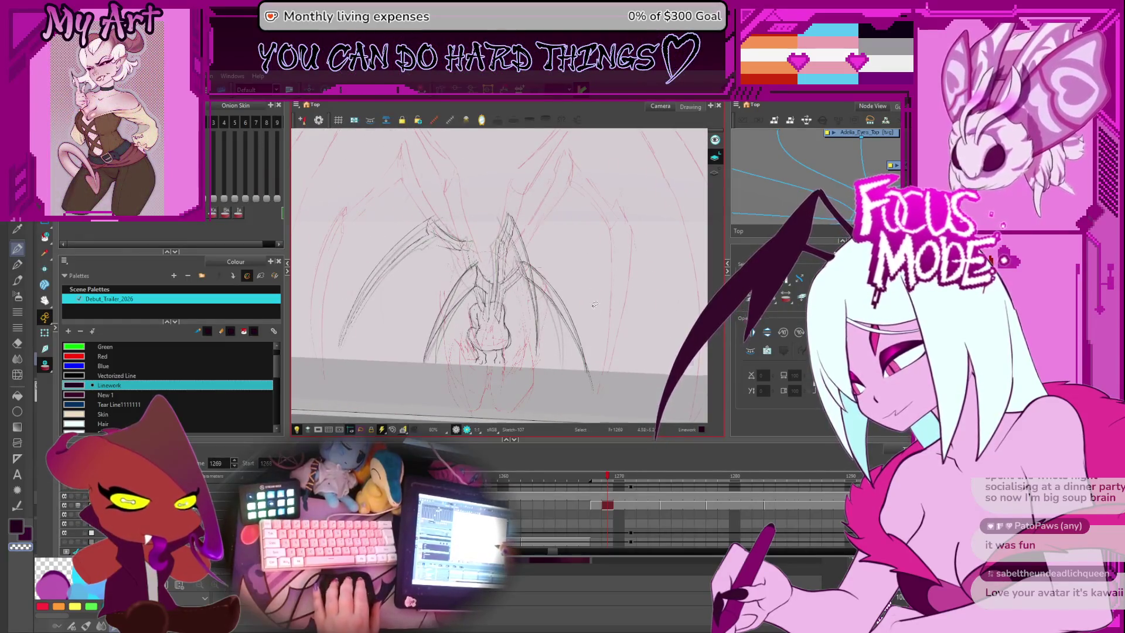
pyautogui.moveTo(594, 305); pyautogui.dragTo(619, 335)
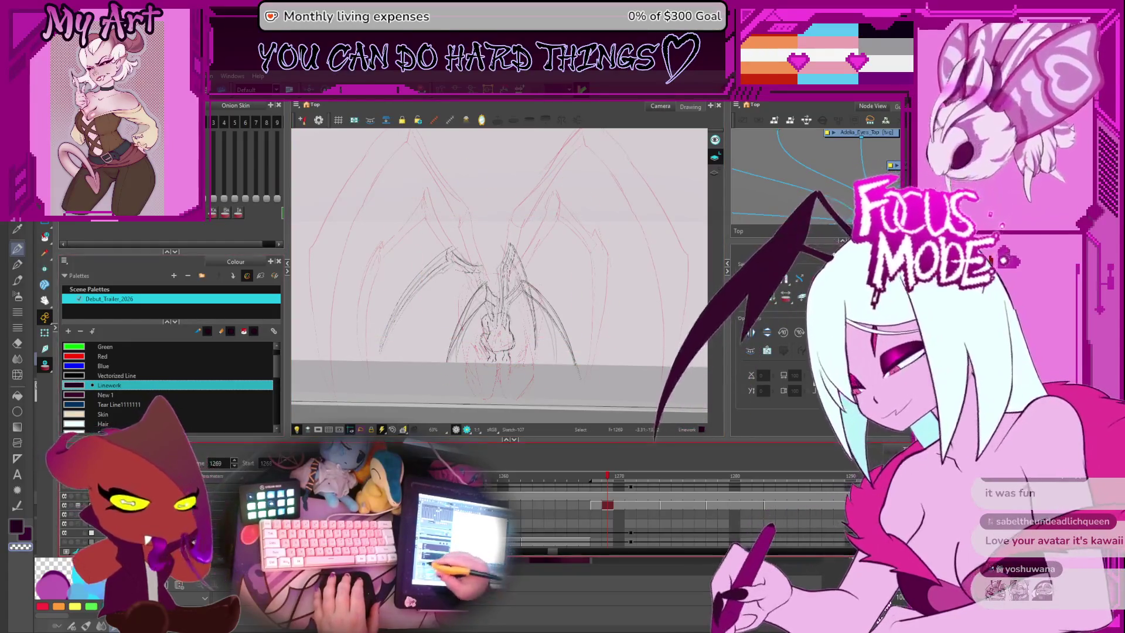
pyautogui.click(758, 505)
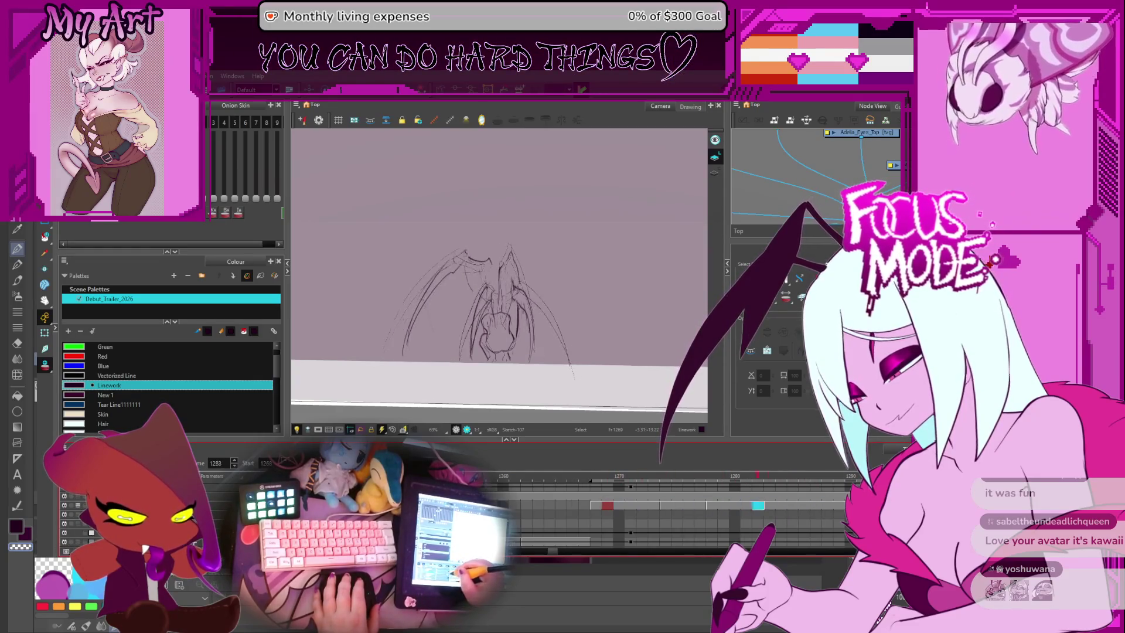
pyautogui.scroll(-1, 674, 515)
pyautogui.click(62, 534)
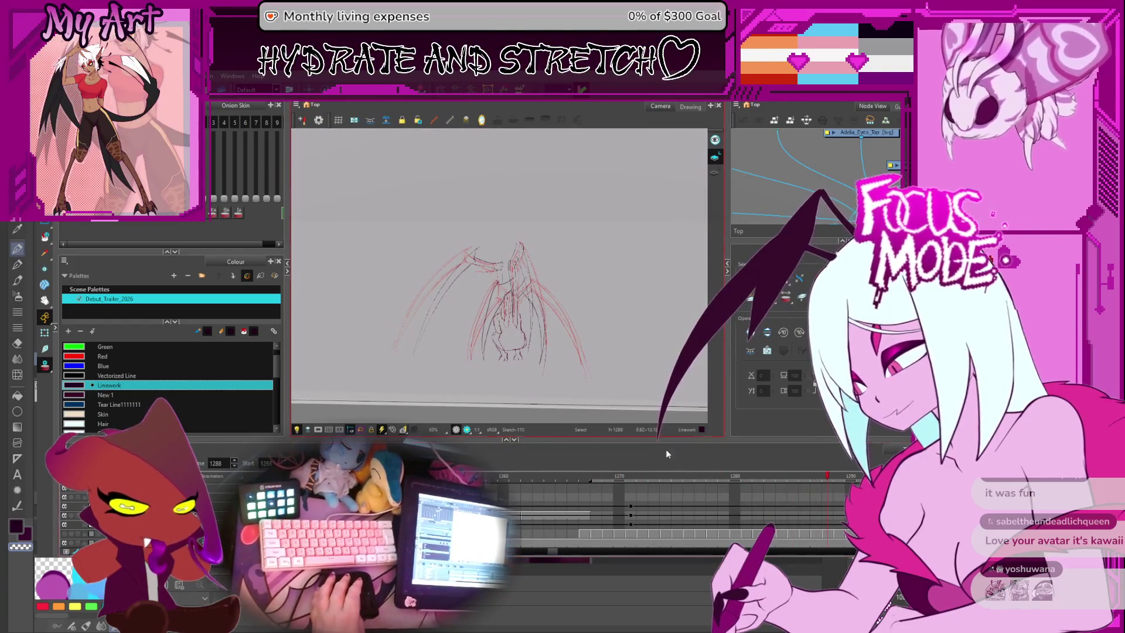
# Step: Scroll the timeline and turn the dark sketch layer's visibility back on
pyautogui.hscroll(3, 635, 490)
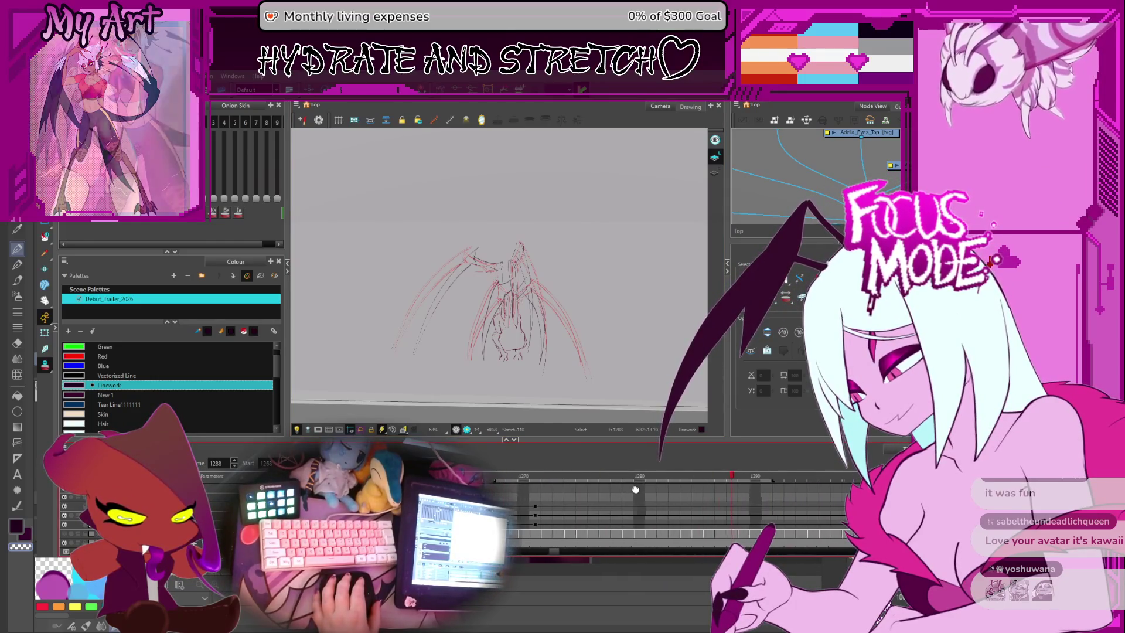
pyautogui.hscroll(5, 635, 489)
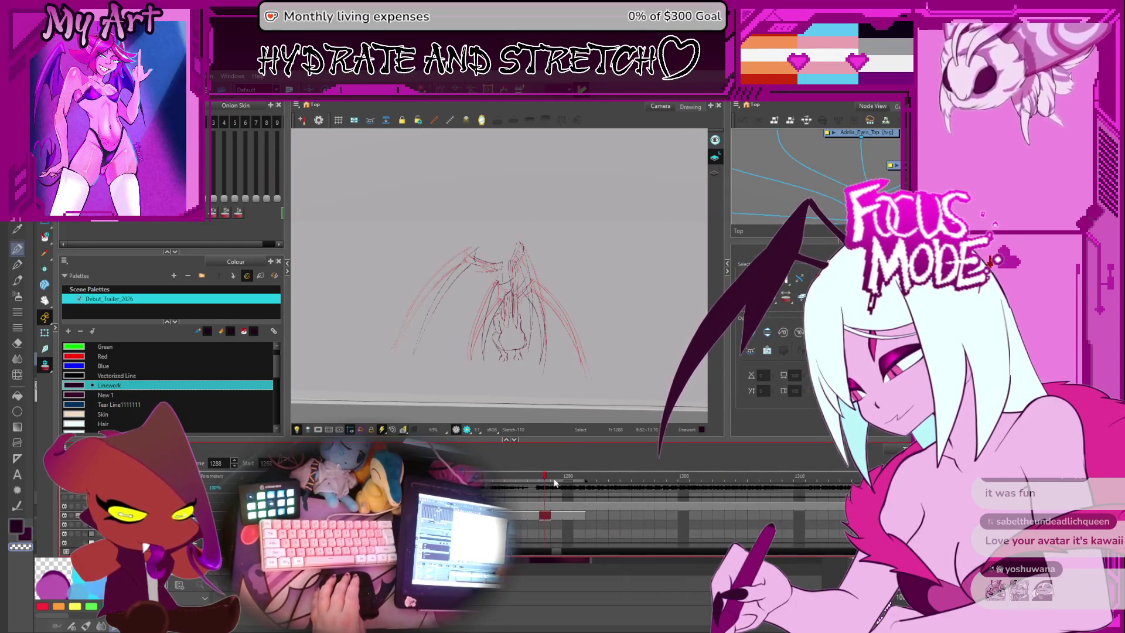
pyautogui.scroll(-2, 553, 482)
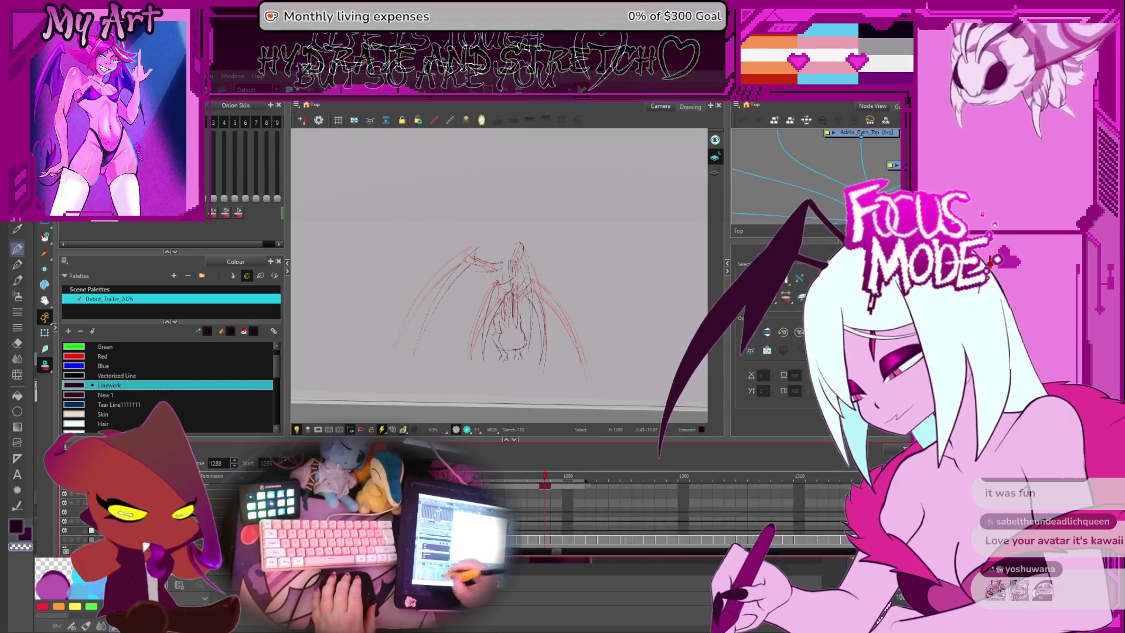
pyautogui.click(509, 307)
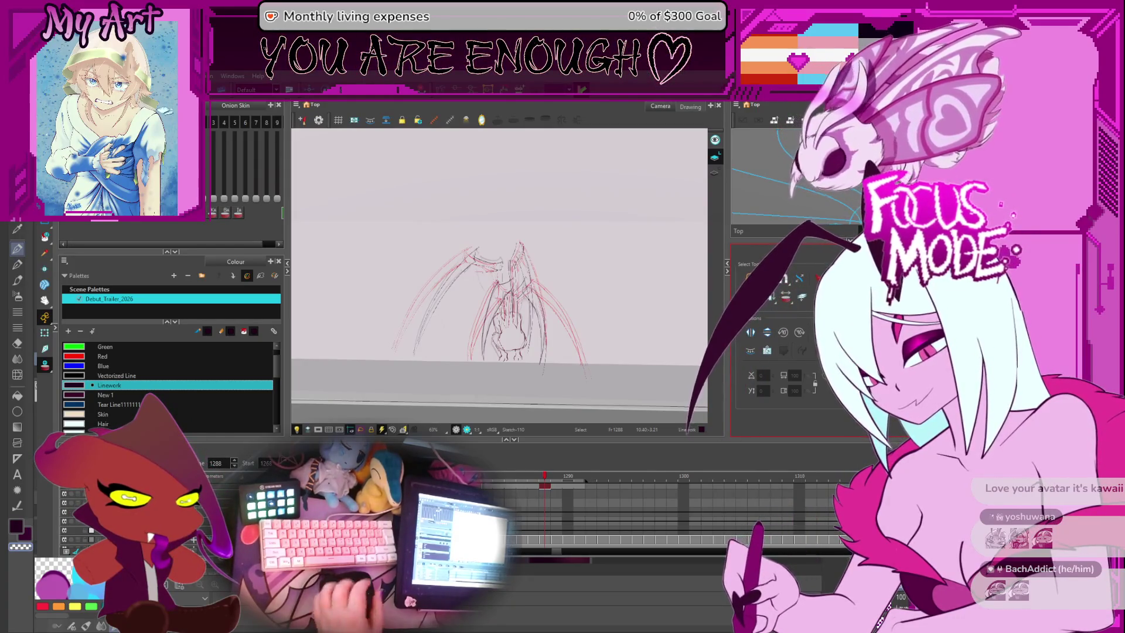
# Step: Pan and zoom the canvas view, then play forward through the next frames
pyautogui.press('space')
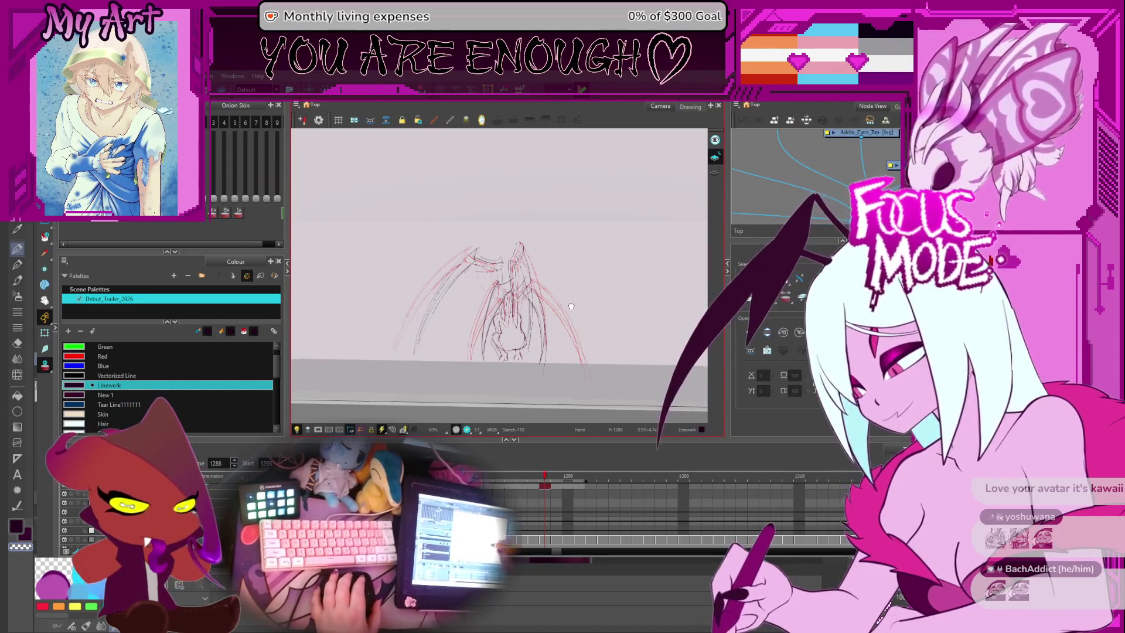
pyautogui.scroll(2, 571, 307)
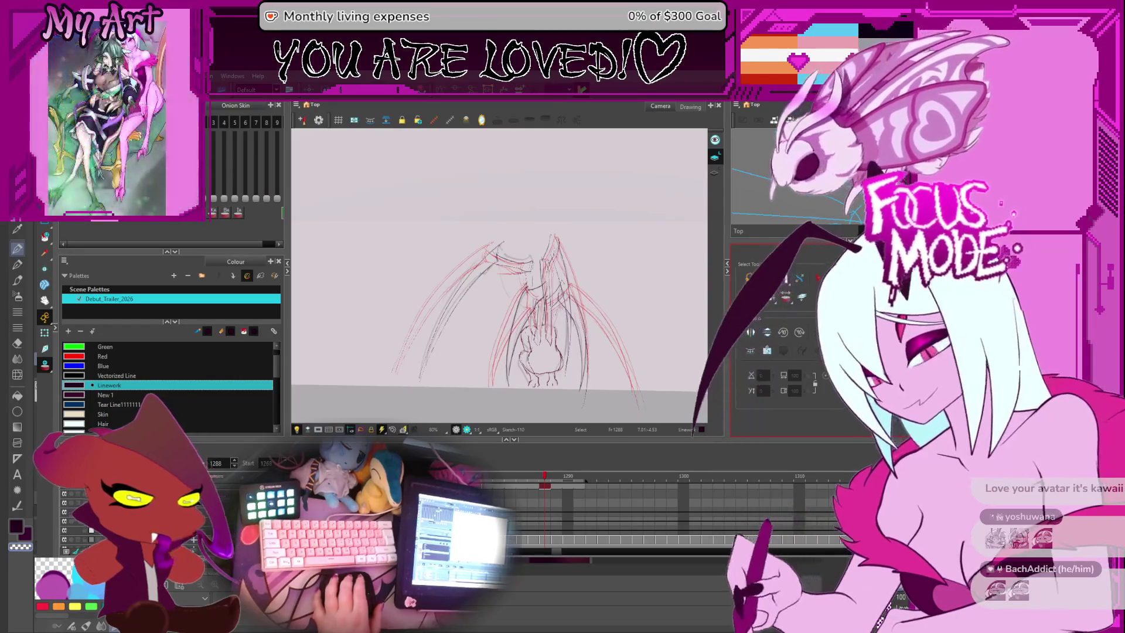
pyautogui.scroll(-2, 643, 389)
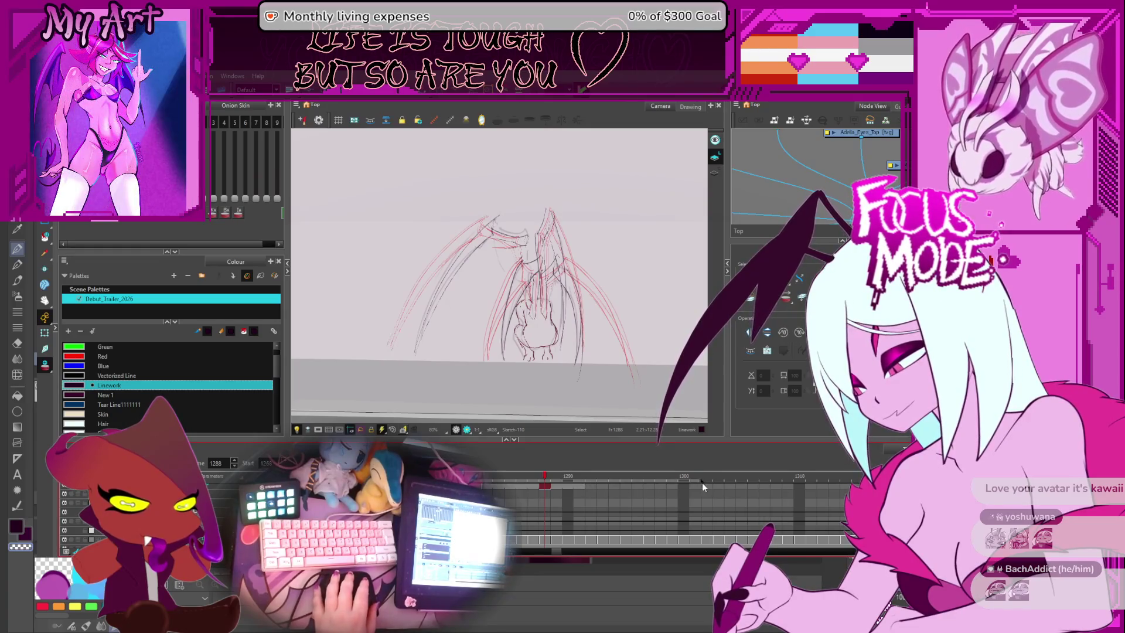
pyautogui.scroll(2, 595, 495)
pyautogui.press('Return')
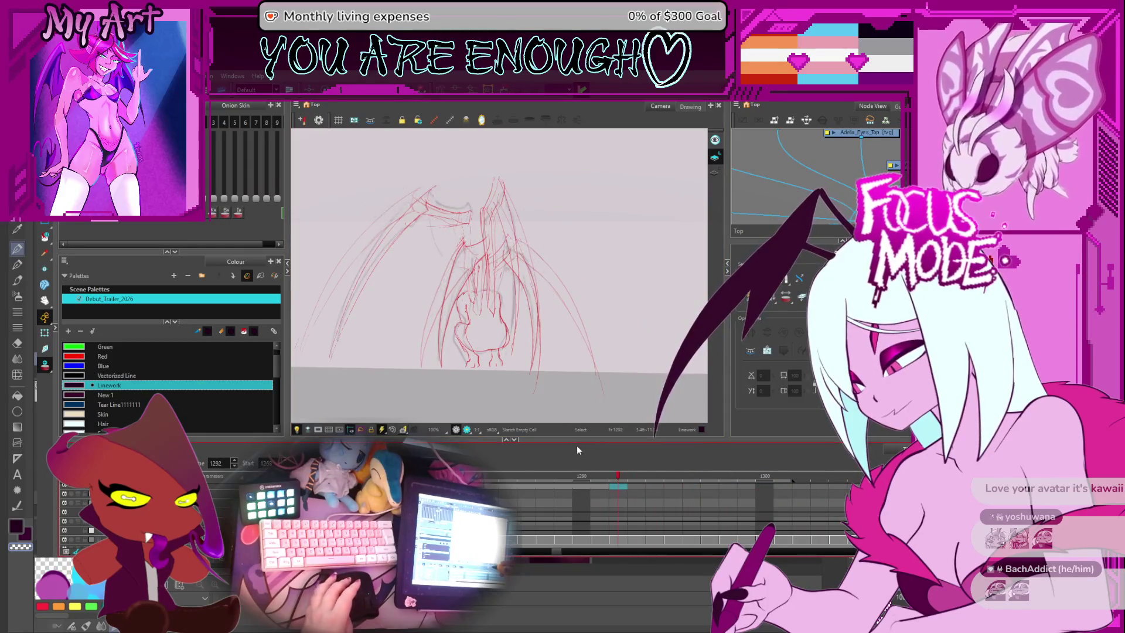
# Step: Create a new drawing, Sketch-111, at frame 1297 in the sketch layer
pyautogui.moveTo(617, 498); pyautogui.dragTo(544, 486)
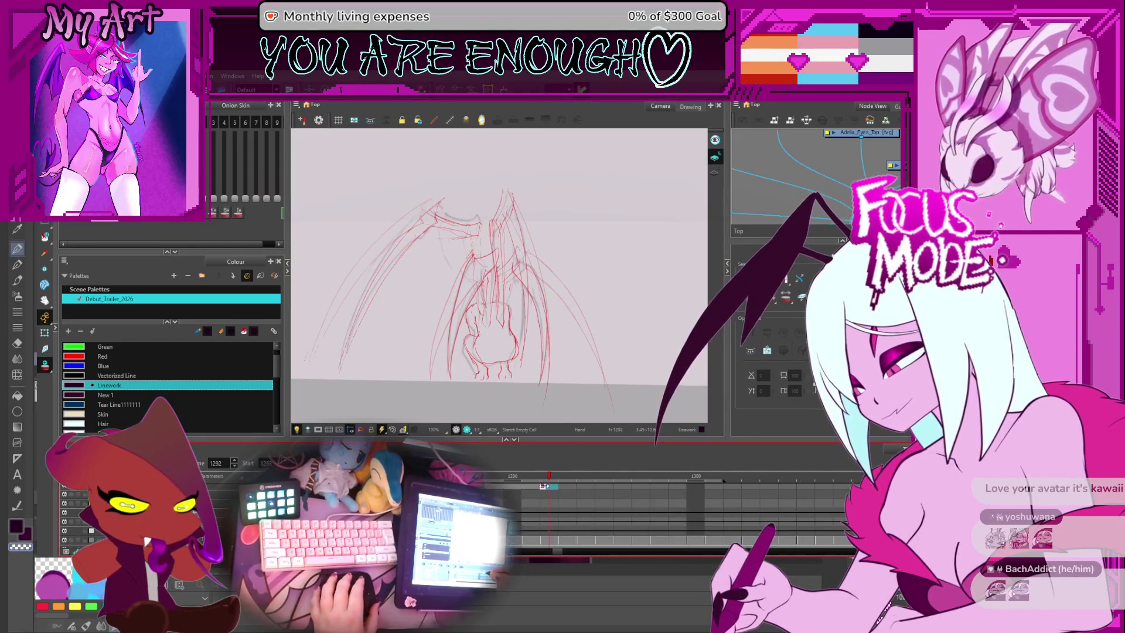
pyautogui.click(586, 487)
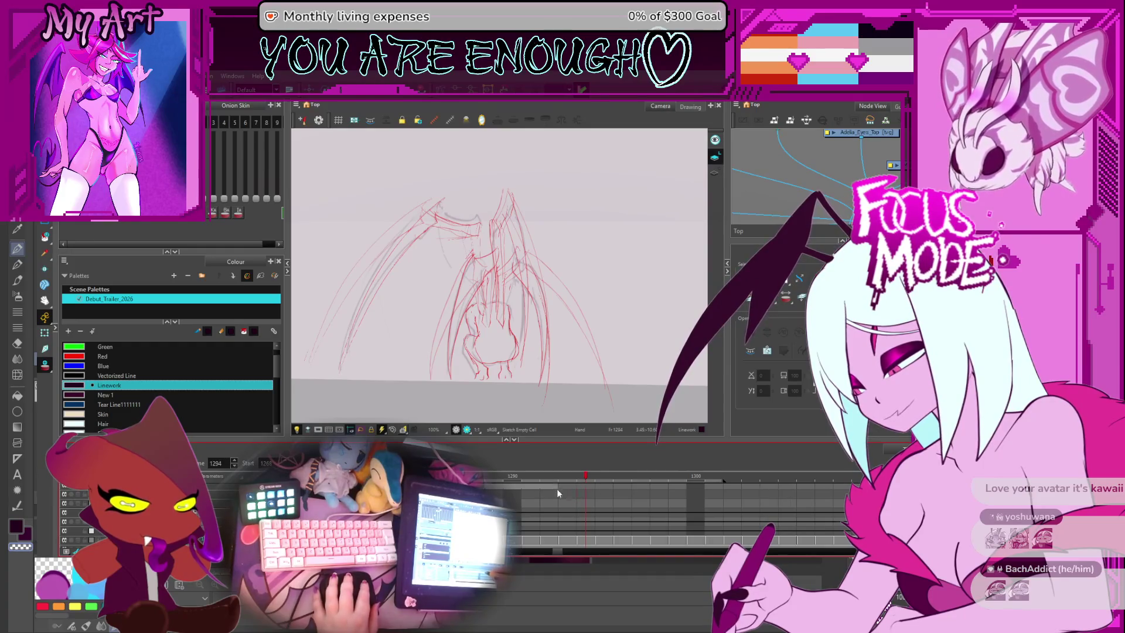
pyautogui.press('.')
pyautogui.press('.')
pyautogui.press('.')
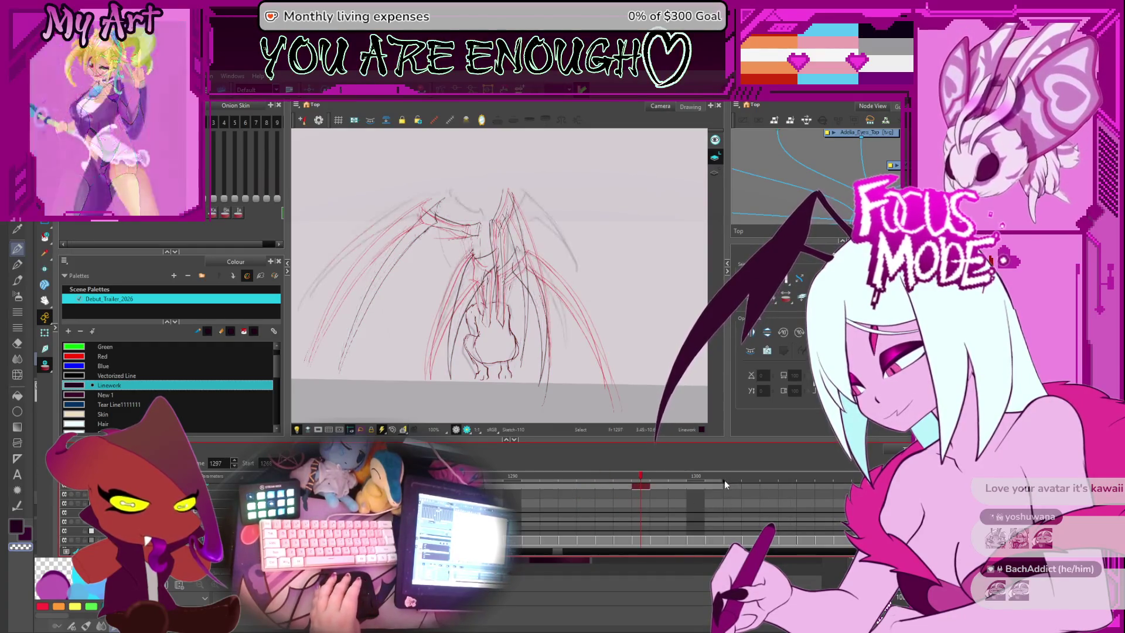
pyautogui.hotkey('alt', 'shift', 'r')
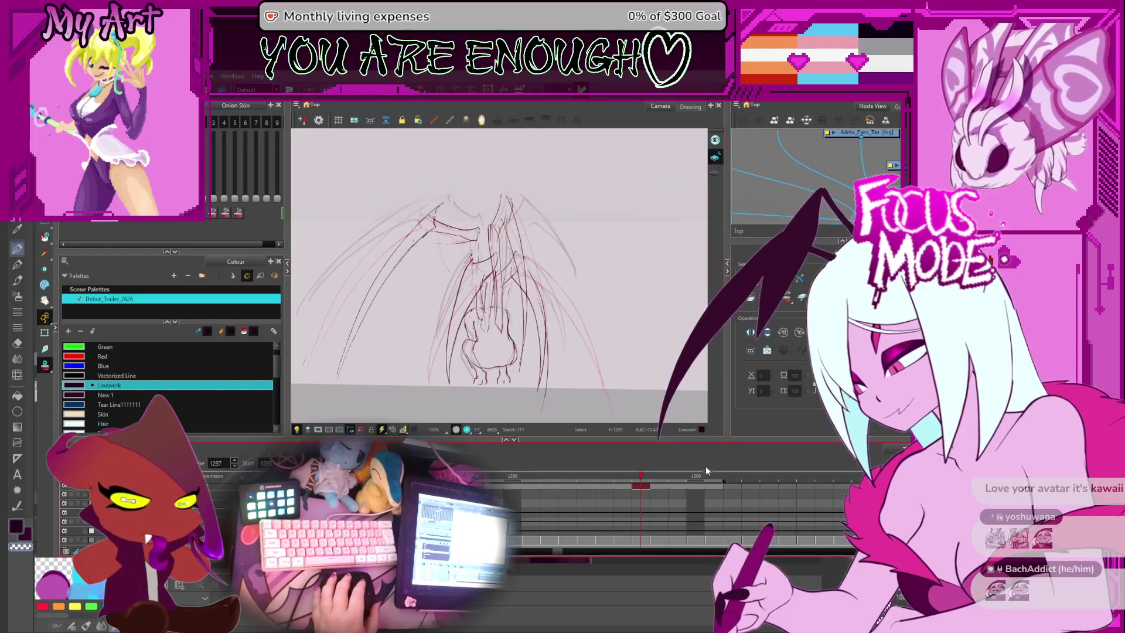
# Step: Extend Sketch-111's exposure to frame 1302, then return to frame 1297
pyautogui.hscroll(2, 815, 494)
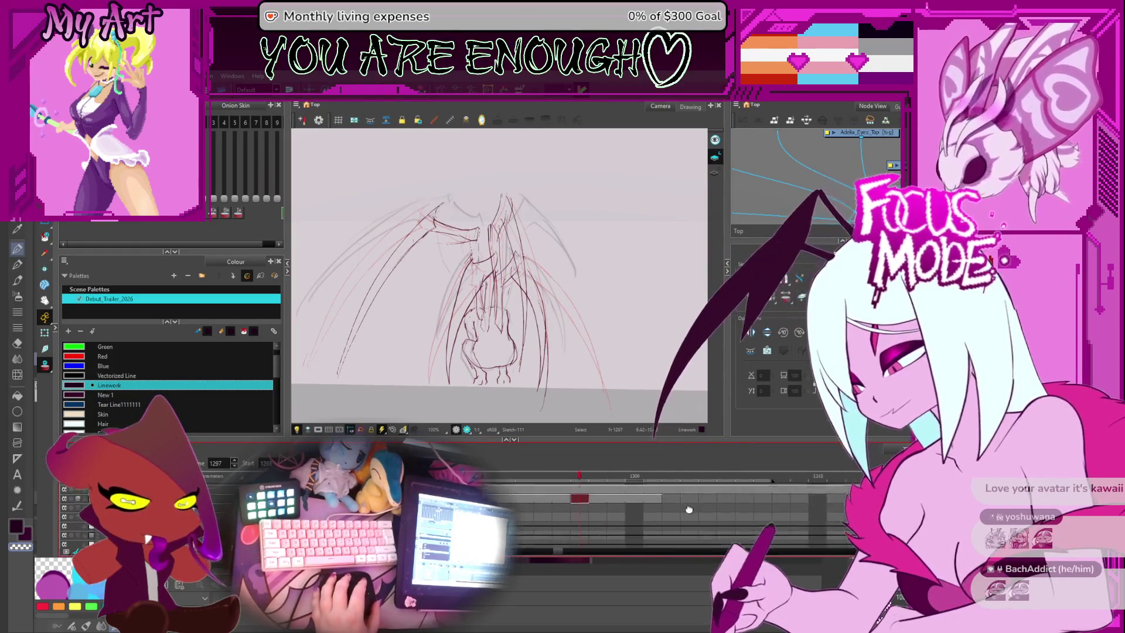
pyautogui.moveTo(580, 502); pyautogui.dragTo(660, 503)
pyautogui.hscroll(2, 660, 503)
pyautogui.click(619, 496)
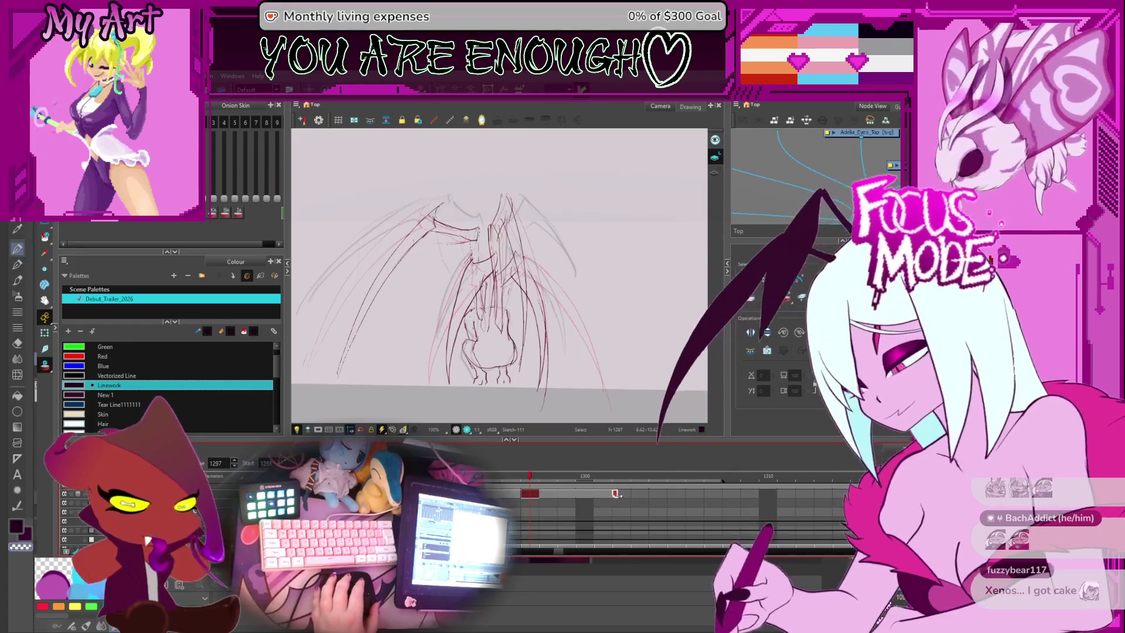
pyautogui.press('F5')
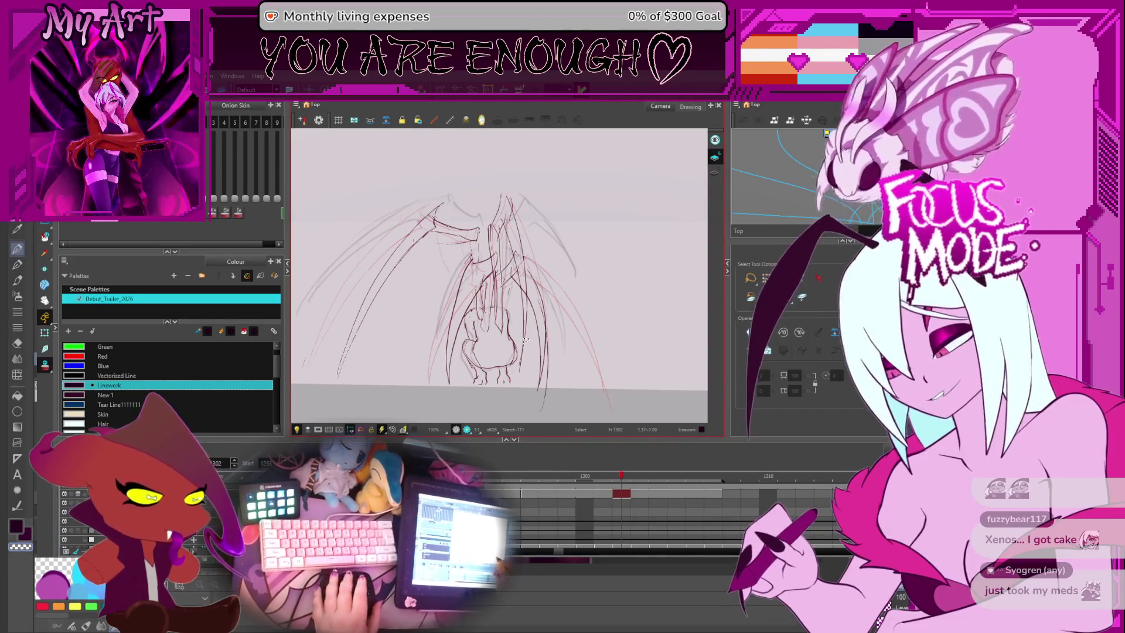
pyautogui.click(529, 493)
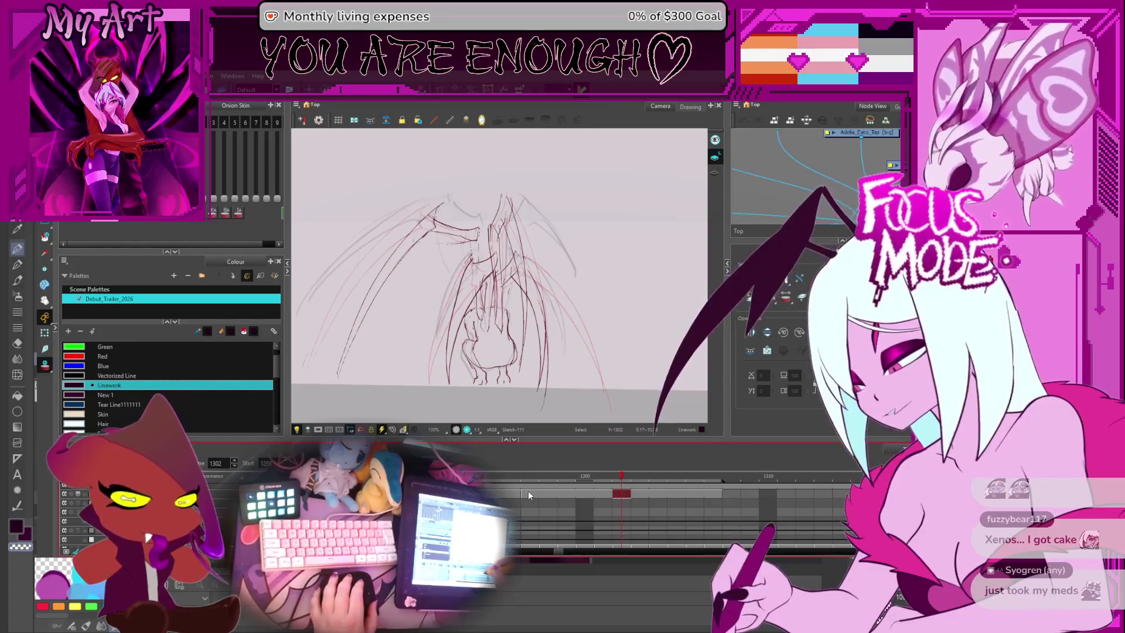
pyautogui.moveTo(423, 245); pyautogui.dragTo(476, 279)
# Step: Rotate the orange upper-left wing stroke clockwise and move it up slightly left
pyautogui.click(458, 357)
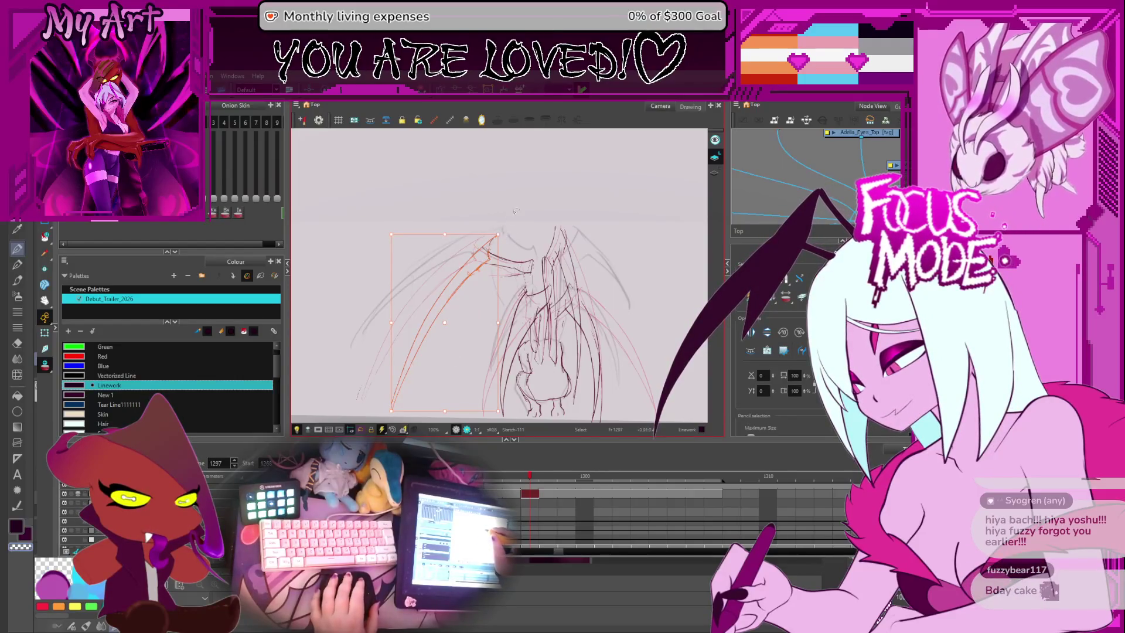
pyautogui.moveTo(487, 243); pyautogui.dragTo(482, 276)
pyautogui.moveTo(446, 324)
pyautogui.mouseDown()
pyautogui.moveTo(437, 279)
pyautogui.moveTo(438, 288)
pyautogui.mouseUp()
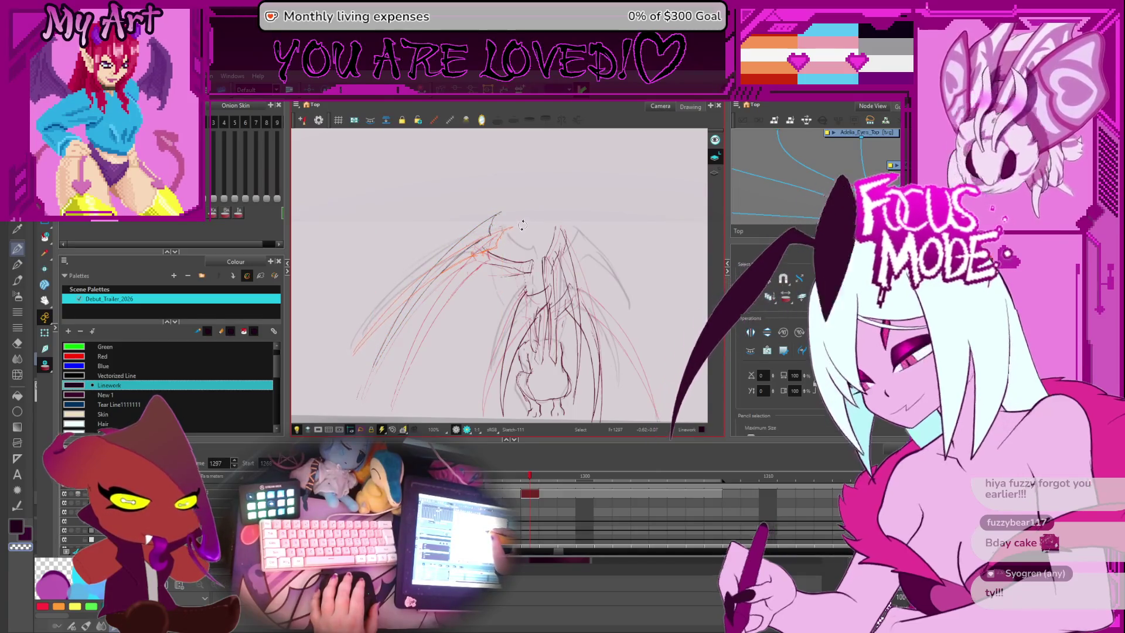
# Step: Zoom in and raise the horizontal red strokes near the wing joint
pyautogui.press('2')
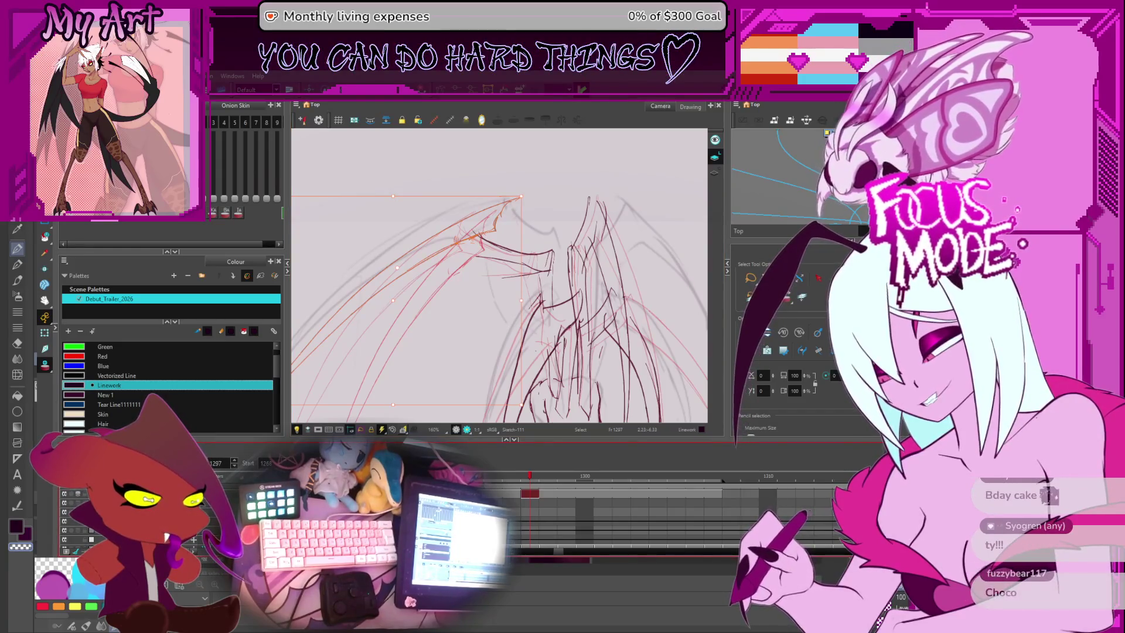
pyautogui.moveTo(492, 247)
pyautogui.mouseDown()
pyautogui.moveTo(479, 291)
pyautogui.moveTo(517, 275)
pyautogui.mouseUp()
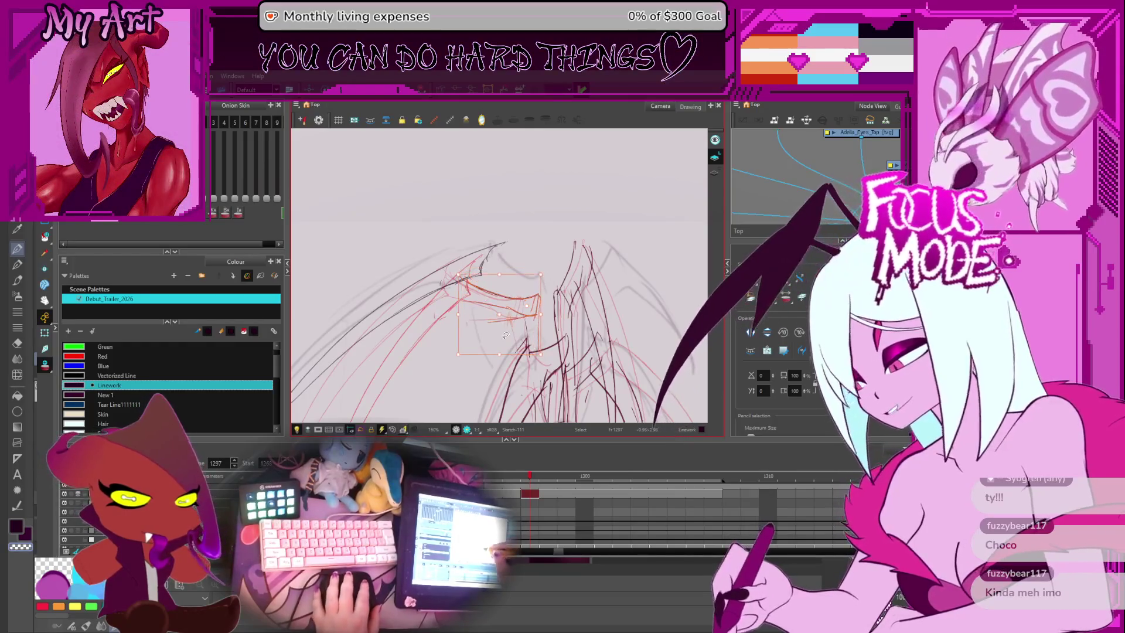
pyautogui.click(492, 308)
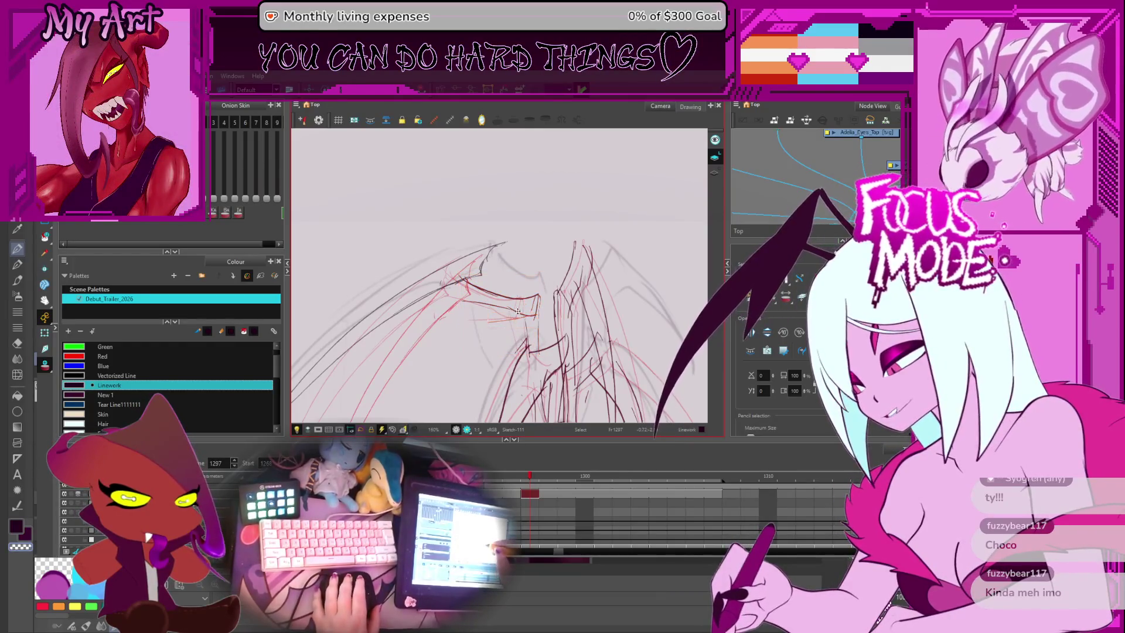
pyautogui.moveTo(492, 309); pyautogui.dragTo(545, 268)
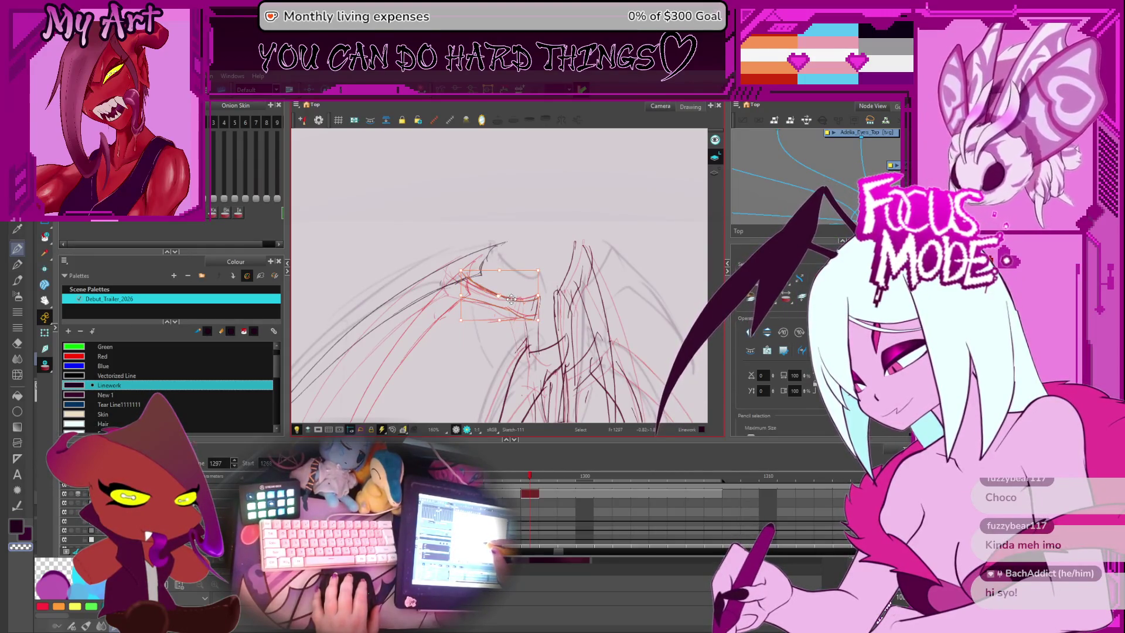
pyautogui.moveTo(519, 291); pyautogui.dragTo(520, 271)
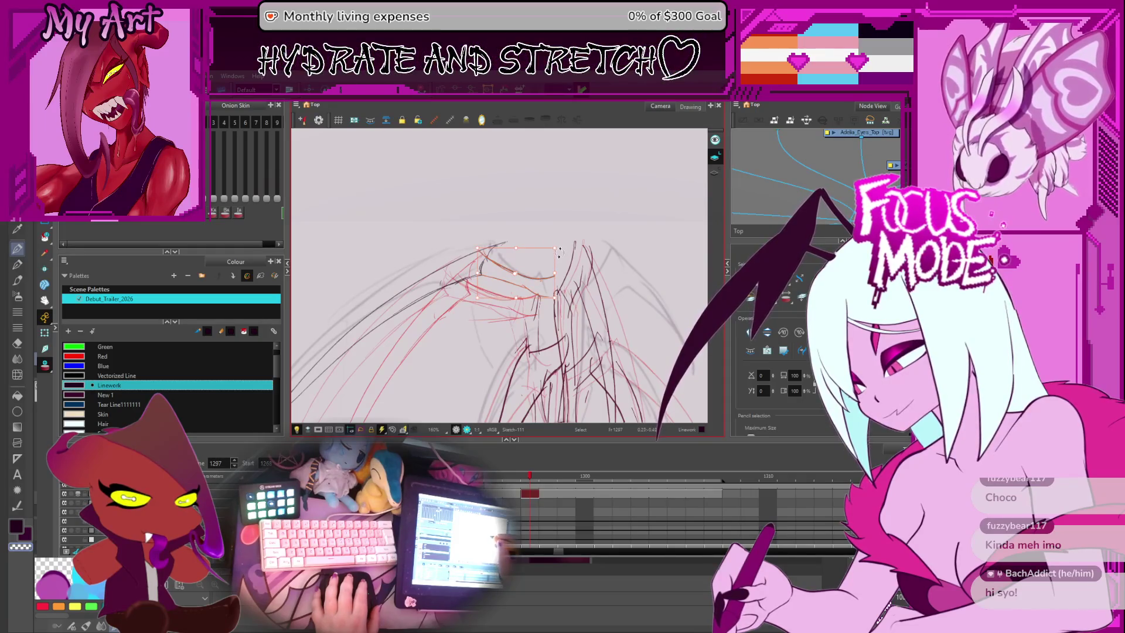
pyautogui.moveTo(525, 328)
pyautogui.mouseDown()
pyautogui.moveTo(525, 281)
pyautogui.moveTo(535, 309)
pyautogui.mouseUp()
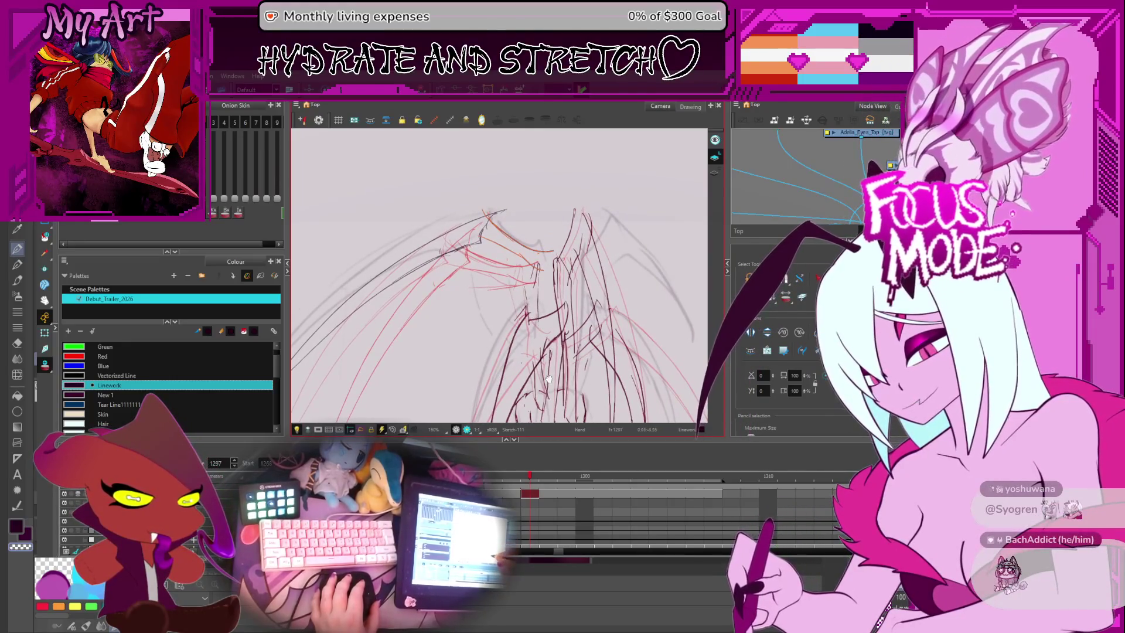
pyautogui.hotkey('alt', 's')
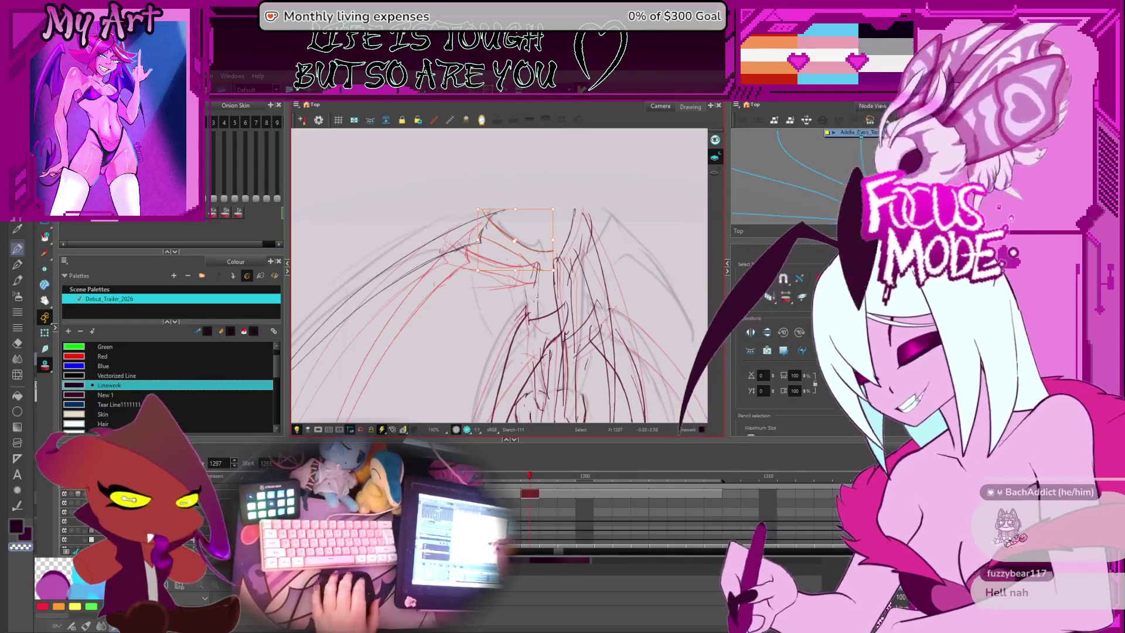
# Step: Zoom out and recentre the view on the creature's body and right wing
pyautogui.press('2')
pyautogui.click(548, 279)
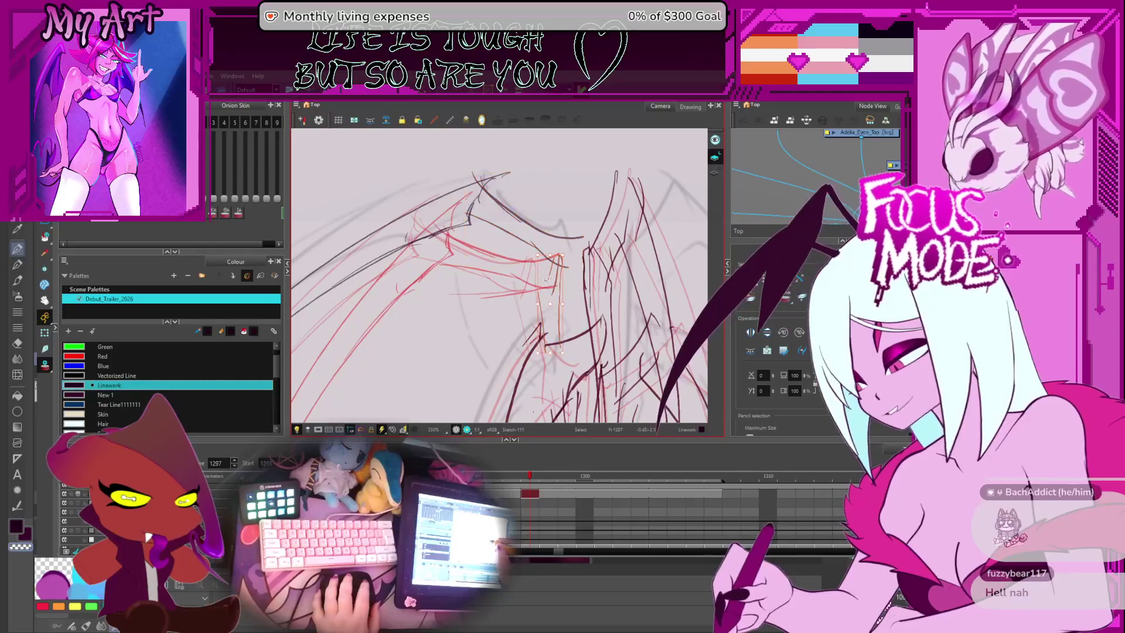
pyautogui.moveTo(543, 314); pyautogui.dragTo(535, 265)
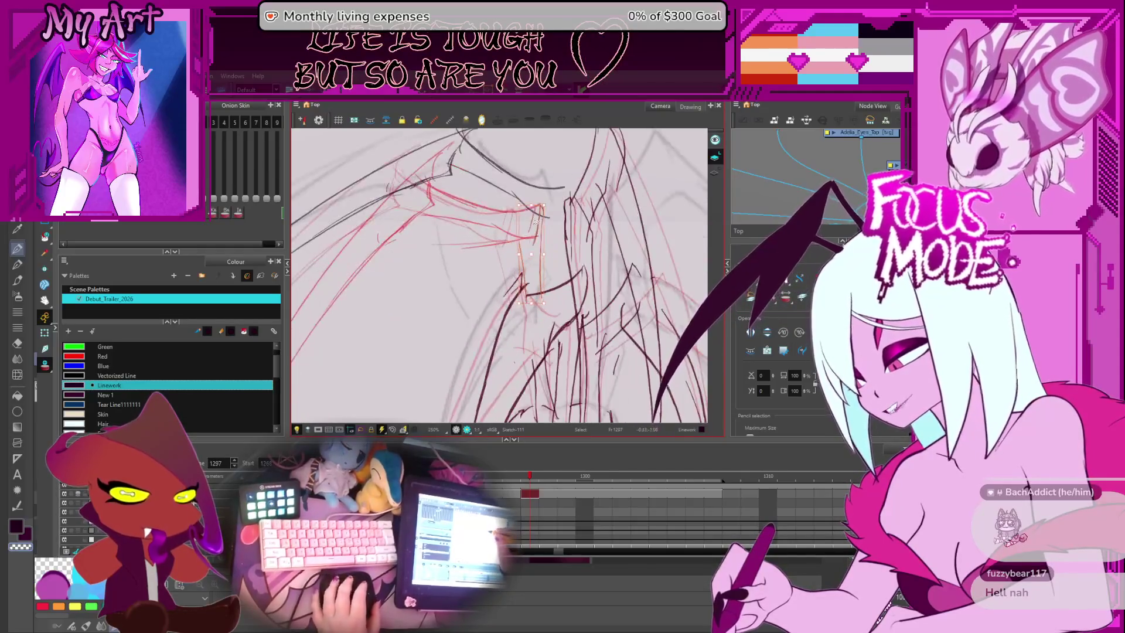
pyautogui.moveTo(534, 399); pyautogui.dragTo(524, 343)
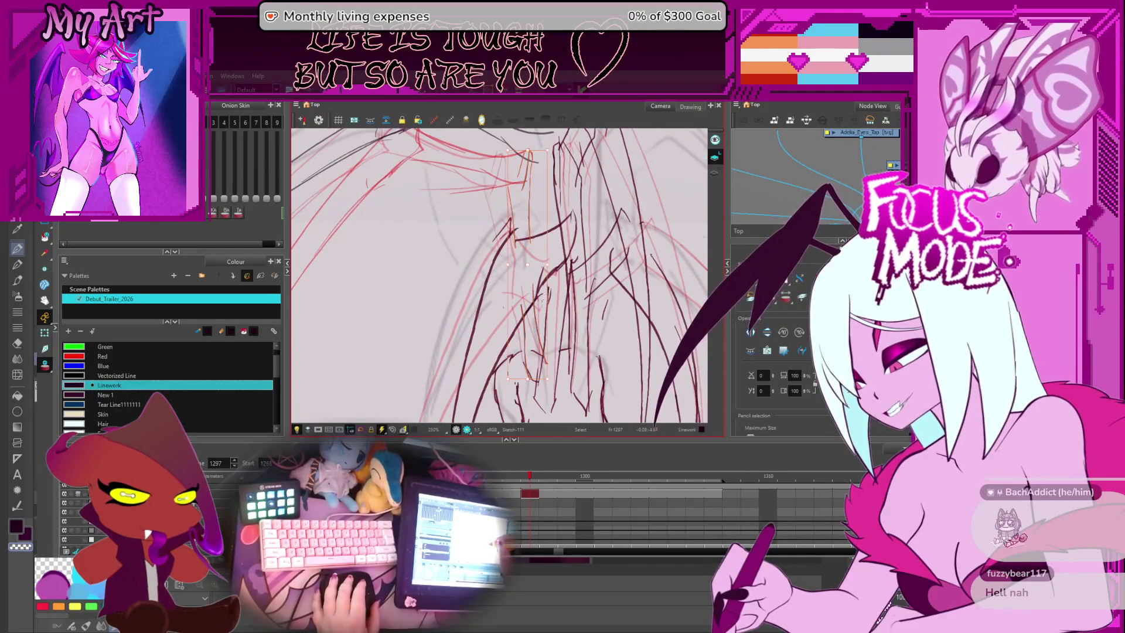
pyautogui.moveTo(545, 287); pyautogui.dragTo(547, 404)
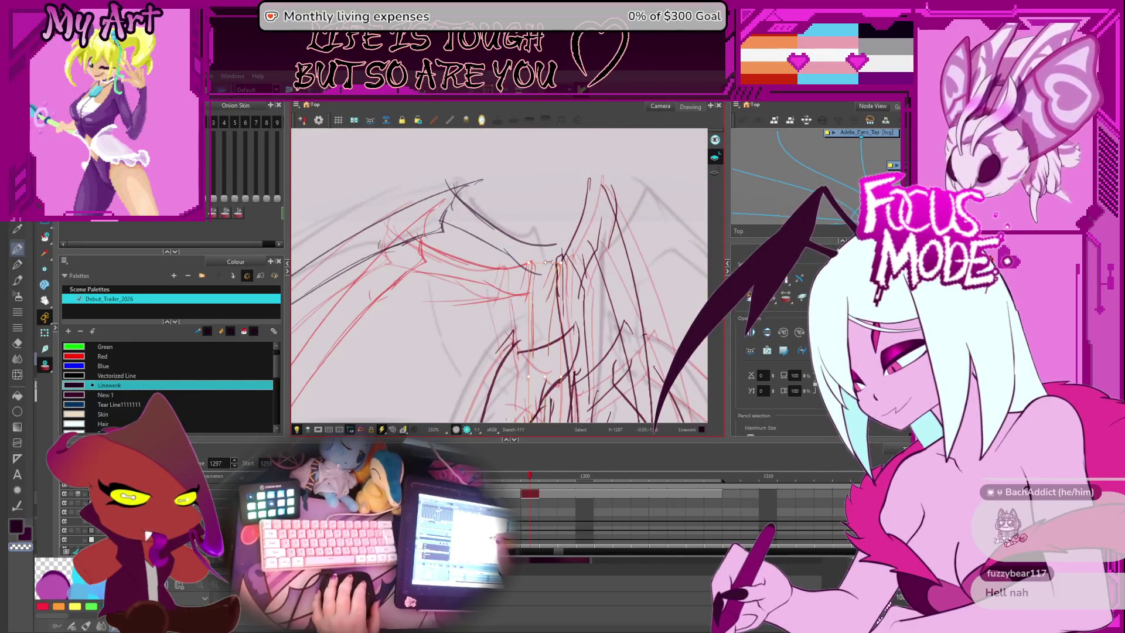
pyautogui.scroll(-4, 555, 246)
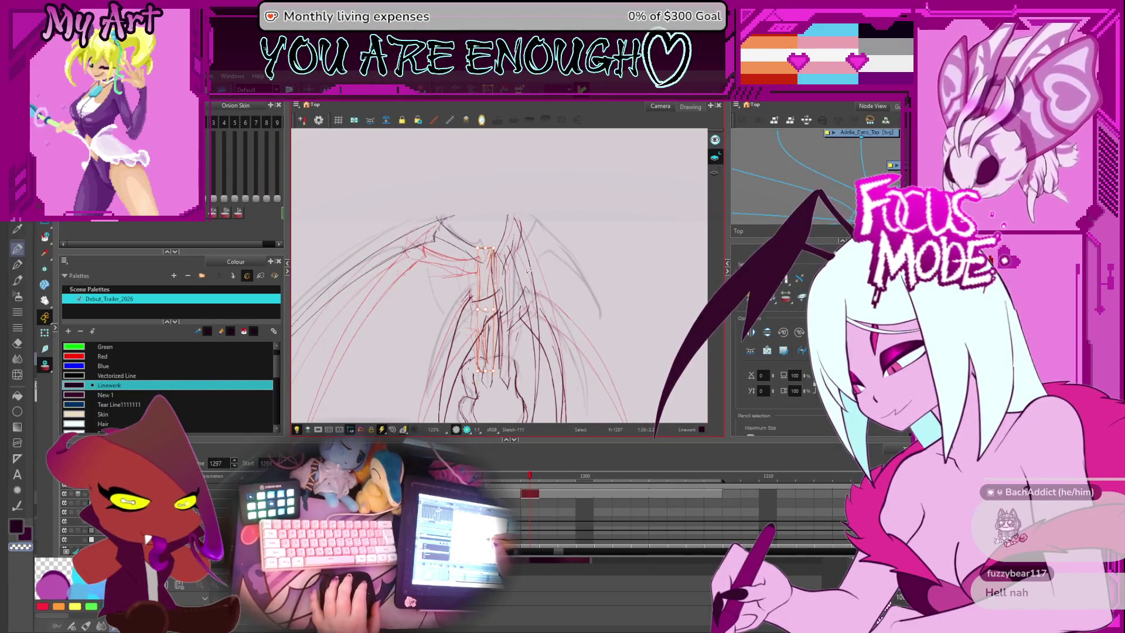
pyautogui.moveTo(540, 388); pyautogui.dragTo(526, 358)
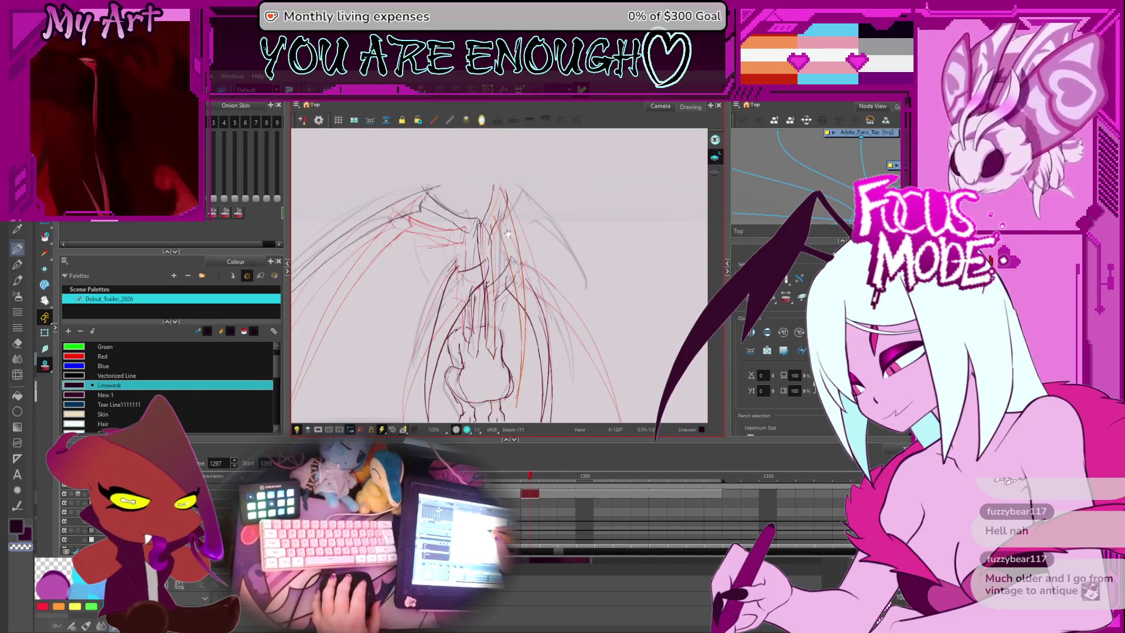
pyautogui.moveTo(503, 322); pyautogui.dragTo(495, 310)
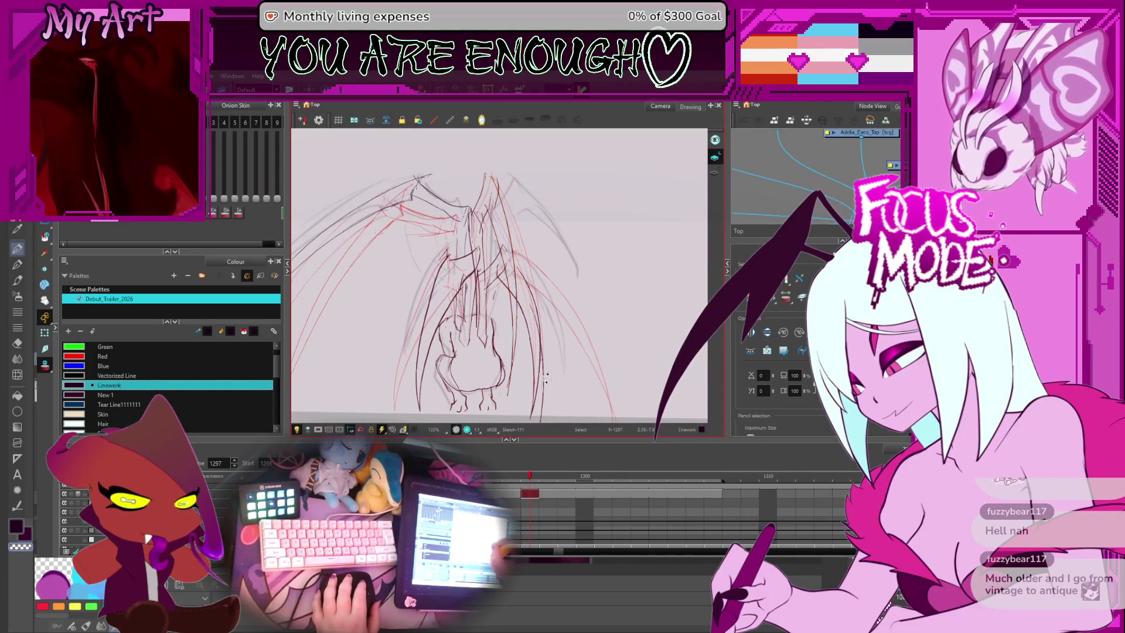
# Step: Scale the red right-wing stroke down and narrow it from its left side
pyautogui.click(635, 321)
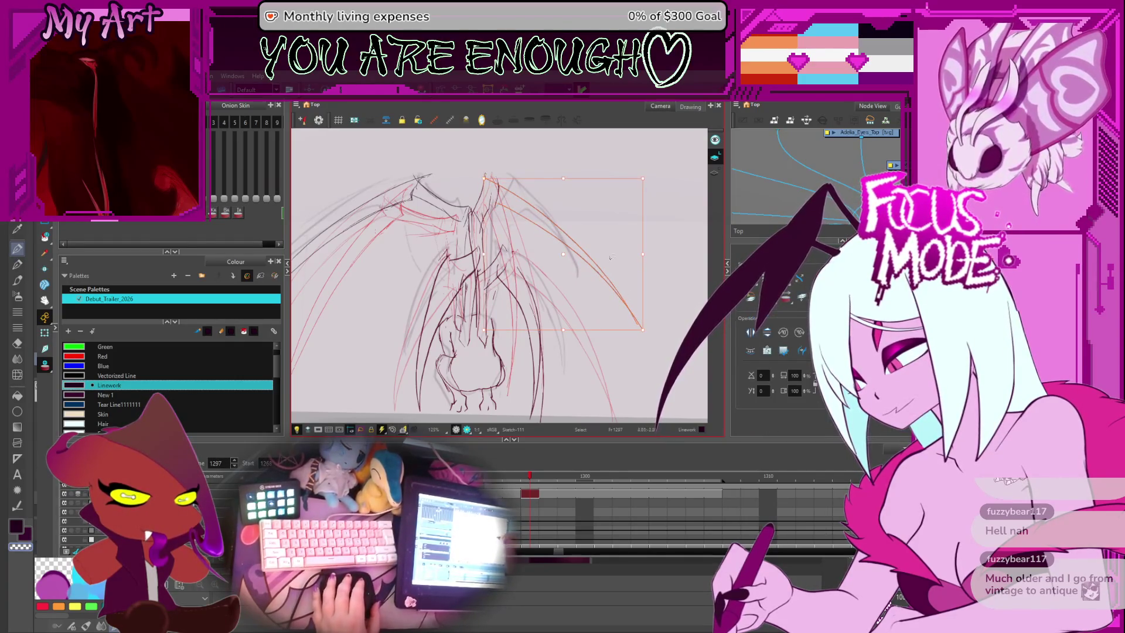
pyautogui.click(604, 295)
pyautogui.click(604, 265)
pyautogui.moveTo(572, 289); pyautogui.dragTo(576, 278)
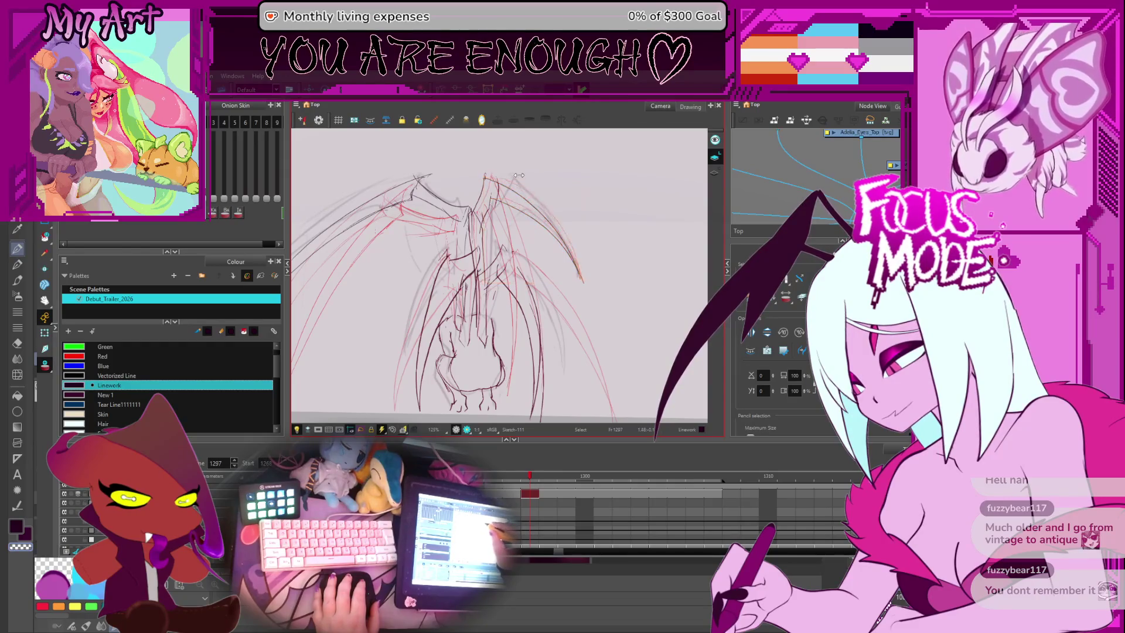
pyautogui.moveTo(525, 177); pyautogui.dragTo(557, 196)
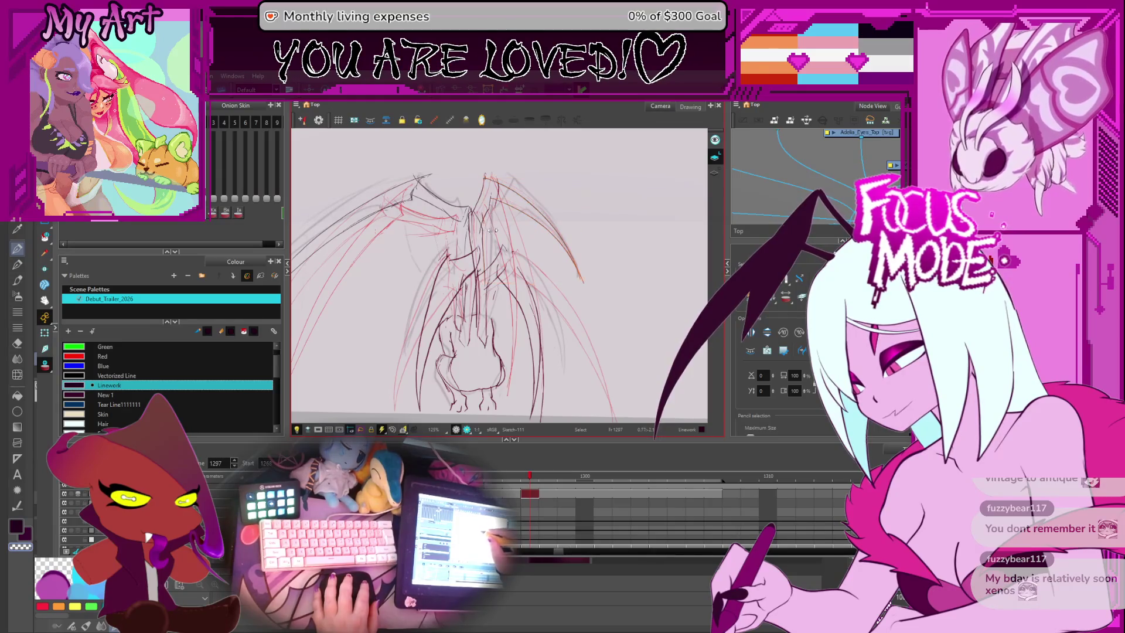
pyautogui.click(498, 231)
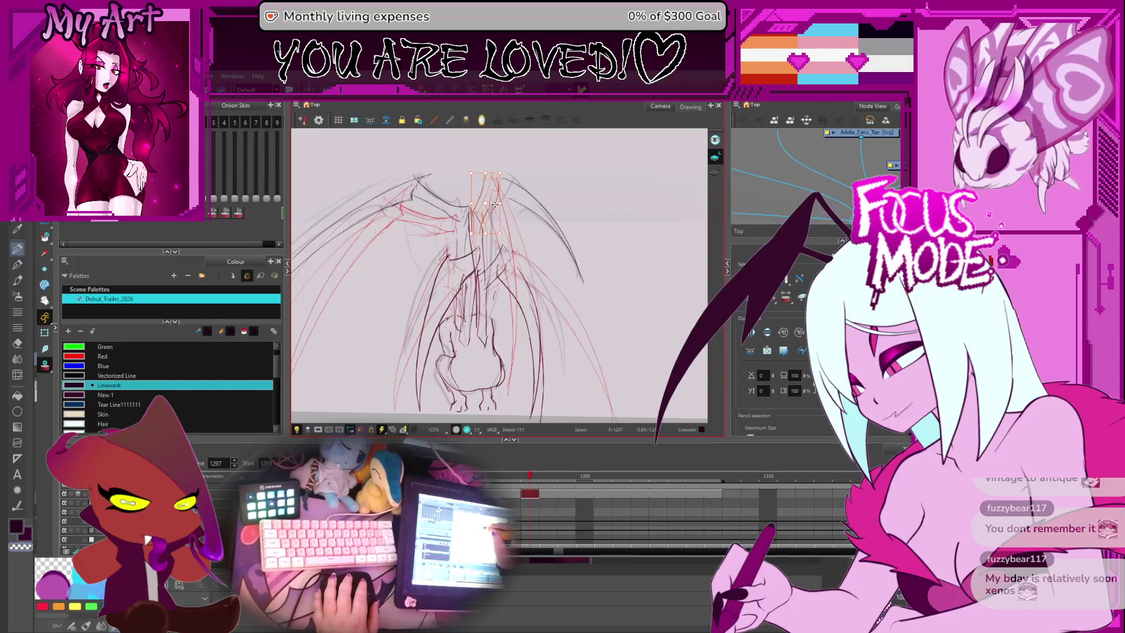
# Step: Shift and reshape the red strokes at the top centre of the creature
pyautogui.scroll(4, 495, 204)
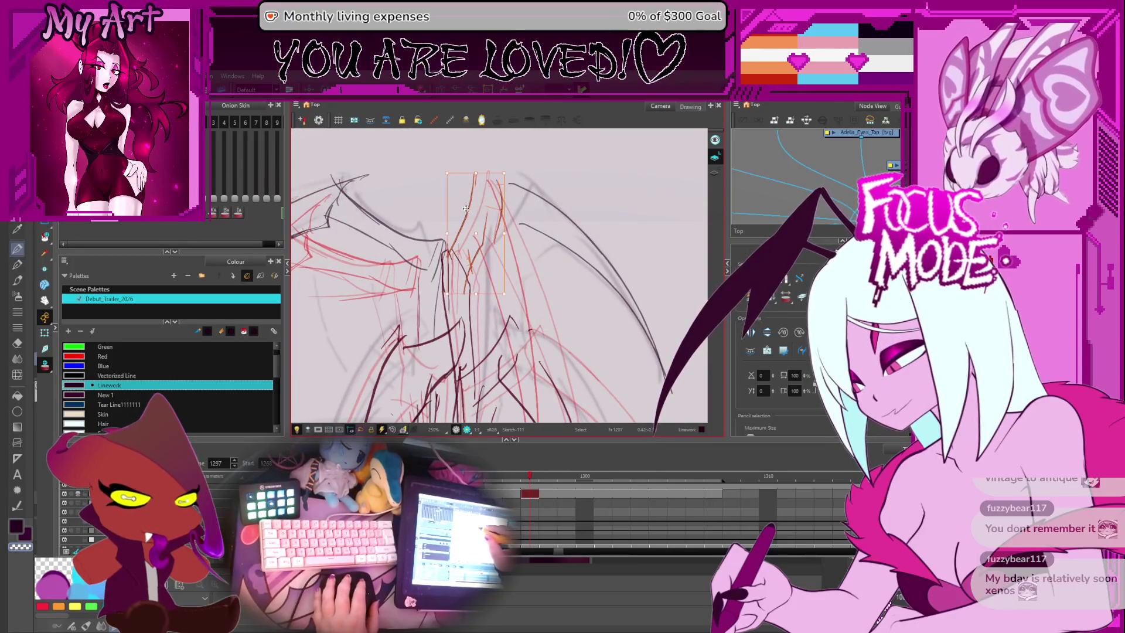
pyautogui.press('Escape')
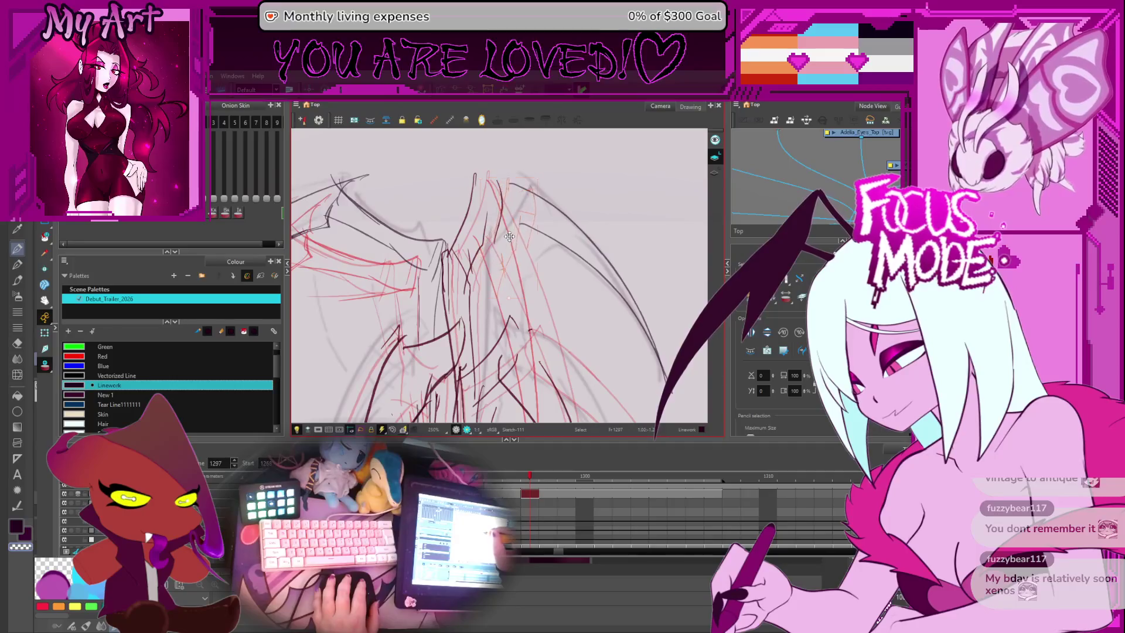
pyautogui.click(510, 300)
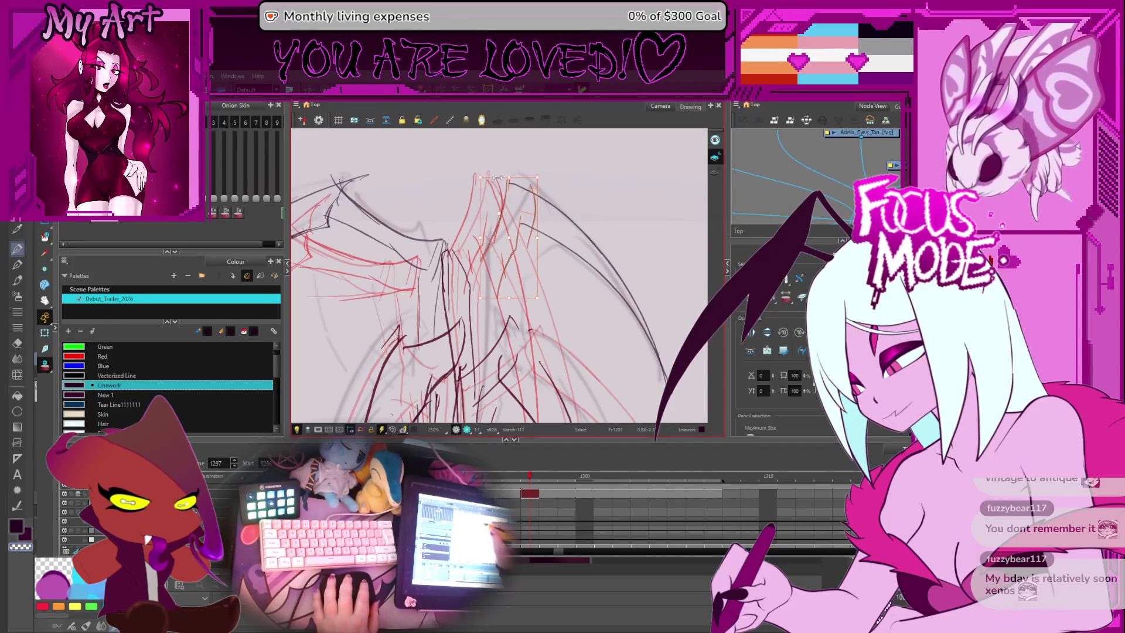
pyautogui.moveTo(510, 175); pyautogui.dragTo(502, 239)
pyautogui.scroll(-3, 503, 239)
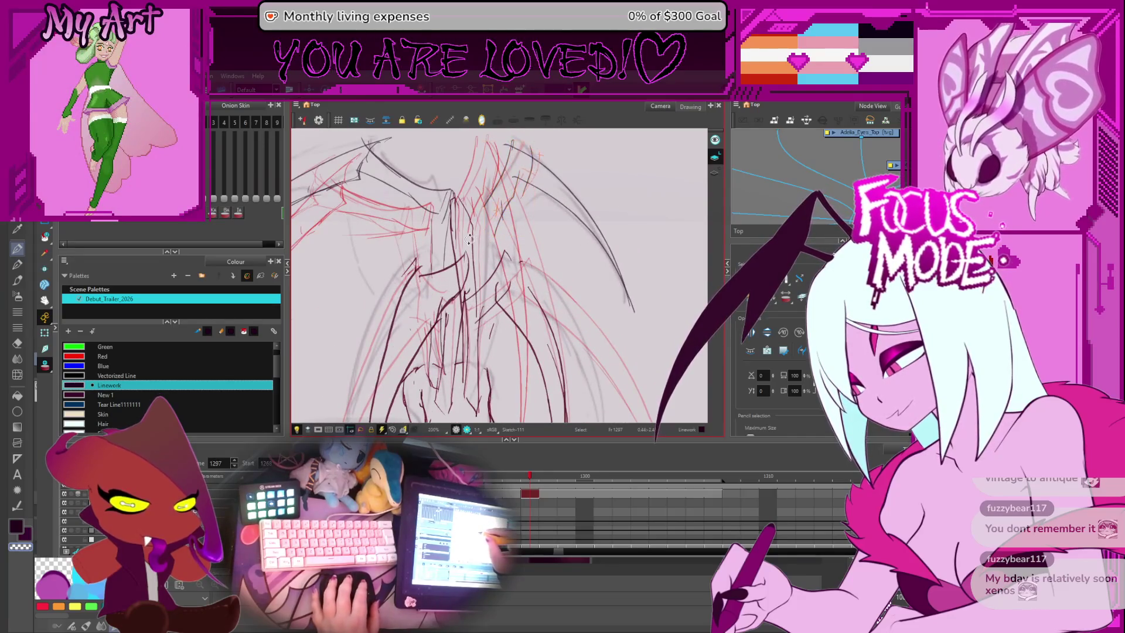
# Step: Toggle selection of the vertical centre strokes on and off to check them
pyautogui.click(466, 196)
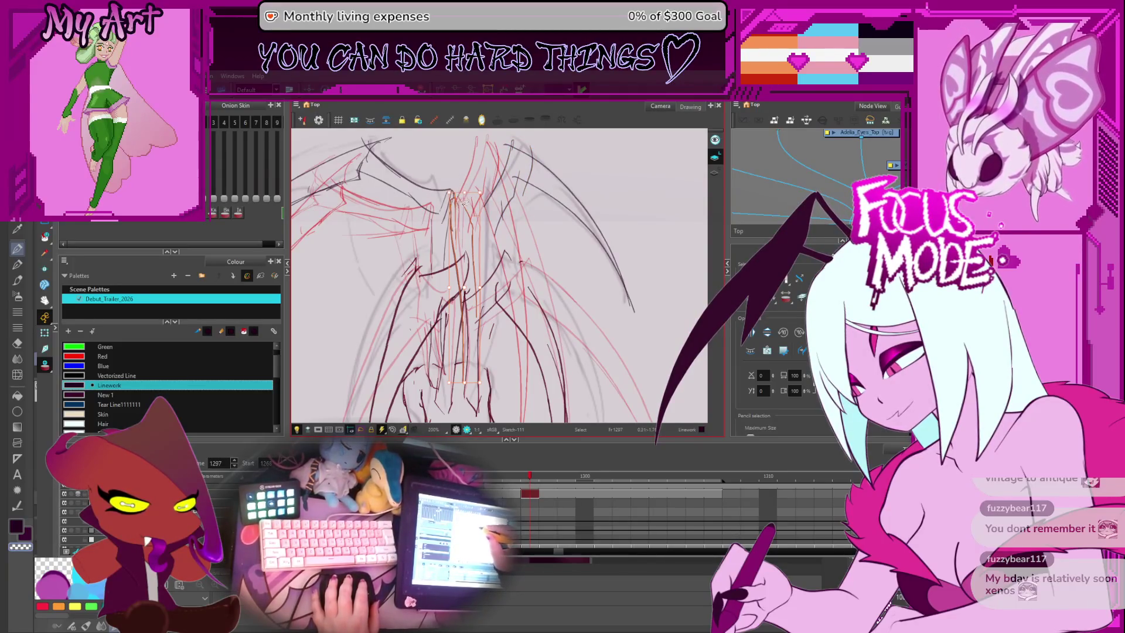
pyautogui.click(497, 194)
pyautogui.click(498, 196)
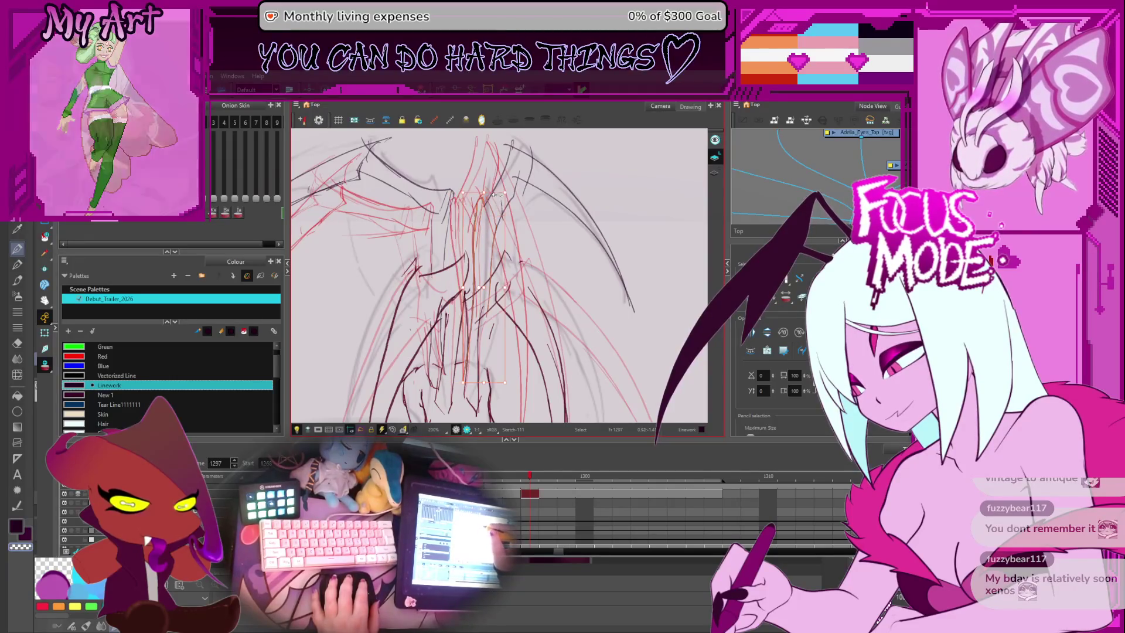
pyautogui.click(533, 222)
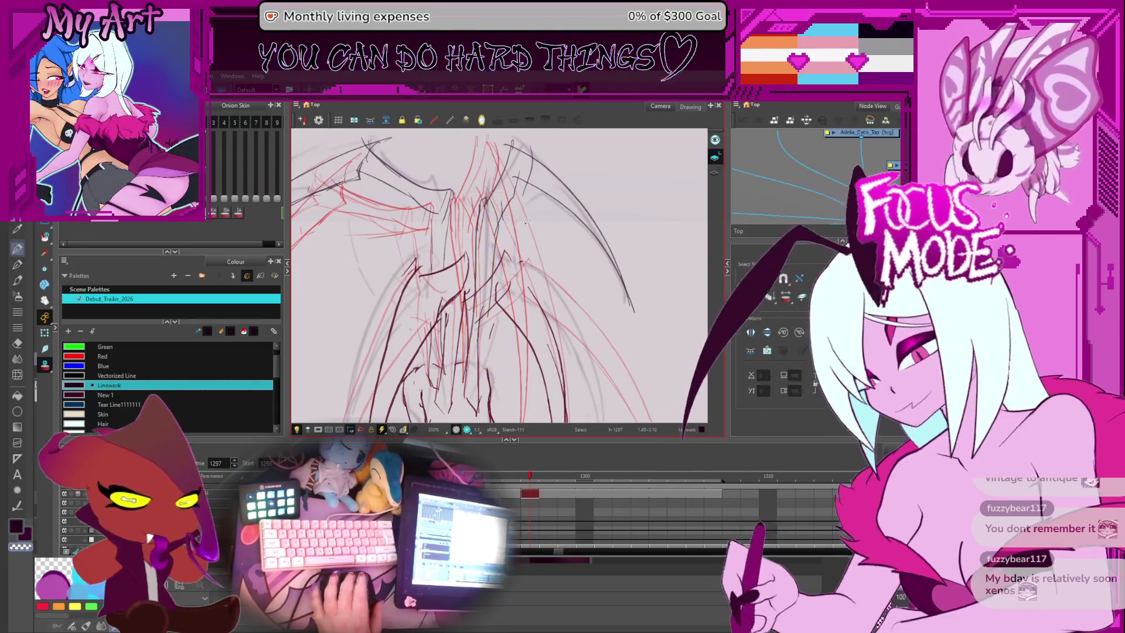
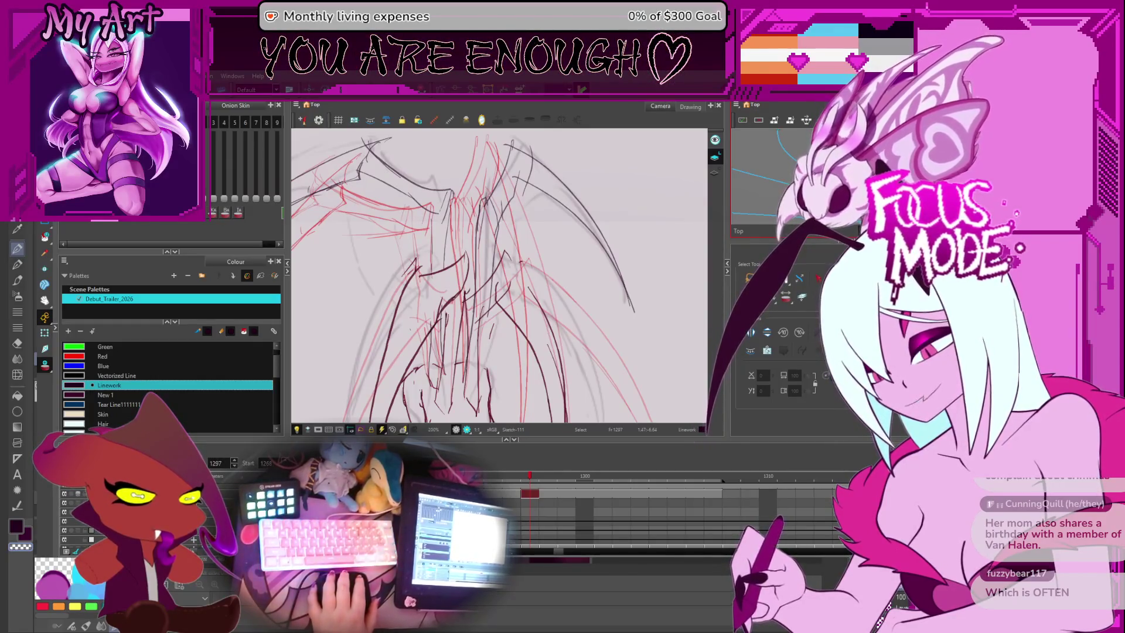
# Step: On frame 1297, draw an orange stroke down the right wing and nudge it up-left
pyautogui.press(',')
pyautogui.press(',')
pyautogui.press(',')
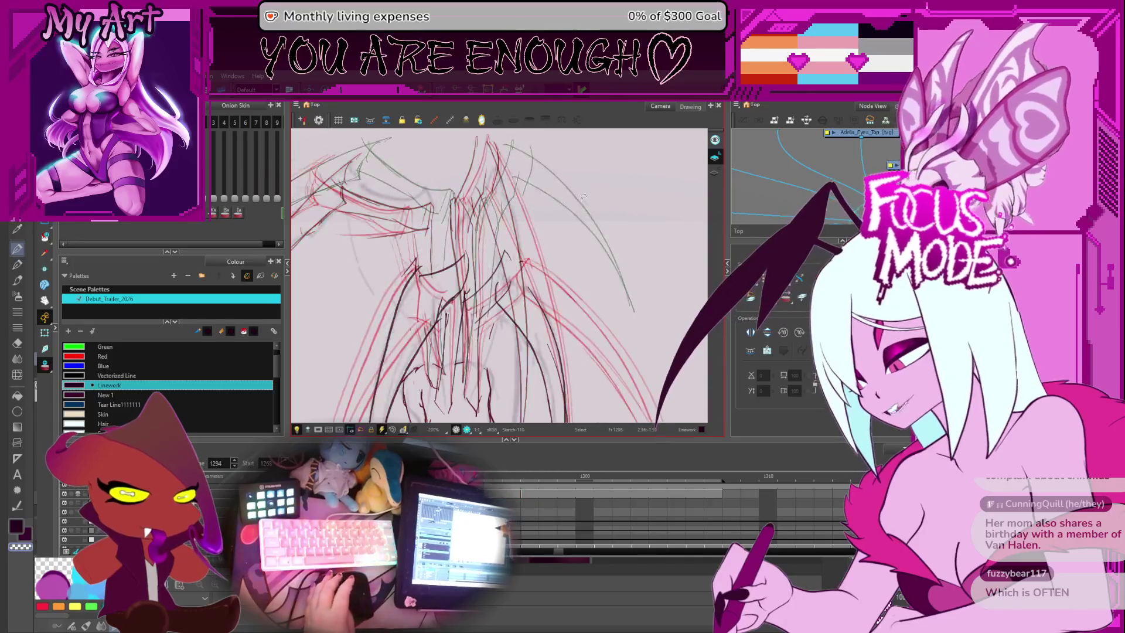
pyautogui.press('.')
pyautogui.press('.')
pyautogui.press('.')
pyautogui.scroll(-1, 598, 246)
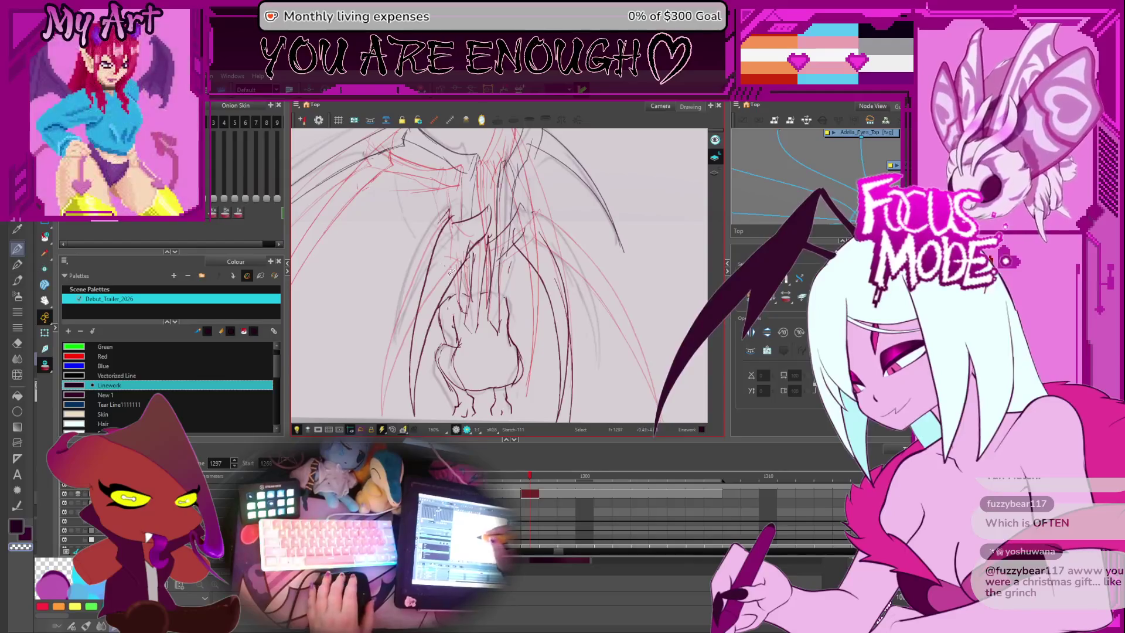
pyautogui.moveTo(452, 216); pyautogui.dragTo(413, 415)
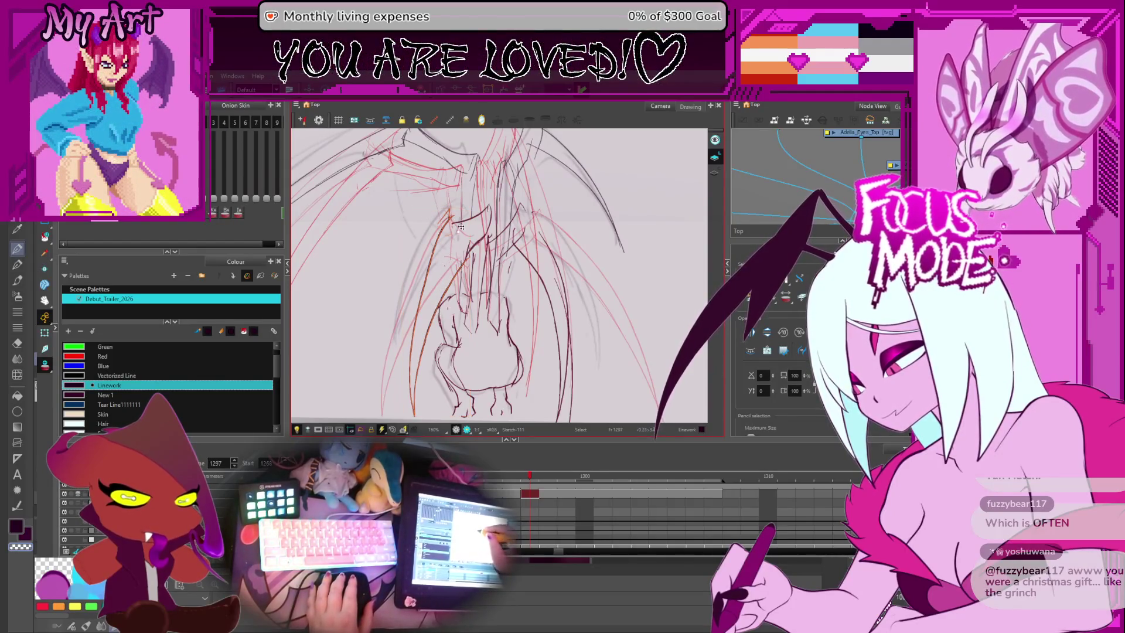
pyautogui.moveTo(461, 227); pyautogui.dragTo(407, 398)
pyautogui.click(406, 399)
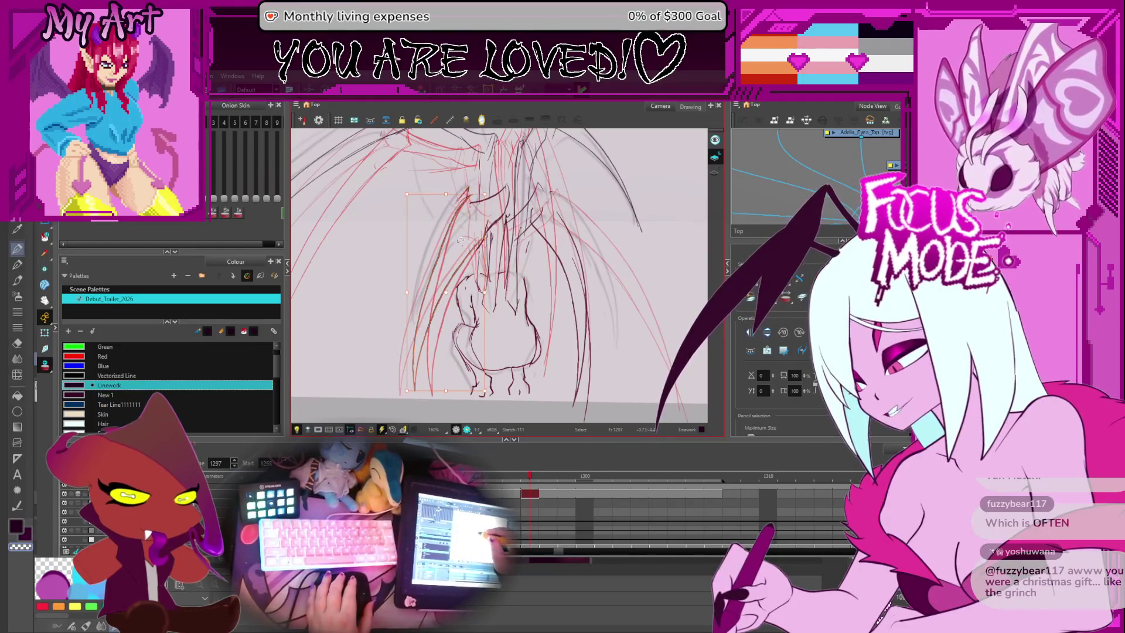
pyautogui.moveTo(461, 241); pyautogui.dragTo(455, 230)
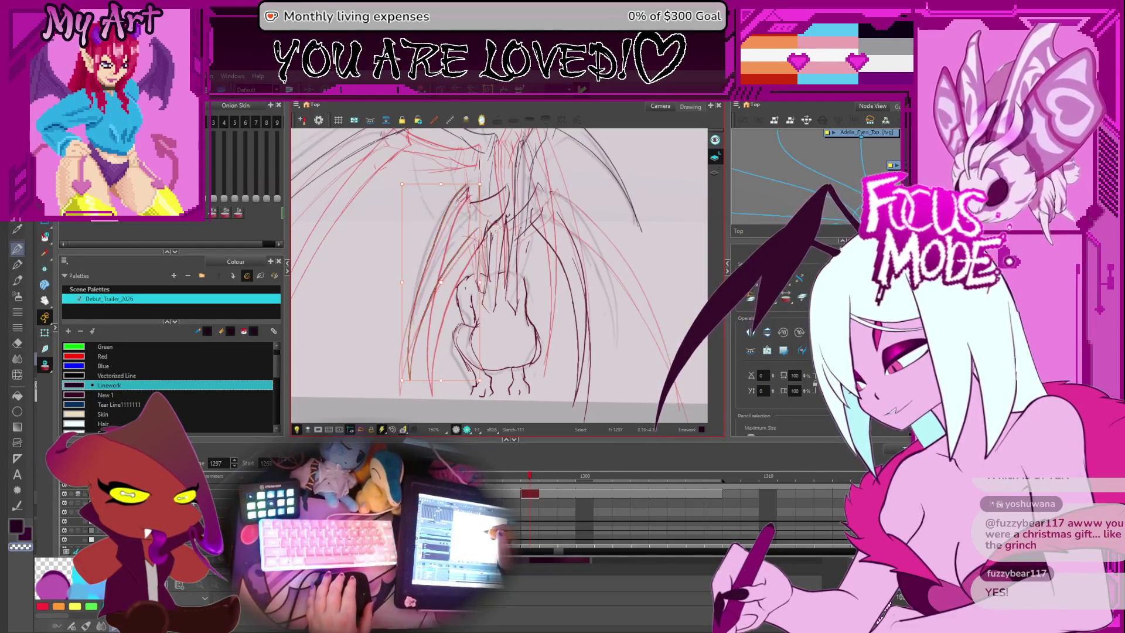
pyautogui.click(474, 232)
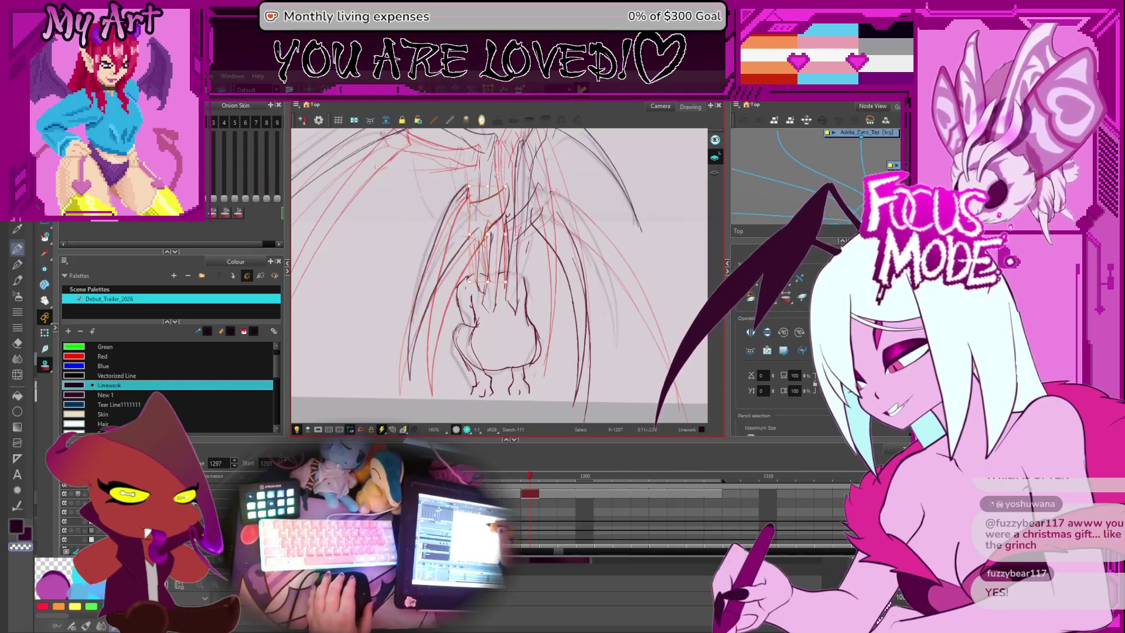
# Step: Select a right-wing sketch stroke and rotate it outward
pyautogui.click(473, 224)
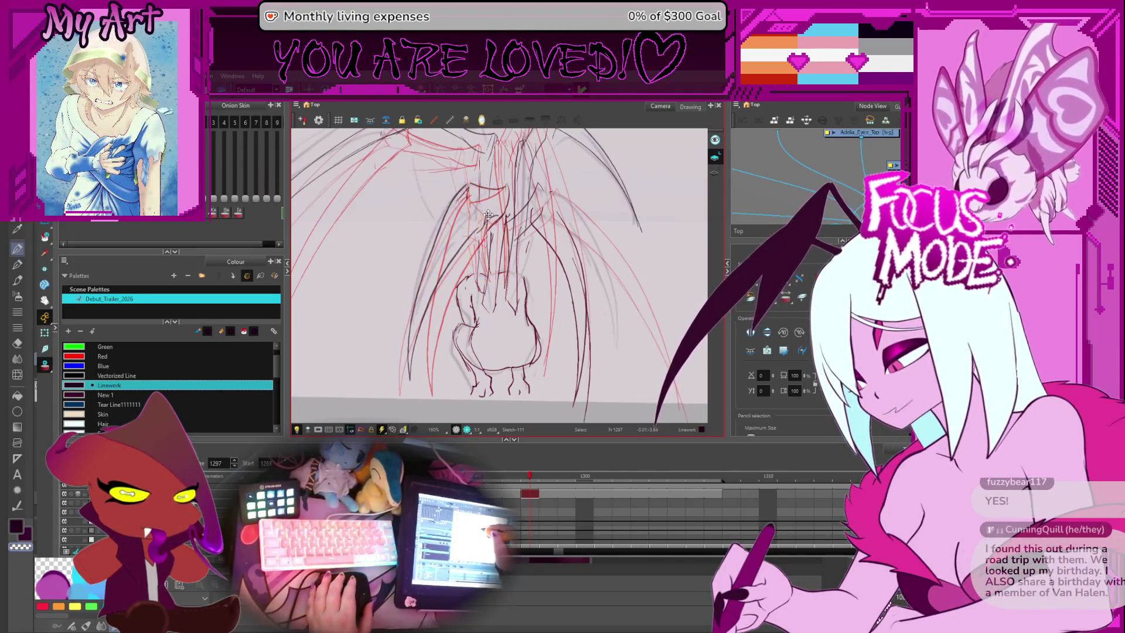
pyautogui.click(500, 233)
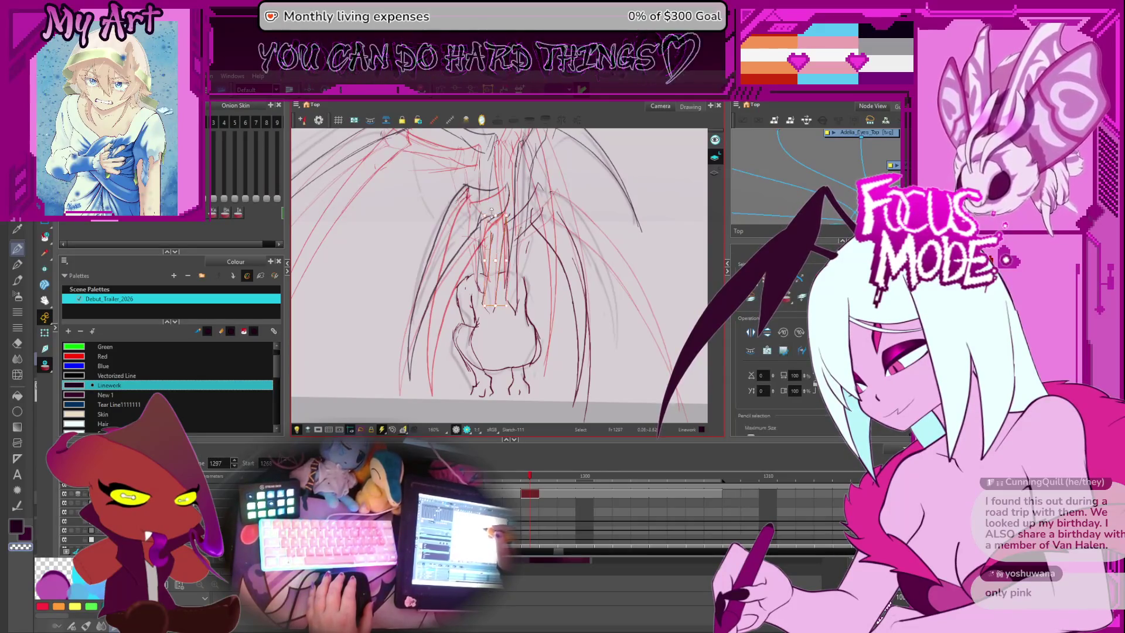
pyautogui.click(495, 206)
pyautogui.moveTo(524, 196); pyautogui.dragTo(524, 222)
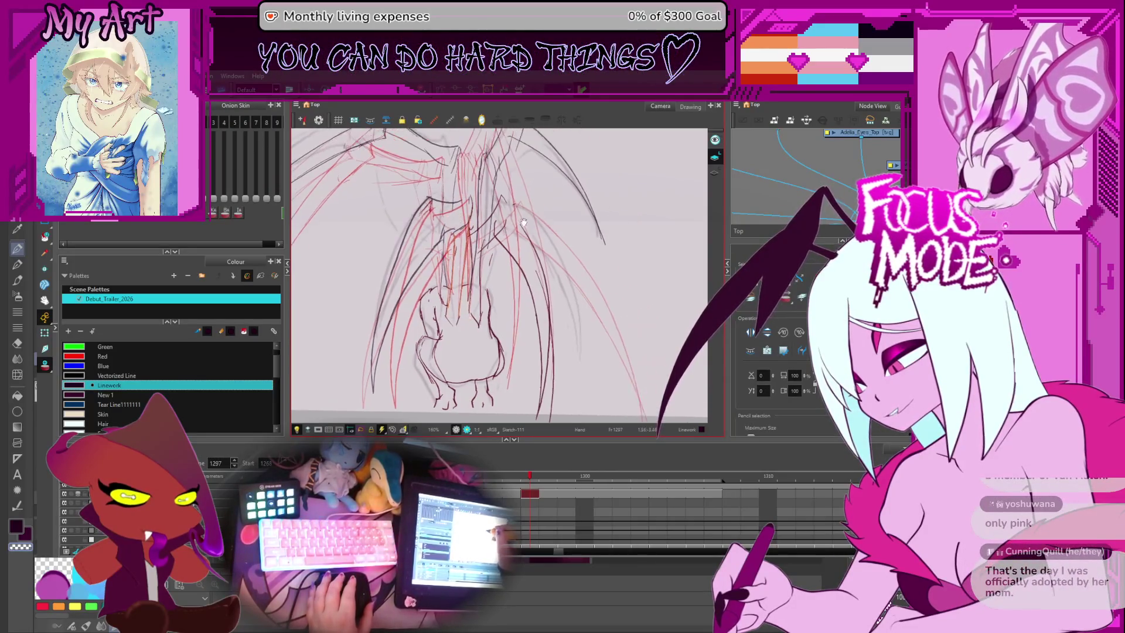
pyautogui.moveTo(541, 330)
pyautogui.mouseDown()
pyautogui.moveTo(541, 280)
pyautogui.moveTo(530, 277)
pyautogui.mouseUp()
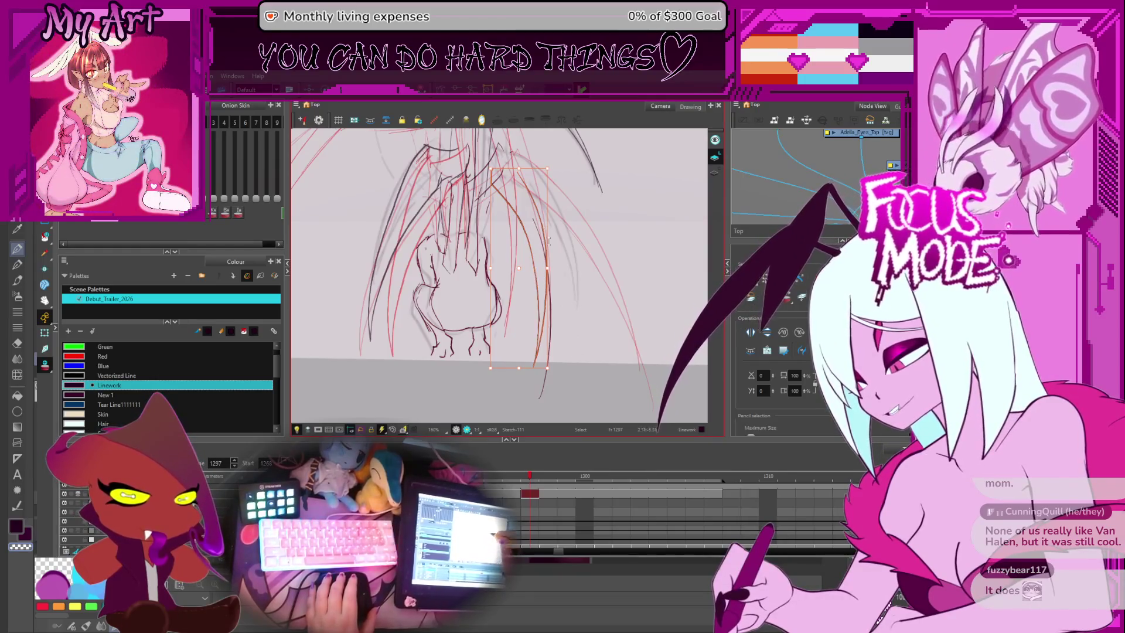
pyautogui.moveTo(549, 320); pyautogui.dragTo(560, 359)
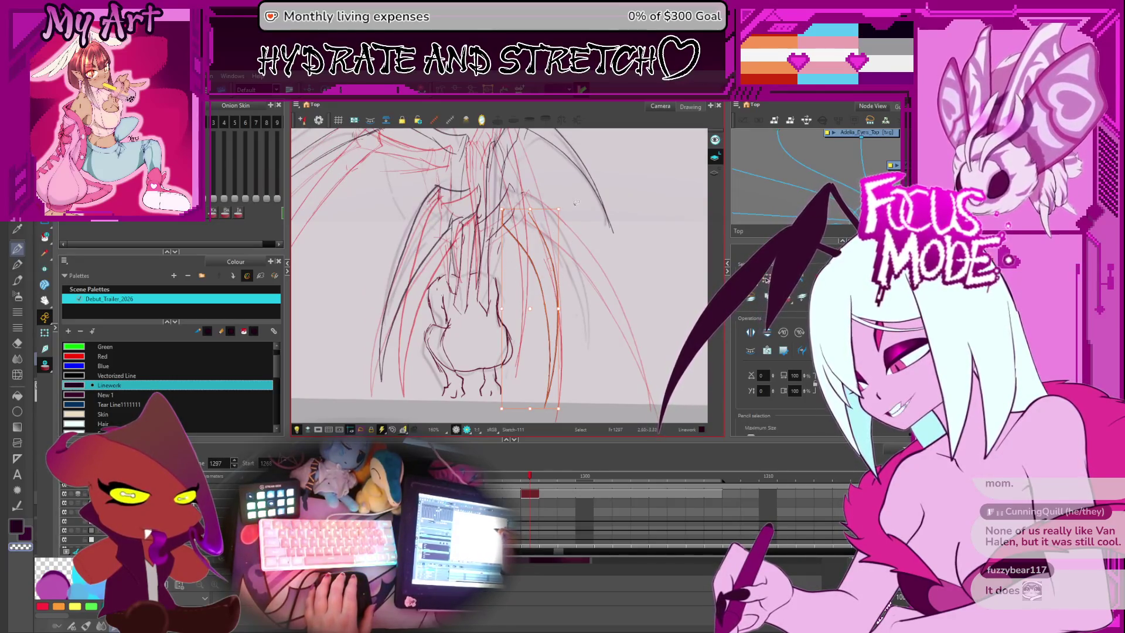
pyautogui.moveTo(563, 208); pyautogui.dragTo(550, 200)
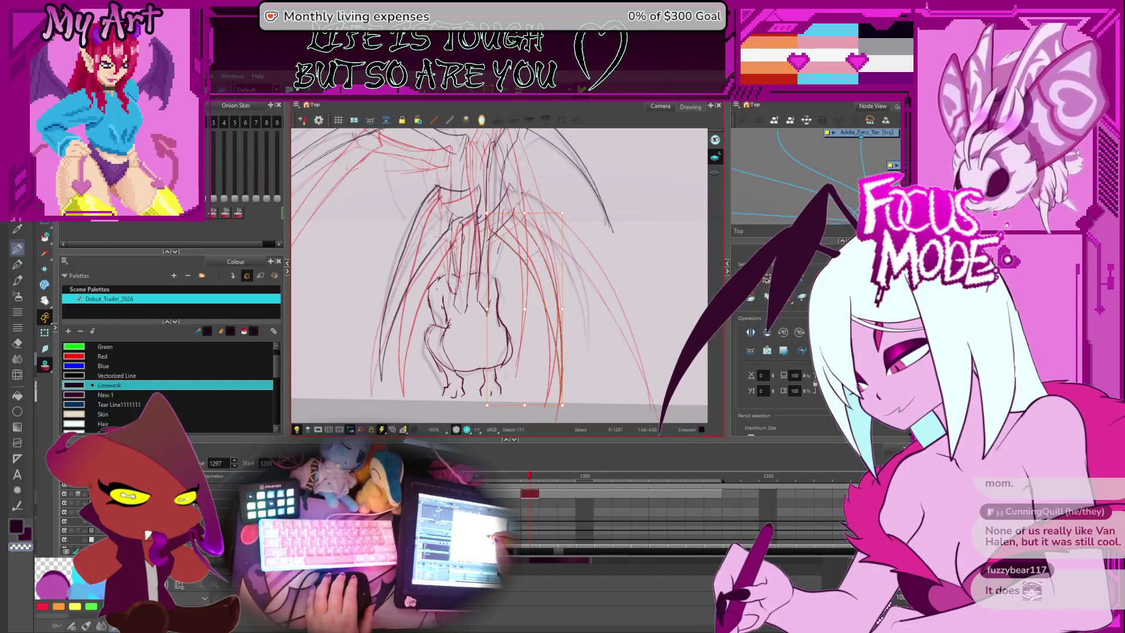
pyautogui.click(548, 318)
# Step: Stretch the red right-wing strokes wider toward the right
pyautogui.click(570, 299)
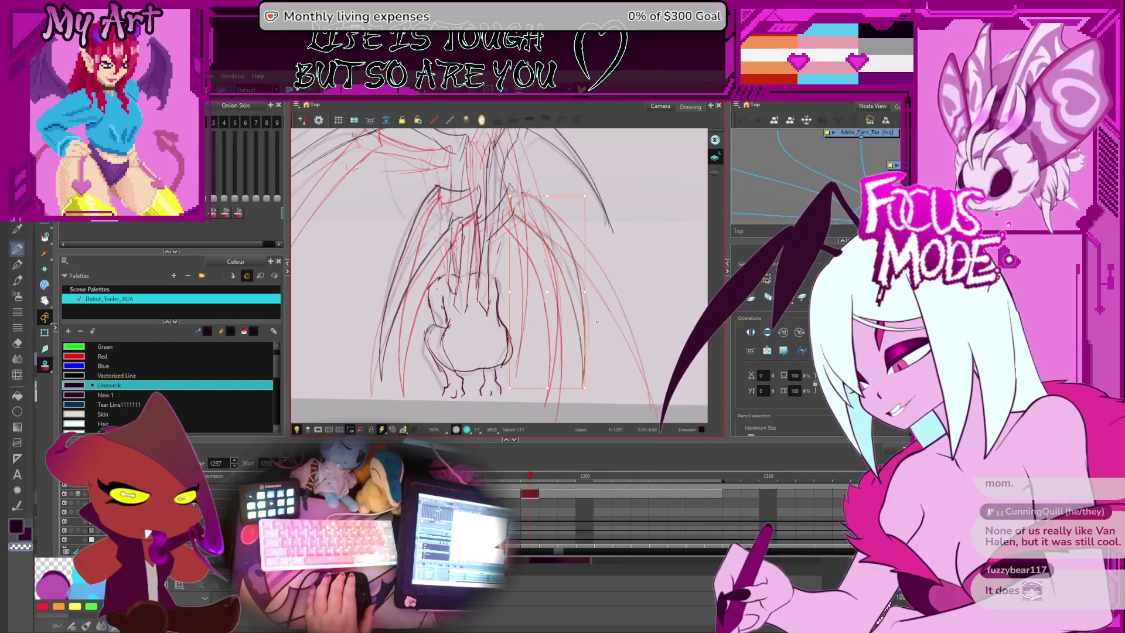
pyautogui.moveTo(566, 367); pyautogui.dragTo(569, 368)
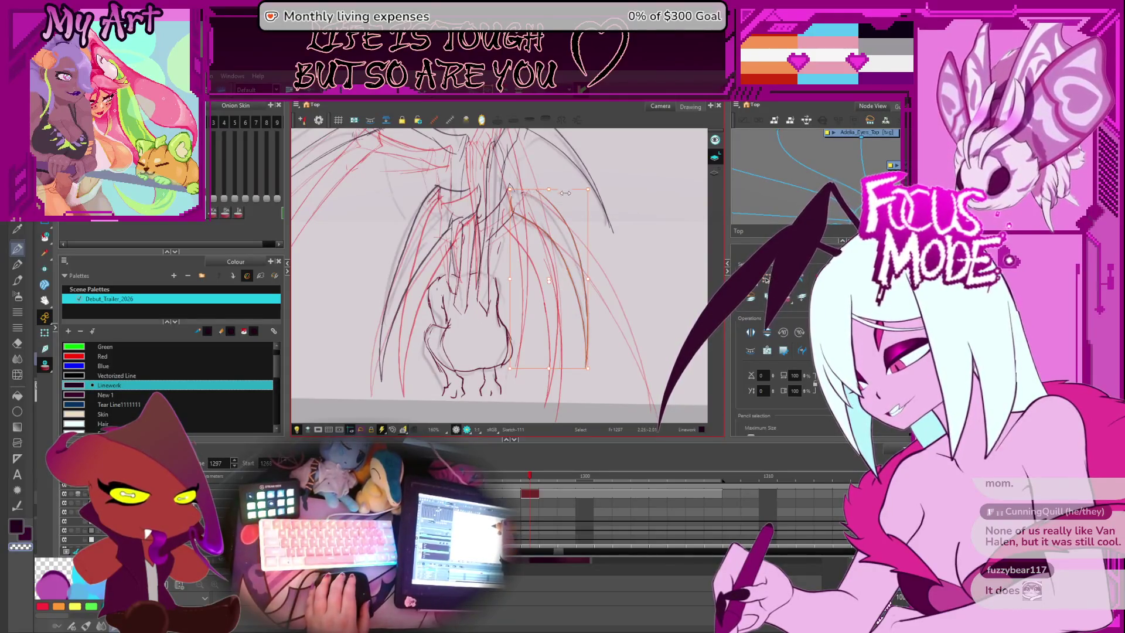
pyautogui.moveTo(587, 279); pyautogui.dragTo(603, 279)
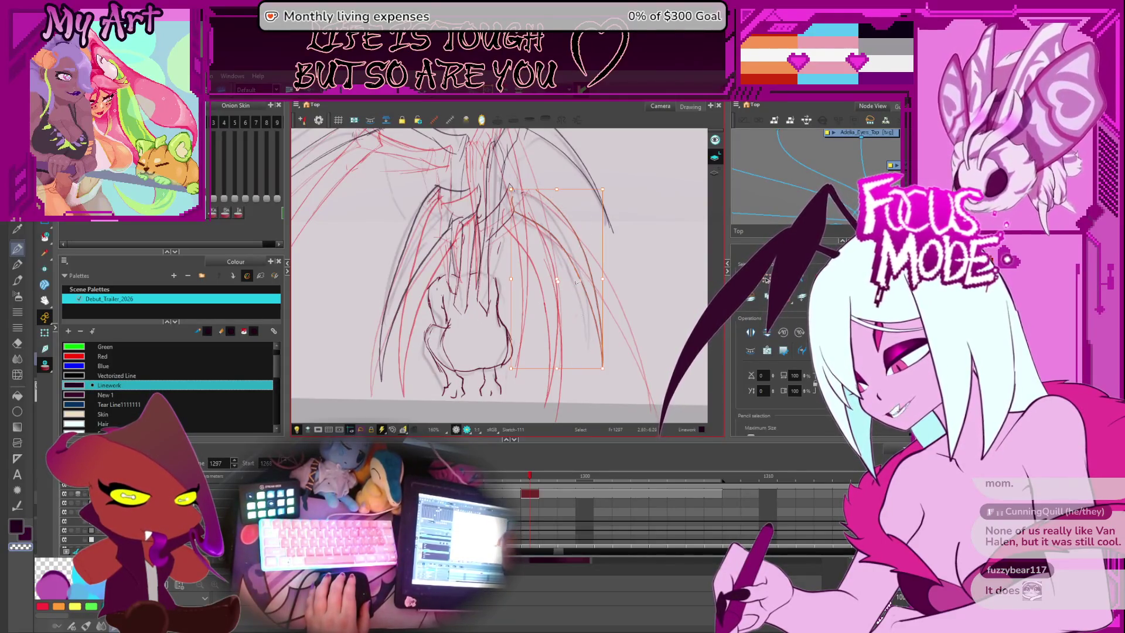
pyautogui.click(558, 187)
pyautogui.click(565, 195)
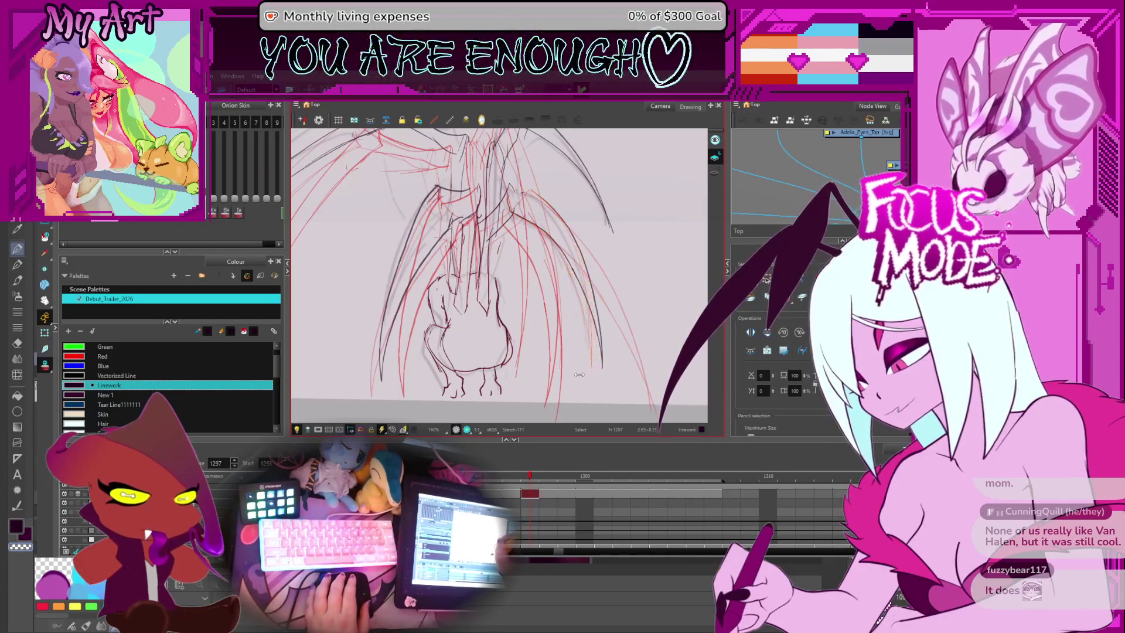
pyautogui.moveTo(553, 239); pyautogui.dragTo(555, 270)
pyautogui.scroll(3, 554, 270)
# Step: Inspect the right-wing strokes up close with the Contour Editor, ending on the diagonal stroke
pyautogui.hotkey('alt', 'q')
pyautogui.click(589, 220)
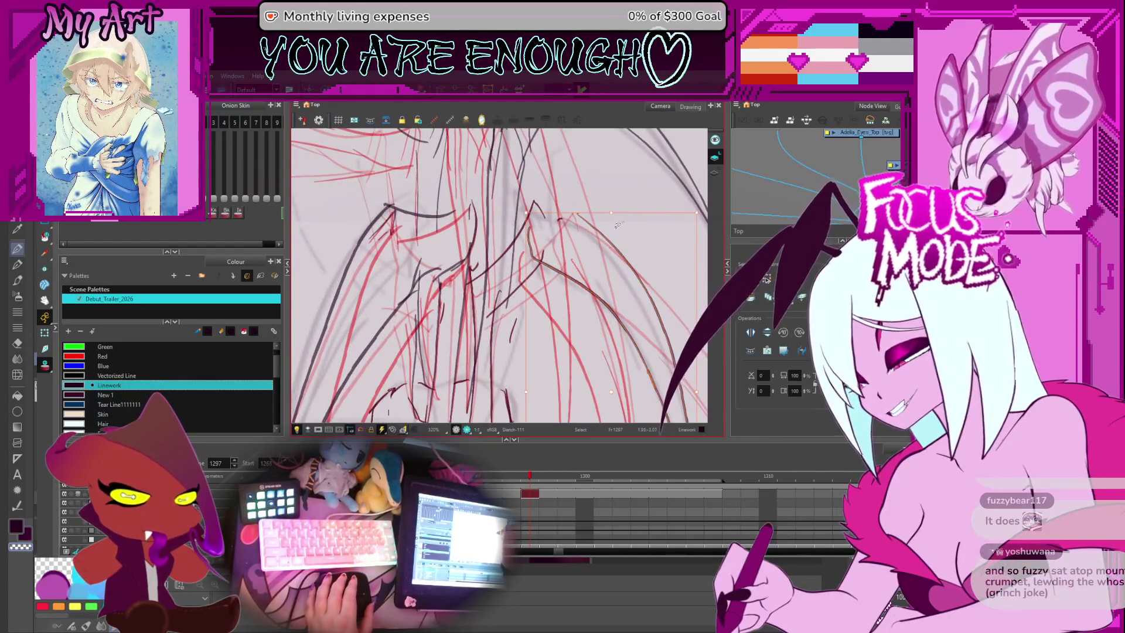
pyautogui.click(619, 263)
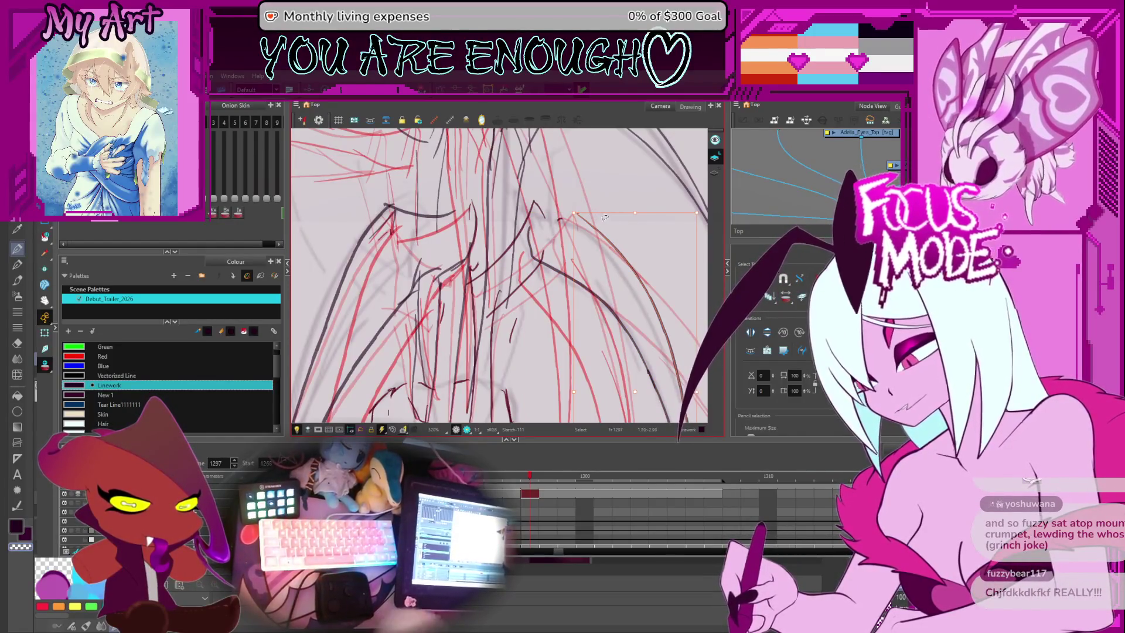
pyautogui.click(643, 213)
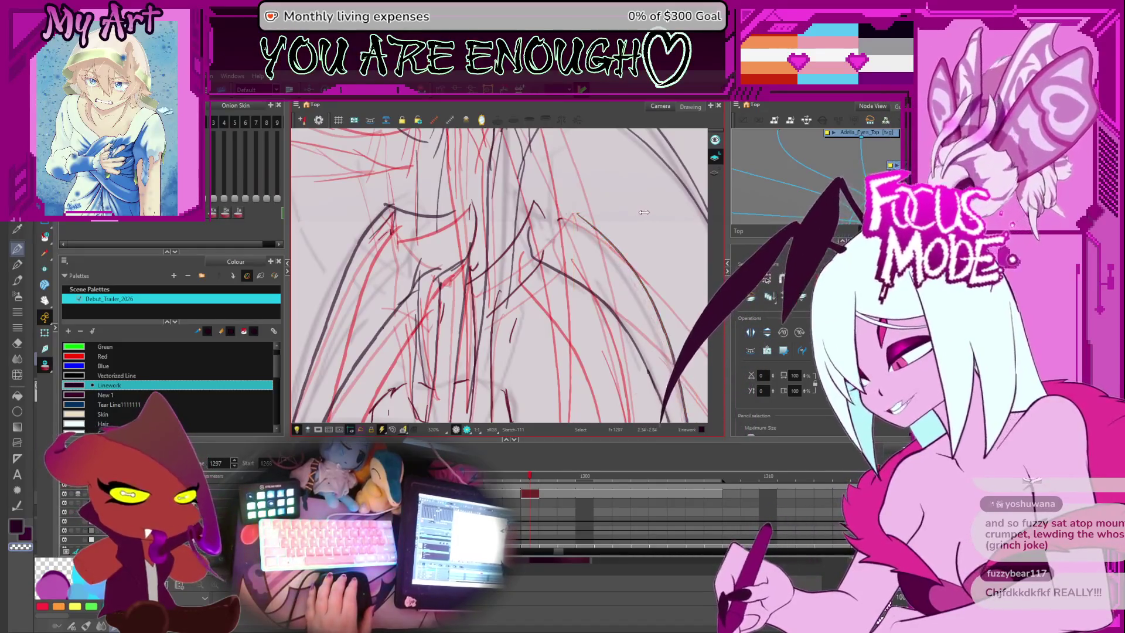
pyautogui.click(643, 212)
pyautogui.scroll(-2, 535, 277)
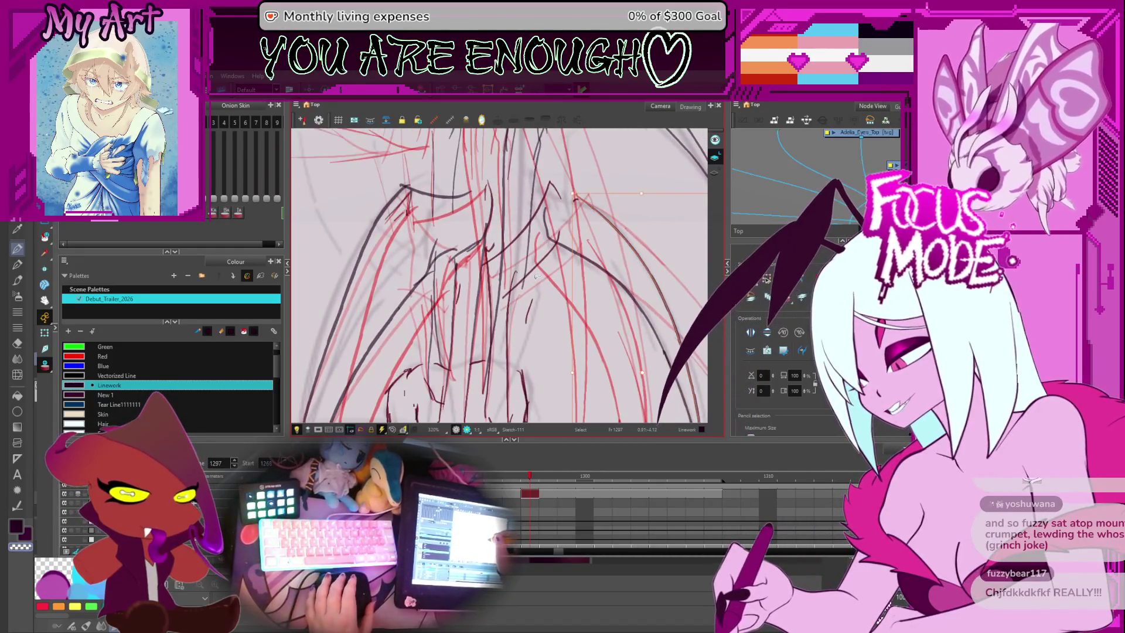
pyautogui.click(534, 260)
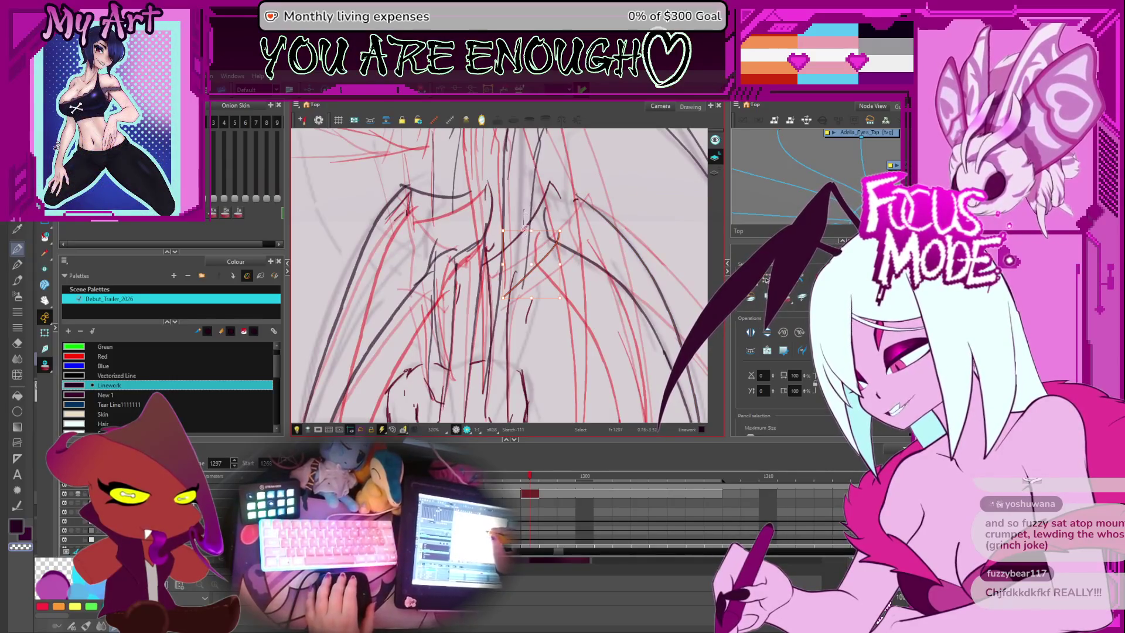
# Step: Advance to frame 1298, zoom out, and select the narrow strokes below the torso
pyautogui.press('.')
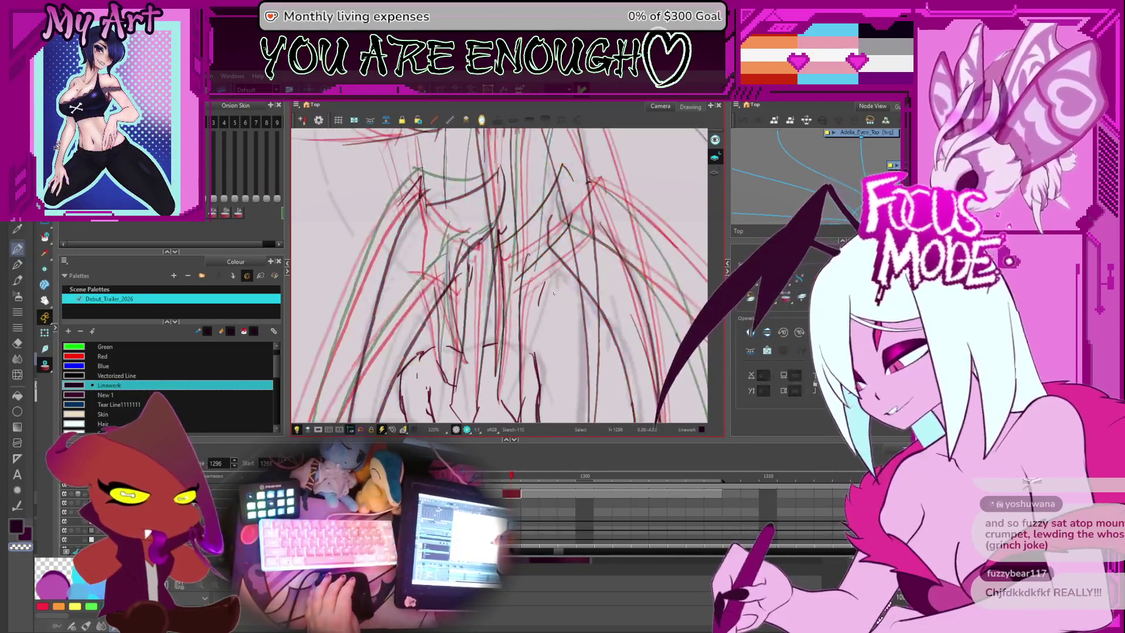
pyautogui.click(521, 222)
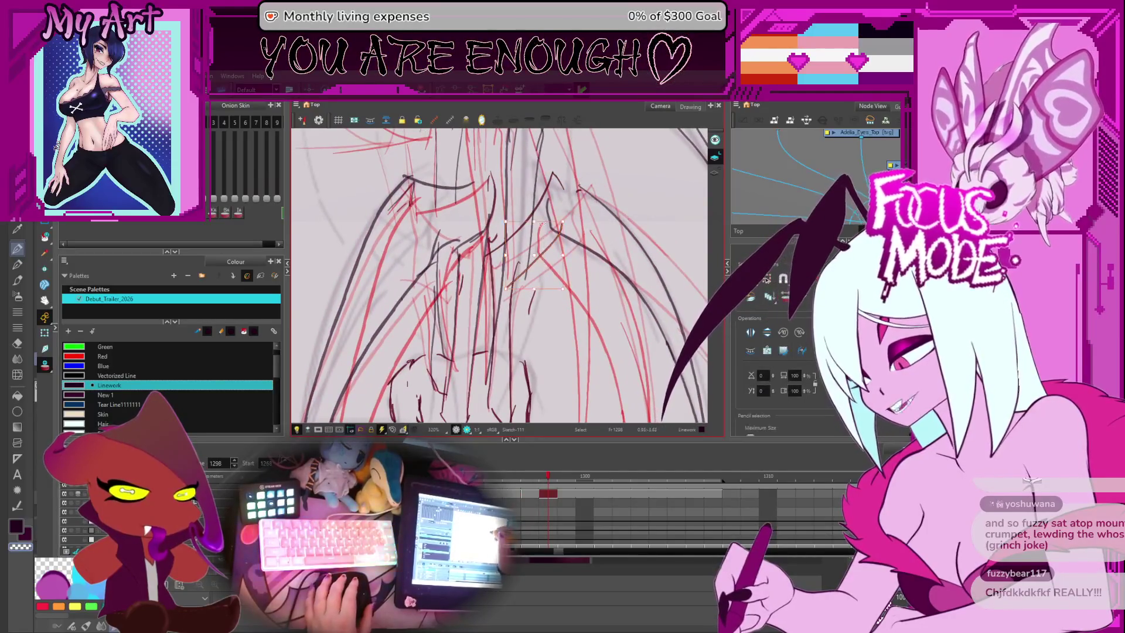
pyautogui.press('2')
pyautogui.press('2')
pyautogui.press('2')
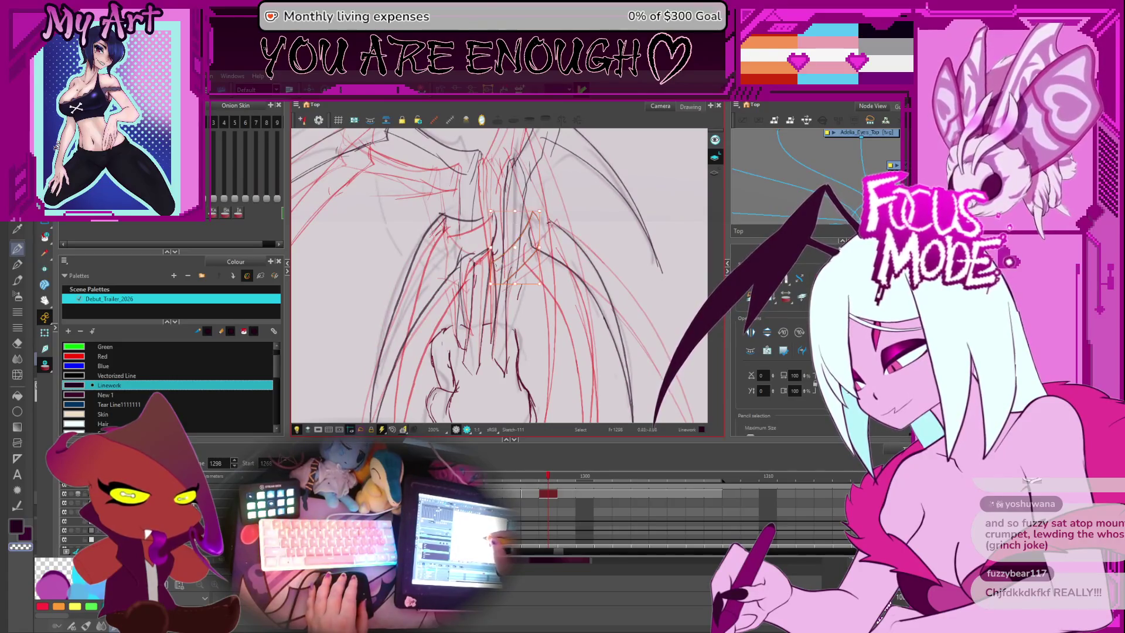
pyautogui.click(505, 249)
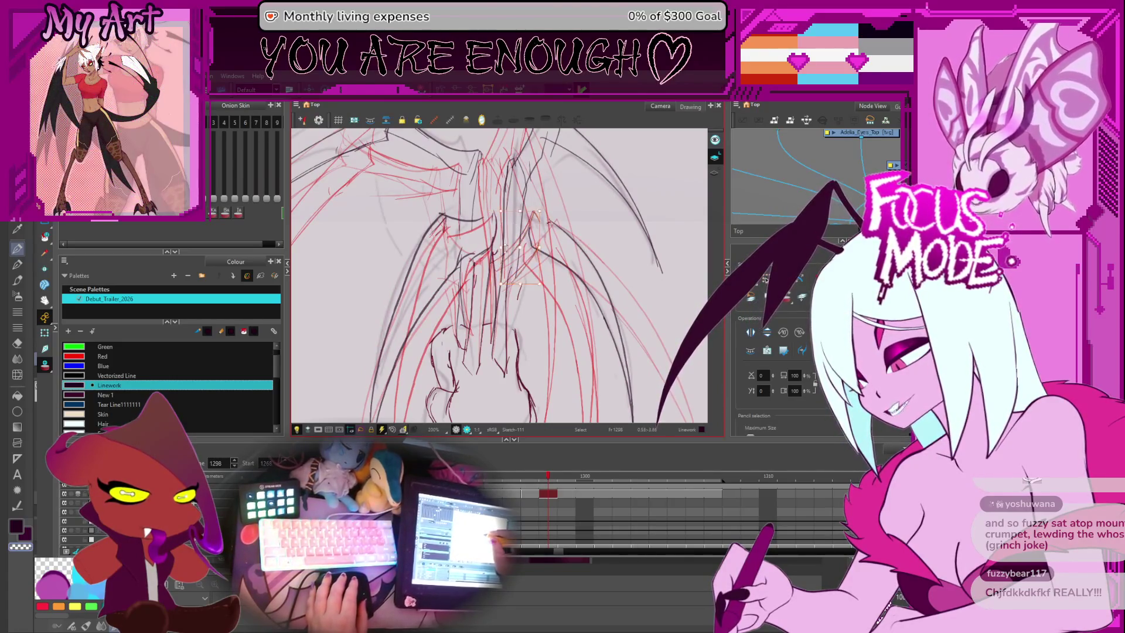
pyautogui.click(533, 215)
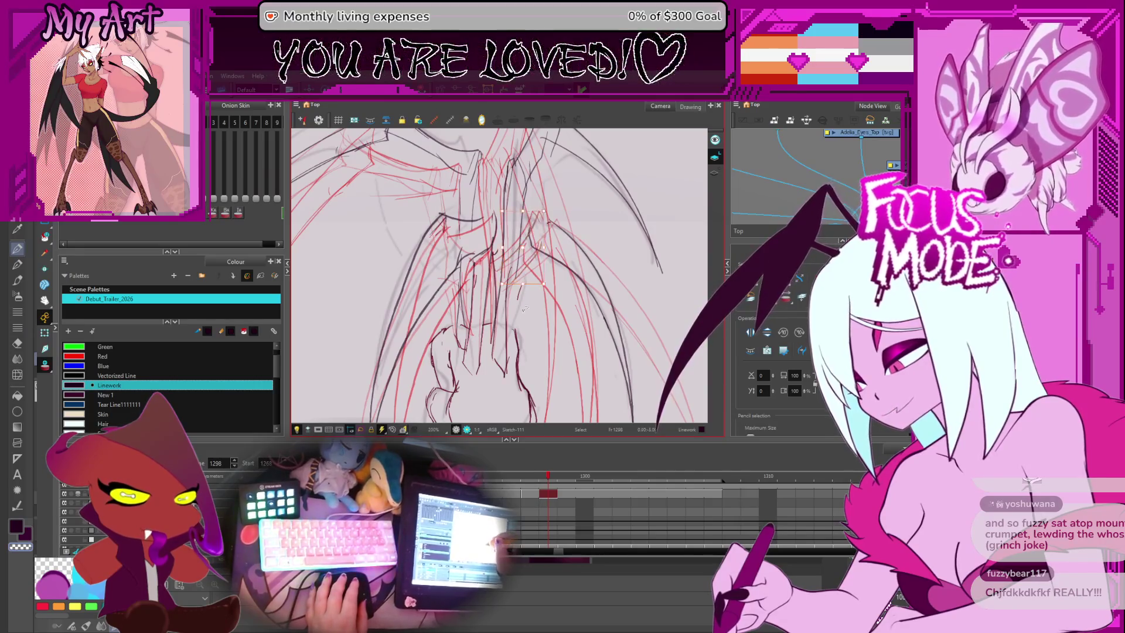
pyautogui.click(507, 291)
pyautogui.click(496, 290)
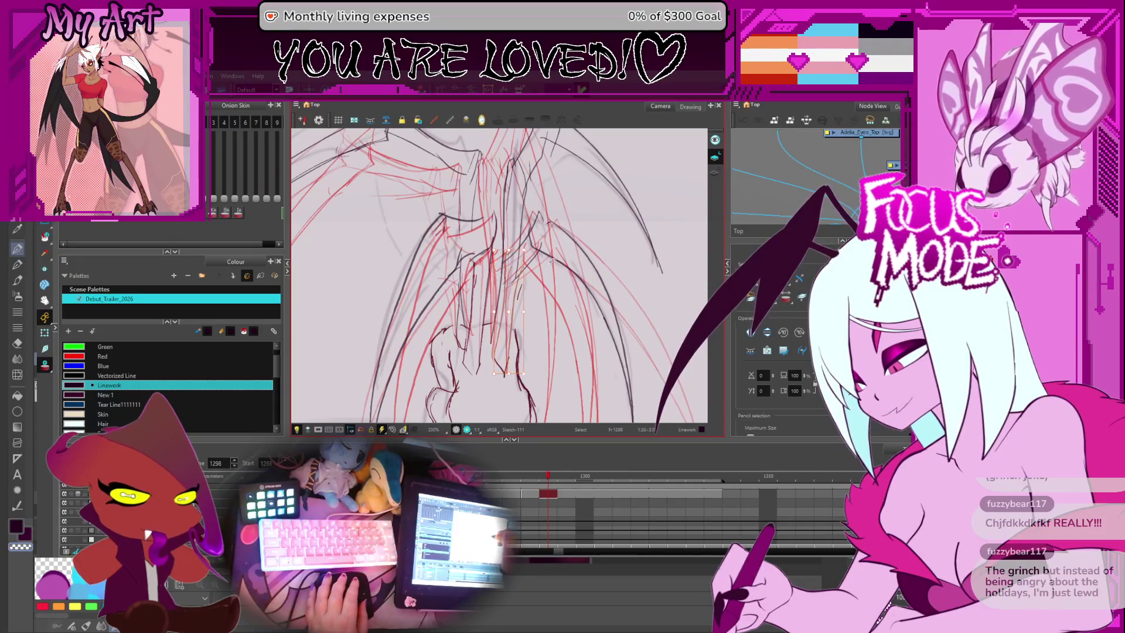
pyautogui.scroll(-2, 550, 309)
pyautogui.scroll(-2, 550, 310)
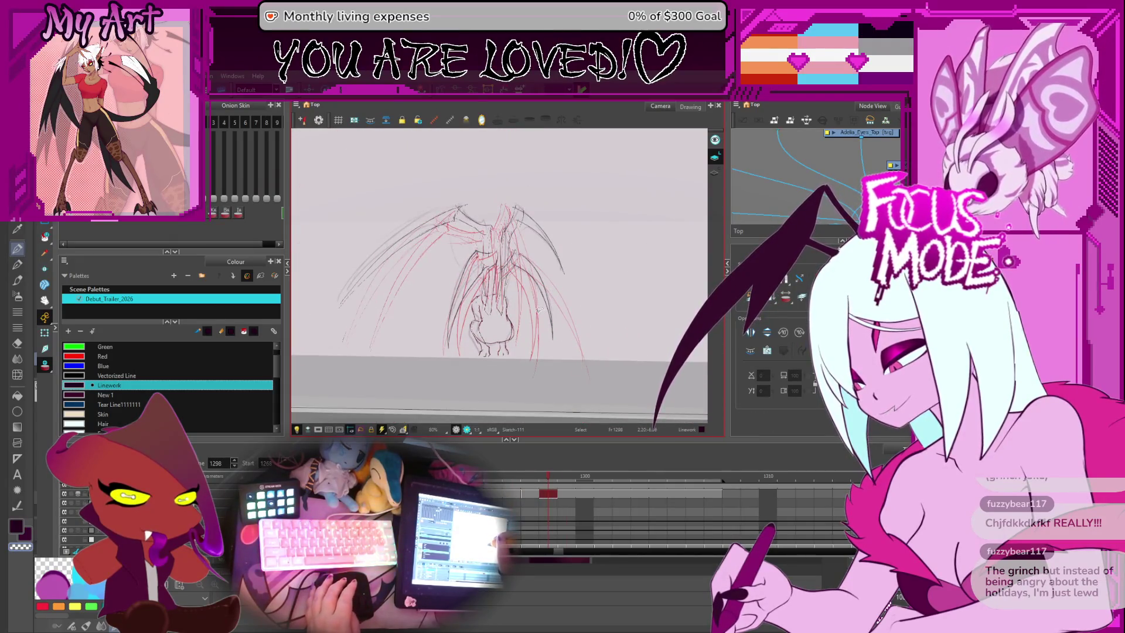
pyautogui.press('Return')
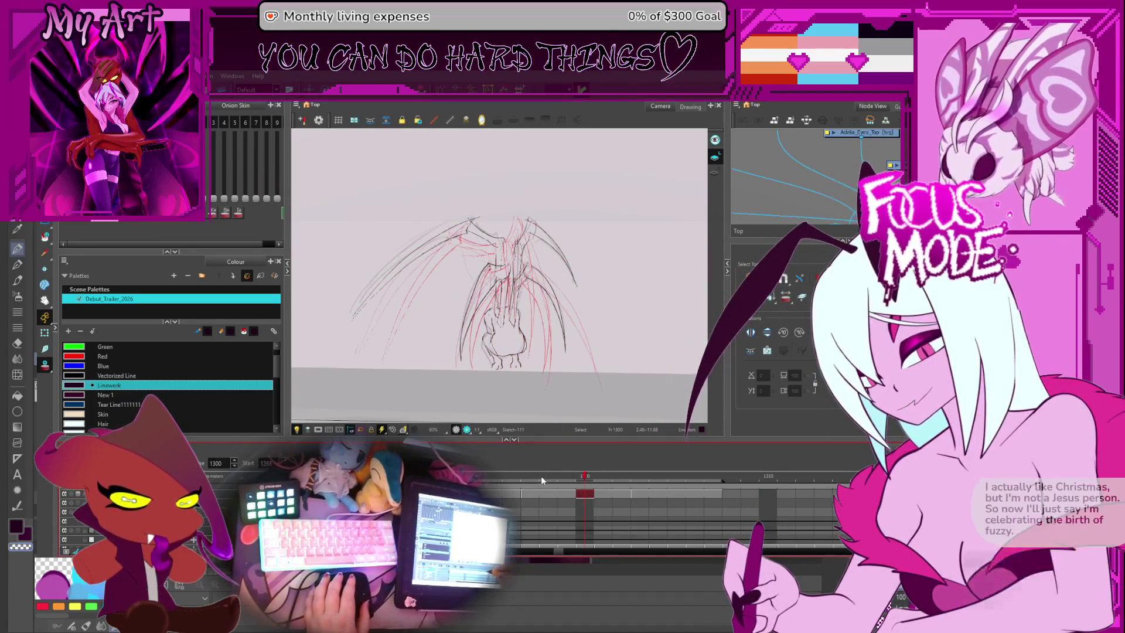
pyautogui.hotkey('ctrl', 'alt')
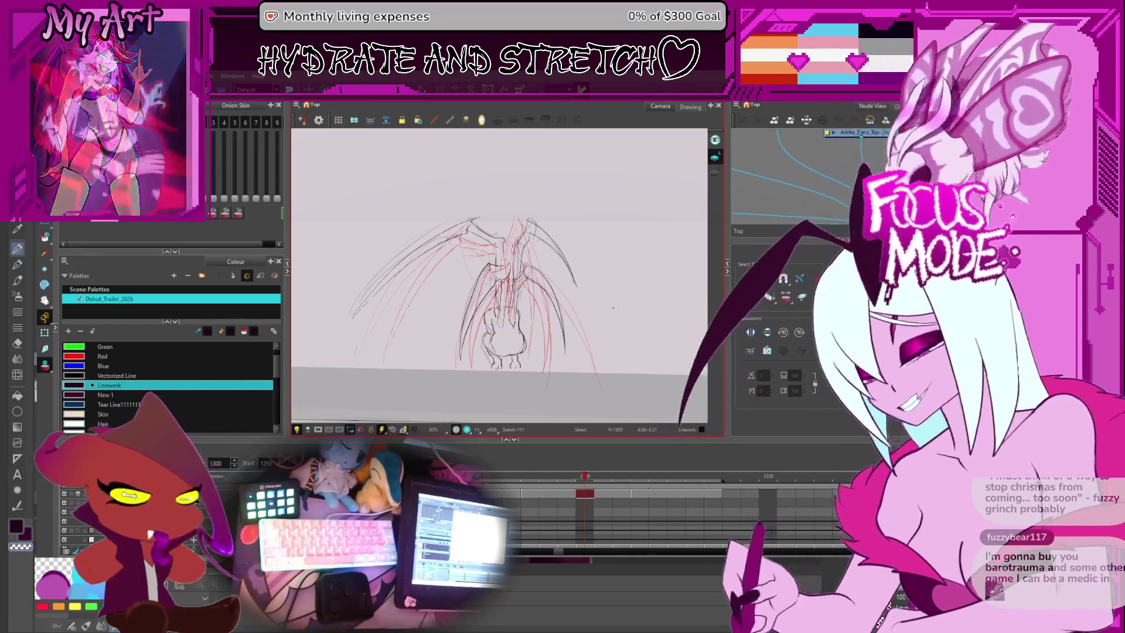
pyautogui.click(808, 305)
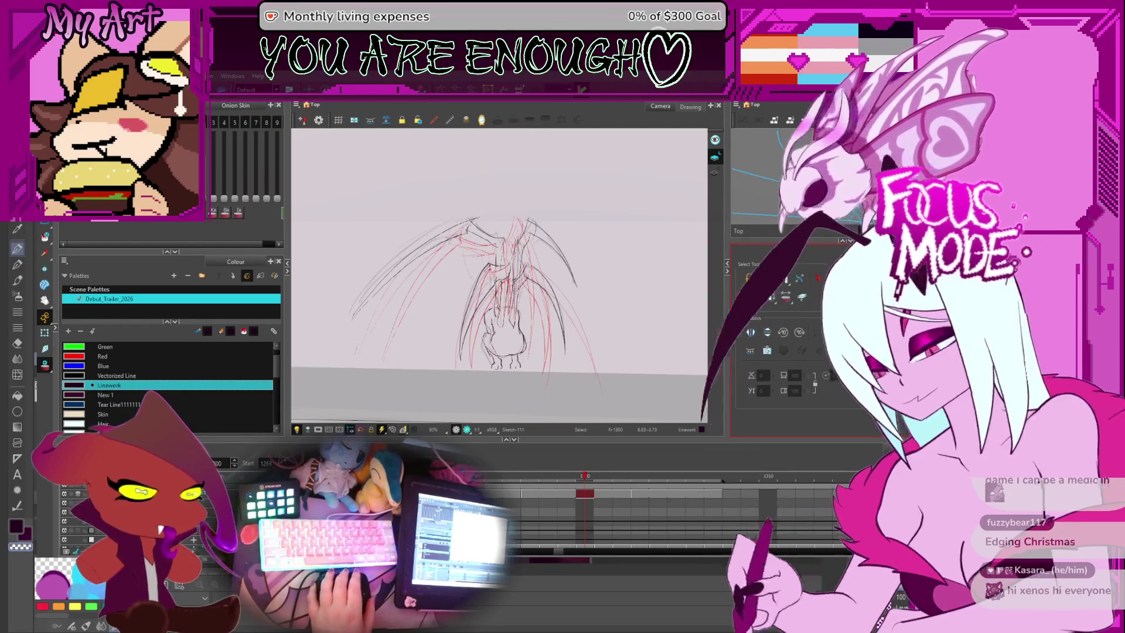
pyautogui.press('f')
pyautogui.press('g')
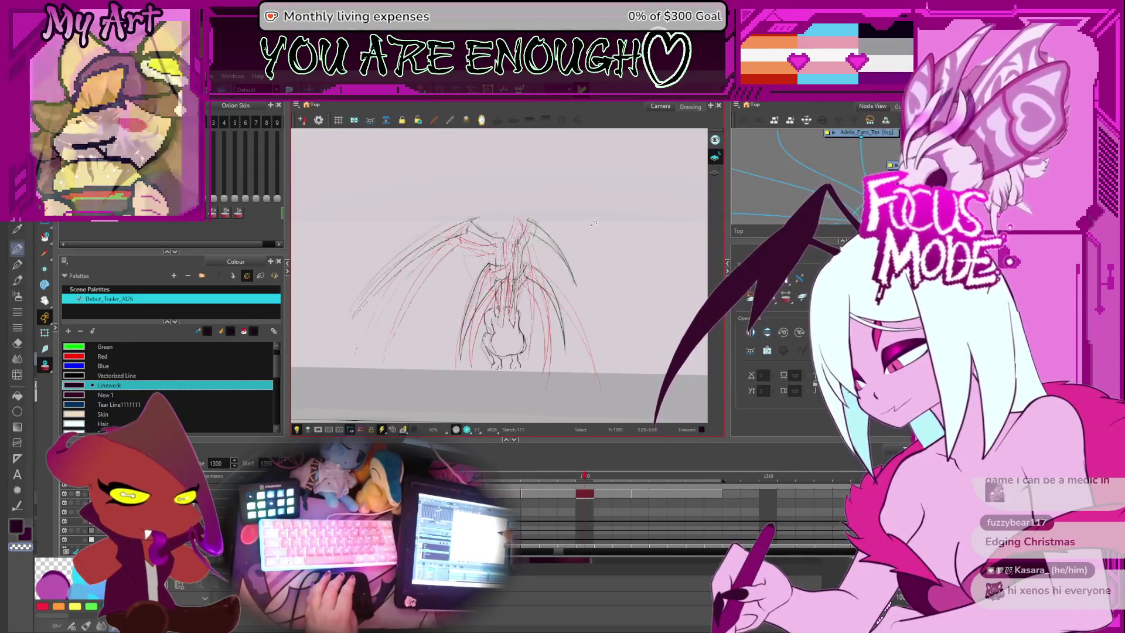
pyautogui.press('2')
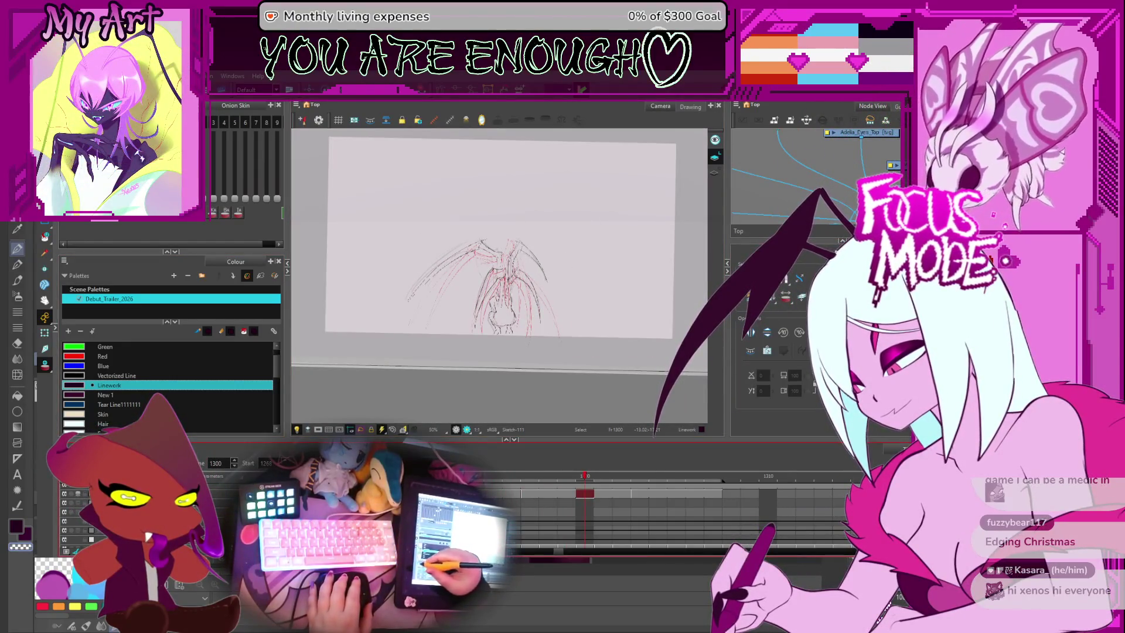
# Step: Play back the sketched frames, then stop and step to frame 1303
pyautogui.press('g')
pyautogui.press('g')
pyautogui.press('g')
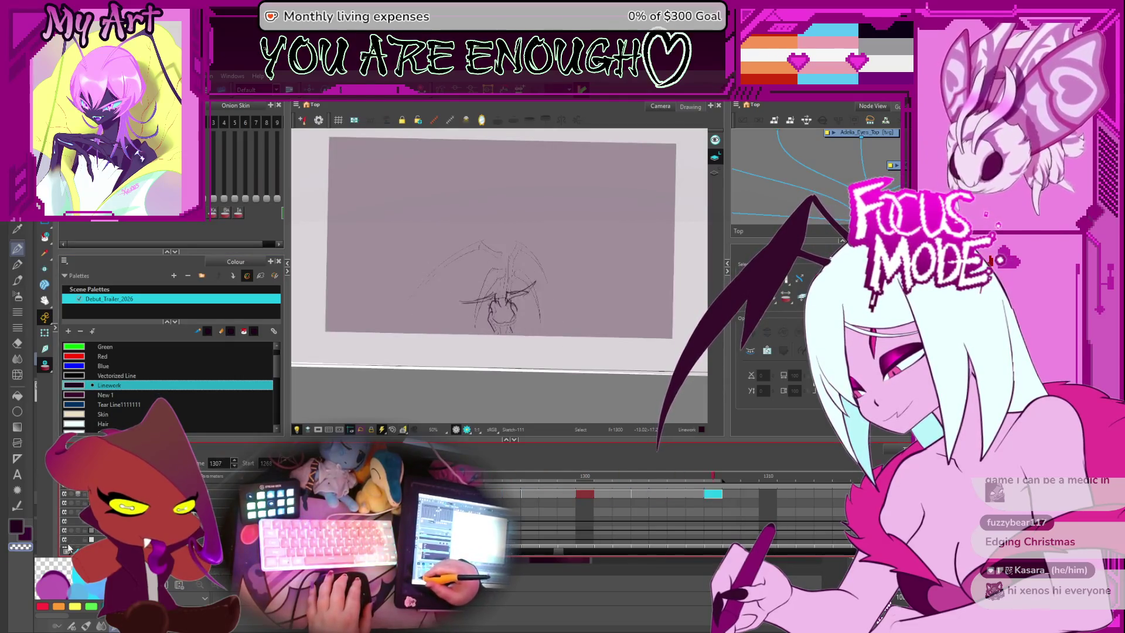
pyautogui.press('Return')
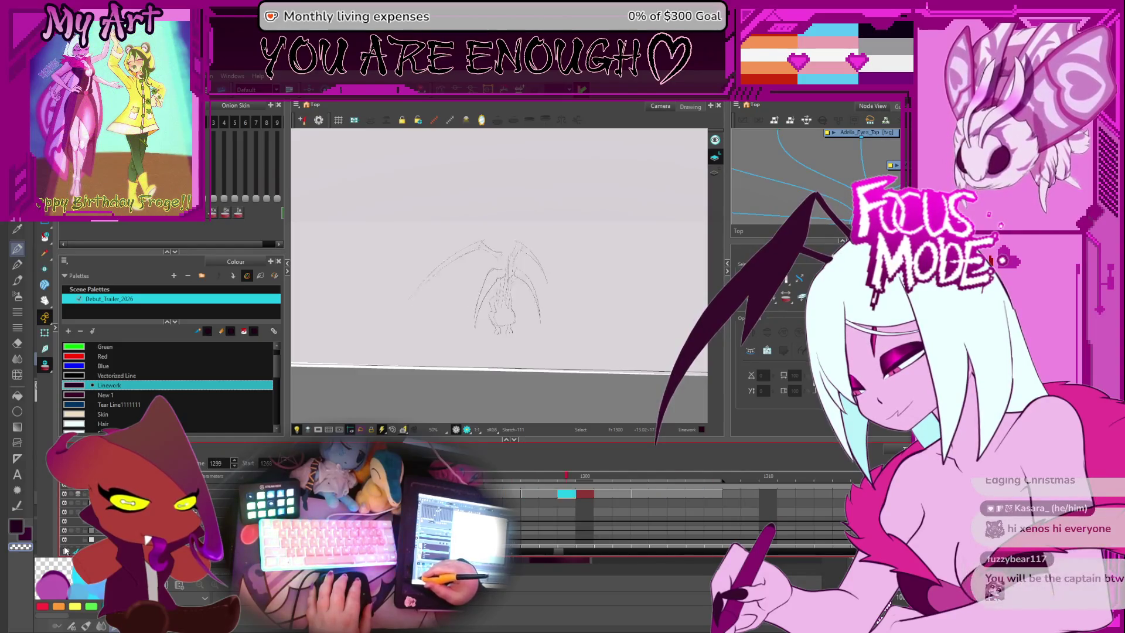
pyautogui.press('Return')
pyautogui.scroll(2, 560, 299)
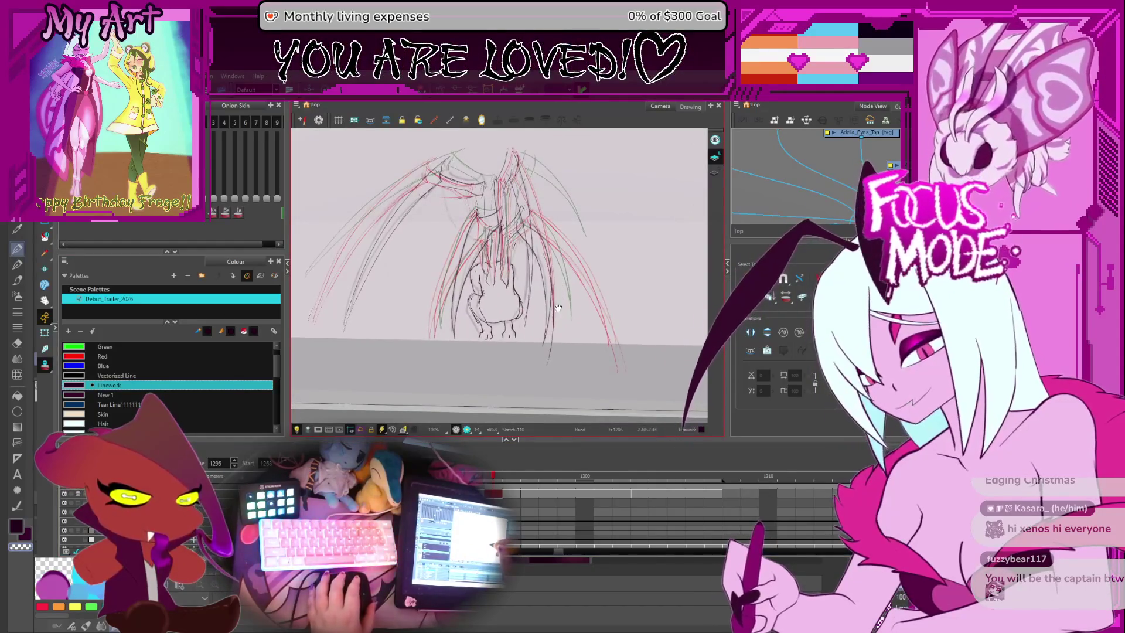
pyautogui.scroll(1, 560, 299)
pyautogui.press('.')
pyautogui.press('.')
pyautogui.press('.')
pyautogui.press(',')
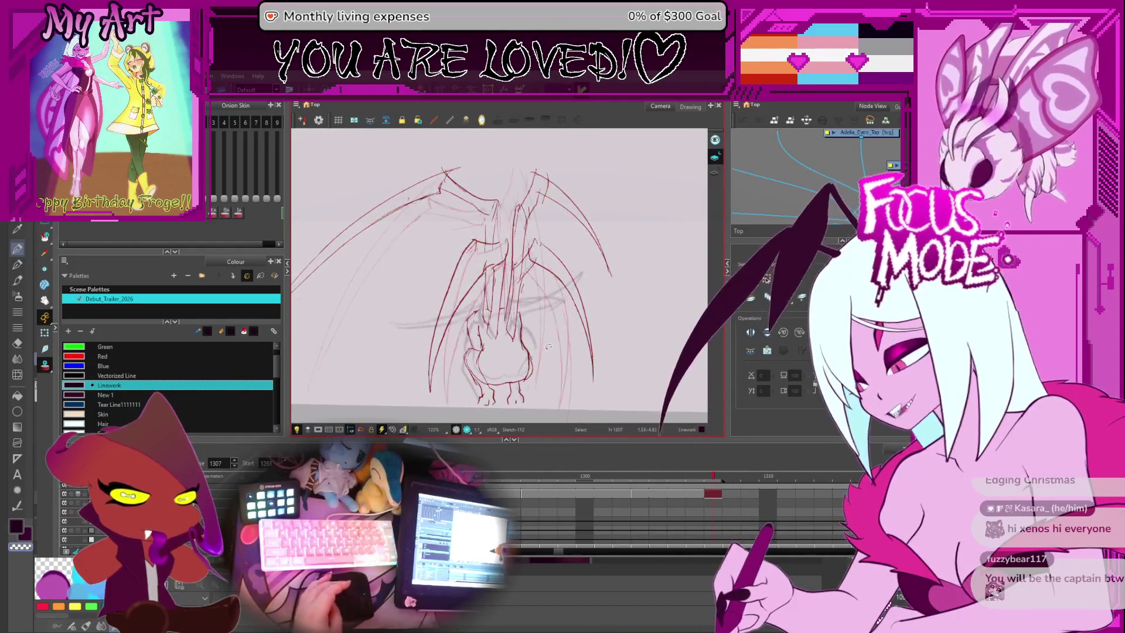
pyautogui.press(',')
pyautogui.press(',')
pyautogui.press(',')
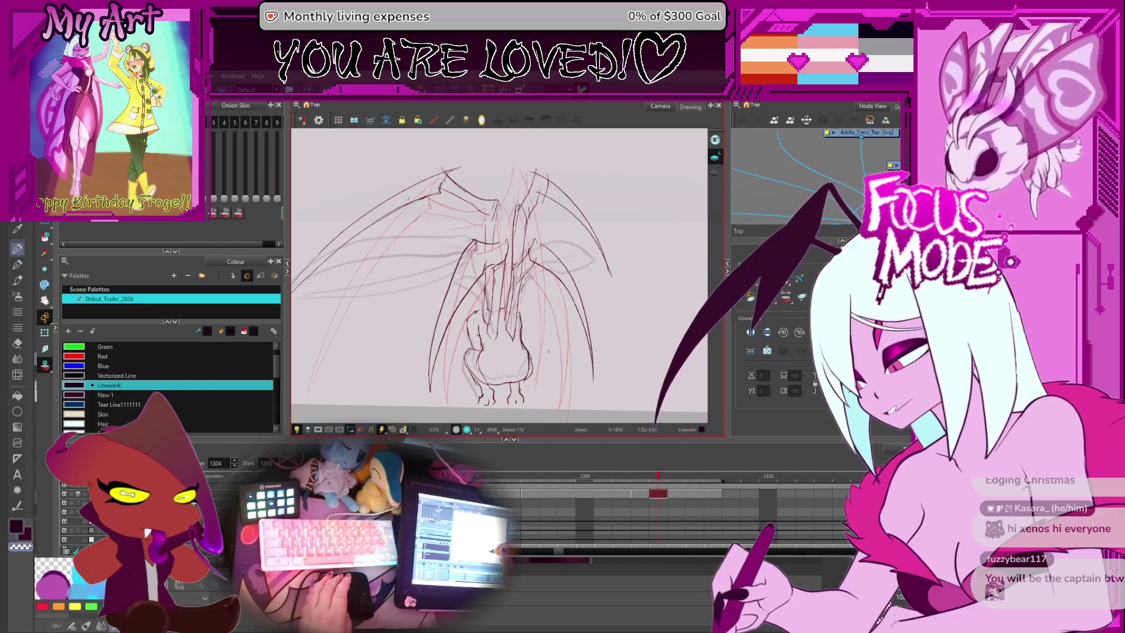
pyautogui.press('.')
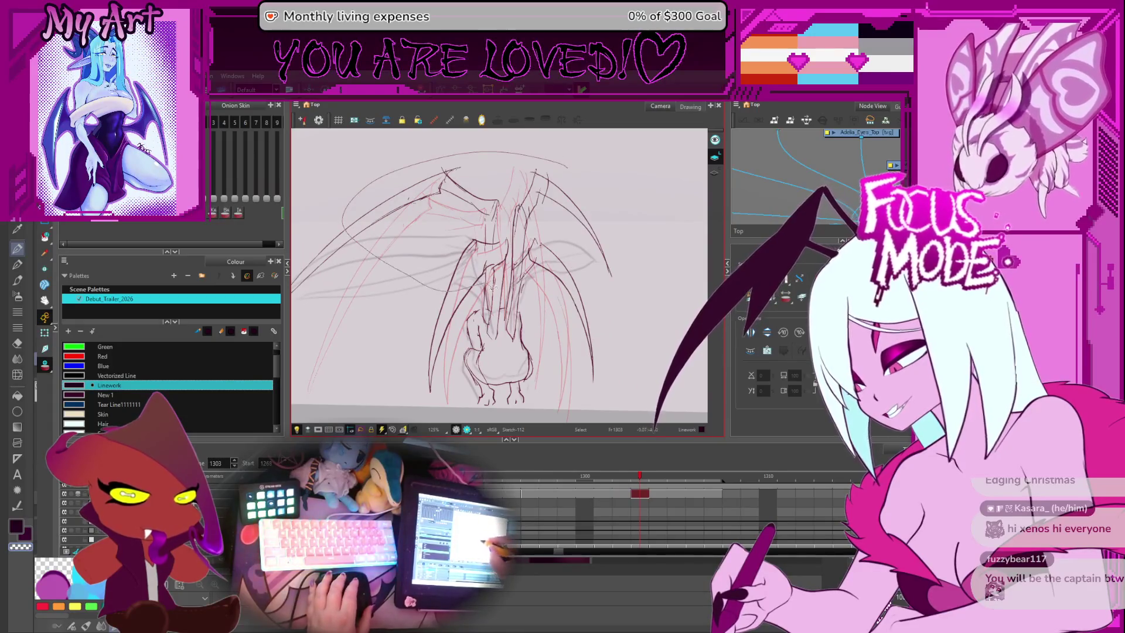
# Step: Recentre on the figure, compare with frame 1301, and select the short stroke at the belly's bottom
pyautogui.moveTo(492, 286); pyautogui.dragTo(620, 253)
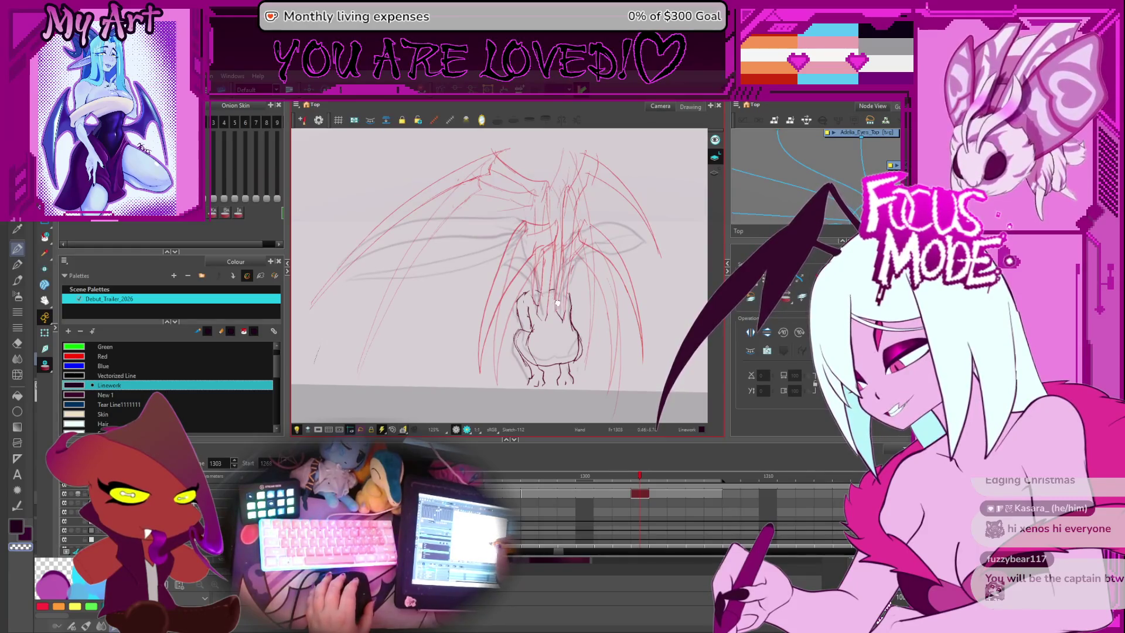
pyautogui.moveTo(557, 302); pyautogui.dragTo(496, 299)
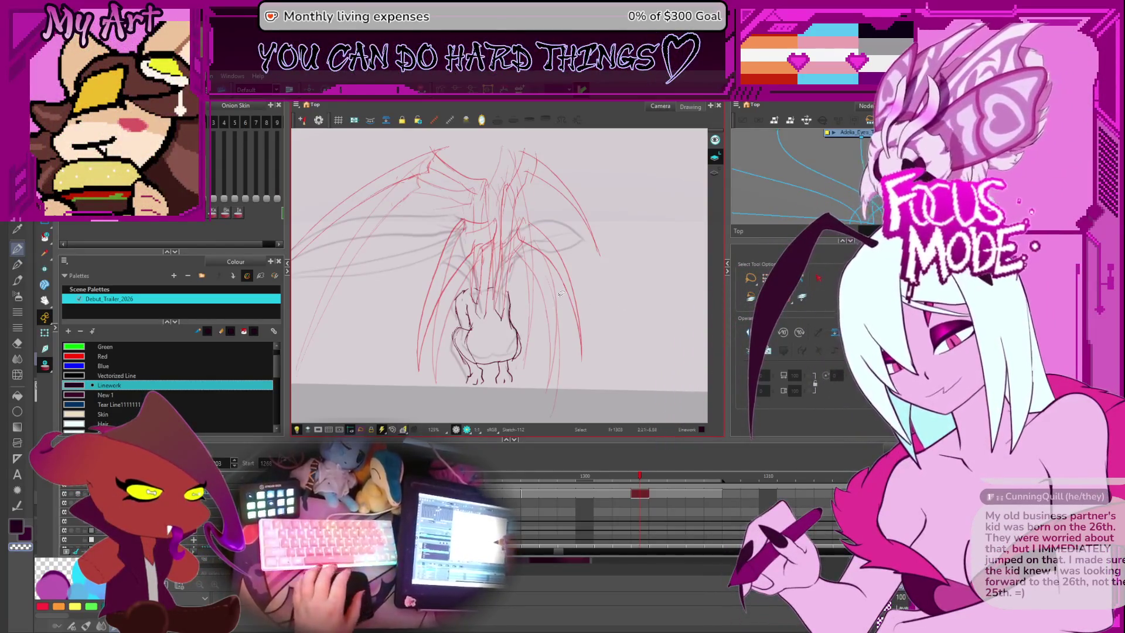
pyautogui.press(',')
pyautogui.press(',')
pyautogui.press('.')
pyautogui.press('.')
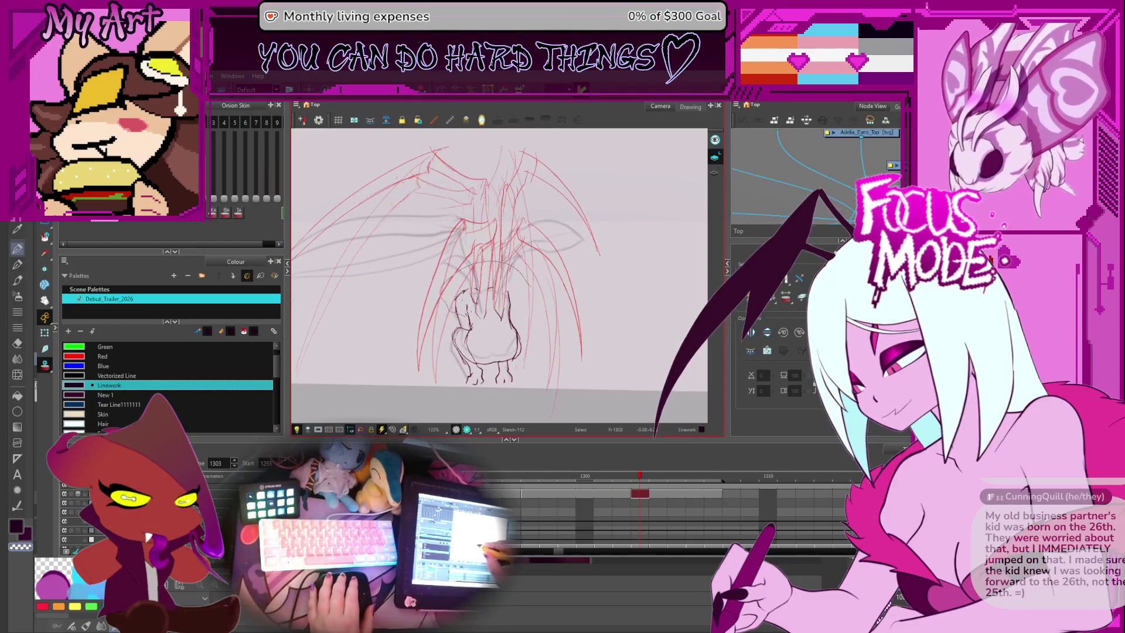
pyautogui.scroll(2, 472, 293)
pyautogui.moveTo(476, 270); pyautogui.dragTo(514, 309)
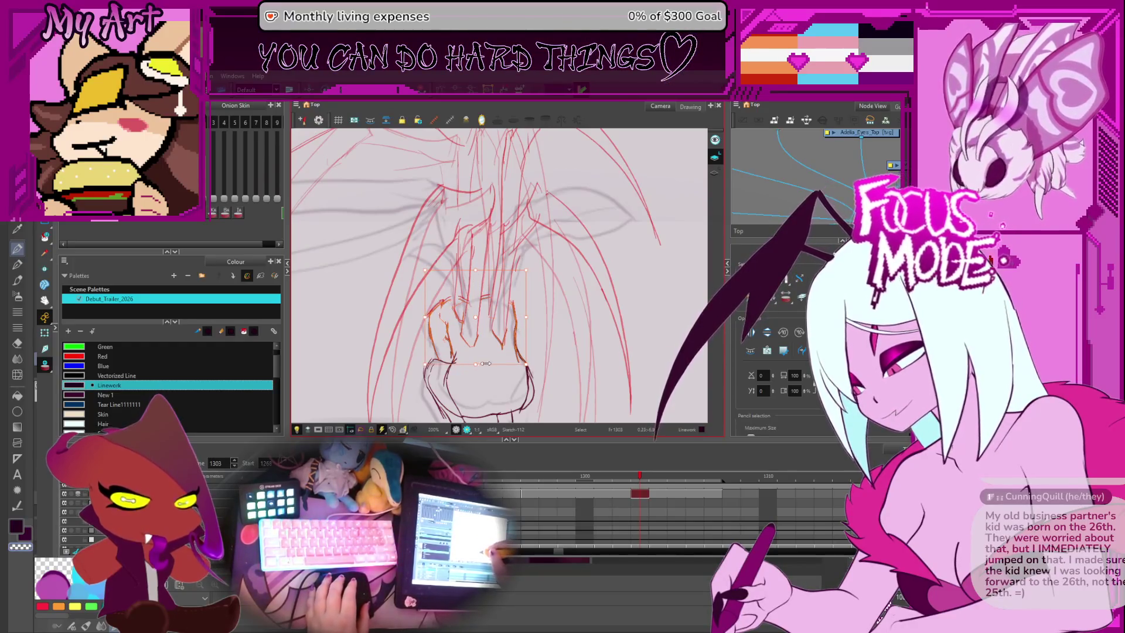
pyautogui.press('Escape')
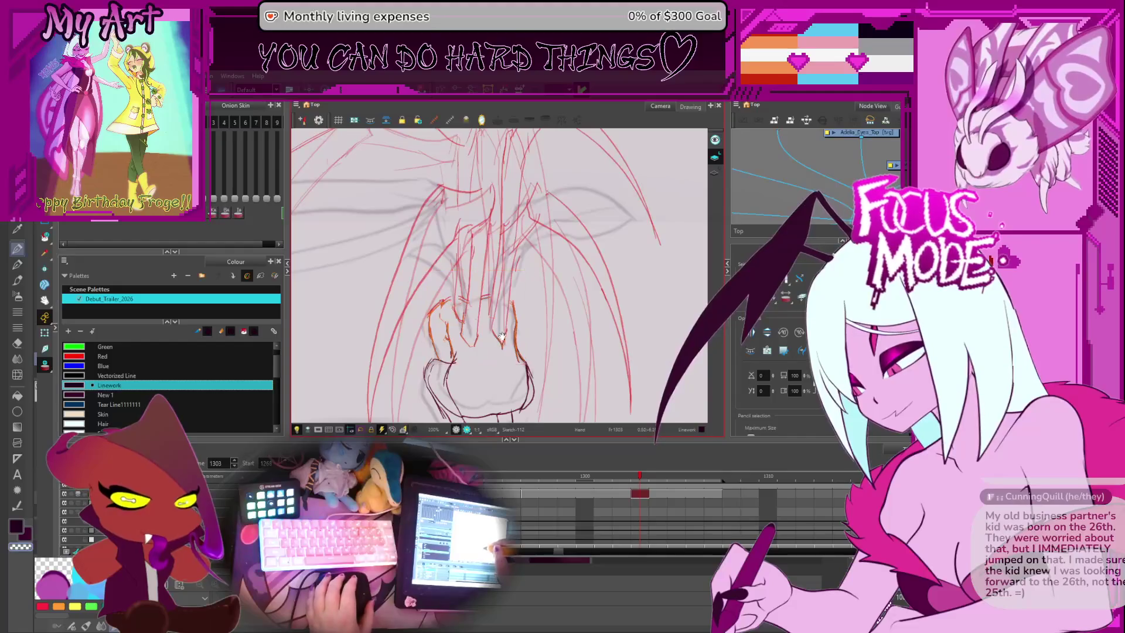
pyautogui.scroll(-1, 502, 335)
pyautogui.click(477, 378)
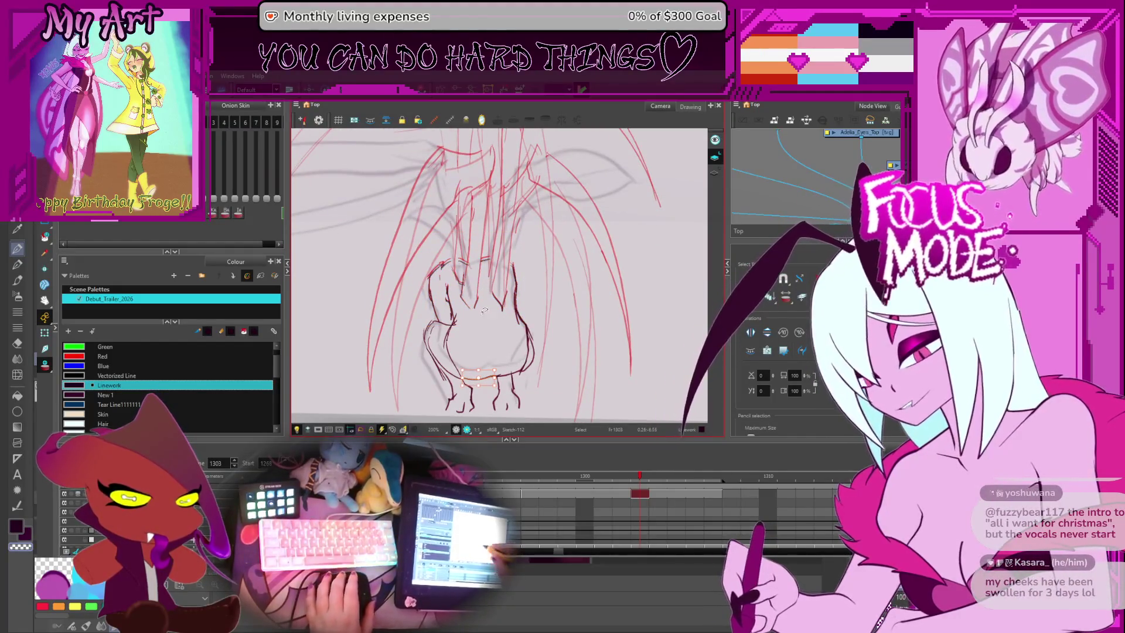
# Step: Reshape the curve across the lower belly on frame 1303, checking the short lower-left stroke up close
pyautogui.moveTo(540, 353); pyautogui.dragTo(467, 331)
pyautogui.keyDown('shift'); pyautogui.click(494, 382); pyautogui.keyUp('shift')
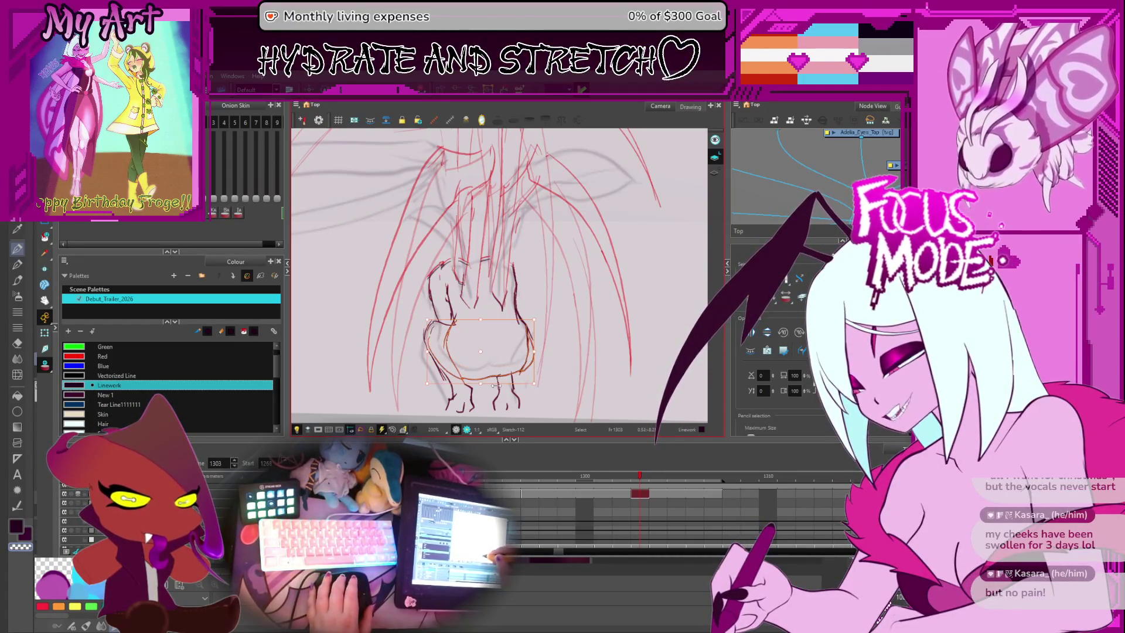
pyautogui.click(481, 381)
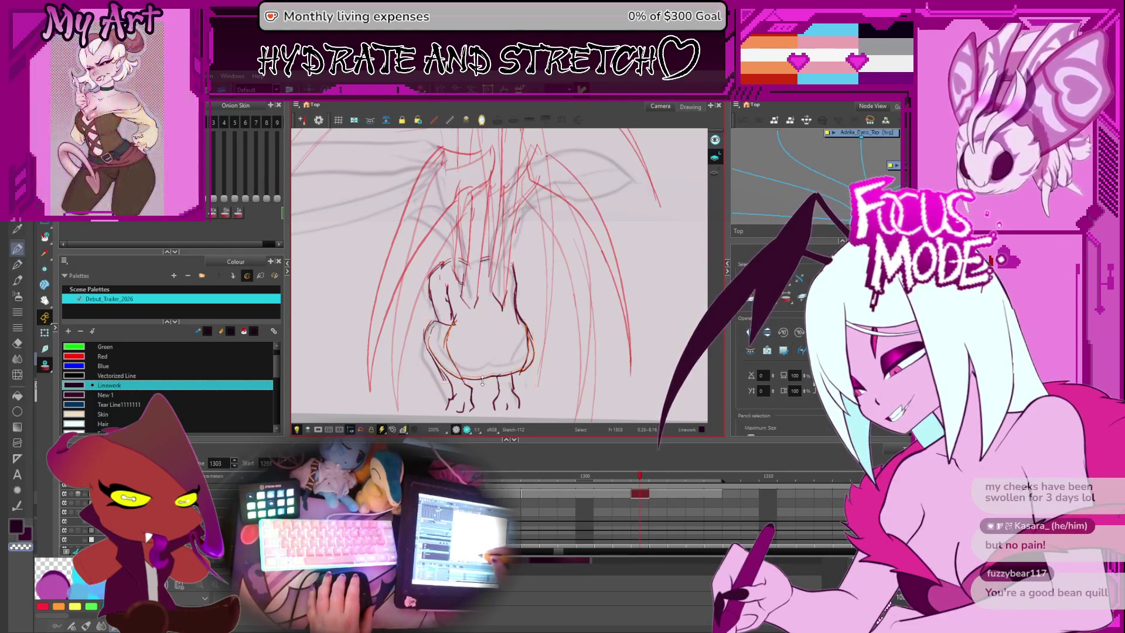
pyautogui.click(466, 333)
pyautogui.click(451, 323)
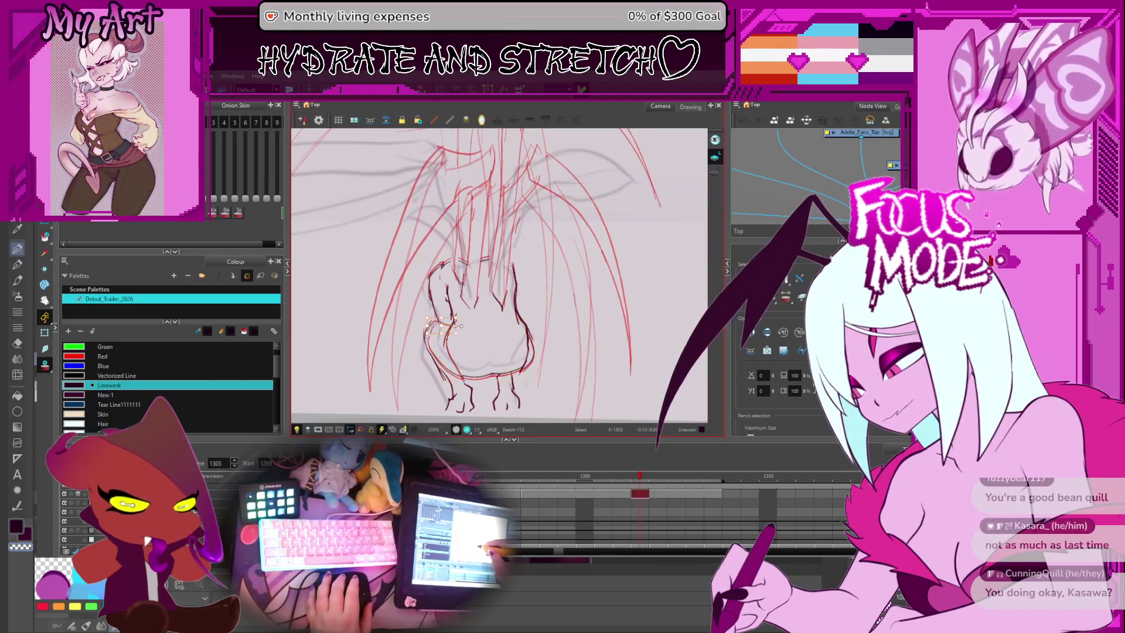
pyautogui.press('2')
pyautogui.click(411, 377)
pyautogui.press('1')
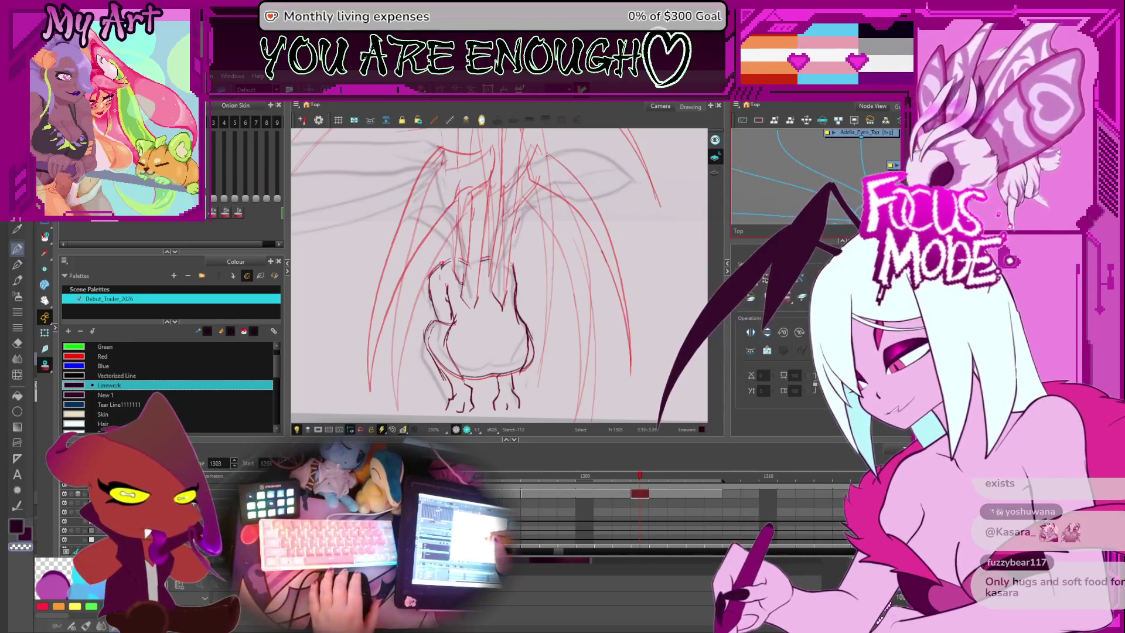
# Step: On frame 1303, ink a short stroke near the ears and a dark curve down the left wing
pyautogui.press('2')
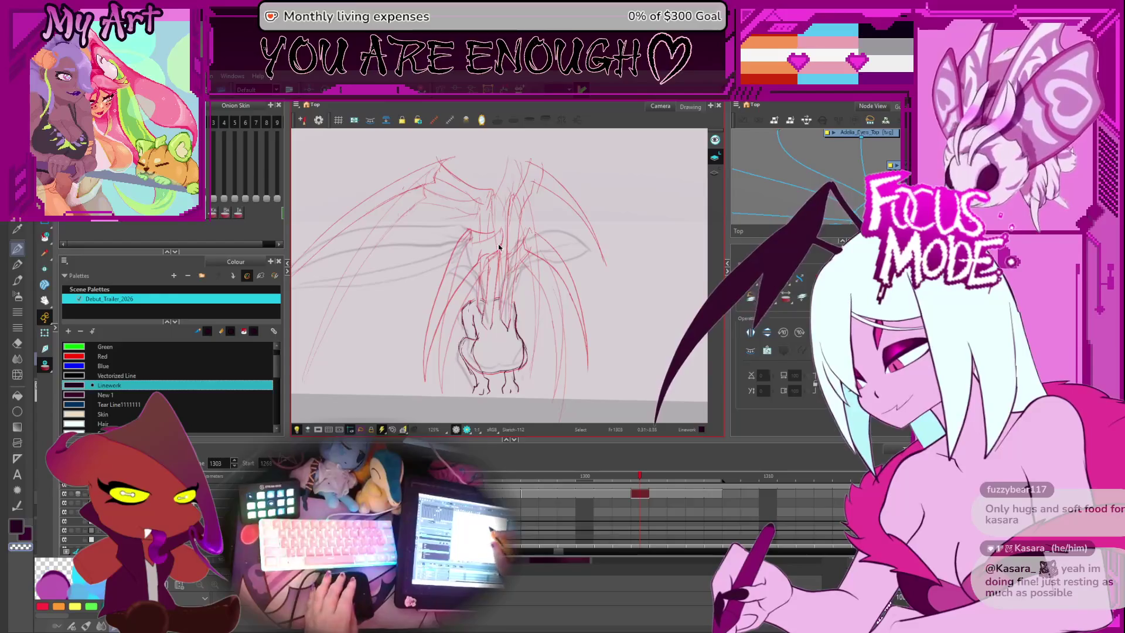
pyautogui.hotkey('alt', '/')
pyautogui.press(',')
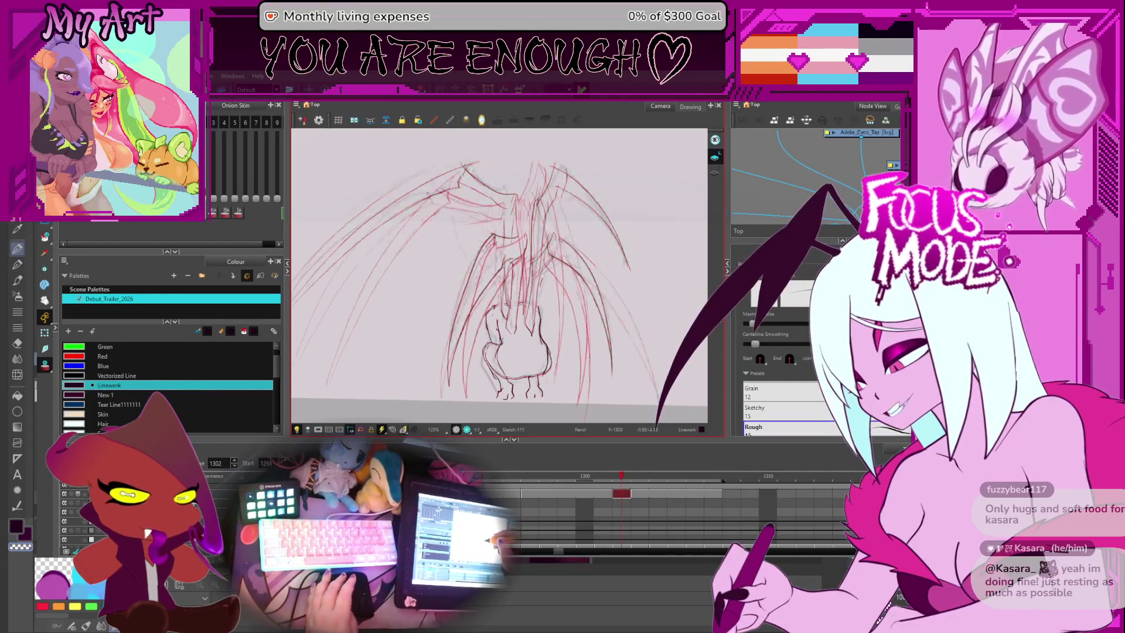
pyautogui.press('.')
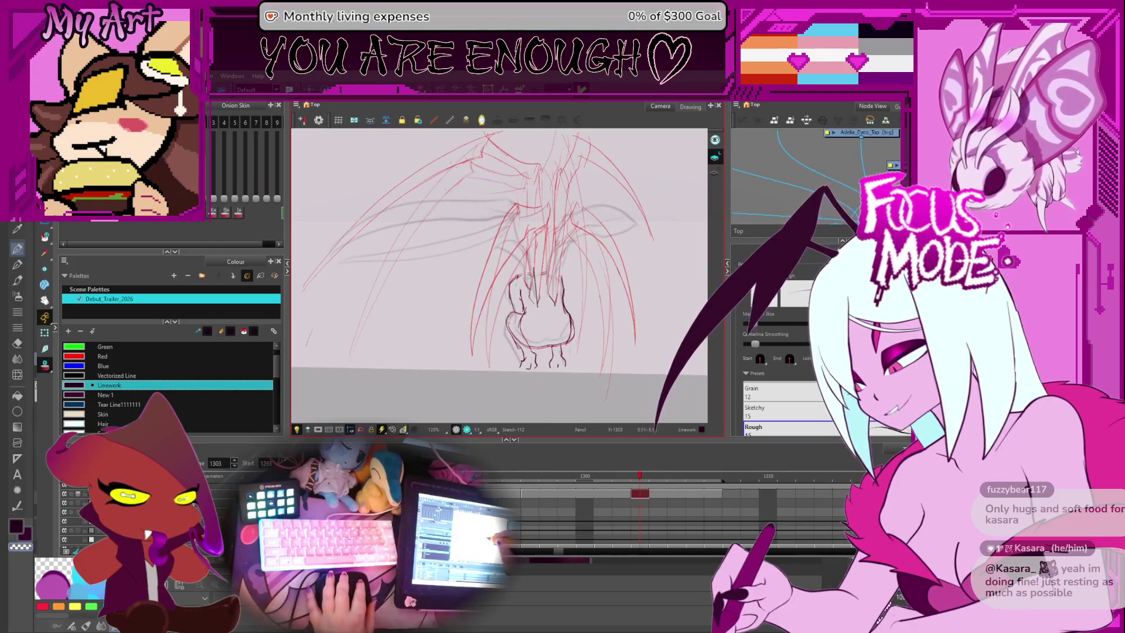
pyautogui.moveTo(539, 272); pyautogui.dragTo(542, 296)
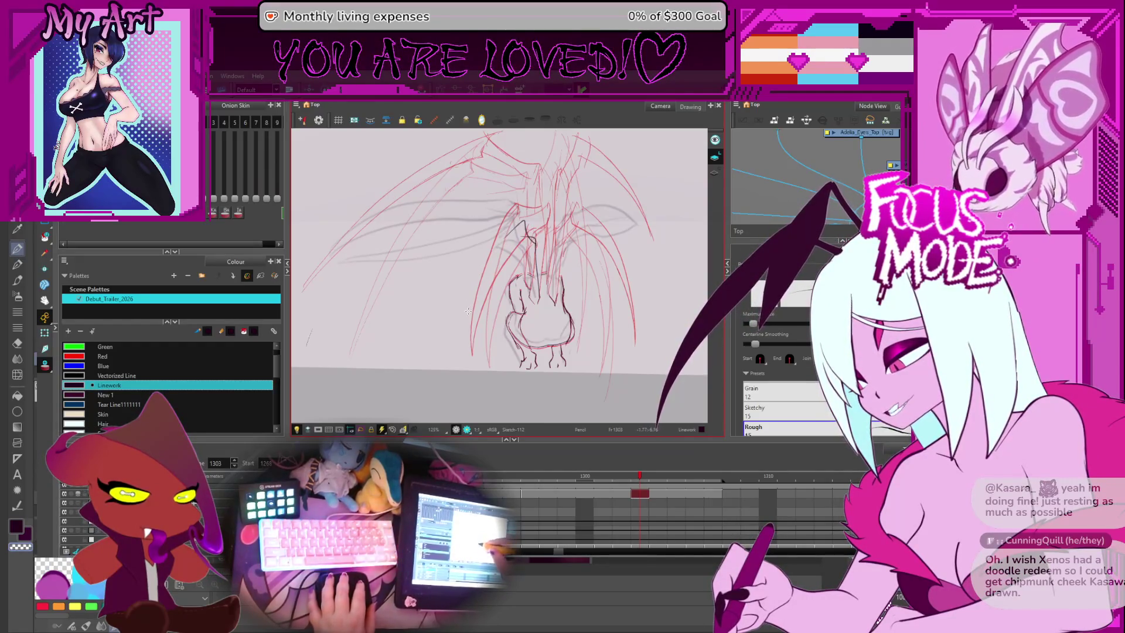
pyautogui.moveTo(517, 224); pyautogui.dragTo(463, 306)
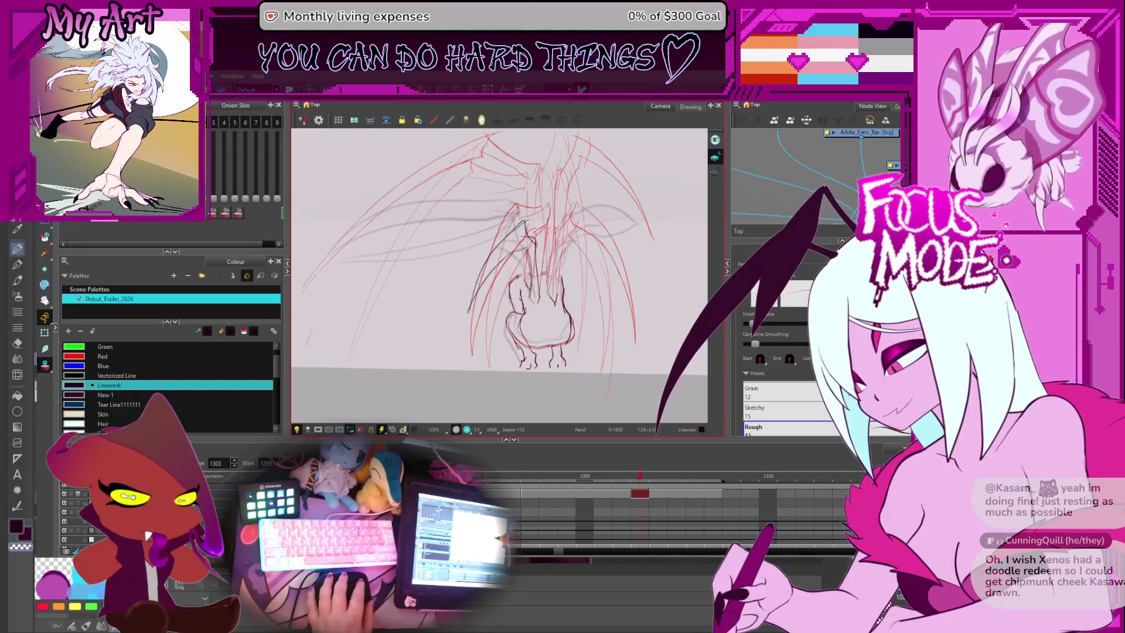
# Step: Try and undo a right-side wing curve, then add a short stroke atop the right curve
pyautogui.moveTo(576, 283); pyautogui.dragTo(561, 298)
pyautogui.scroll(3, 561, 324)
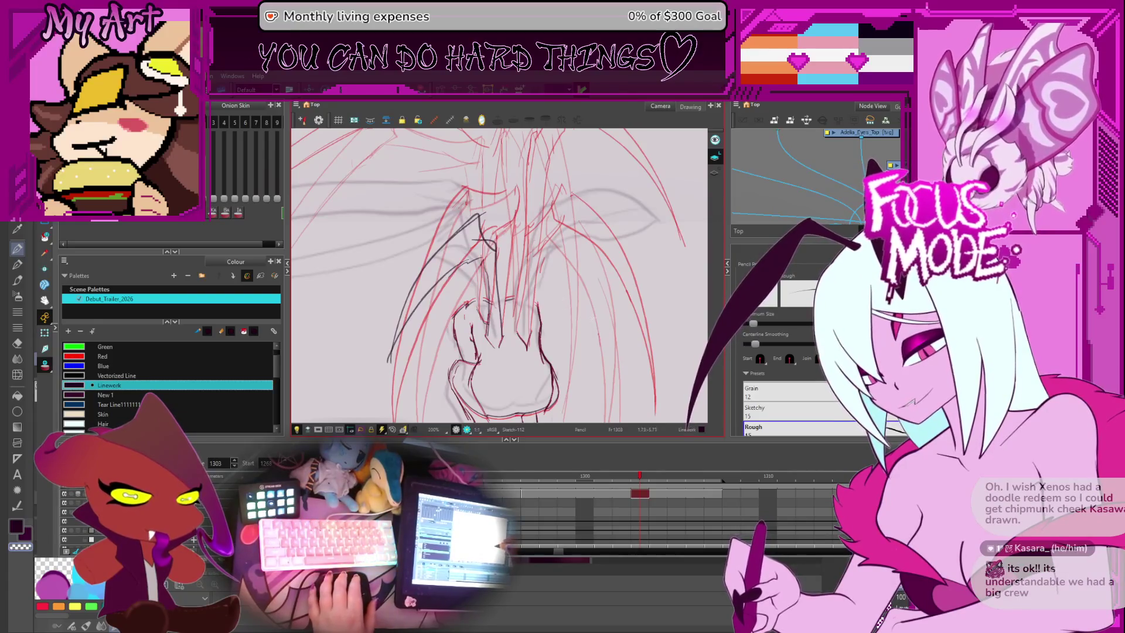
pyautogui.moveTo(583, 301); pyautogui.dragTo(556, 292)
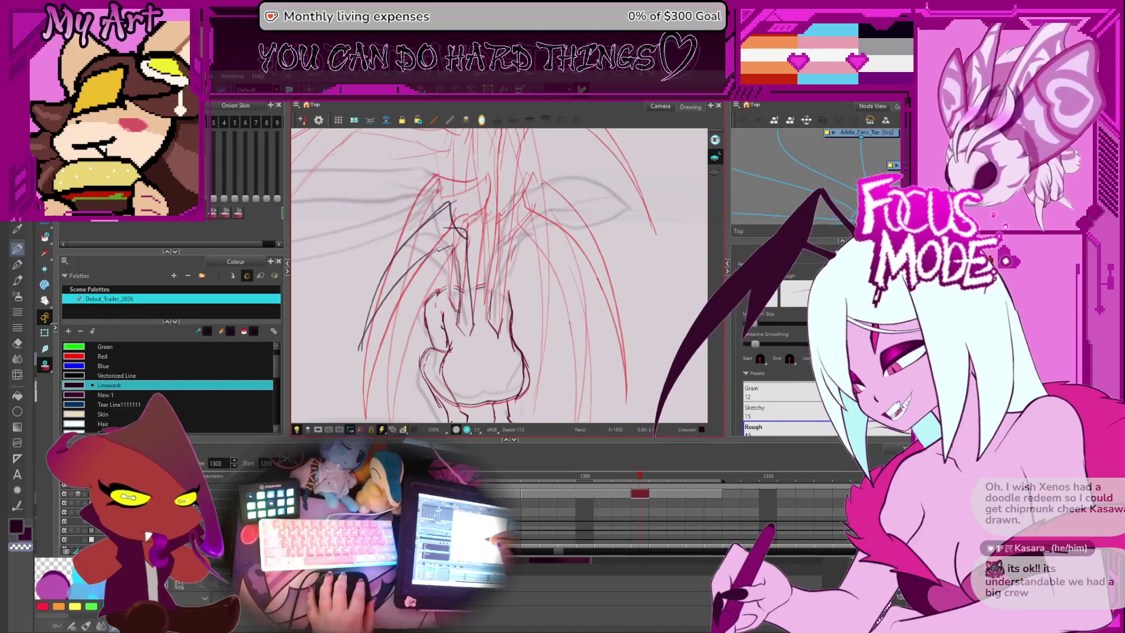
pyautogui.moveTo(489, 305); pyautogui.dragTo(493, 319)
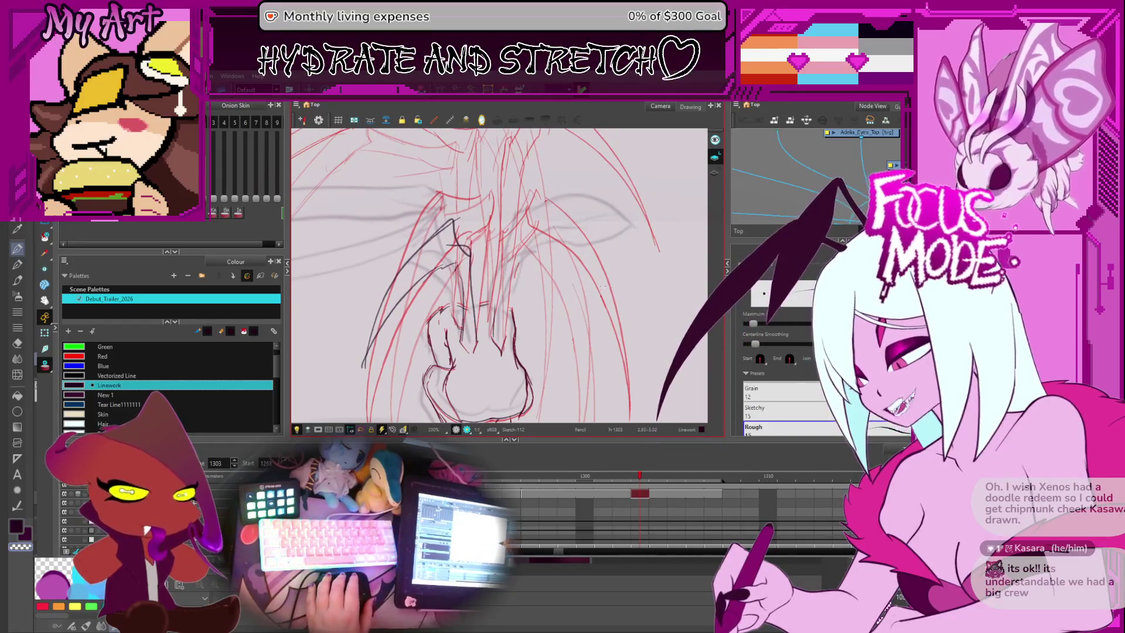
pyautogui.moveTo(566, 297); pyautogui.dragTo(567, 268)
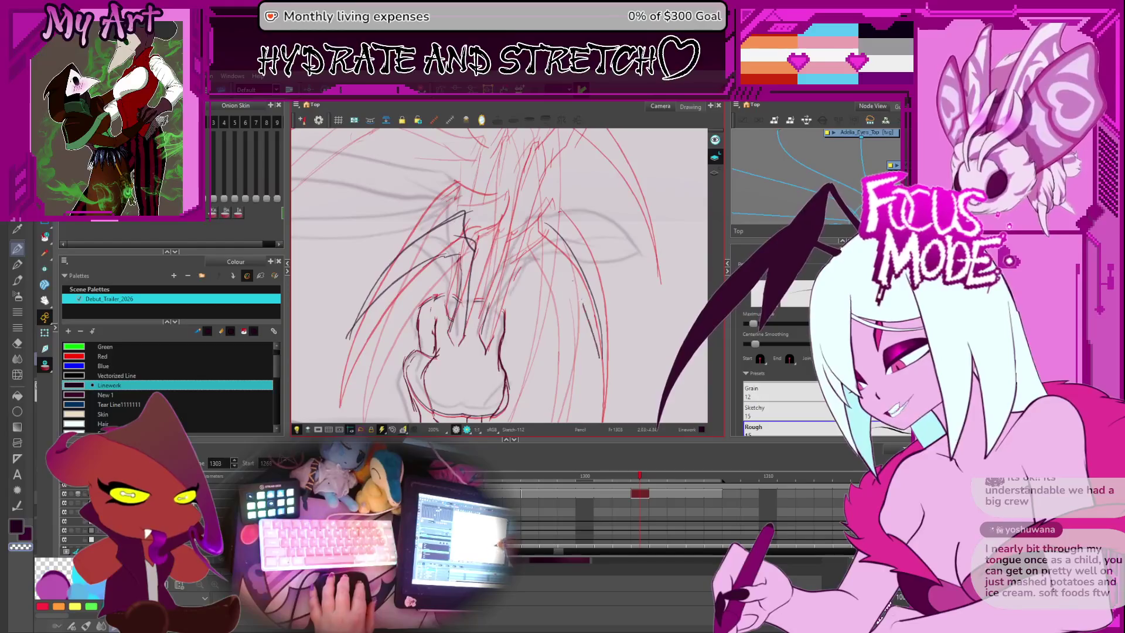
pyautogui.hotkey('ctrl', 'z')
pyautogui.moveTo(602, 359)
pyautogui.mouseDown()
pyautogui.moveTo(542, 250)
pyautogui.moveTo(599, 356)
pyautogui.mouseUp()
pyautogui.hotkey('ctrl', 'z')
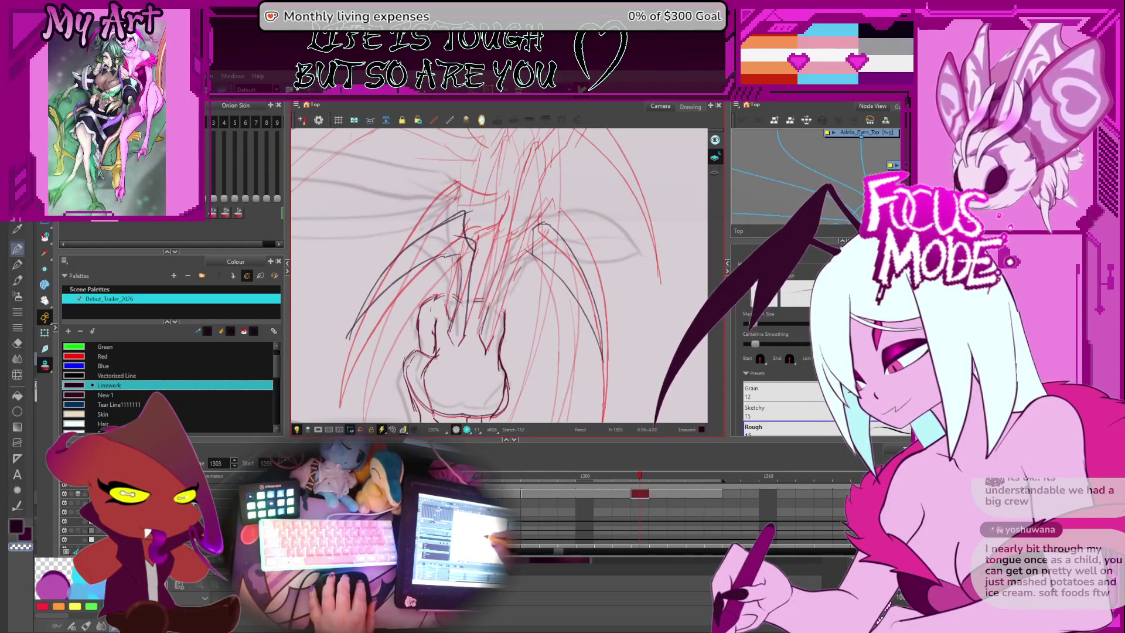
pyautogui.moveTo(533, 233); pyautogui.dragTo(519, 252)
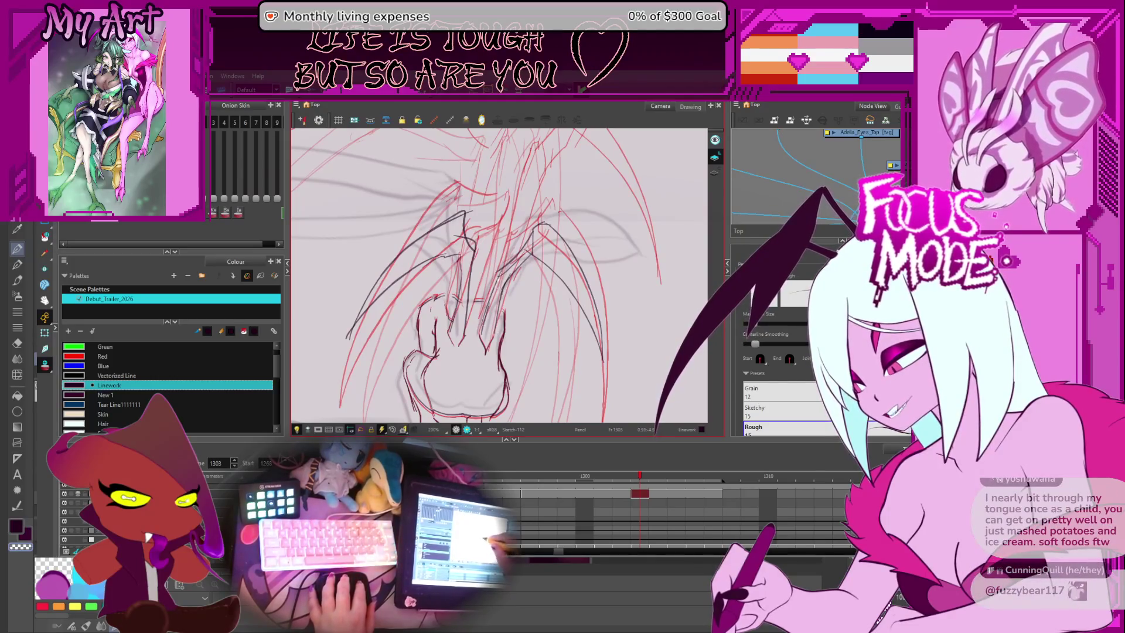
pyautogui.scroll(3, 501, 262)
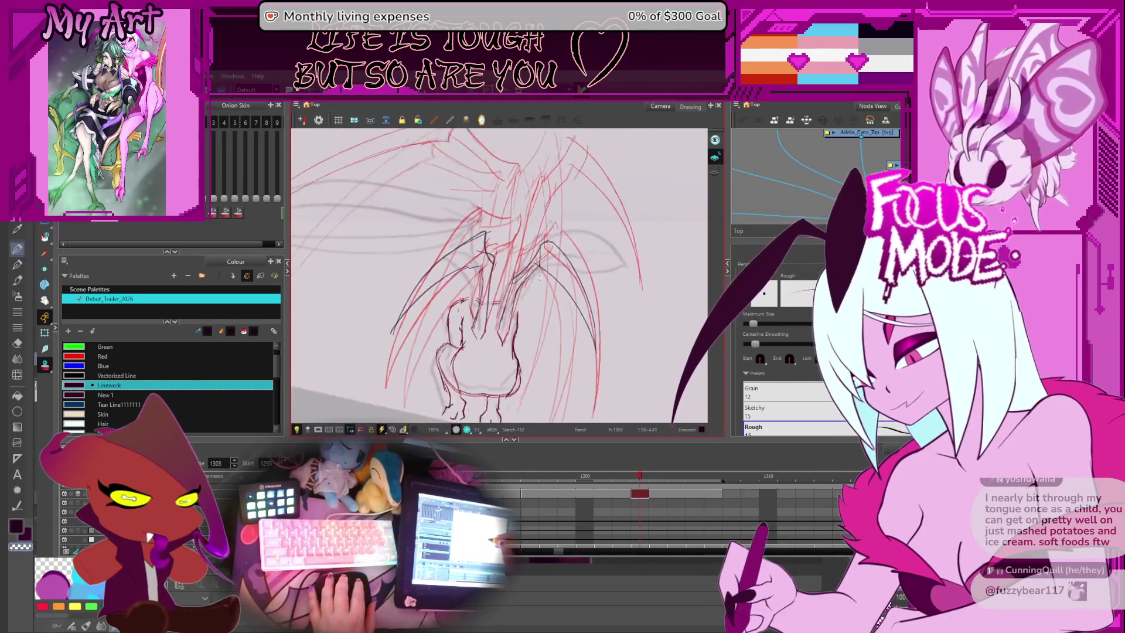
pyautogui.scroll(-4, 533, 290)
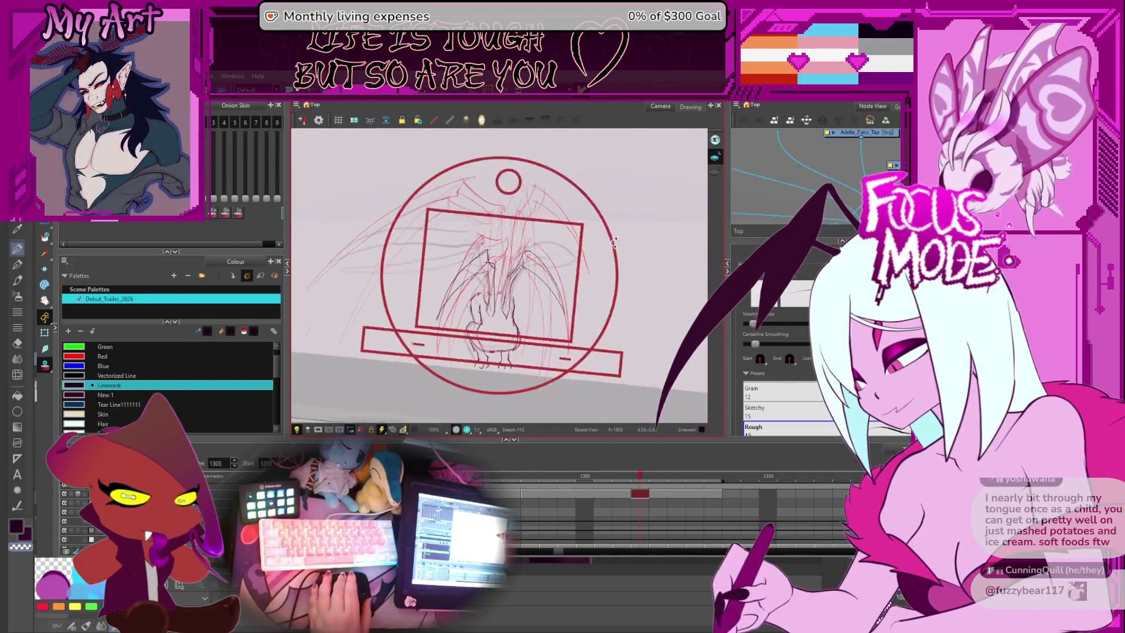
# Step: Draw two long dark cleanup lines along the left wing's edge
pyautogui.scroll(1, 591, 243)
pyautogui.scroll(3, 591, 243)
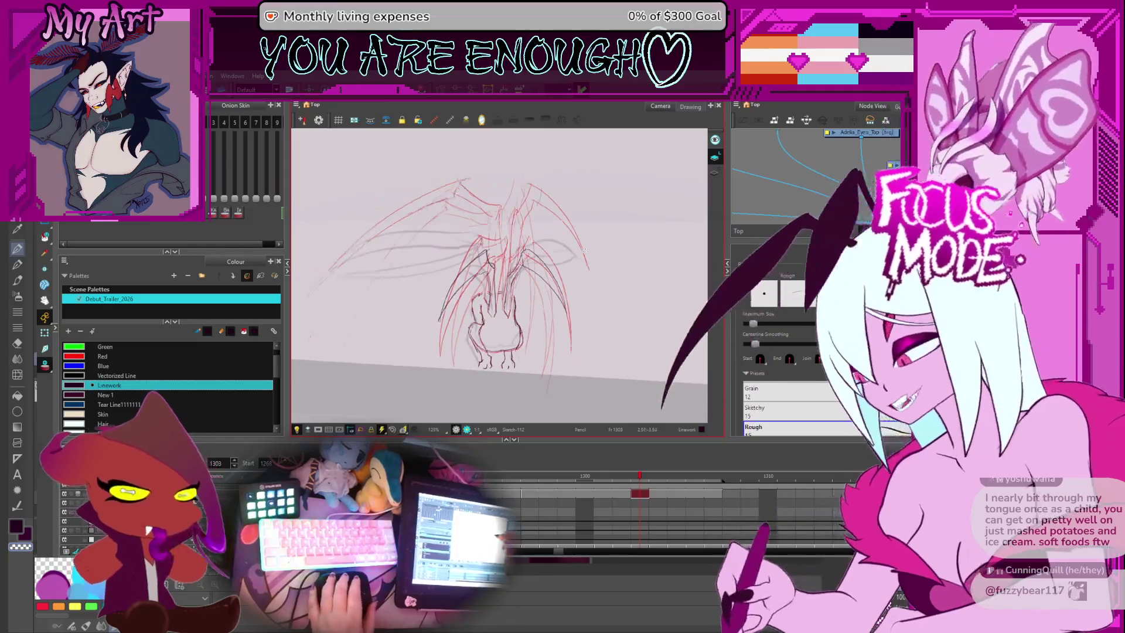
pyautogui.moveTo(516, 301); pyautogui.dragTo(539, 325)
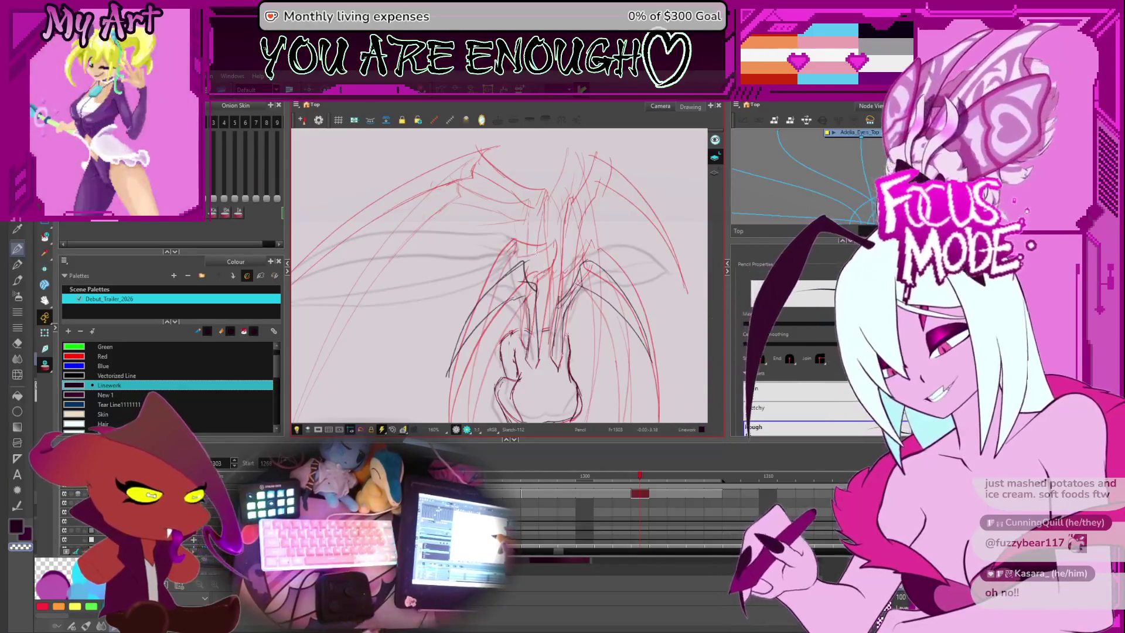
pyautogui.moveTo(536, 252); pyautogui.dragTo(569, 254)
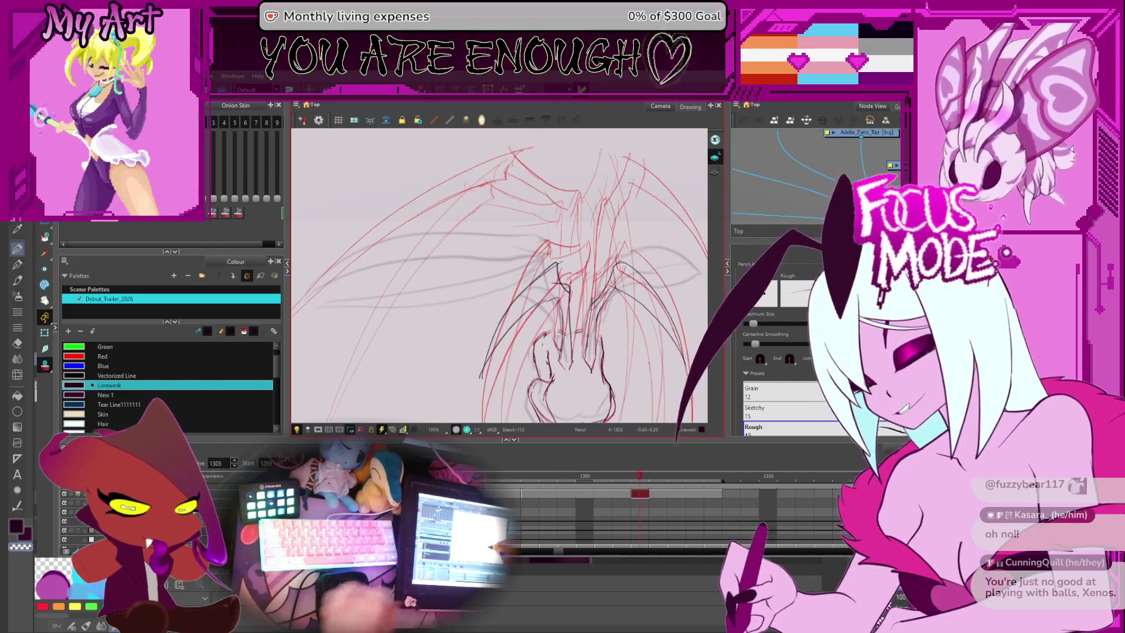
pyautogui.moveTo(561, 332); pyautogui.dragTo(560, 271)
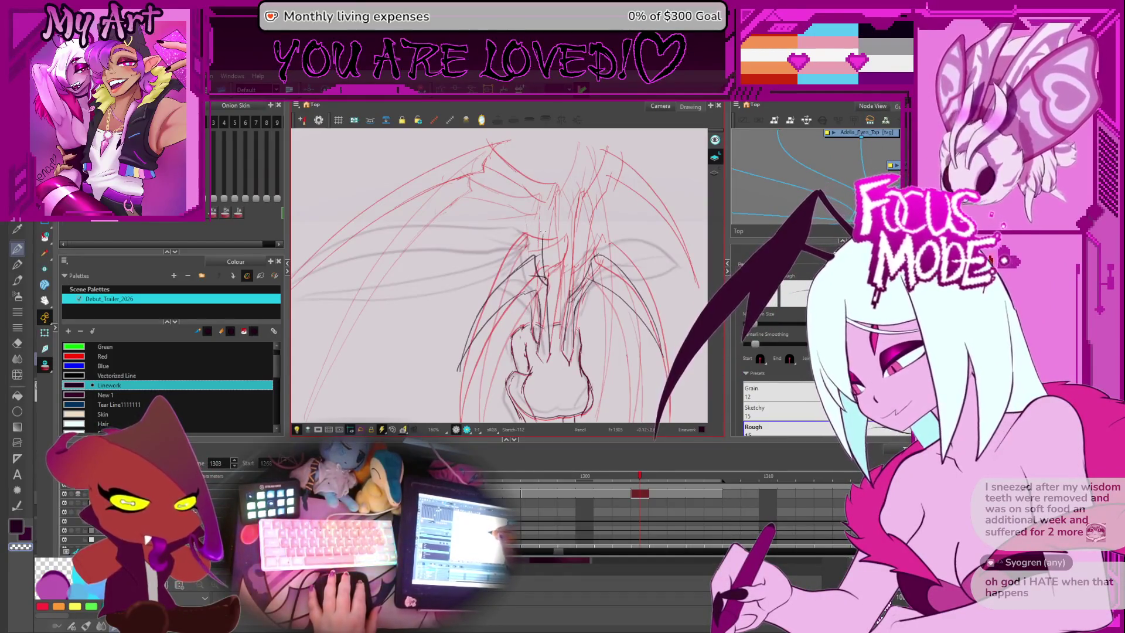
pyautogui.moveTo(498, 276)
pyautogui.mouseDown()
pyautogui.moveTo(553, 290)
pyautogui.moveTo(588, 280)
pyautogui.mouseUp()
pyautogui.moveTo(535, 317); pyautogui.dragTo(542, 296)
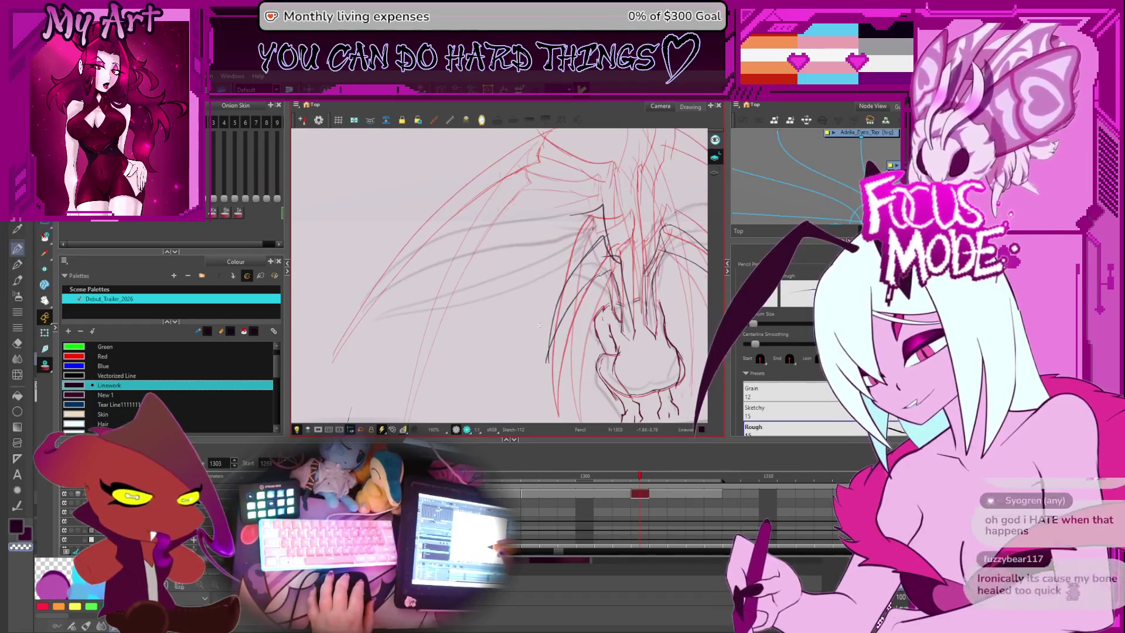
pyautogui.moveTo(511, 302); pyautogui.dragTo(476, 309)
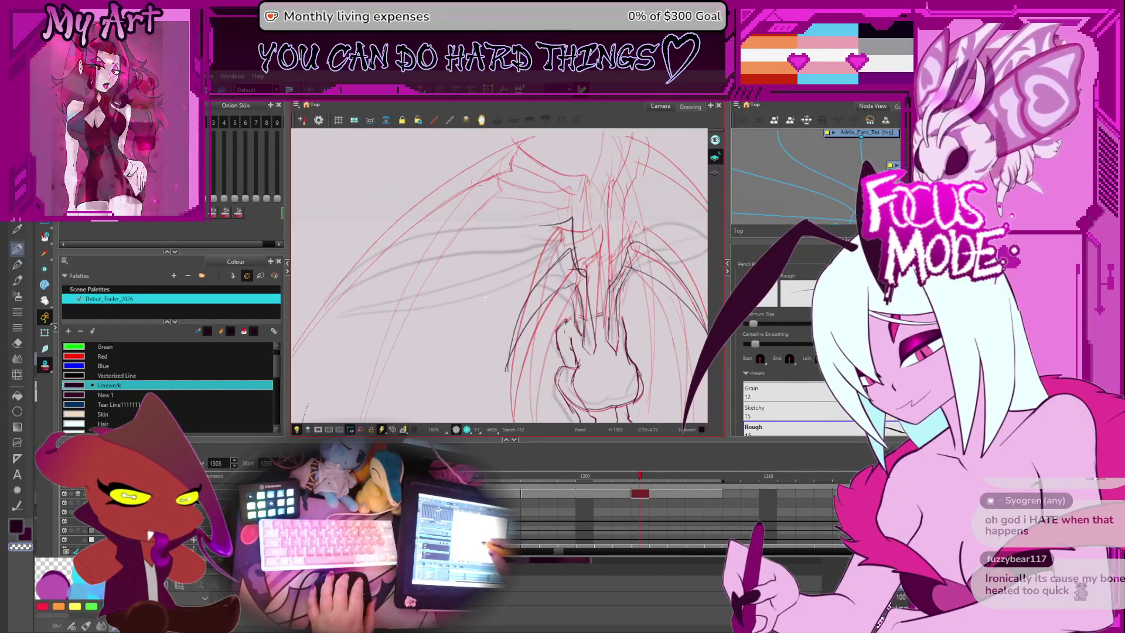
pyautogui.moveTo(400, 354); pyautogui.dragTo(499, 230)
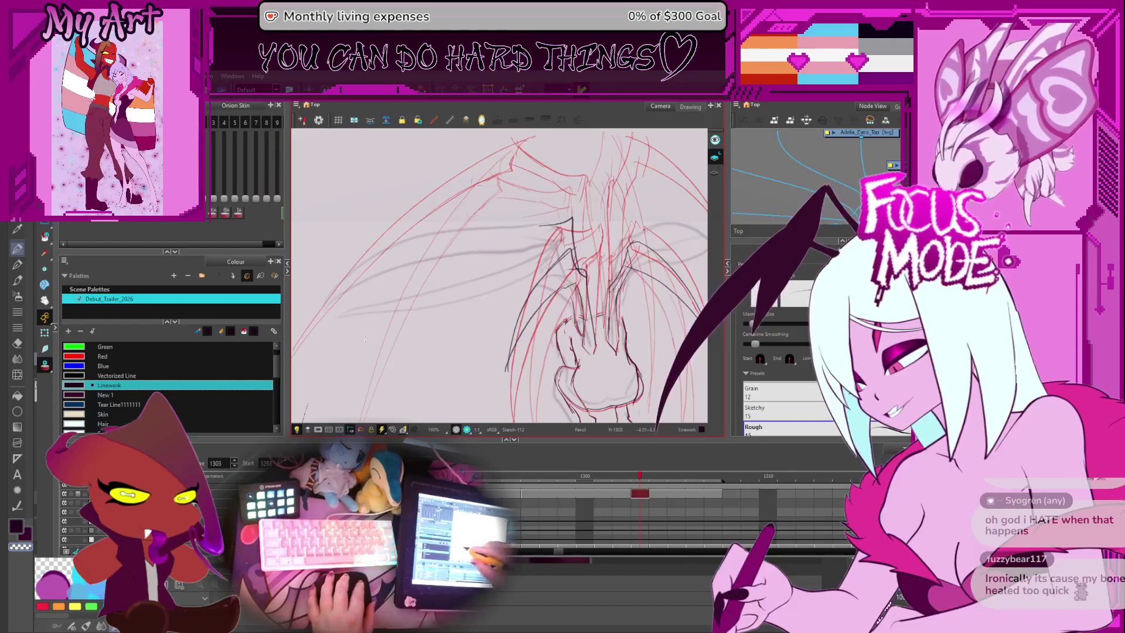
pyautogui.moveTo(328, 343); pyautogui.dragTo(507, 234)
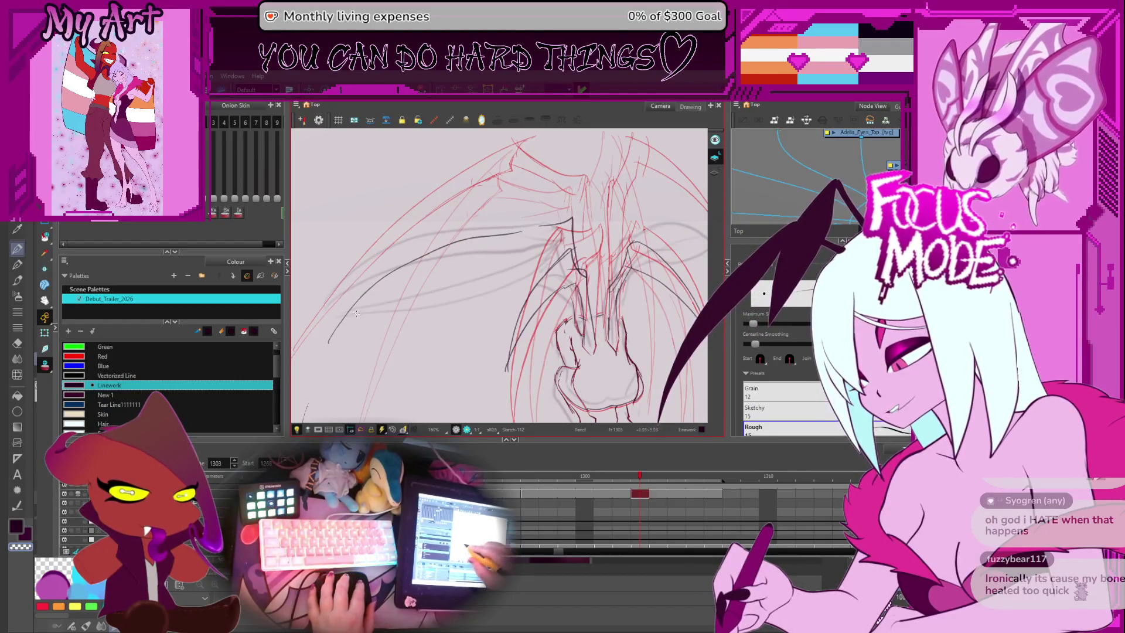
# Step: Add more left-wing cleanup strokes, undoing a stray lower one and redrawing a short stroke
pyautogui.moveTo(397, 276); pyautogui.dragTo(544, 223)
pyautogui.moveTo(338, 336); pyautogui.dragTo(423, 276)
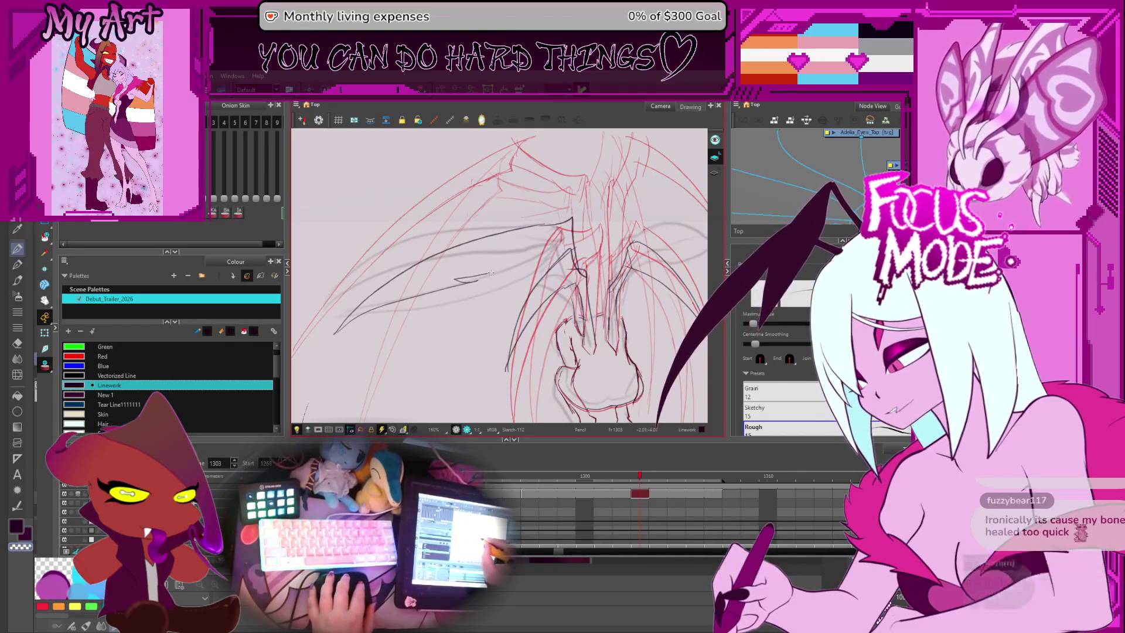
pyautogui.hotkey('ctrl', 'z')
pyautogui.moveTo(457, 286); pyautogui.dragTo(447, 249)
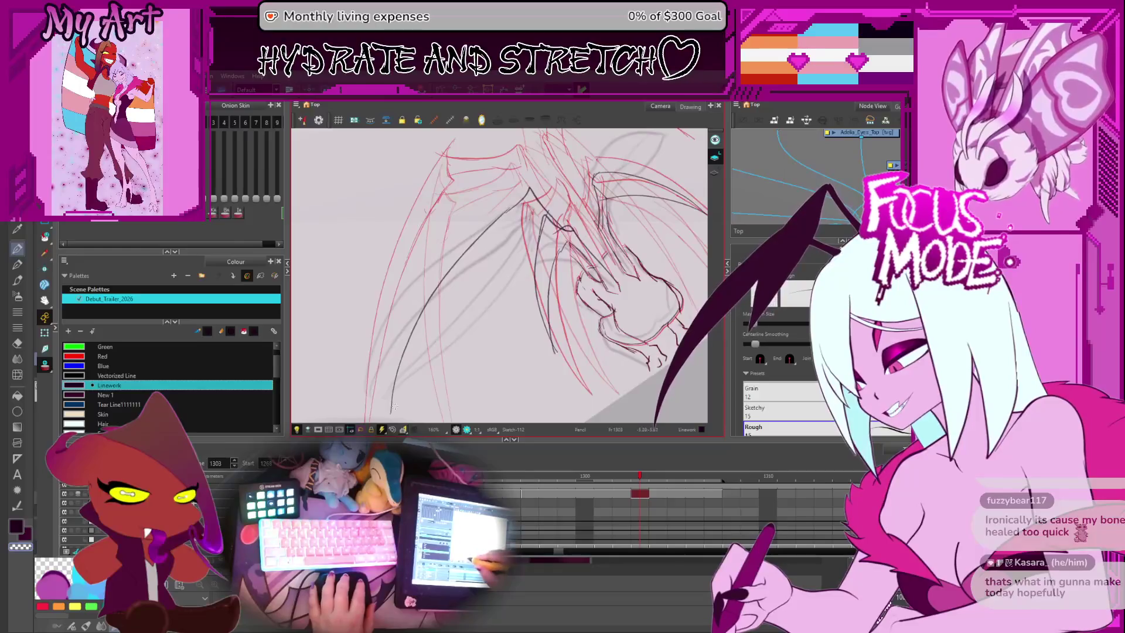
pyautogui.moveTo(402, 387); pyautogui.dragTo(469, 306)
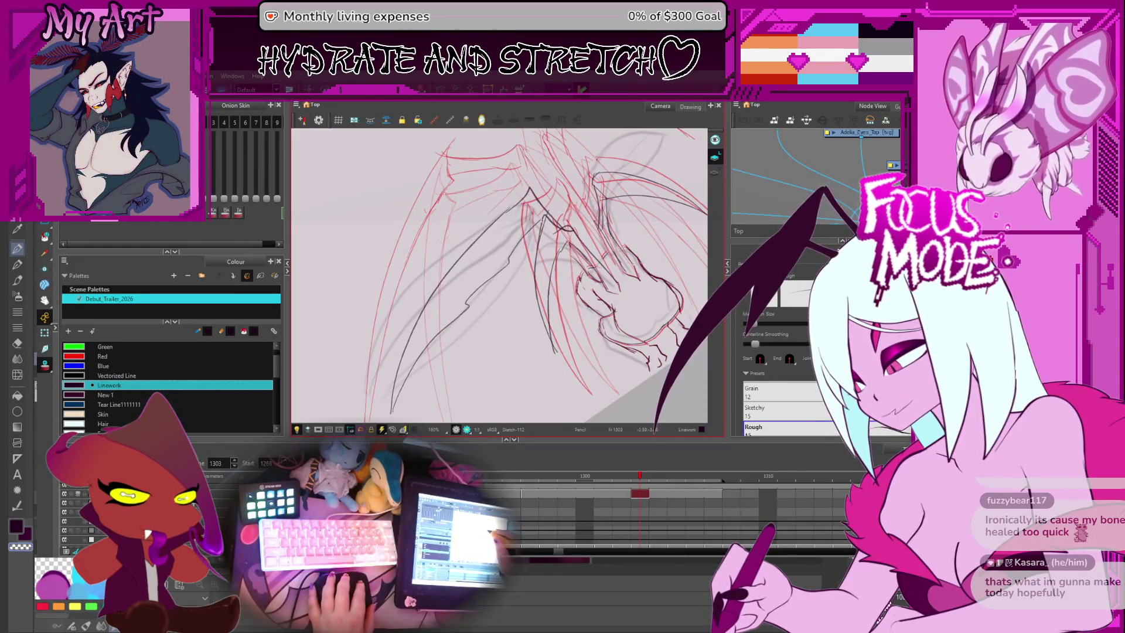
pyautogui.moveTo(504, 275)
pyautogui.mouseDown()
pyautogui.moveTo(532, 300)
pyautogui.moveTo(537, 267)
pyautogui.mouseUp()
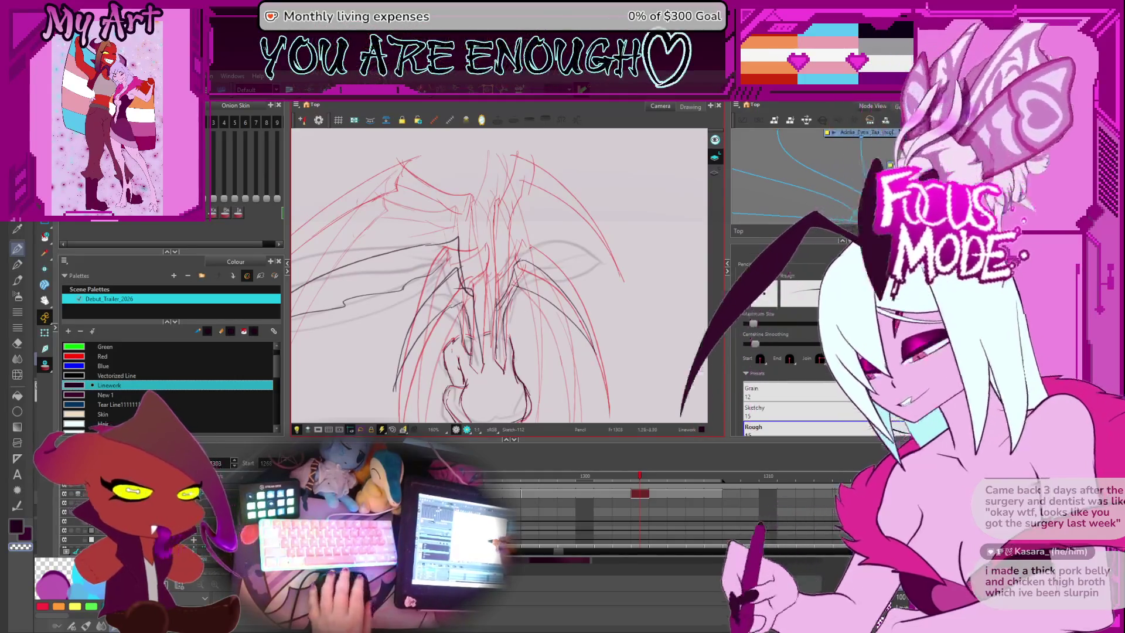
# Step: Select a dark stroke on the wing, then clear the selection
pyautogui.press('2')
pyautogui.hotkey('alt', 's')
pyautogui.click(527, 293)
pyautogui.moveTo(556, 279); pyautogui.dragTo(573, 259)
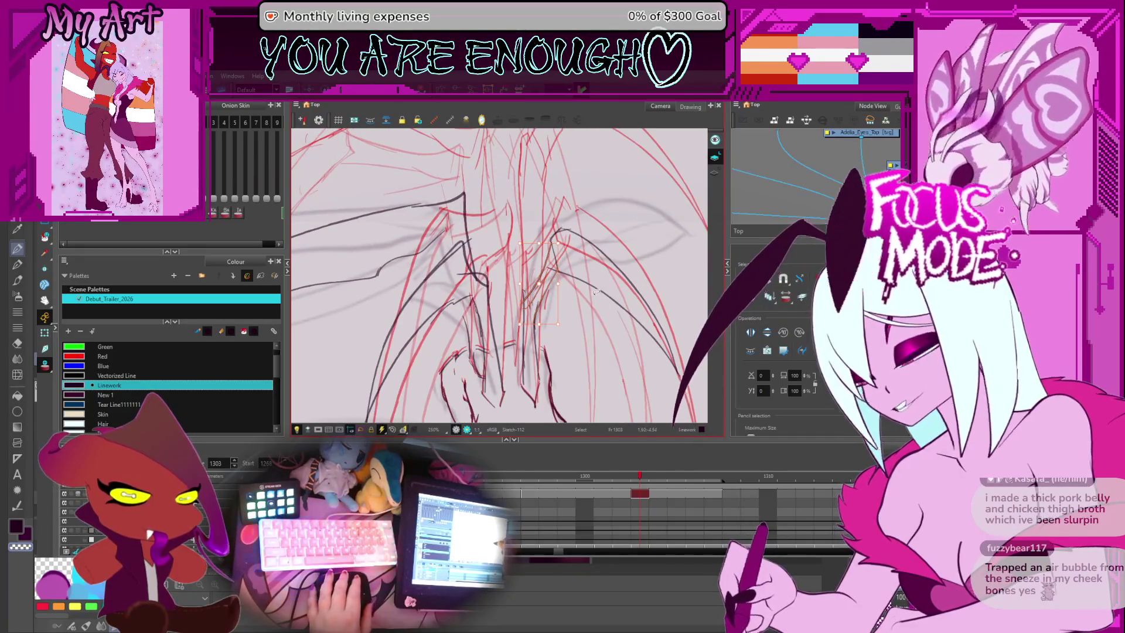
pyautogui.hotkey('alt', '/')
pyautogui.moveTo(604, 304); pyautogui.dragTo(581, 342)
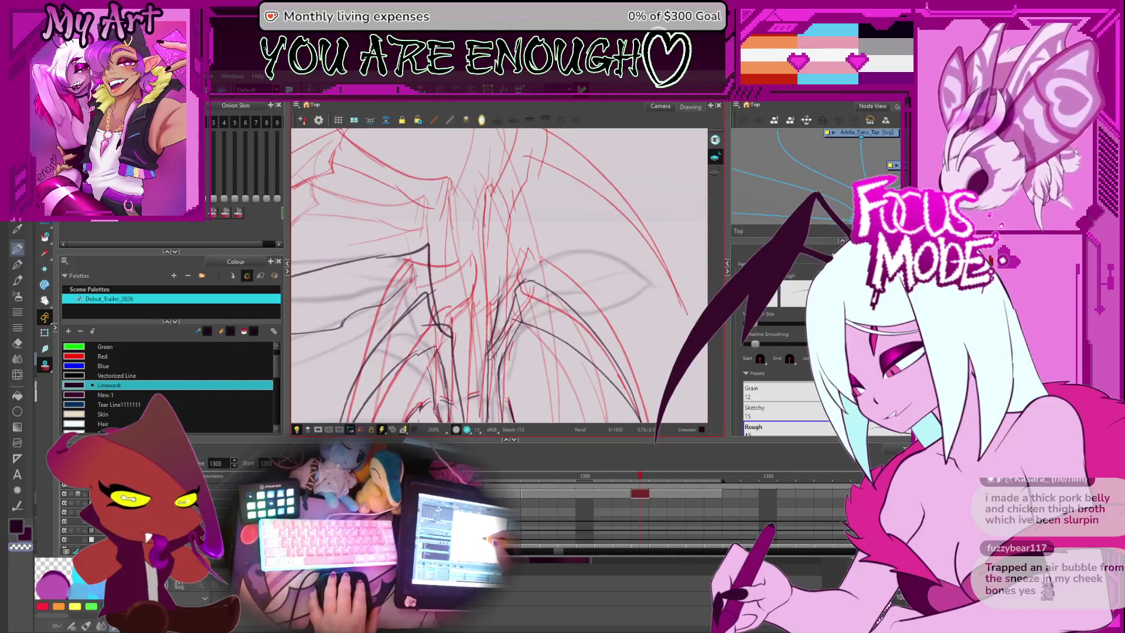
pyautogui.scroll(-3, 519, 275)
pyautogui.hotkey('alt', 's')
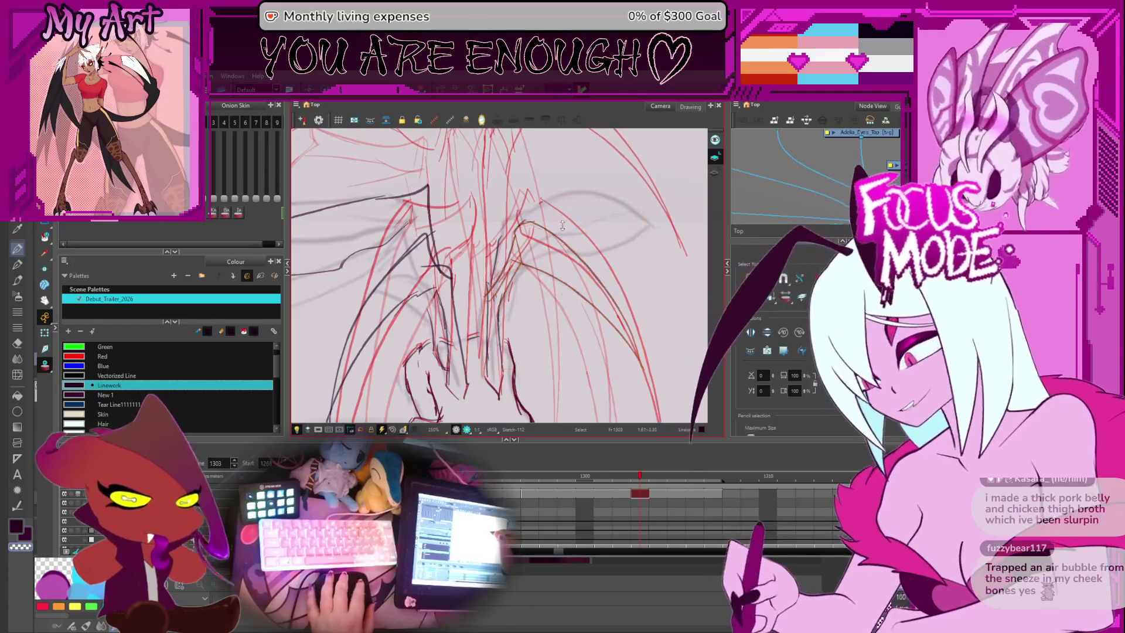
pyautogui.click(577, 220)
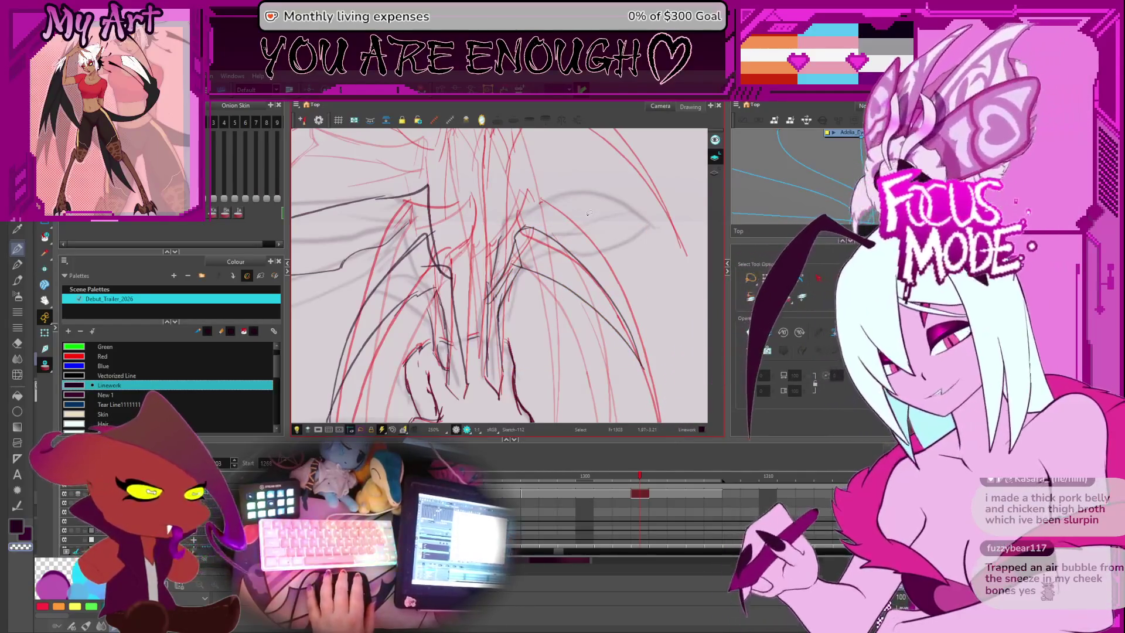
pyautogui.scroll(2, 519, 312)
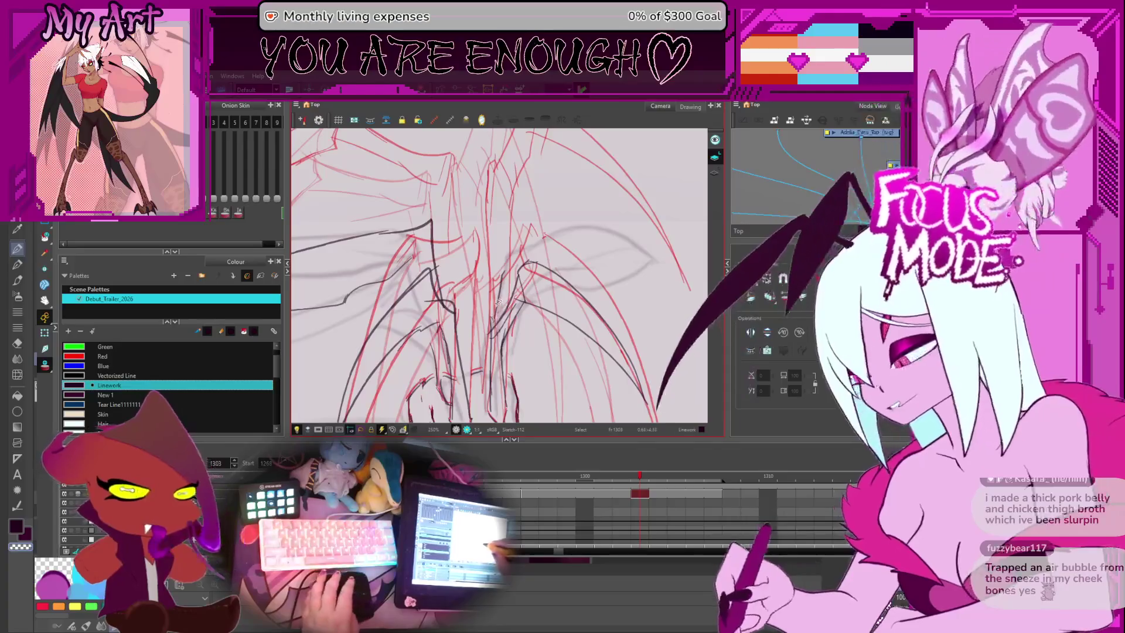
pyautogui.hotkey('alt', '/')
# Step: Ink a dark stroke along a wing bone and a long curve along the wing's upper edge
pyautogui.moveTo(508, 260); pyautogui.dragTo(494, 321)
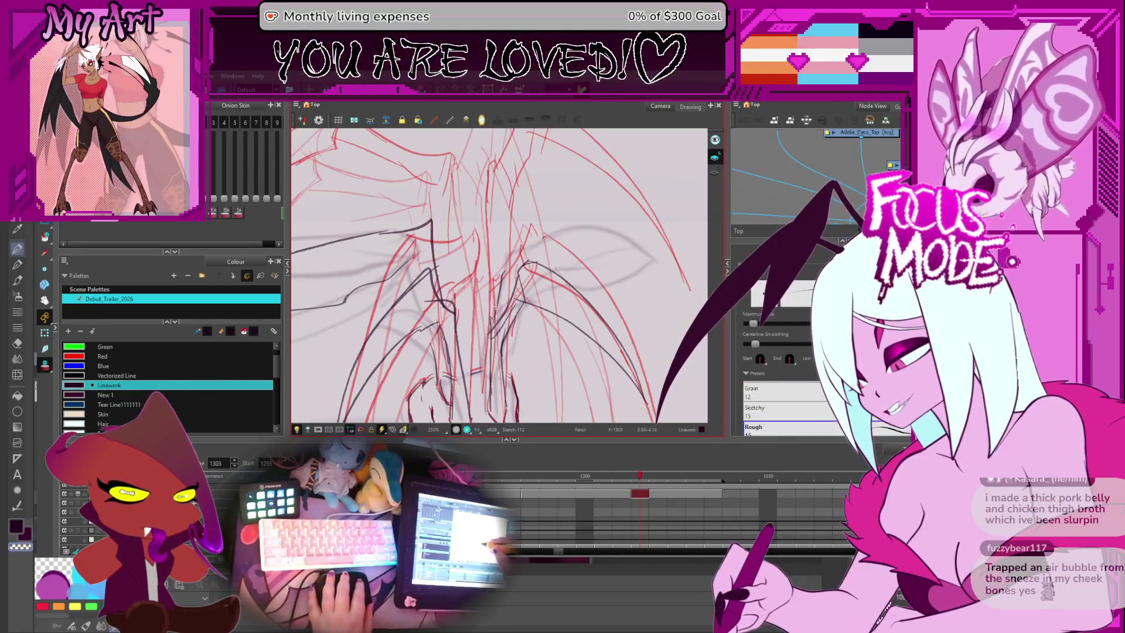
pyautogui.moveTo(563, 243); pyautogui.dragTo(514, 212)
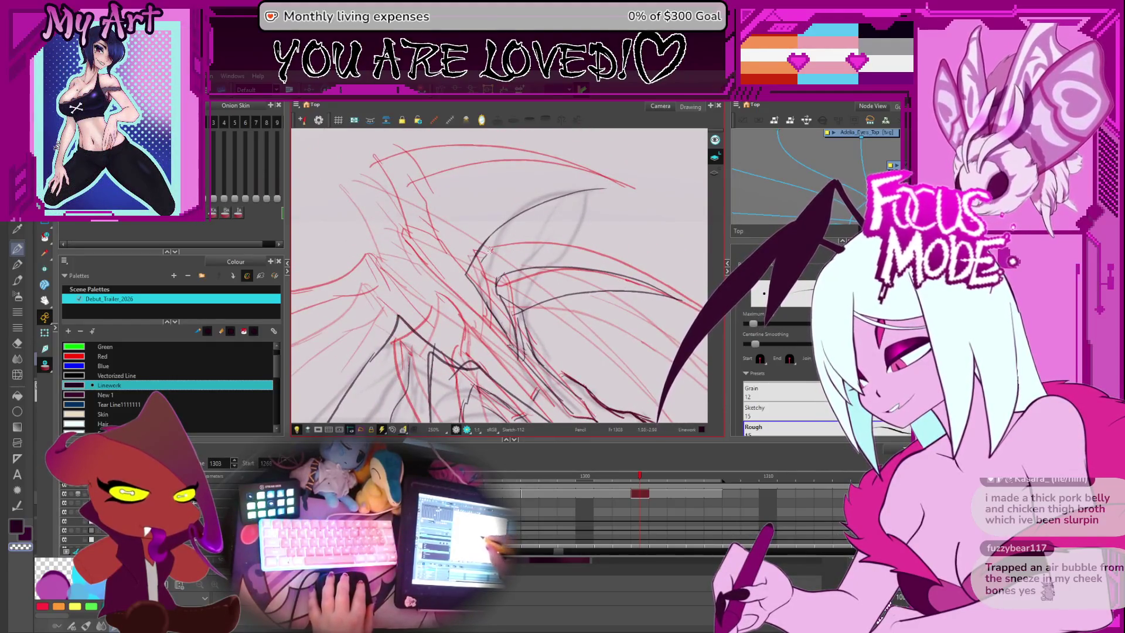
pyautogui.moveTo(514, 270); pyautogui.dragTo(596, 200)
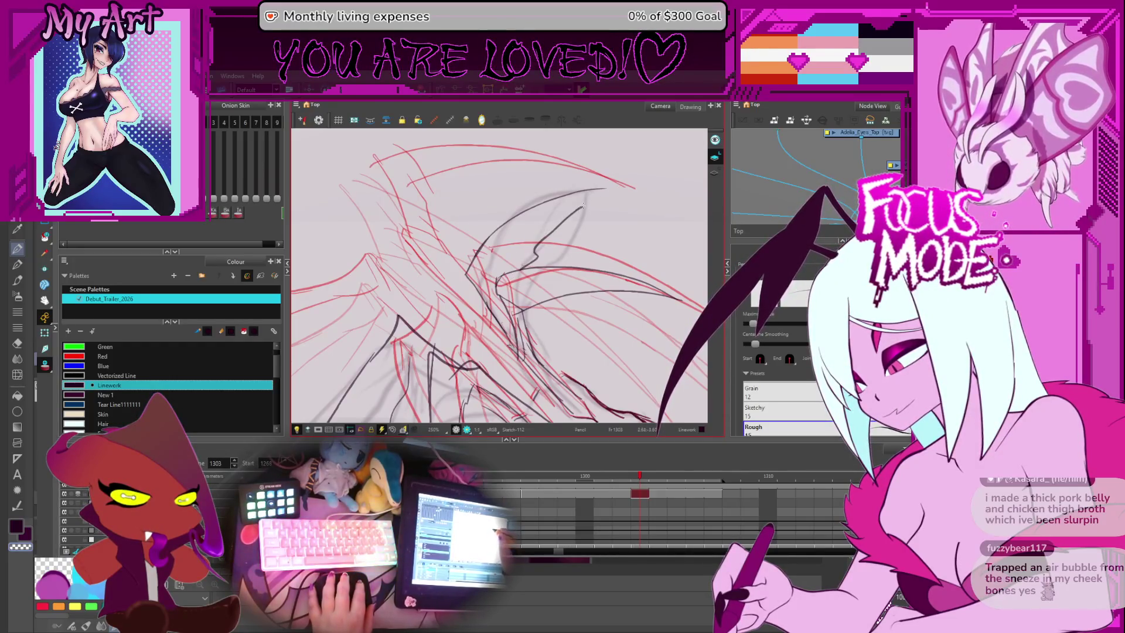
pyautogui.scroll(-5, 498, 275)
pyautogui.moveTo(528, 235); pyautogui.dragTo(498, 216)
pyautogui.moveTo(548, 313); pyautogui.dragTo(566, 276)
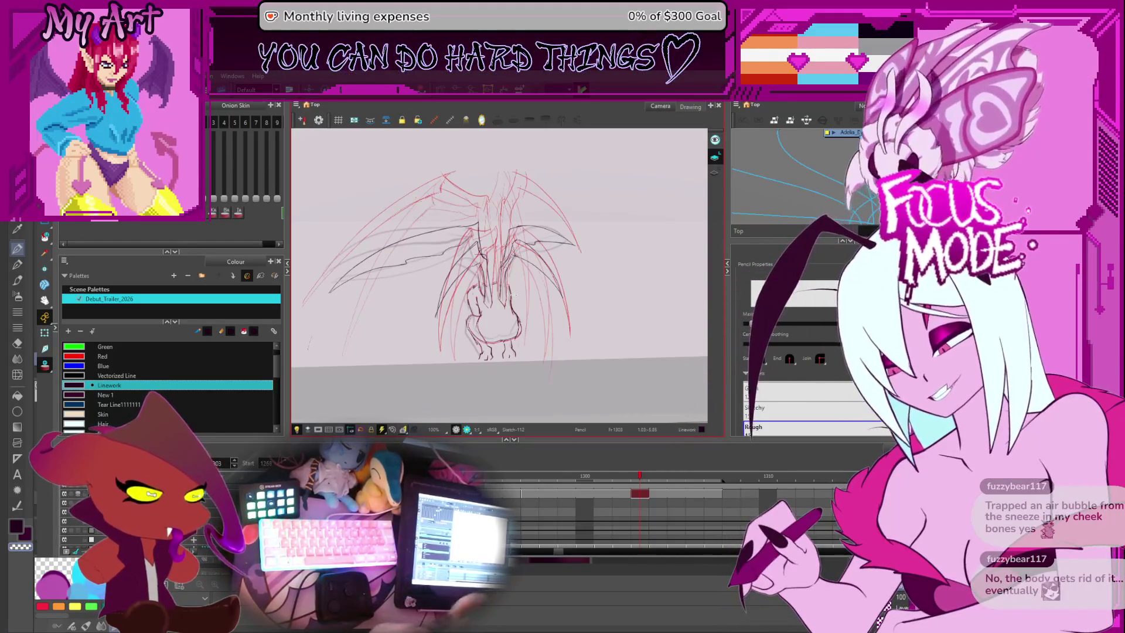
# Step: Extend the drawing's exposure in the Timeline and check frames 1303 through 1307
pyautogui.moveTo(513, 295); pyautogui.dragTo(529, 310)
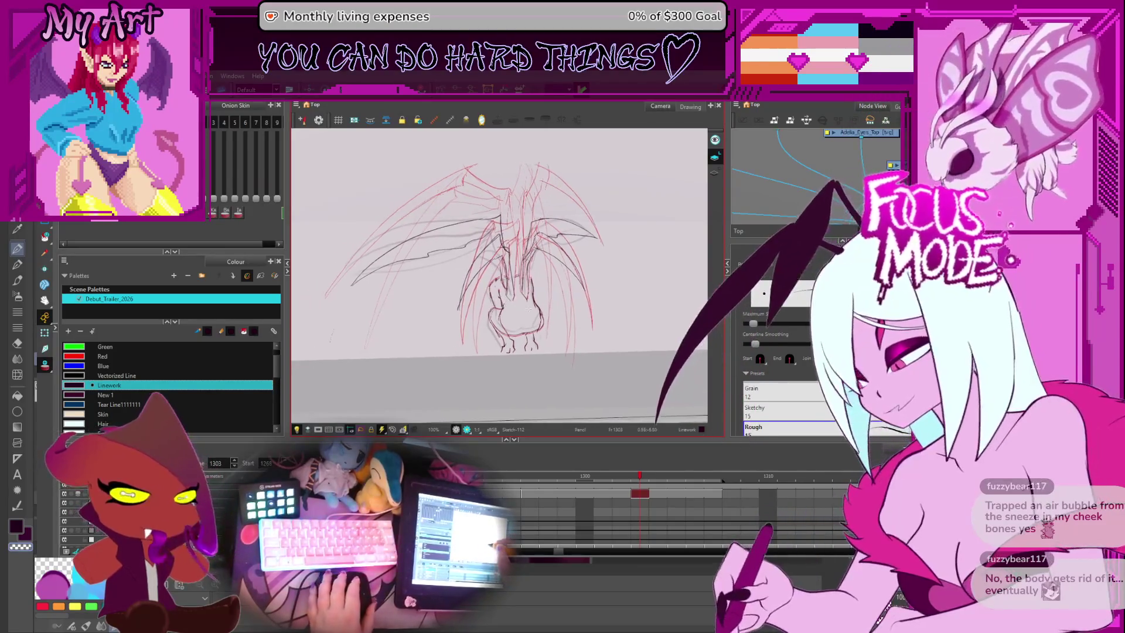
pyautogui.press('.')
pyautogui.press('.')
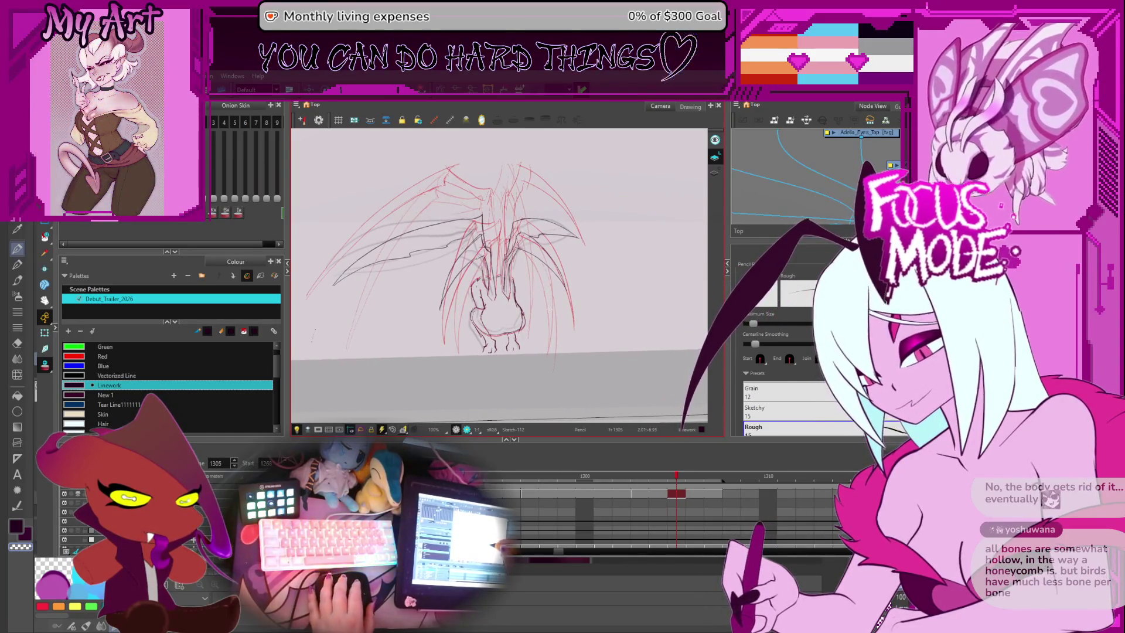
pyautogui.scroll(1, 550, 309)
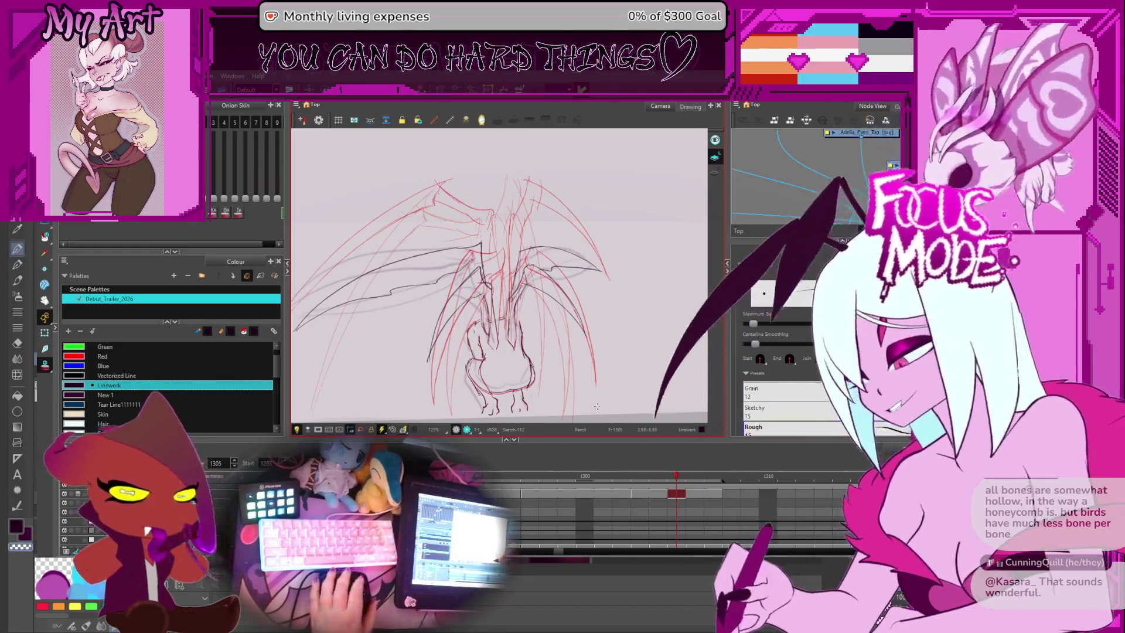
pyautogui.moveTo(738, 496); pyautogui.dragTo(813, 499)
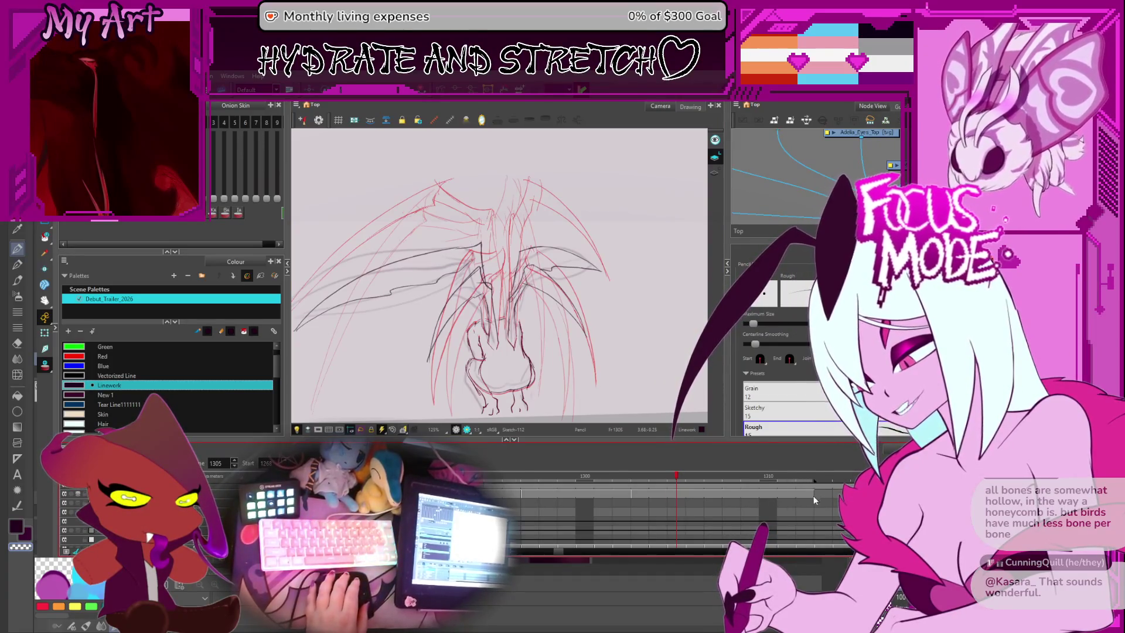
pyautogui.click(677, 493)
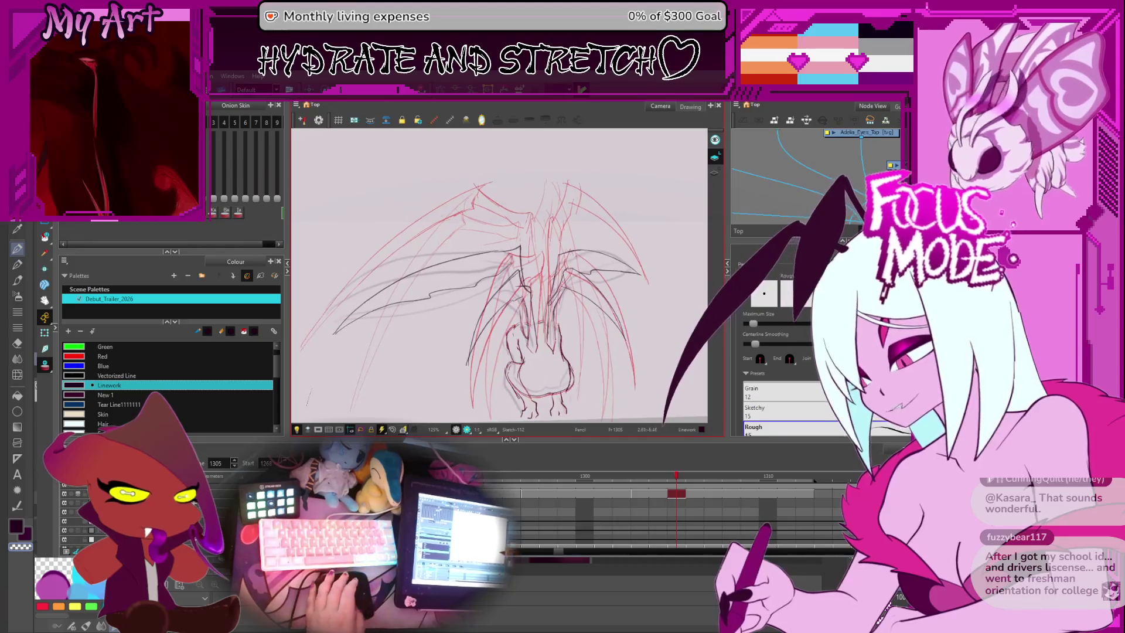
pyautogui.press(',')
pyautogui.press(',')
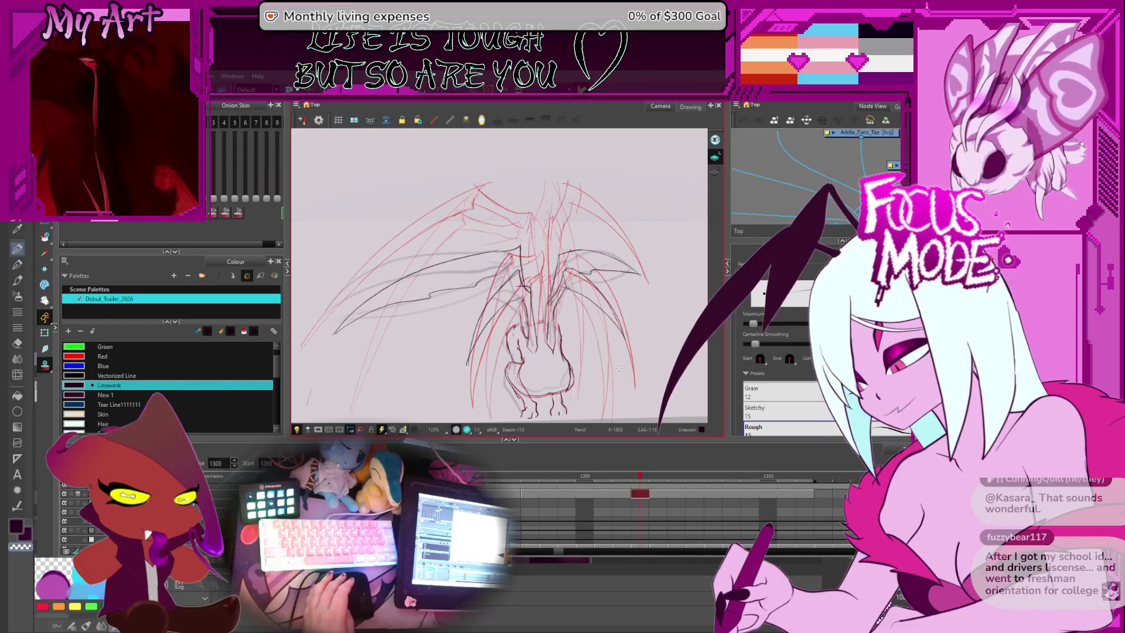
pyautogui.press('.')
pyautogui.press('.')
pyautogui.press('.')
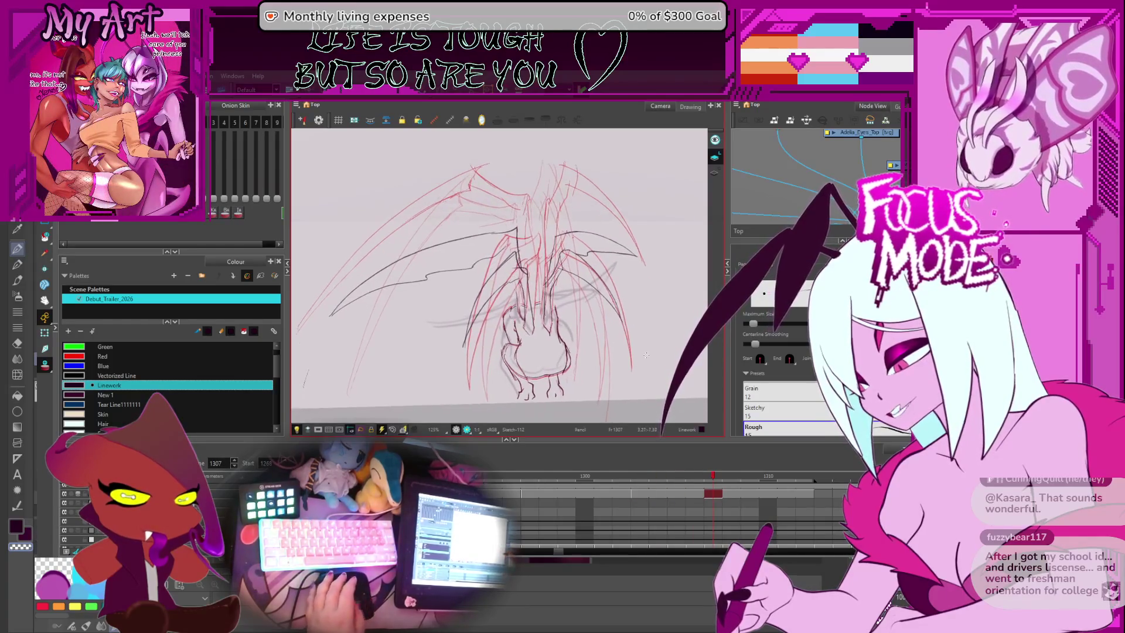
# Step: With the Select tool, pick the dark wing, body and head strokes, zooming in on the head
pyautogui.hotkey('alt', 's')
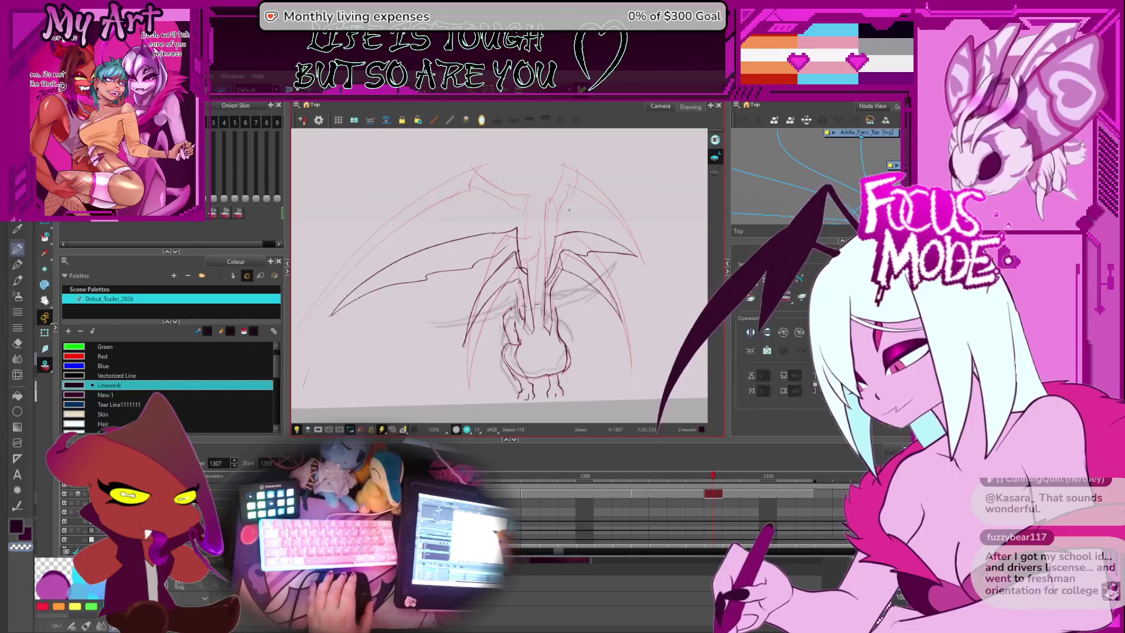
pyautogui.click(529, 350)
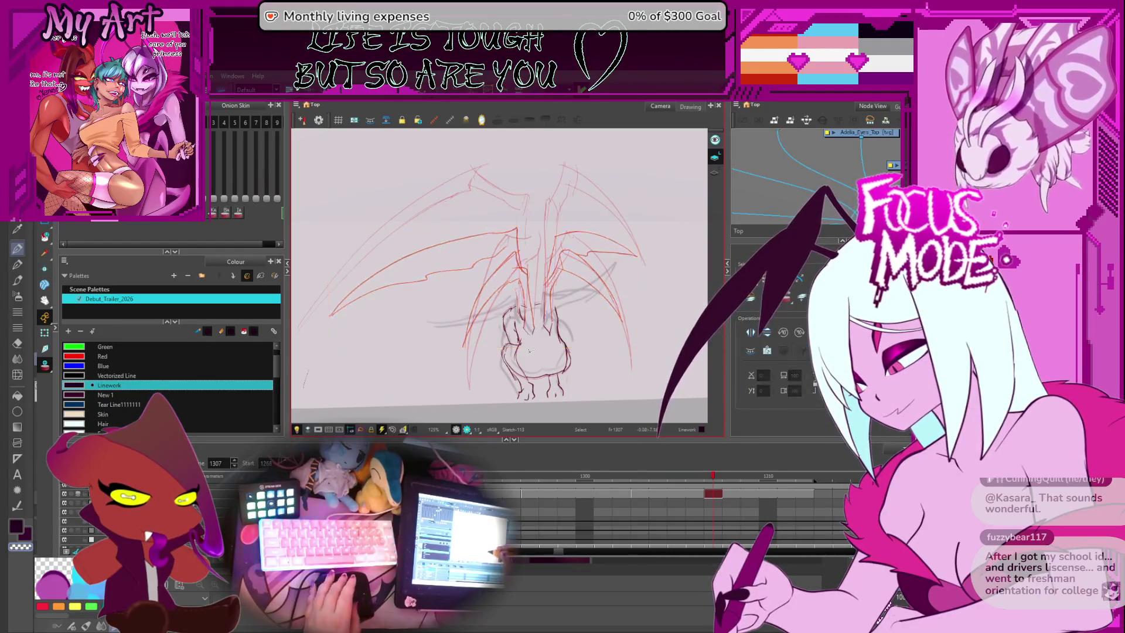
pyautogui.scroll(2, 529, 351)
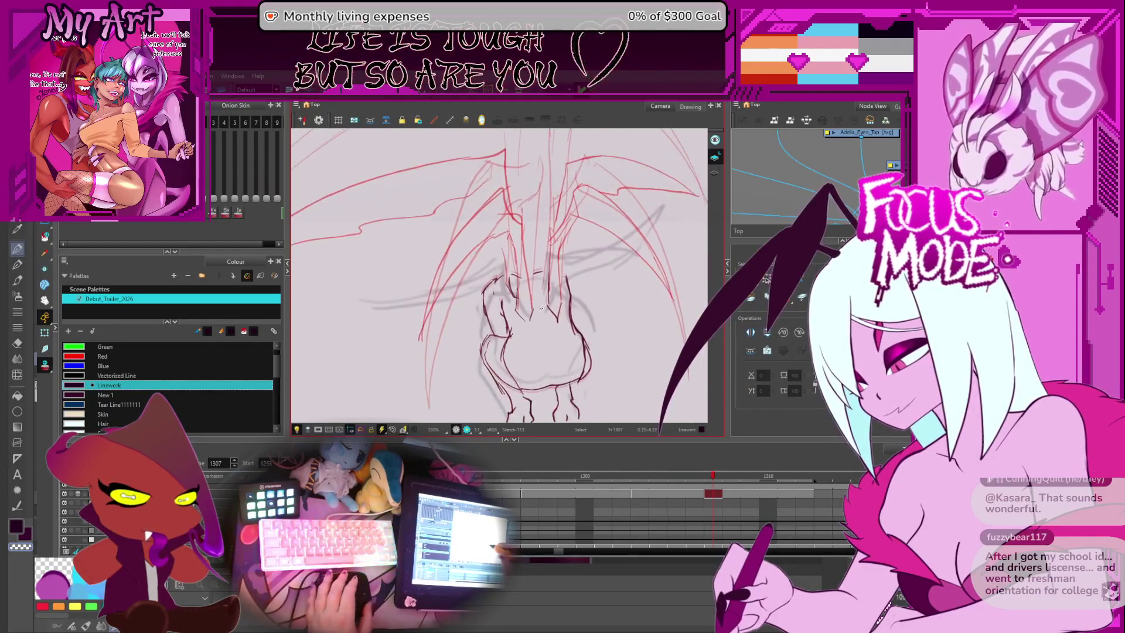
pyautogui.click(512, 281)
pyautogui.moveTo(558, 280); pyautogui.dragTo(525, 251)
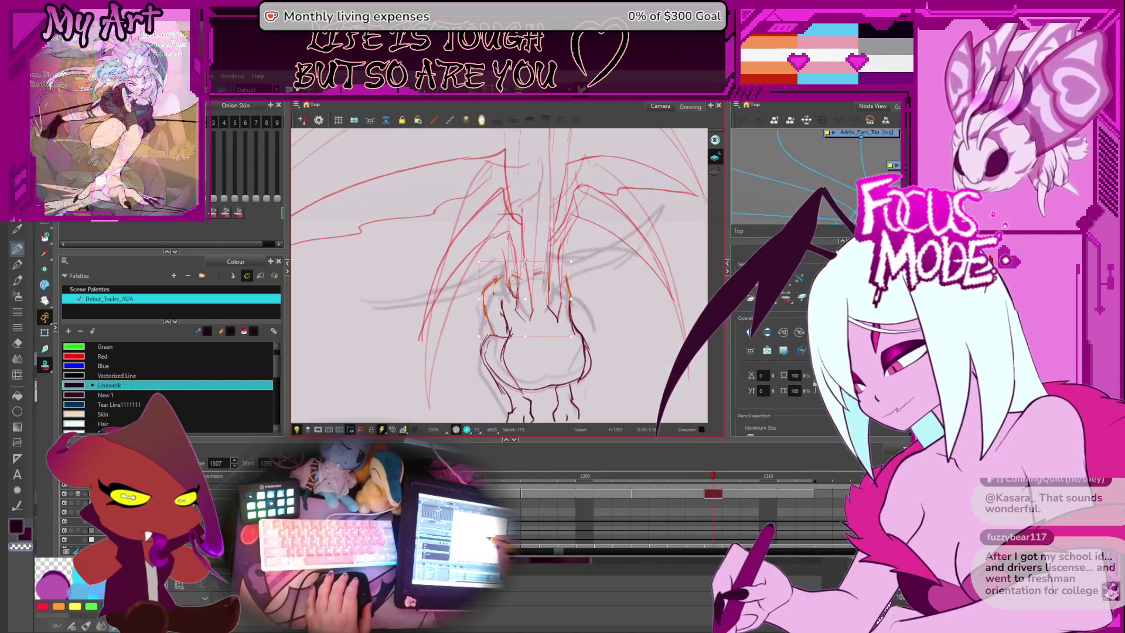
pyautogui.press('2')
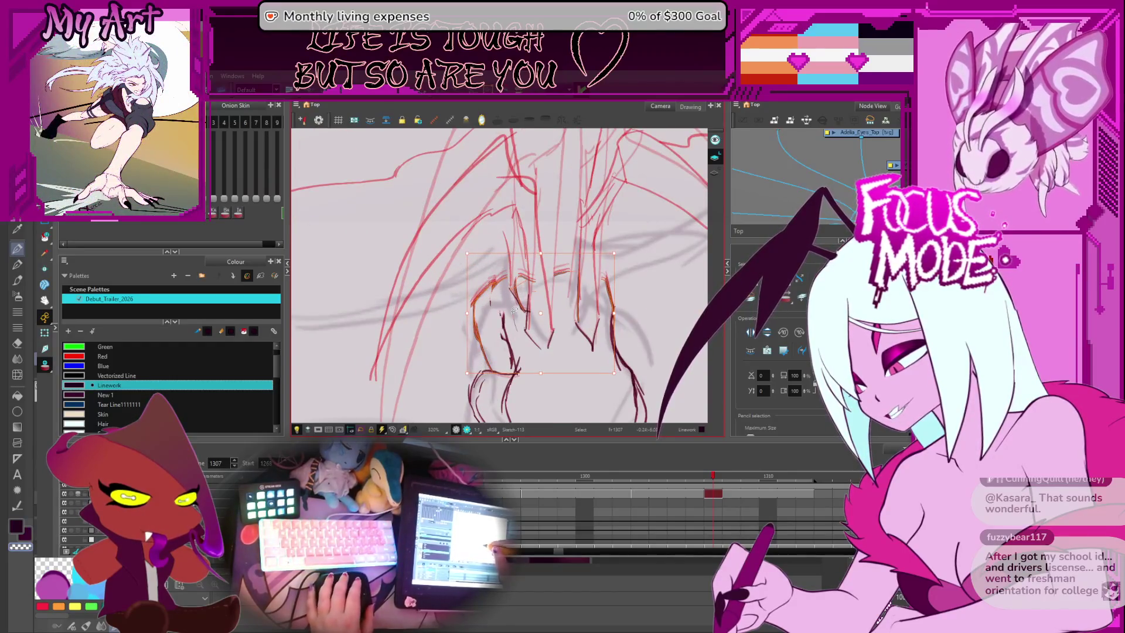
# Step: Try selecting individual head strokes and then all the head linework at once
pyautogui.click(512, 340)
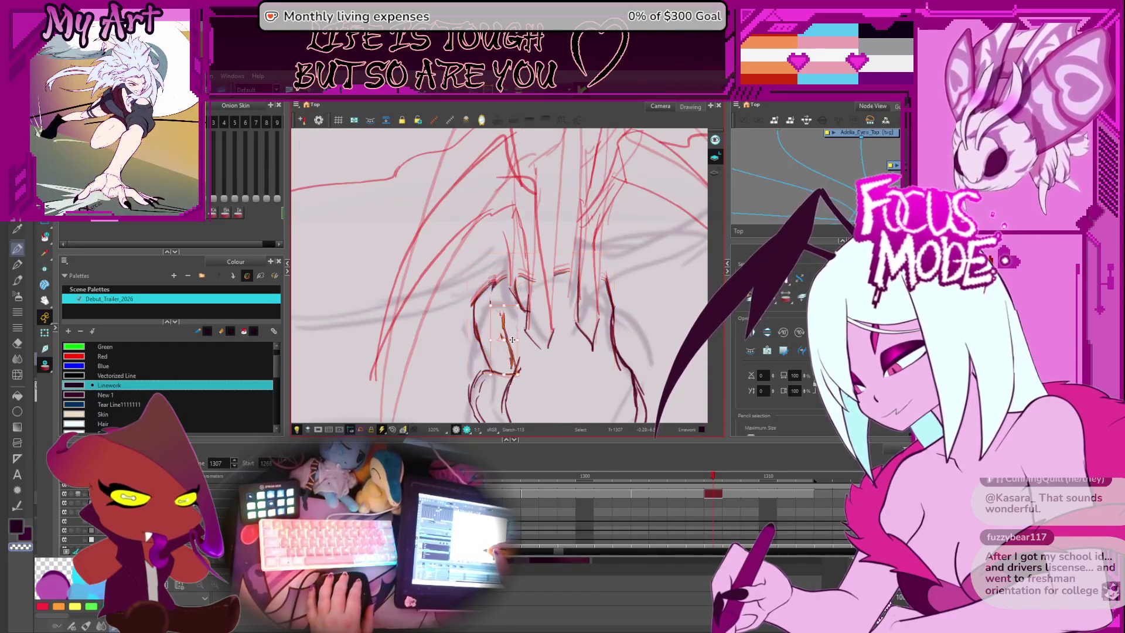
pyautogui.click(616, 332)
pyautogui.moveTo(603, 342); pyautogui.dragTo(610, 314)
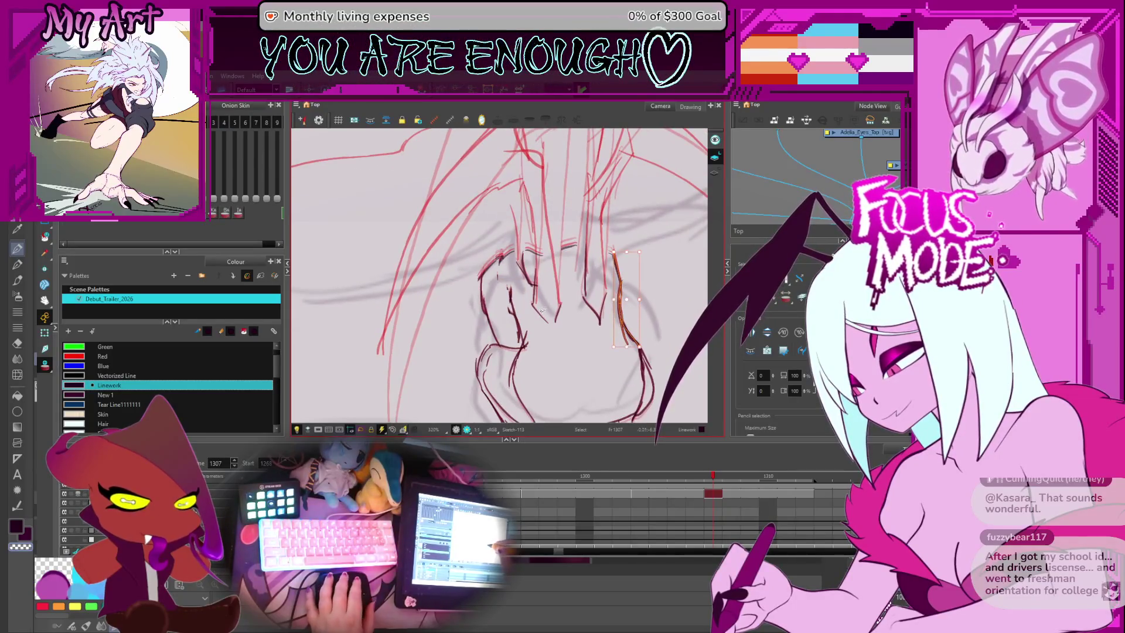
pyautogui.click(513, 286)
pyautogui.hotkey('ctrl', 'a')
pyautogui.click(511, 284)
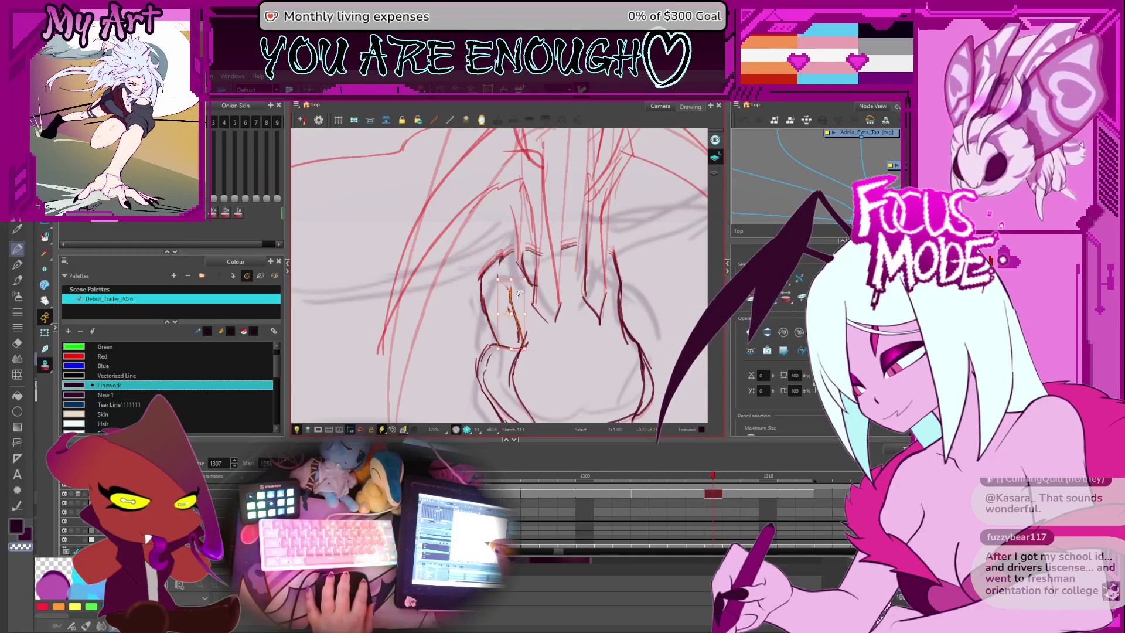
pyautogui.moveTo(554, 366); pyautogui.dragTo(537, 305)
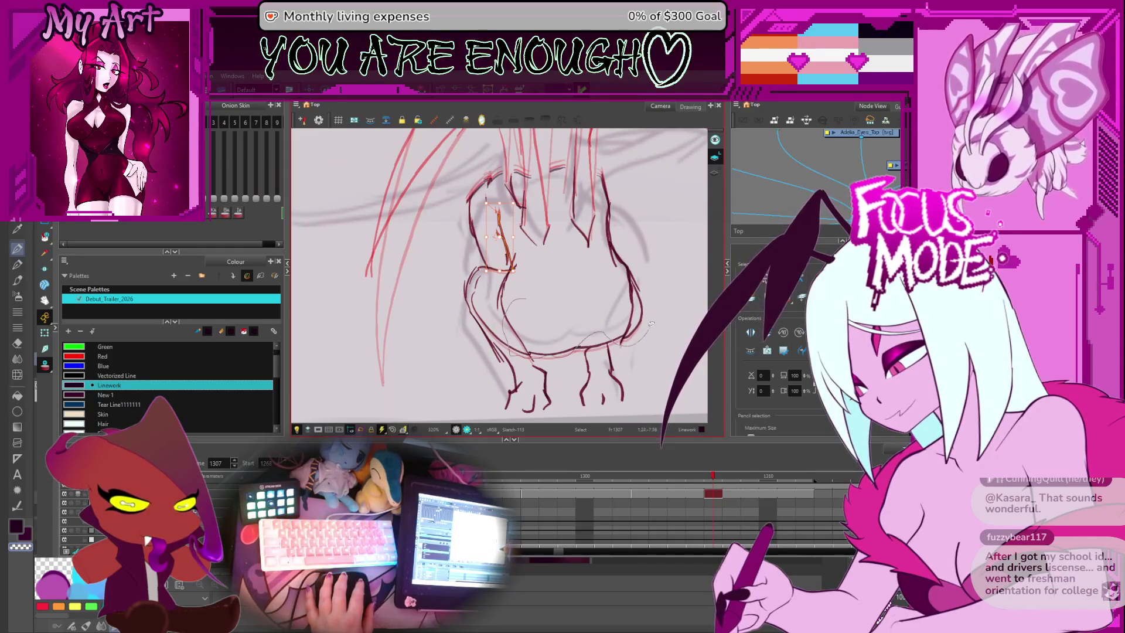
# Step: Select only the left body stroke, nudge it up with the Up arrow, and deselect
pyautogui.click(634, 257)
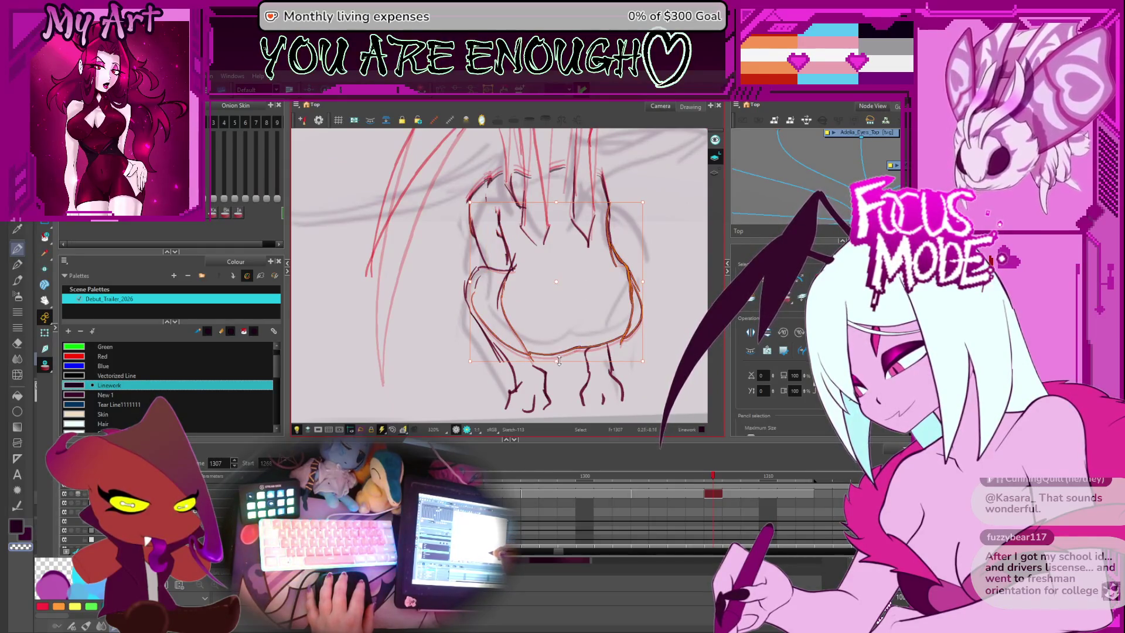
pyautogui.click(558, 359)
pyautogui.click(559, 357)
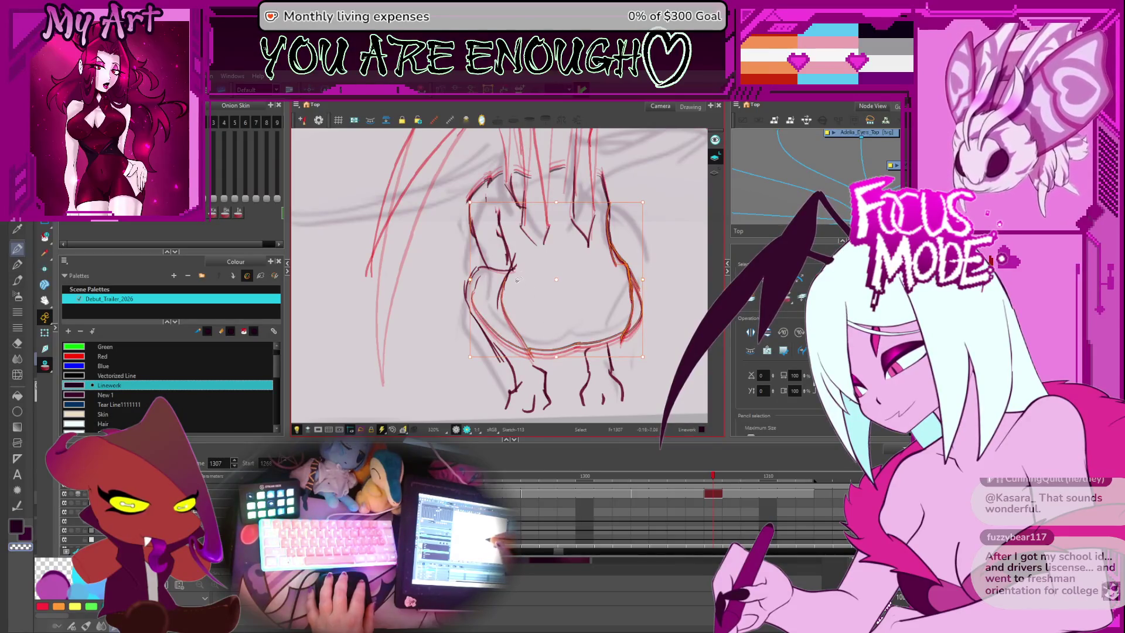
pyautogui.click(501, 299)
pyautogui.press('Up')
pyautogui.click(598, 280)
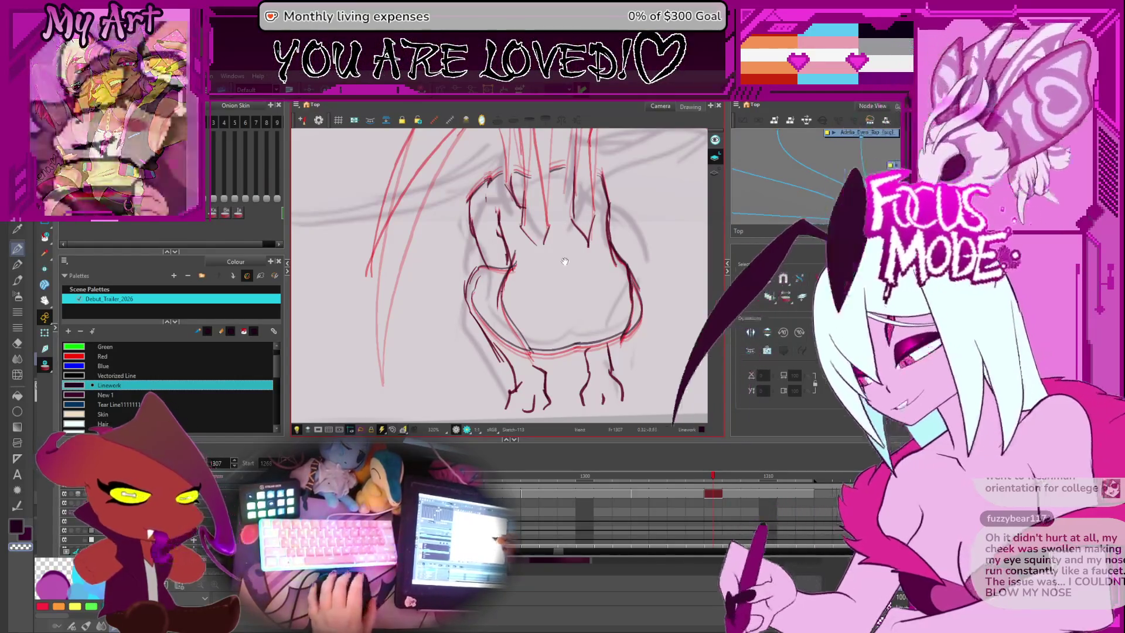
pyautogui.scroll(-3, 586, 322)
pyautogui.scroll(-2, 586, 305)
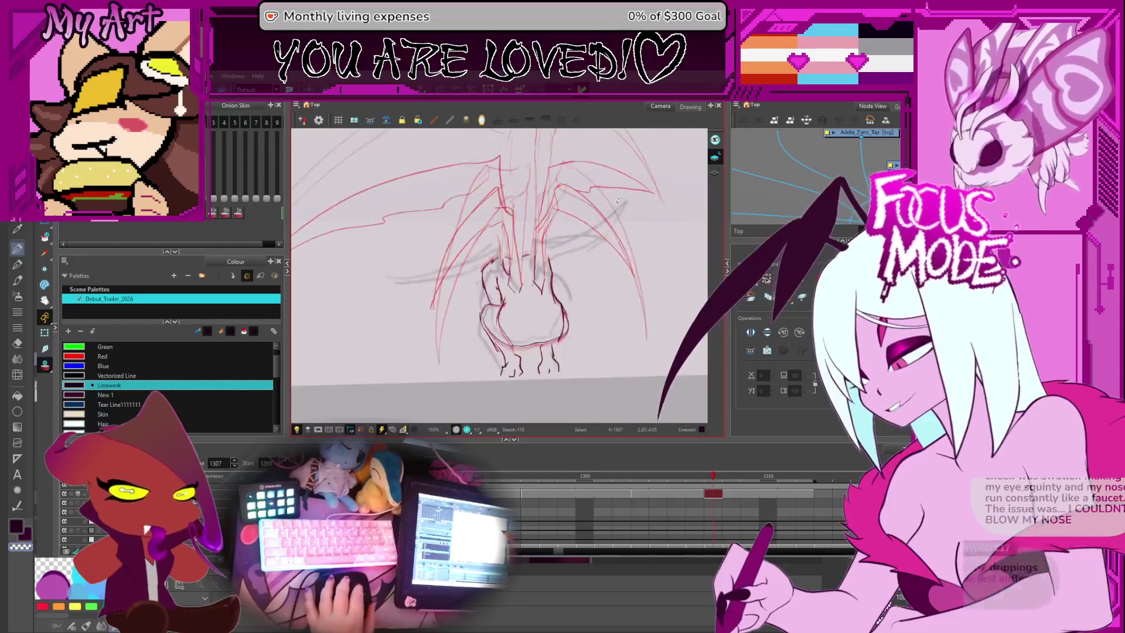
pyautogui.moveTo(532, 329); pyautogui.dragTo(539, 340)
pyautogui.press(',')
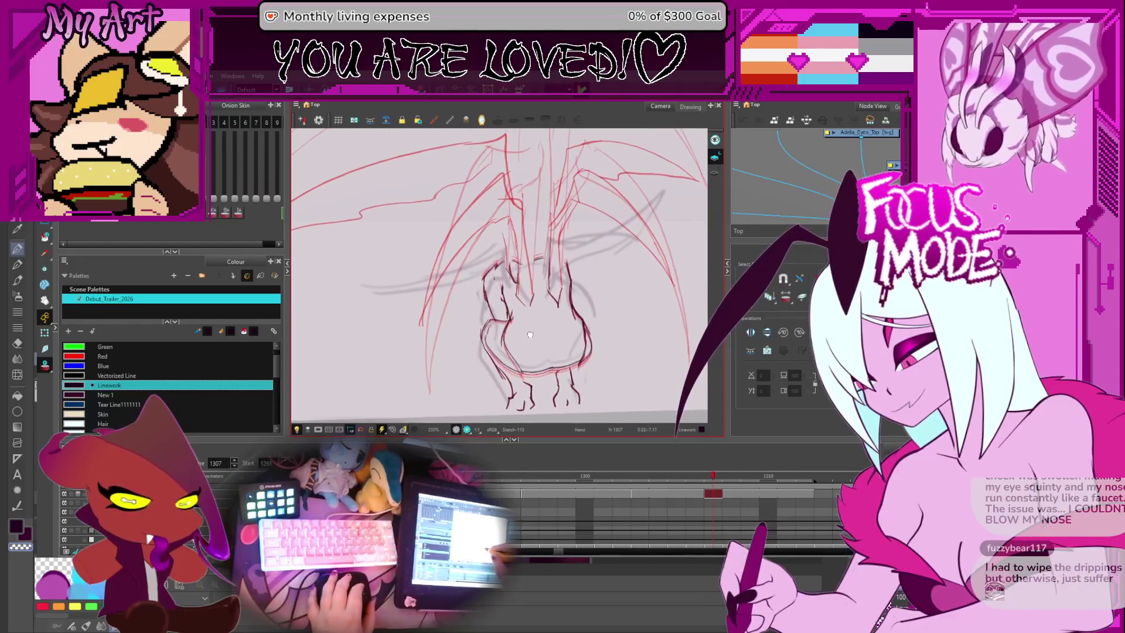
pyautogui.press('.')
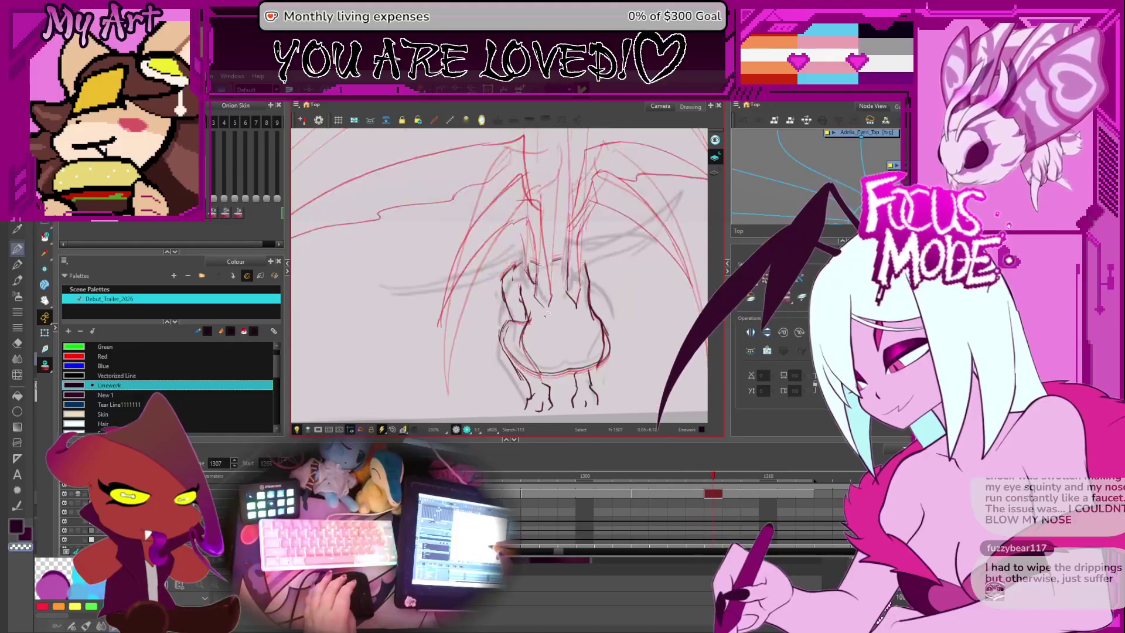
pyautogui.hotkey('alt', '/')
pyautogui.moveTo(541, 267); pyautogui.dragTo(569, 285)
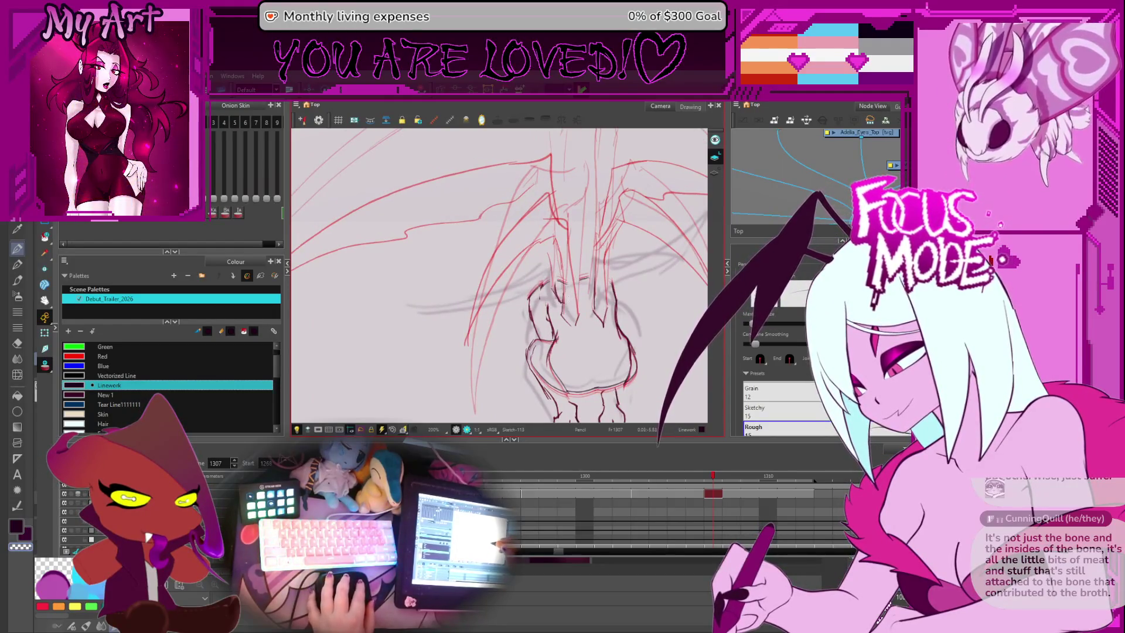
pyautogui.hotkey('alt', 't')
pyautogui.hotkey('alt', 'x')
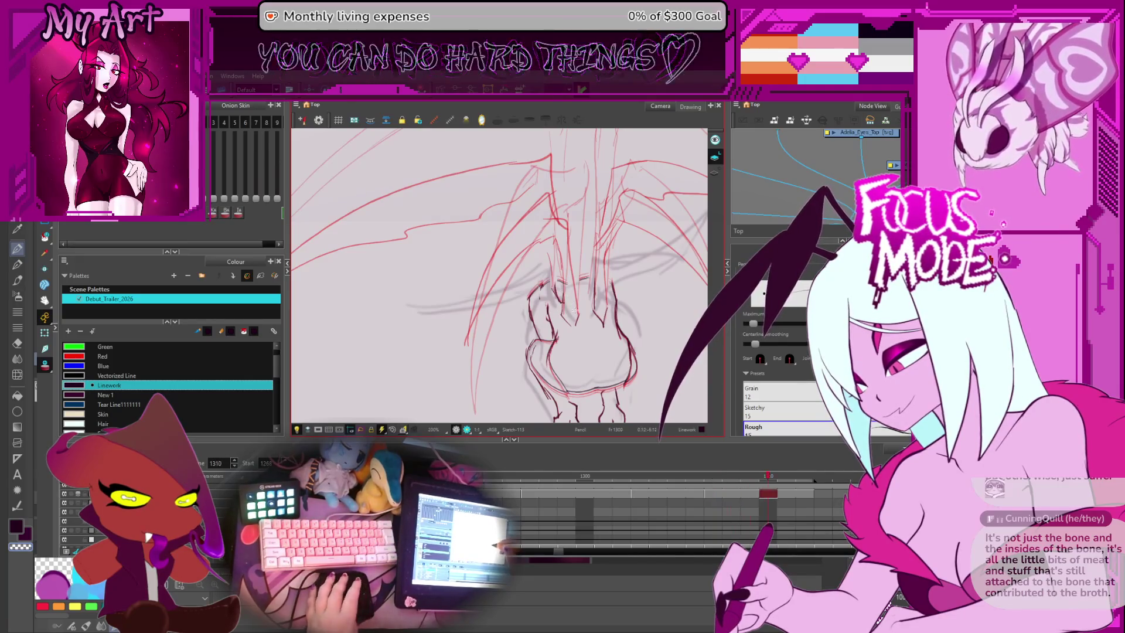
pyautogui.press(',')
pyautogui.press(',')
pyautogui.press(',')
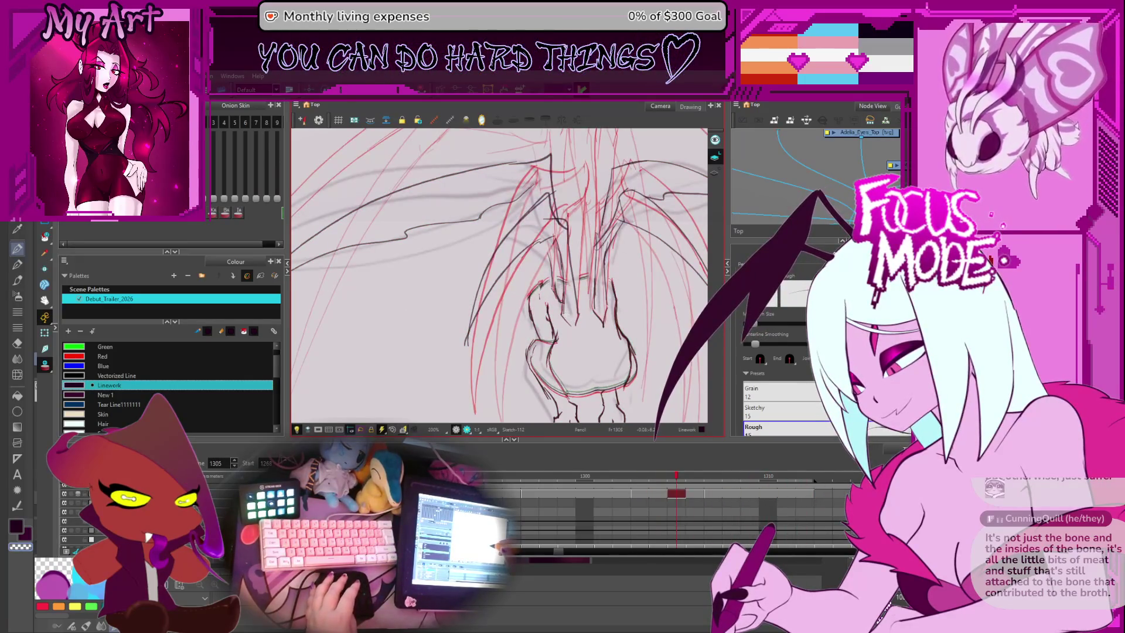
pyautogui.press('.')
pyautogui.press('.')
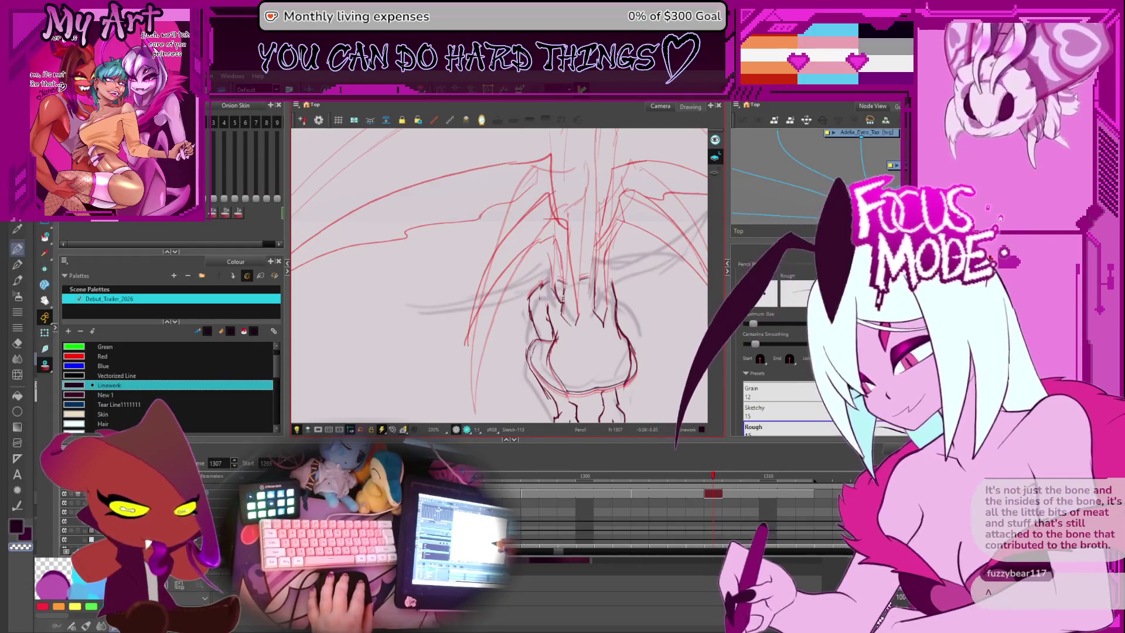
pyautogui.moveTo(561, 319); pyautogui.dragTo(559, 308)
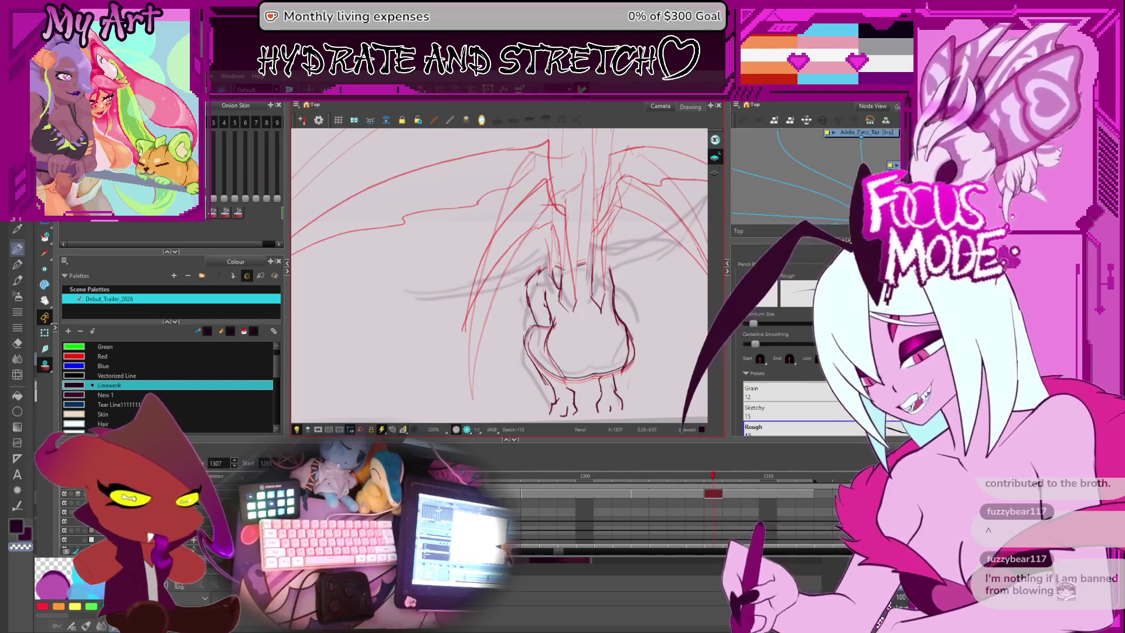
pyautogui.scroll(2, 582, 307)
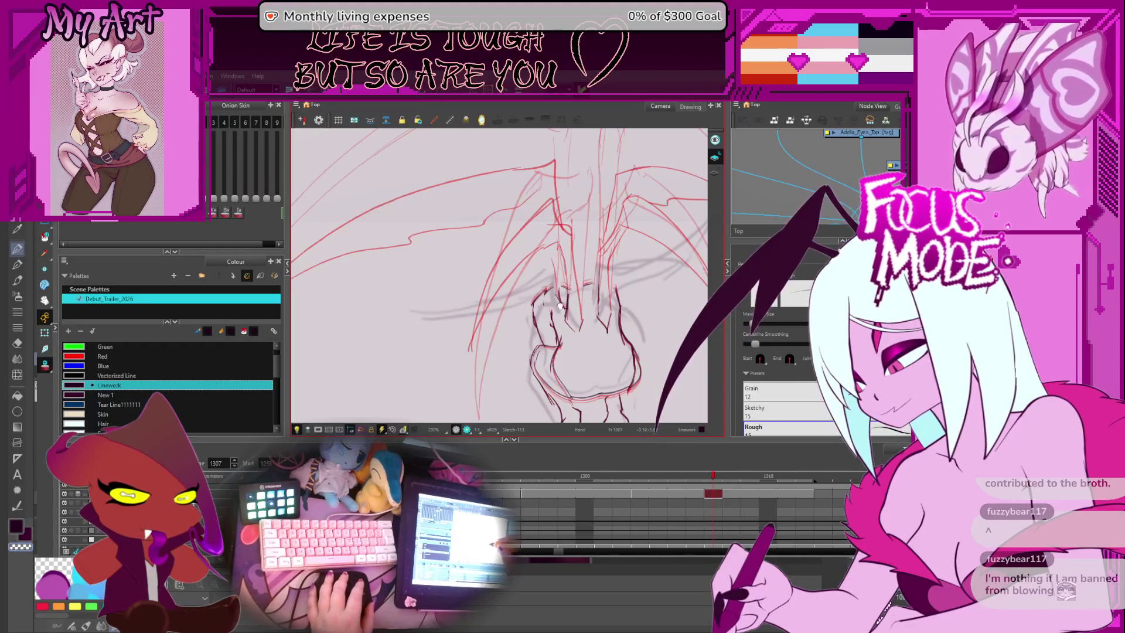
# Step: Undo a short trial line by the head, then box-select and delete the stray strokes beside it
pyautogui.moveTo(564, 296); pyautogui.dragTo(575, 293)
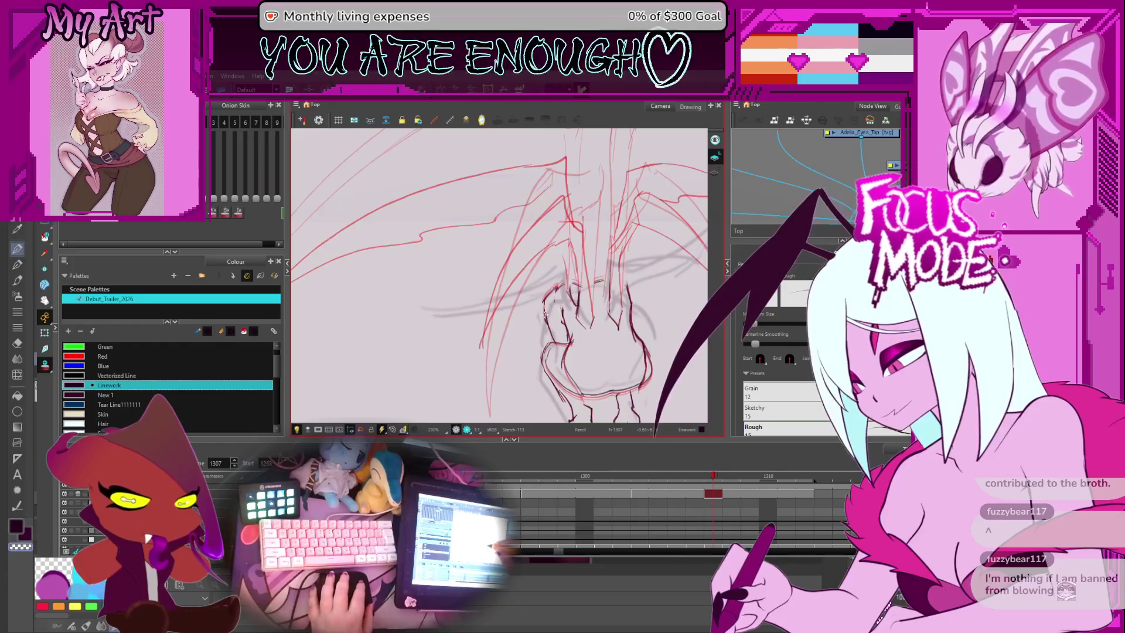
pyautogui.moveTo(539, 288)
pyautogui.mouseDown()
pyautogui.moveTo(533, 315)
pyautogui.moveTo(557, 311)
pyautogui.mouseUp()
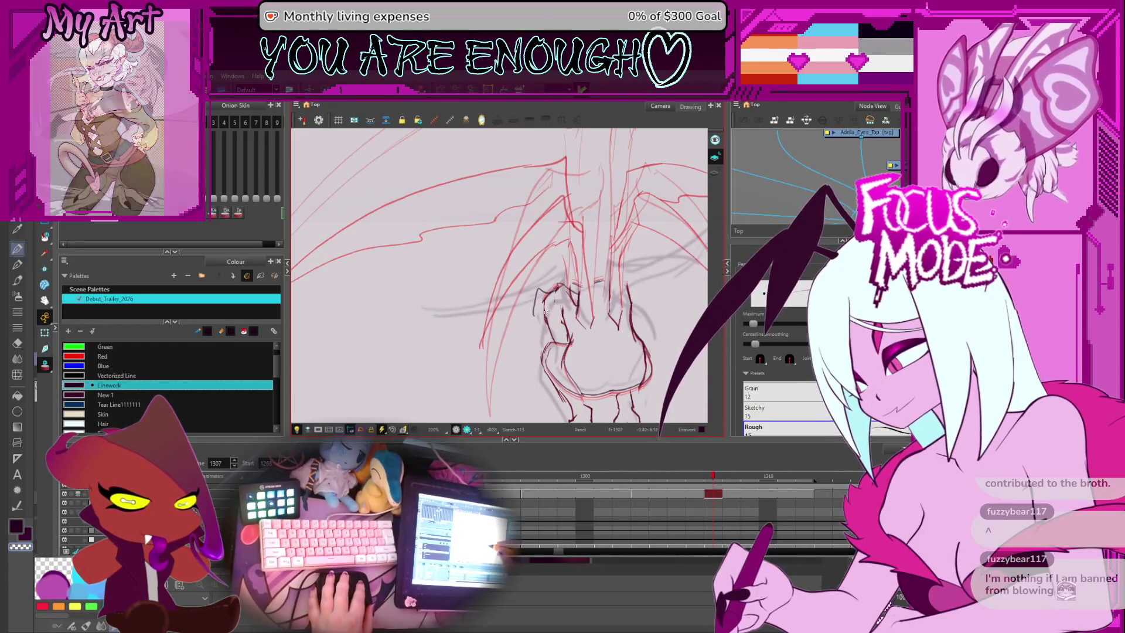
pyautogui.hotkey('ctrl', 'z')
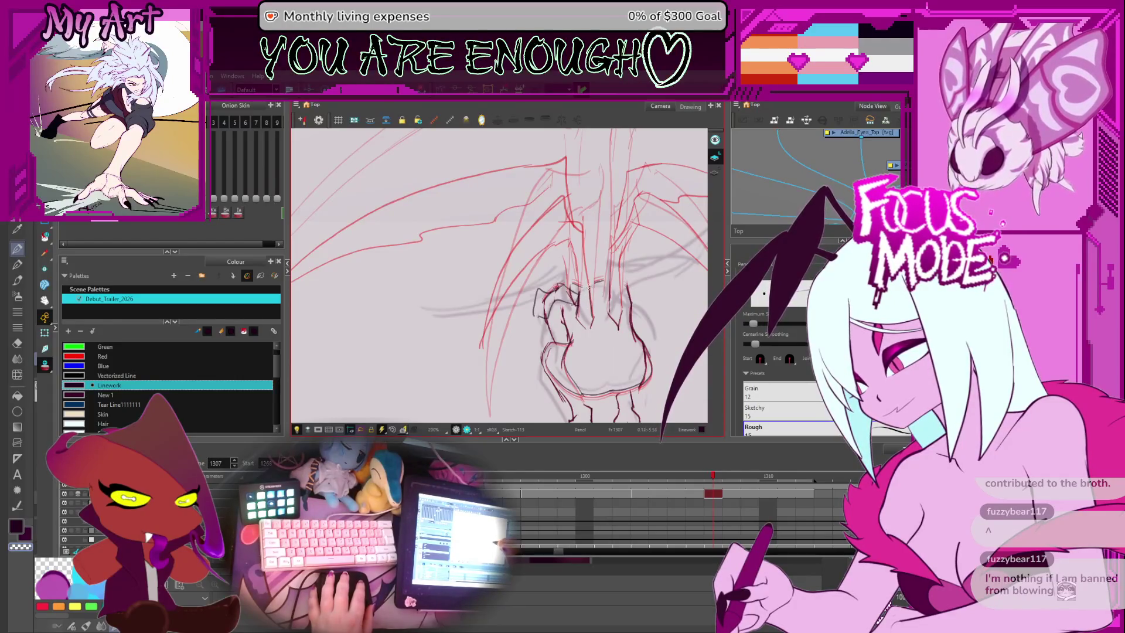
pyautogui.moveTo(589, 286); pyautogui.dragTo(564, 291)
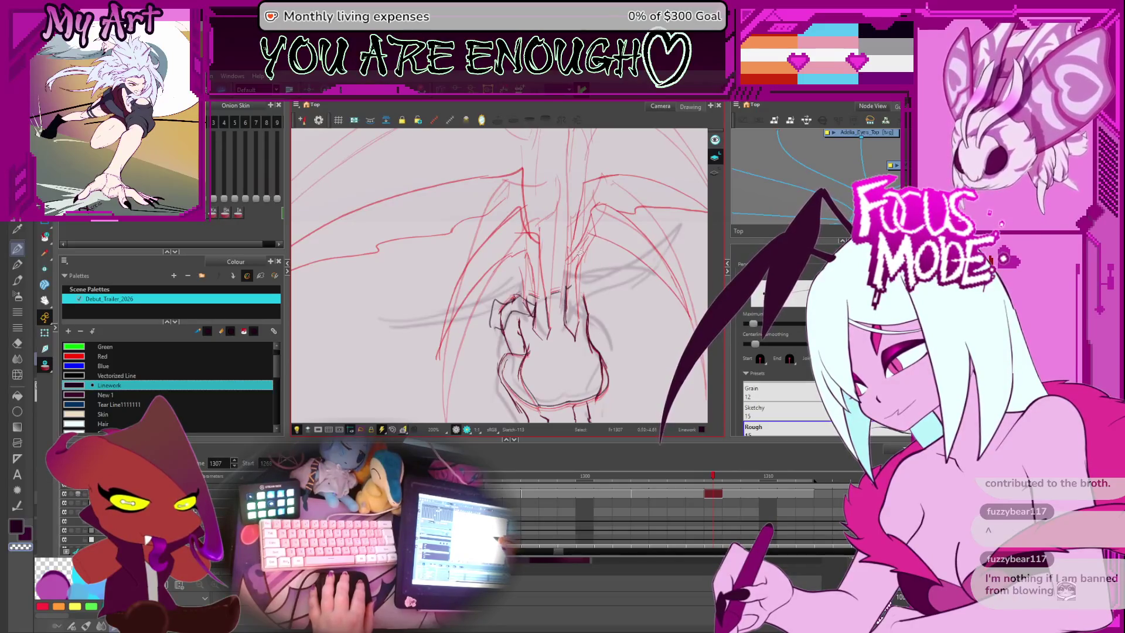
pyautogui.hotkey('alt', 's')
pyautogui.moveTo(531, 340)
pyautogui.mouseDown()
pyautogui.moveTo(500, 284)
pyautogui.moveTo(542, 282)
pyautogui.mouseUp()
pyautogui.press('Delete')
pyautogui.hotkey('alt', 'p')
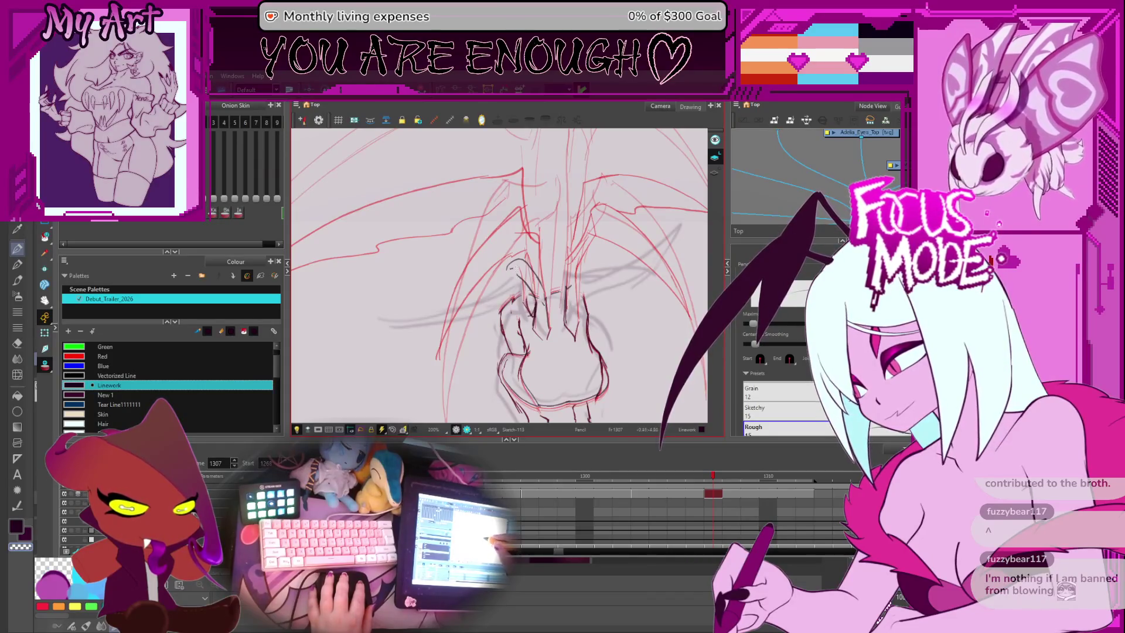
# Step: Step back and forth between drawings to compare them, ending on frame 1307
pyautogui.hotkey('alt', 's')
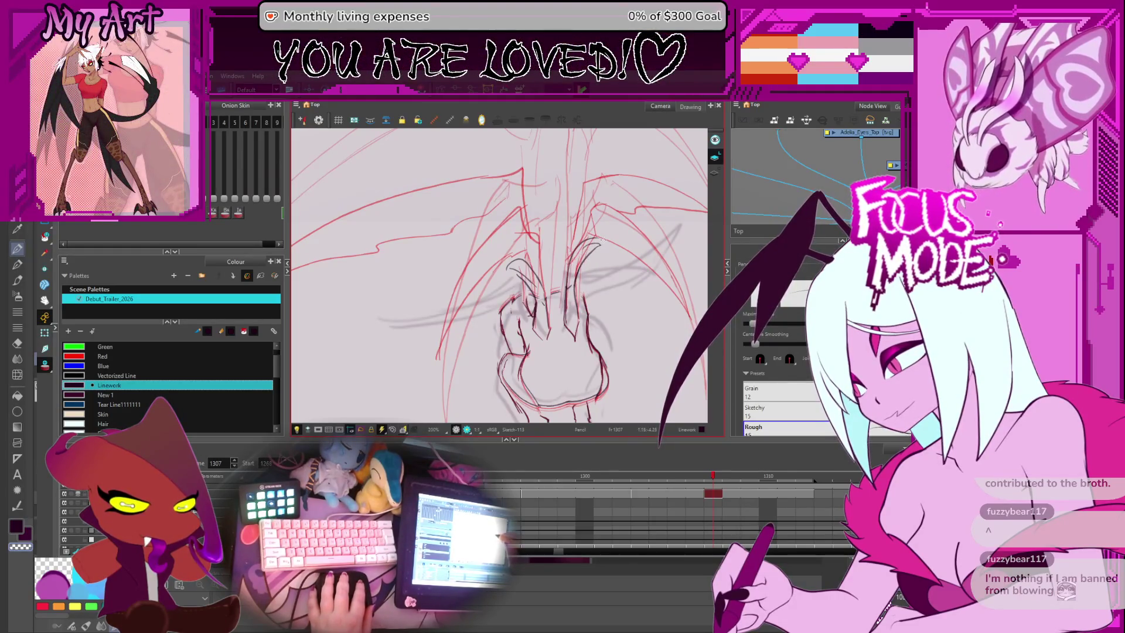
pyautogui.press(',')
pyautogui.press(',')
pyautogui.press('2')
pyautogui.press('.')
pyautogui.press('.')
pyautogui.press('.')
pyautogui.press(',')
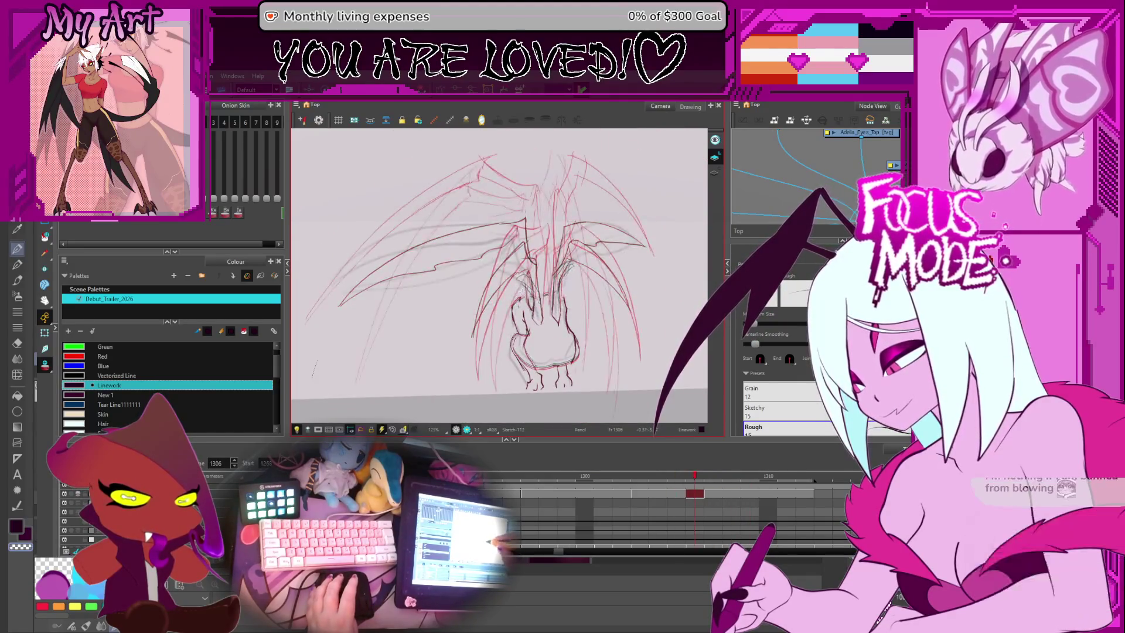
pyautogui.moveTo(518, 241); pyautogui.dragTo(533, 246)
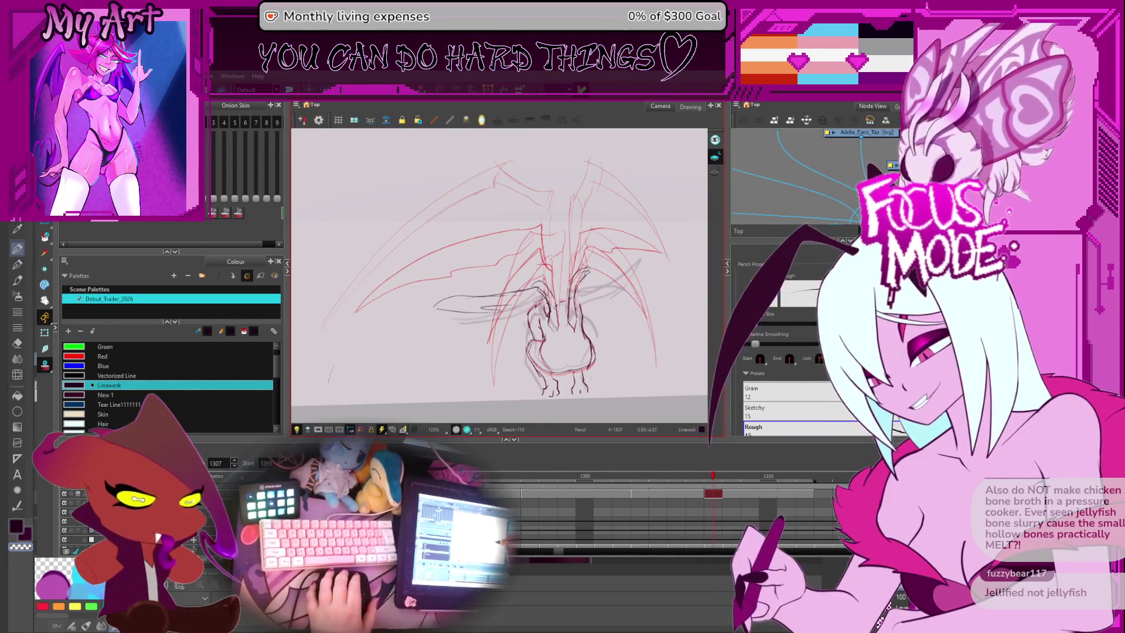
pyautogui.scroll(3, 560, 274)
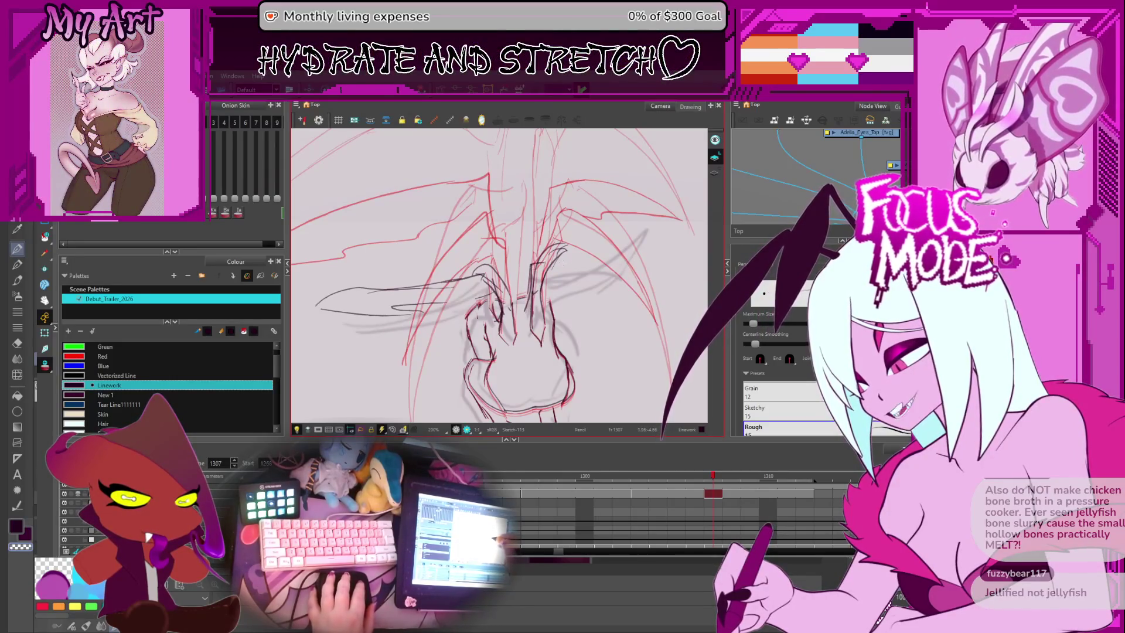
# Step: Undo the last dark stroke, redraw the curve across the torso with a lighter stroke beside it
pyautogui.hotkey('ctrl', 'z')
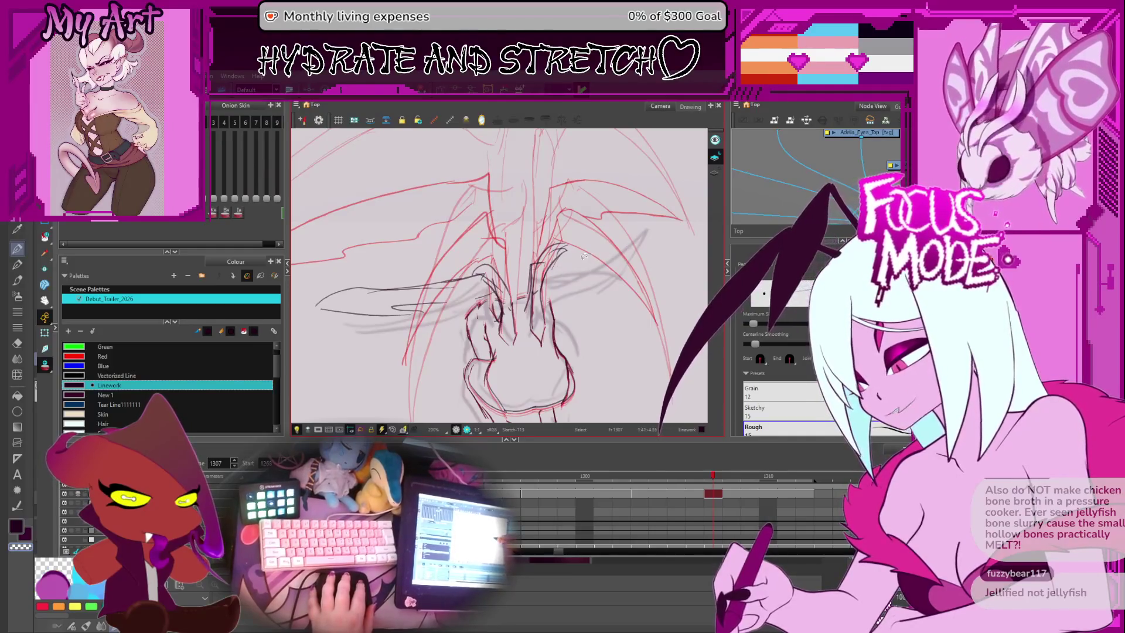
pyautogui.hotkey('ctrl', 'z')
pyautogui.moveTo(548, 271); pyautogui.dragTo(633, 253)
pyautogui.moveTo(577, 288); pyautogui.dragTo(627, 258)
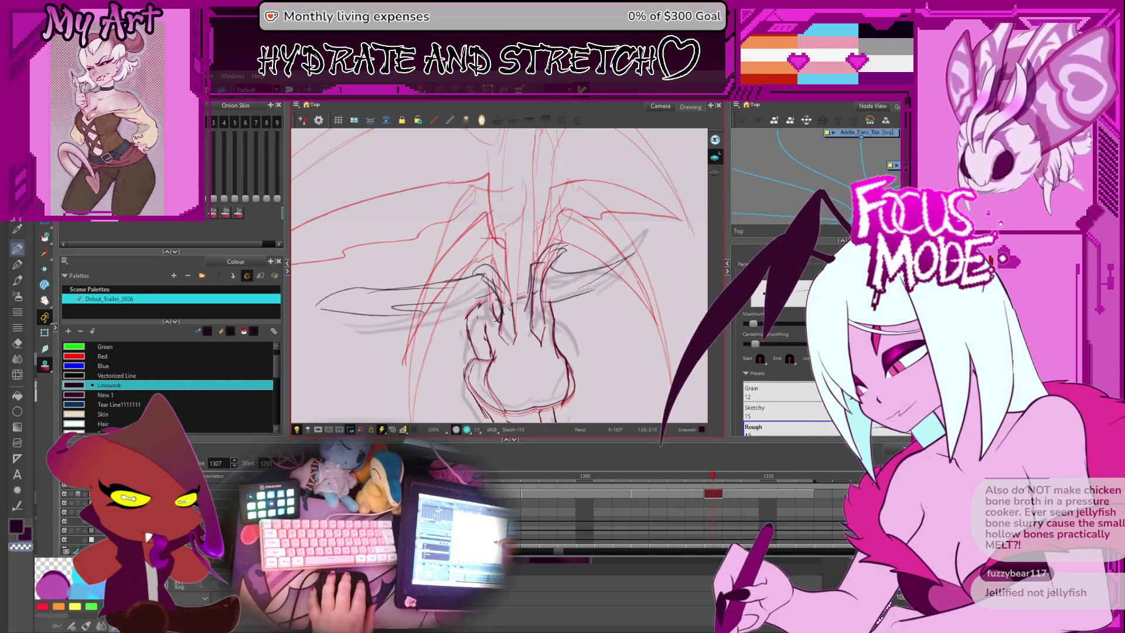
pyautogui.press(',')
pyautogui.press('.')
pyautogui.press('.')
pyautogui.press('.')
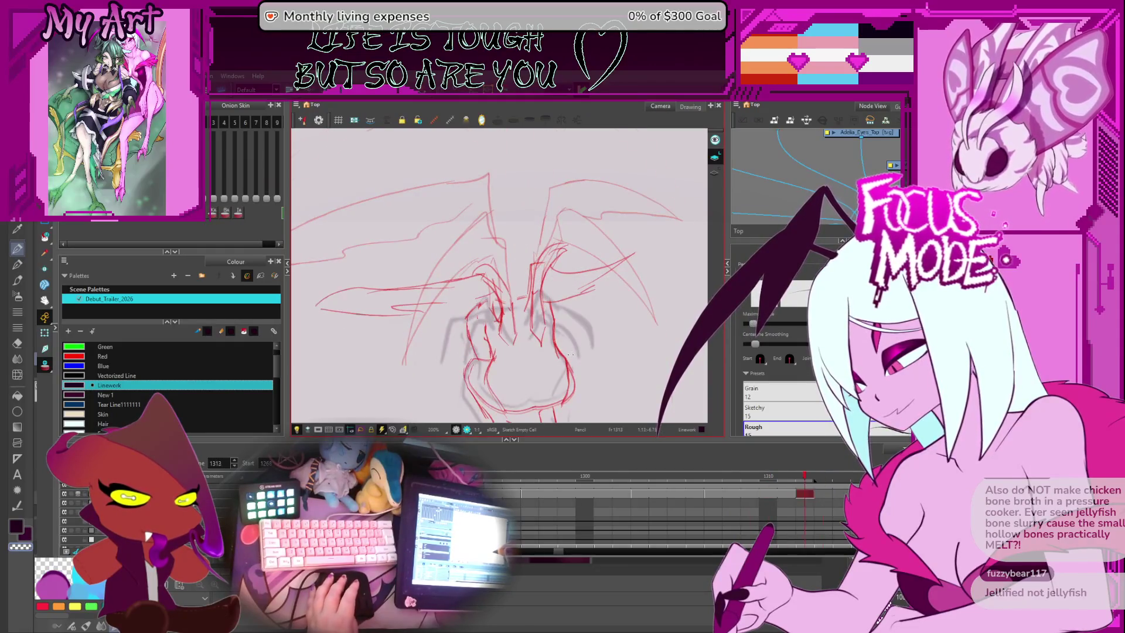
# Step: Step through the drawings to reach frame 1311 for cleanup
pyautogui.press(',')
pyautogui.press(',')
pyautogui.press(',')
pyautogui.press(',')
pyautogui.press(',')
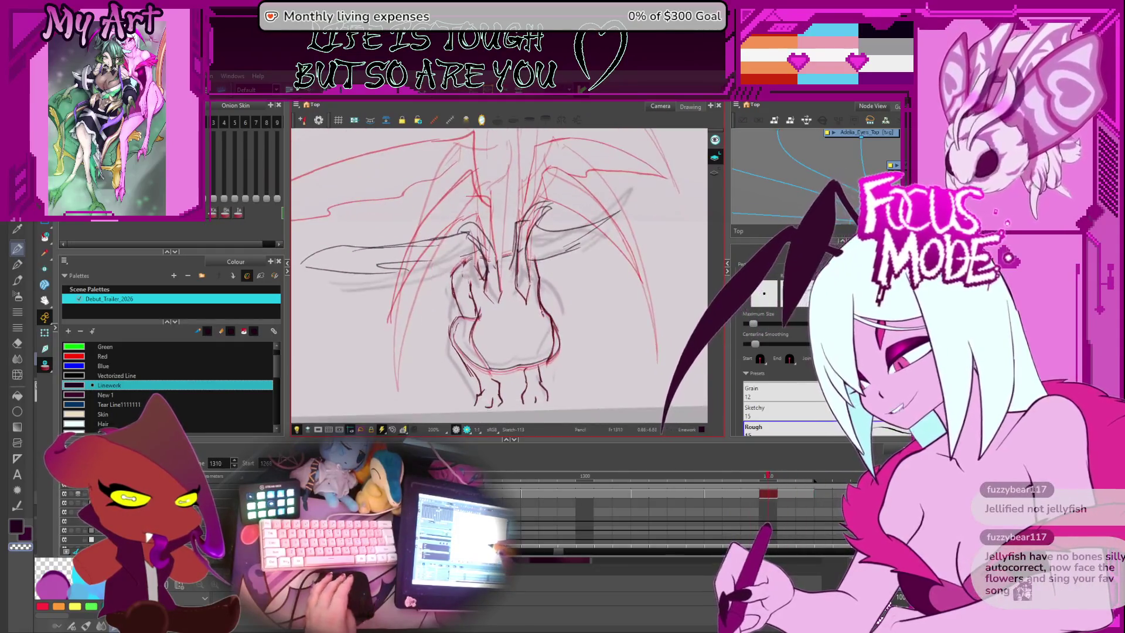
pyautogui.press('.')
pyautogui.press('.')
pyautogui.press('.')
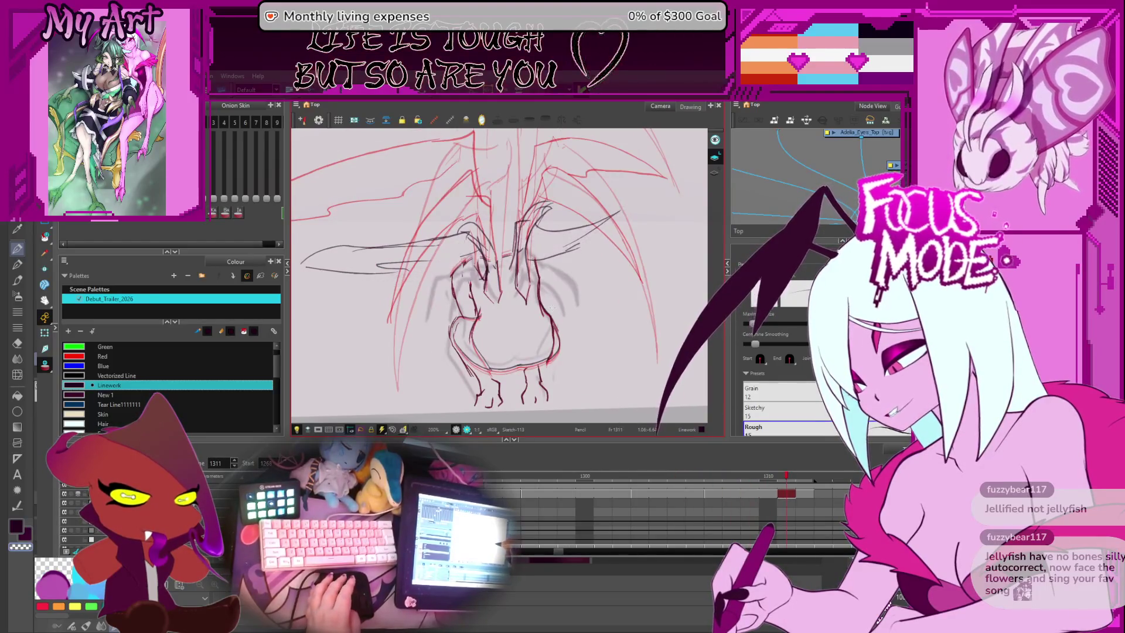
pyautogui.press('.')
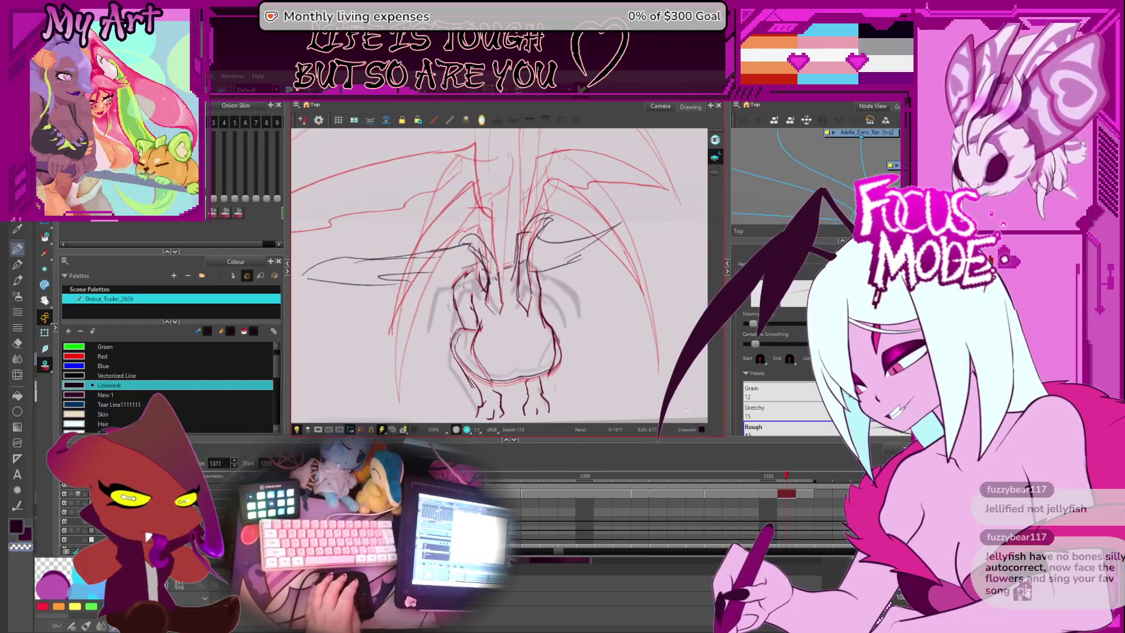
pyautogui.press('.')
# Step: Lasso and delete the dark wing strokes and the central upper dark strokes
pyautogui.hotkey('alt', 's')
pyautogui.moveTo(501, 218)
pyautogui.mouseDown()
pyautogui.moveTo(396, 300)
pyautogui.moveTo(493, 263)
pyautogui.moveTo(586, 258)
pyautogui.mouseUp()
pyautogui.press('Delete')
pyautogui.click(513, 286)
pyautogui.press('Delete')
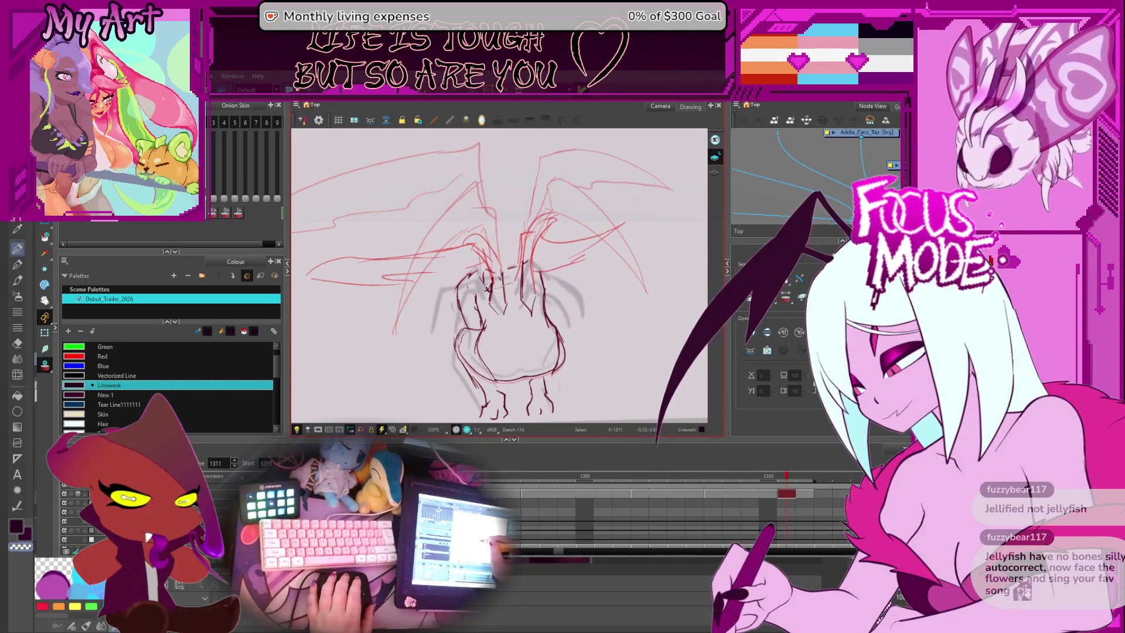
pyautogui.hotkey('alt', '/')
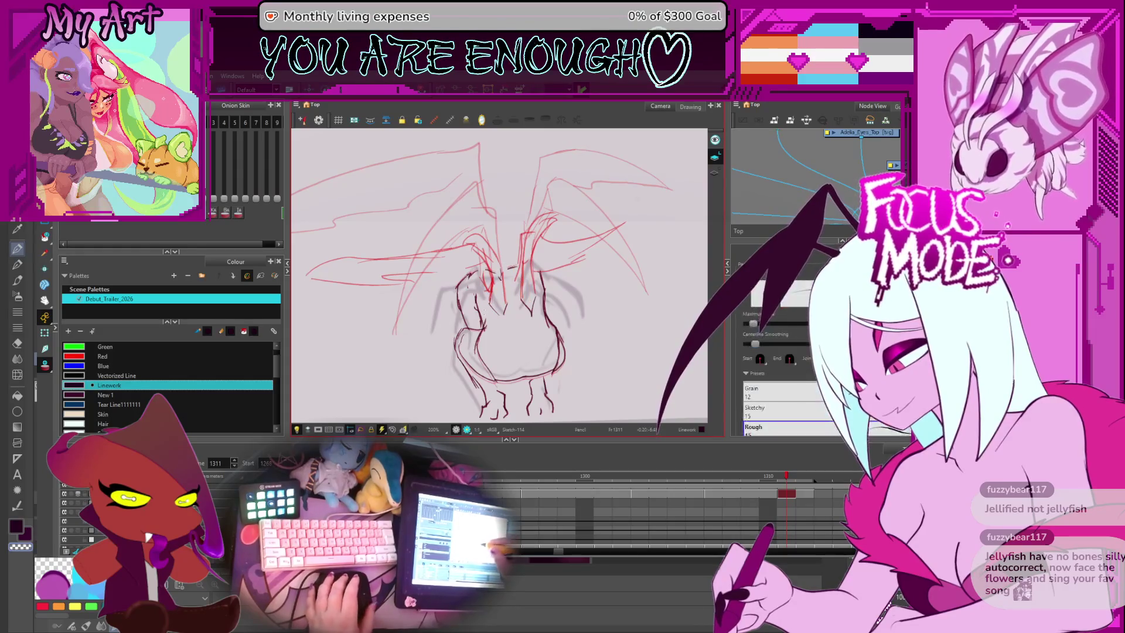
# Step: Inspect the torso and belly strokes by selecting them individually, then clear the selection
pyautogui.scroll(1, 491, 314)
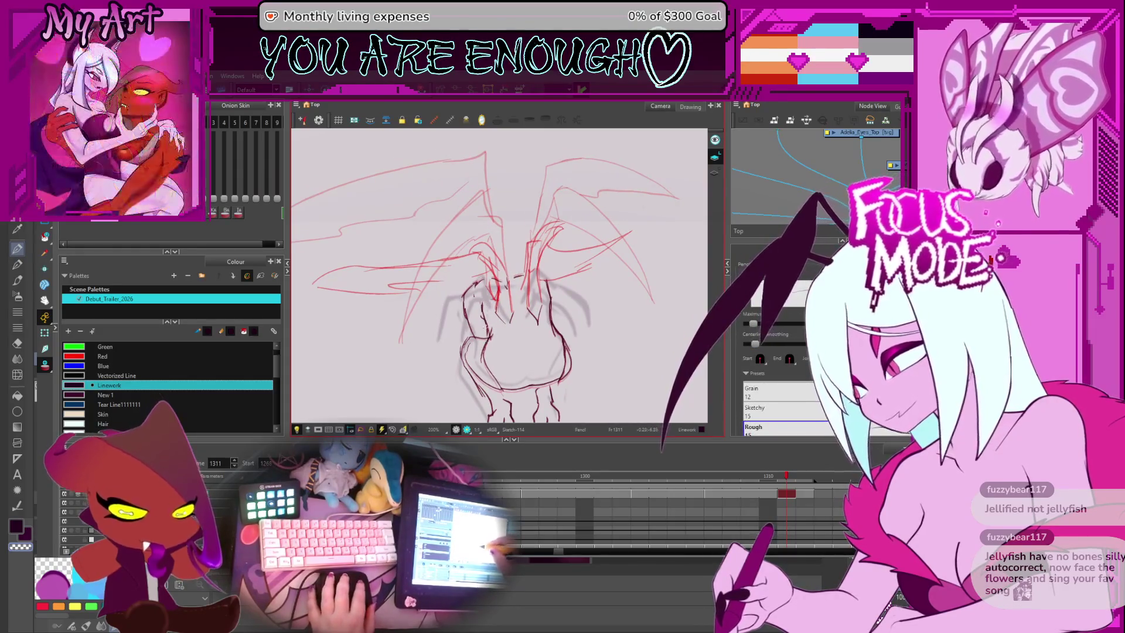
pyautogui.hotkey('alt', 's')
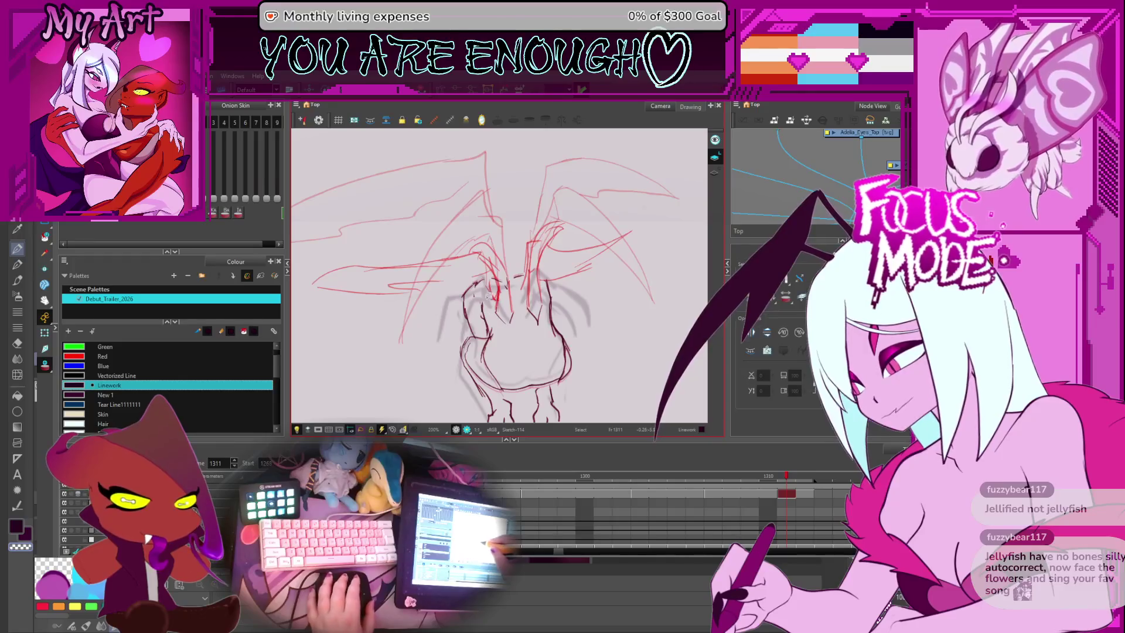
pyautogui.moveTo(445, 346); pyautogui.dragTo(522, 254)
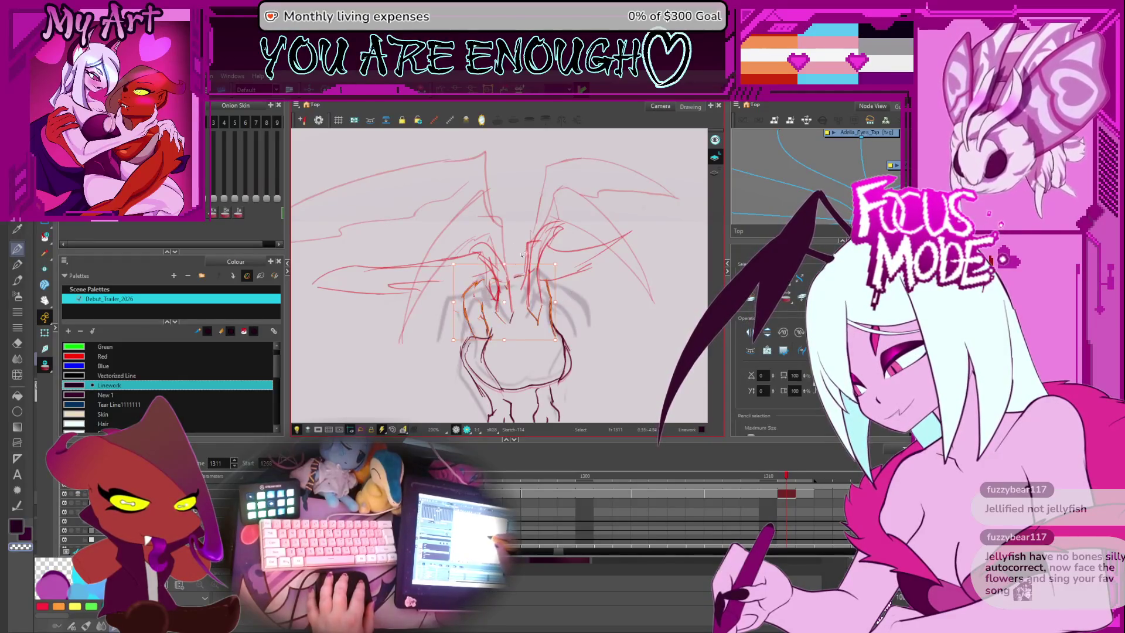
pyautogui.click(508, 266)
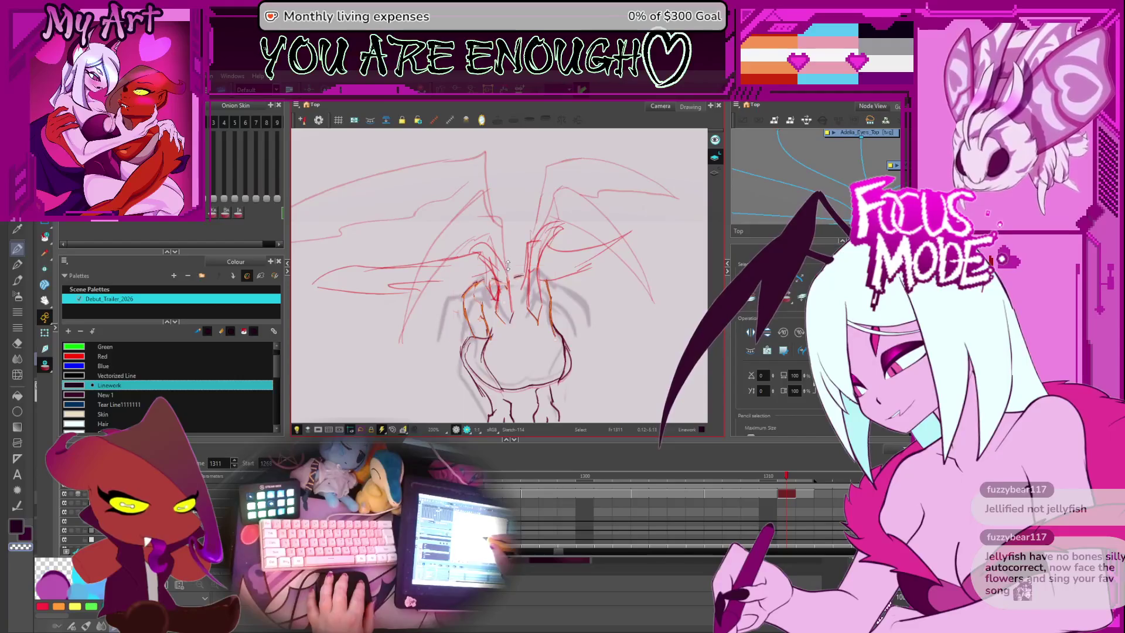
pyautogui.click(463, 293)
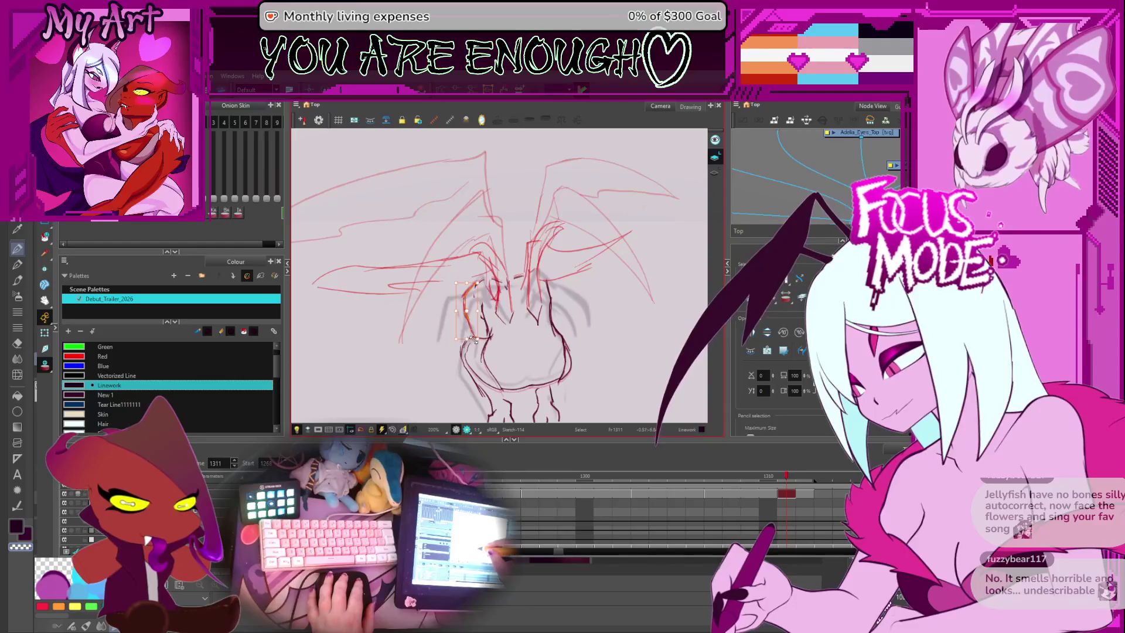
pyautogui.click(486, 358)
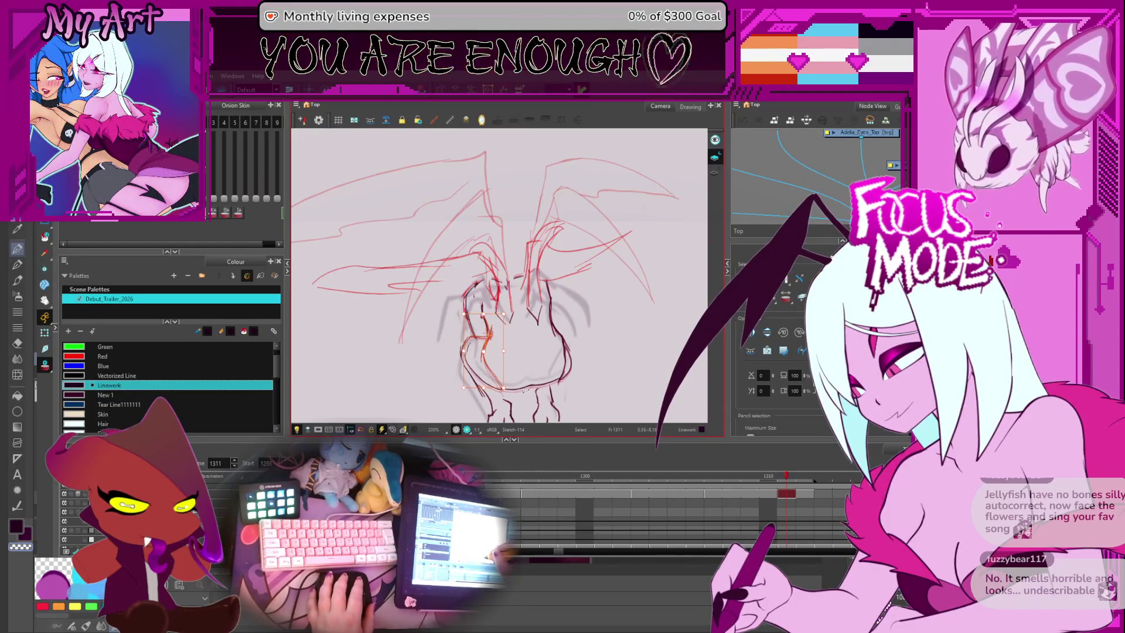
pyautogui.click(501, 386)
pyautogui.click(545, 377)
pyautogui.click(521, 366)
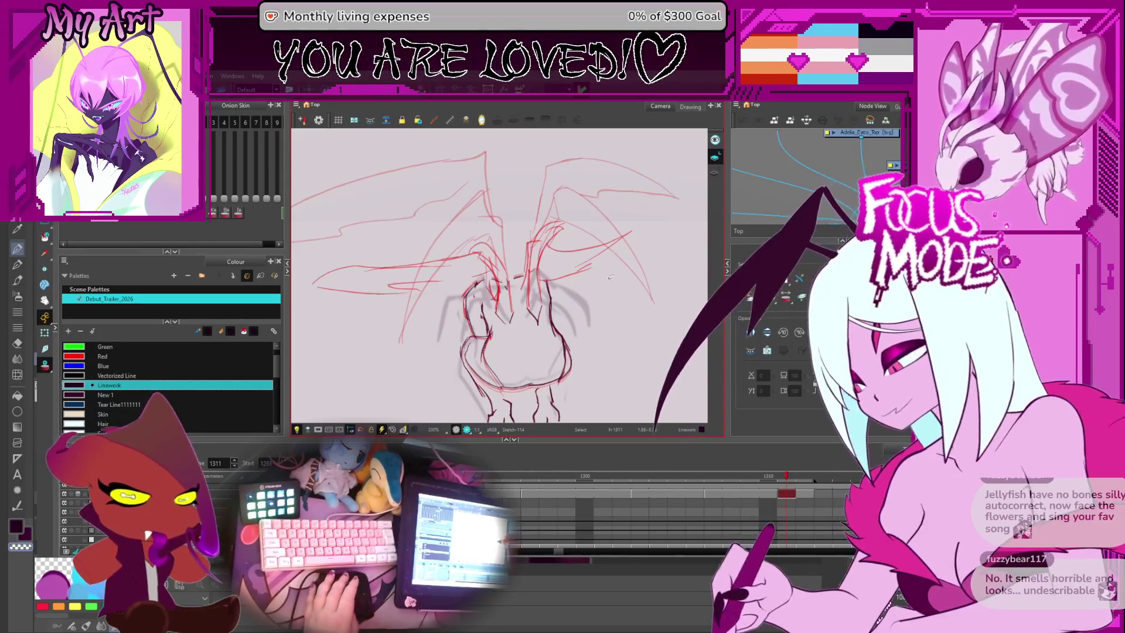
# Step: Draw new dark Pencil lines along the torso's left and right sides
pyautogui.hotkey('alt', '/')
pyautogui.scroll(1, 507, 285)
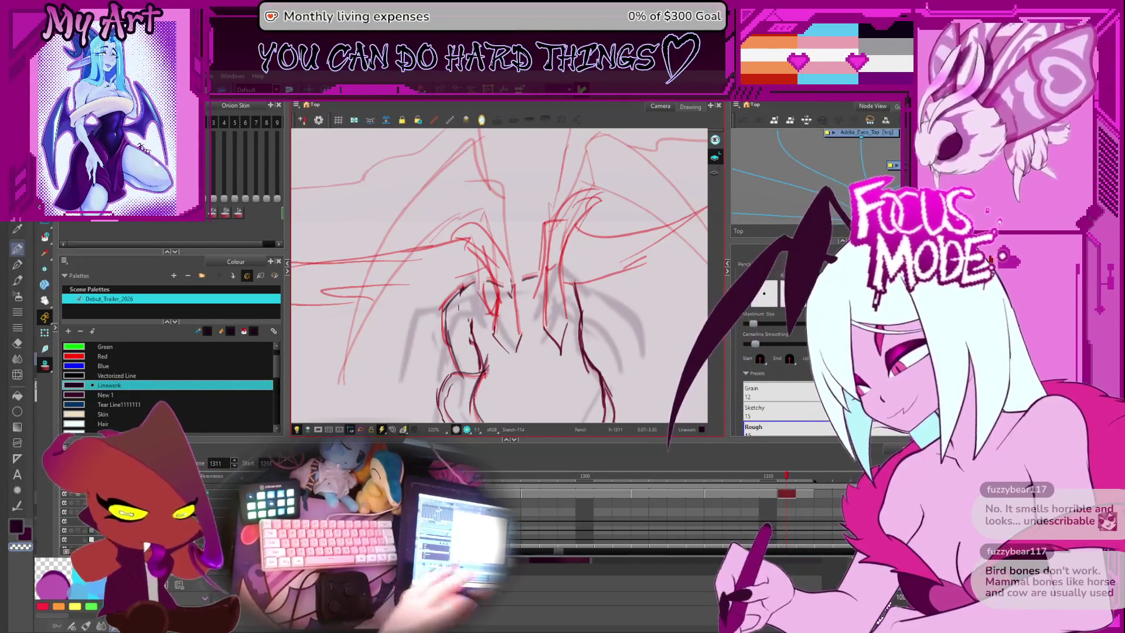
pyautogui.moveTo(499, 340); pyautogui.dragTo(495, 293)
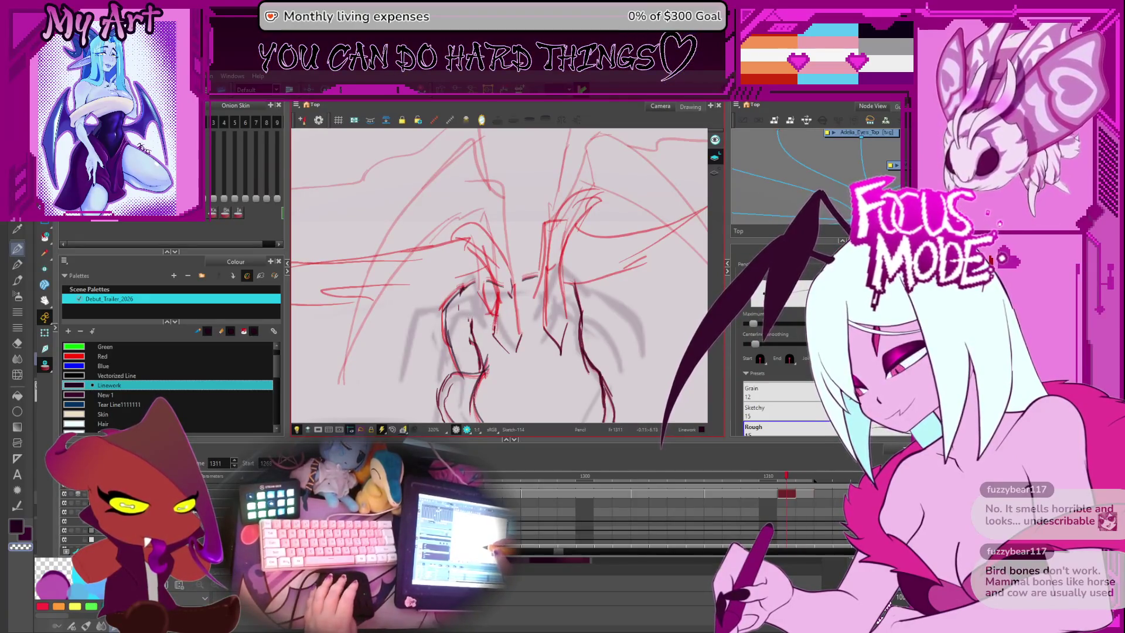
pyautogui.scroll(-2, 499, 275)
pyautogui.moveTo(524, 319)
pyautogui.mouseDown()
pyautogui.moveTo(508, 271)
pyautogui.moveTo(487, 270)
pyautogui.mouseUp()
pyautogui.moveTo(489, 322); pyautogui.dragTo(483, 286)
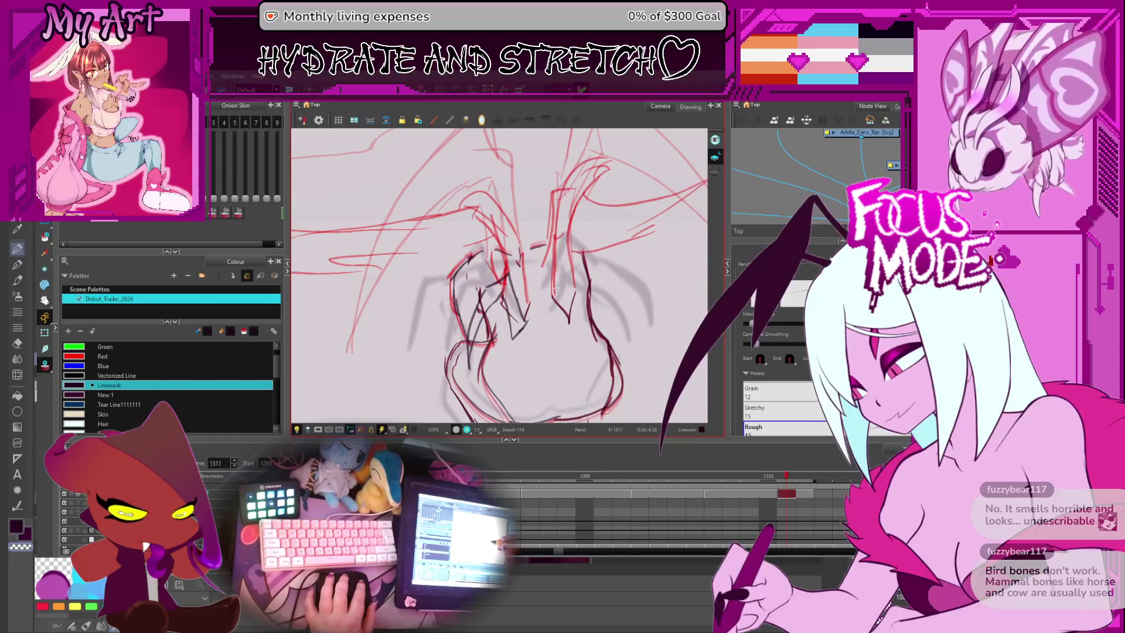
pyautogui.moveTo(552, 311); pyautogui.dragTo(565, 276)
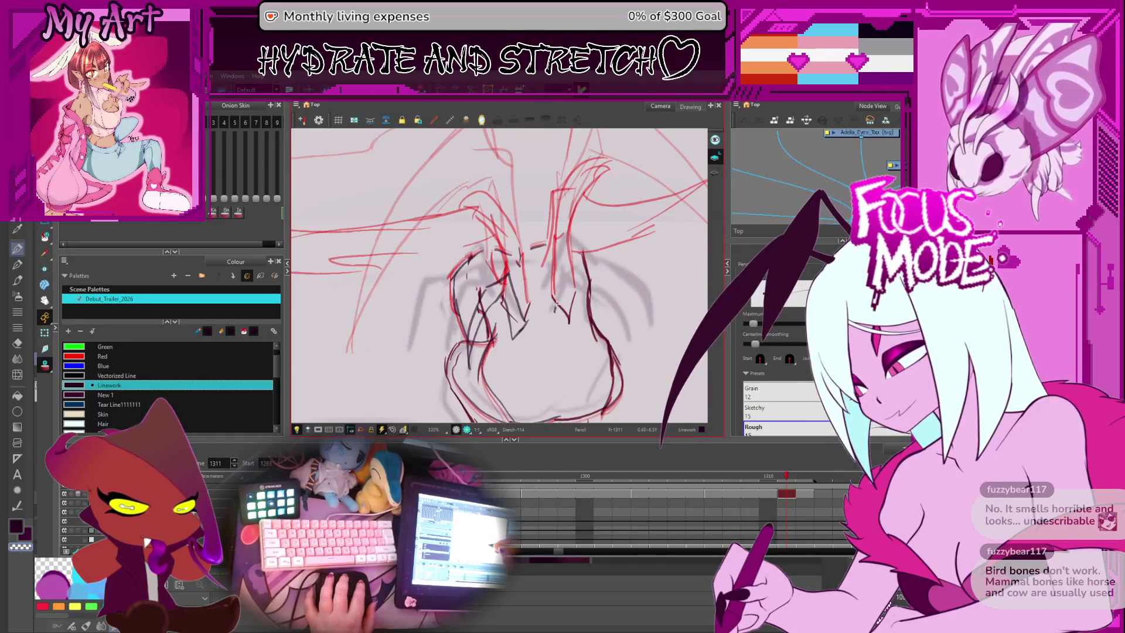
pyautogui.moveTo(552, 314); pyautogui.dragTo(563, 294)
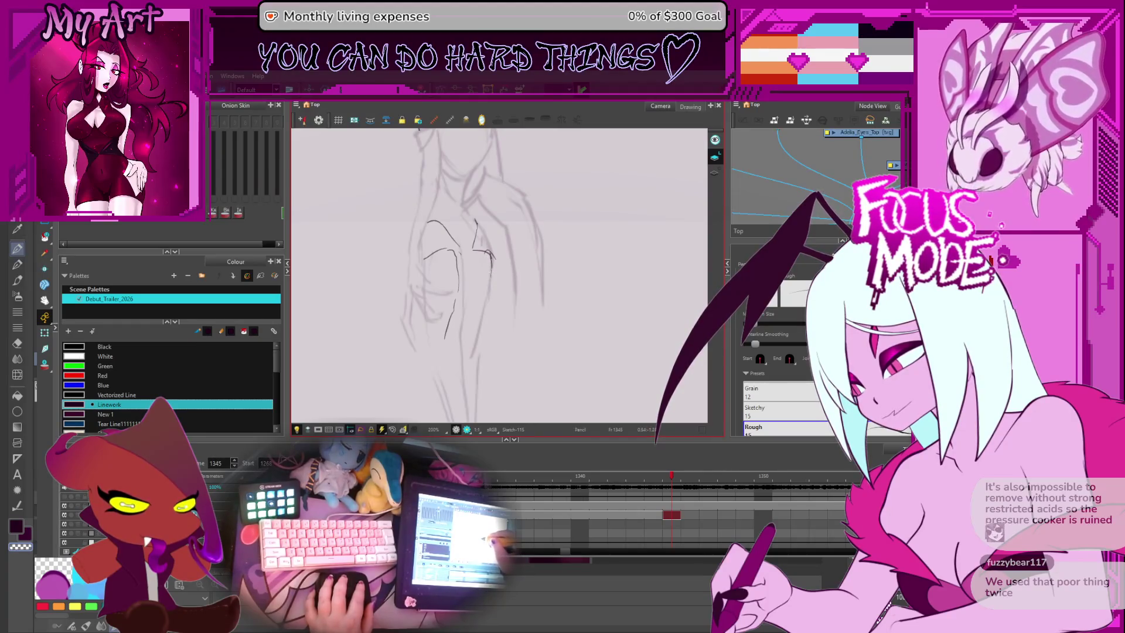
# Step: Ink a dark stroke up the lower body's side, redoing it twice, plus a short stroke higher up
pyautogui.scroll(-2, 475, 322)
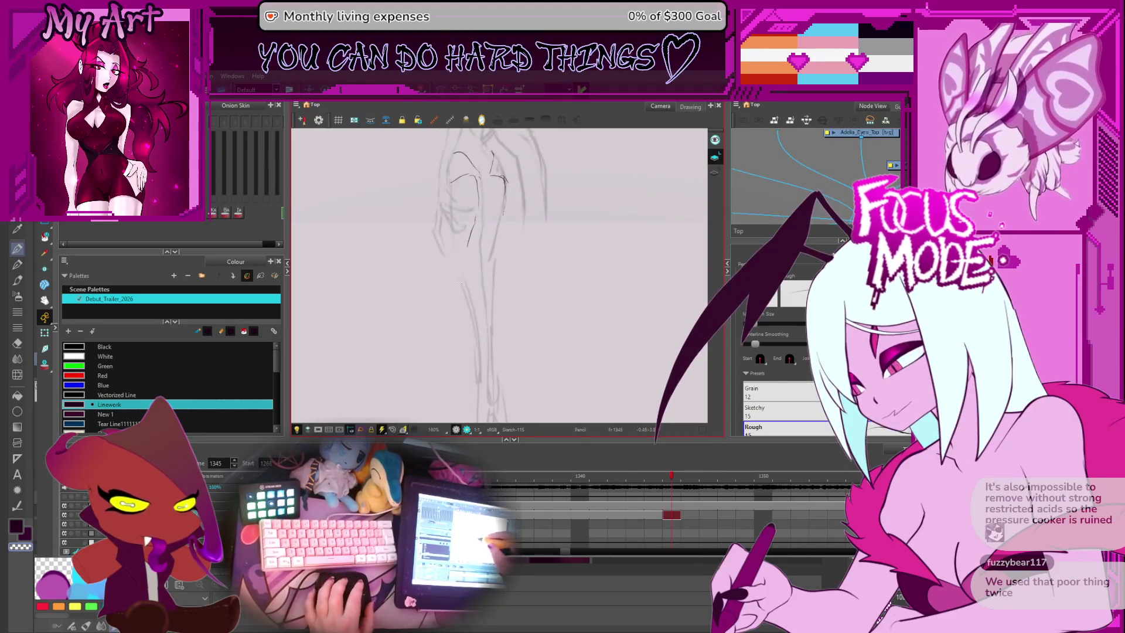
pyautogui.moveTo(466, 315); pyautogui.dragTo(460, 328)
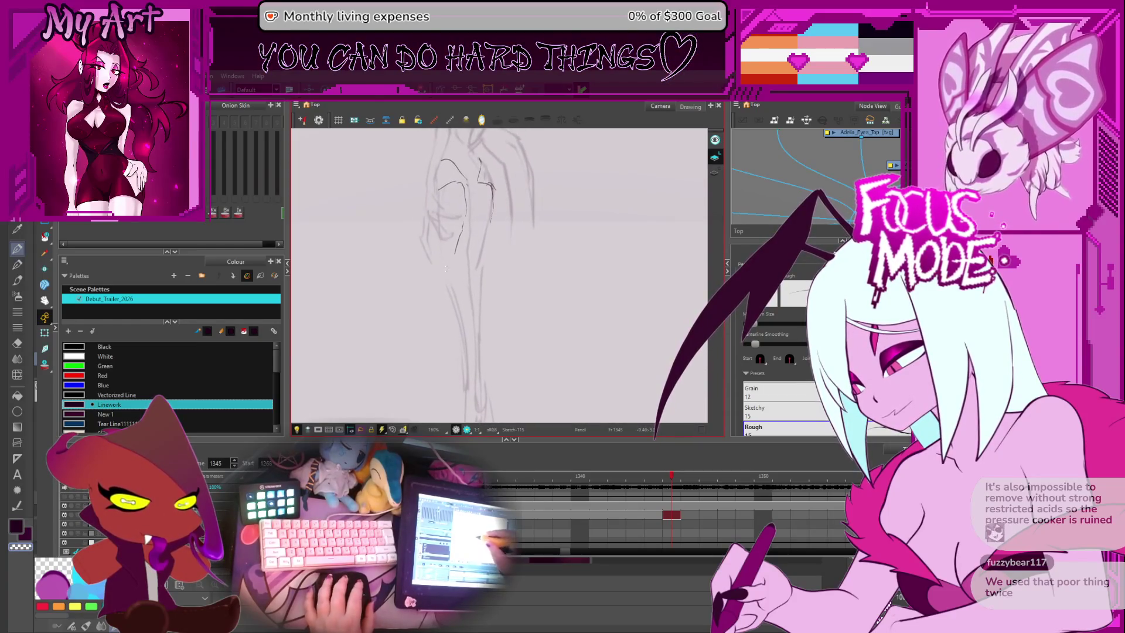
pyautogui.hotkey('ctrl', 'z')
pyautogui.moveTo(463, 346); pyautogui.dragTo(454, 305)
pyautogui.hotkey('ctrl', 'z')
pyautogui.moveTo(462, 345); pyautogui.dragTo(449, 282)
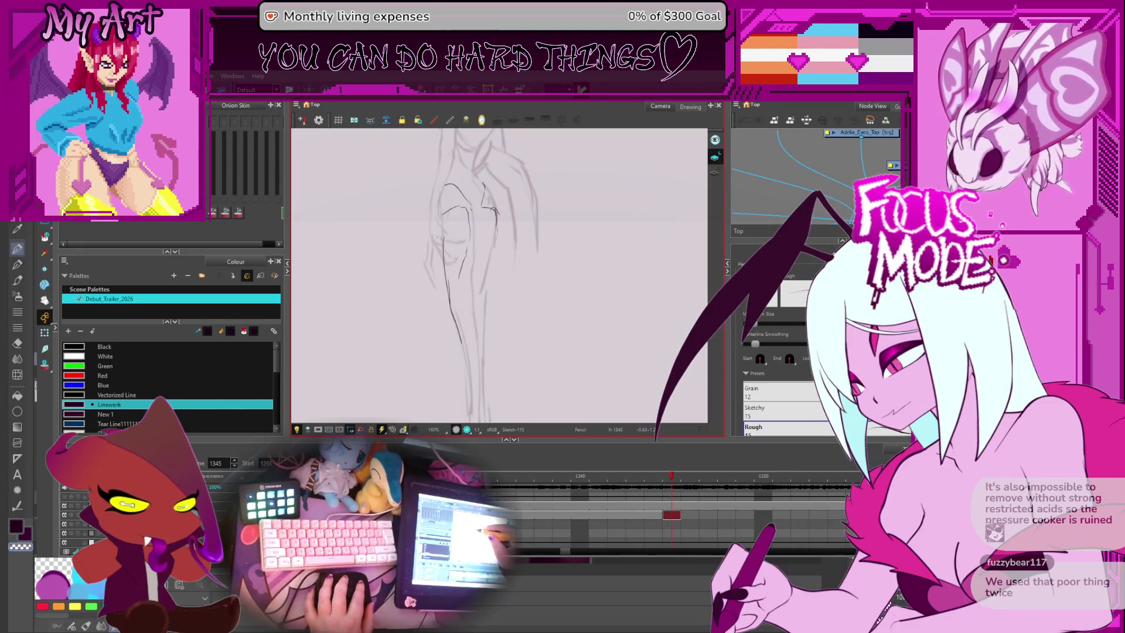
pyautogui.moveTo(444, 237); pyautogui.dragTo(448, 283)
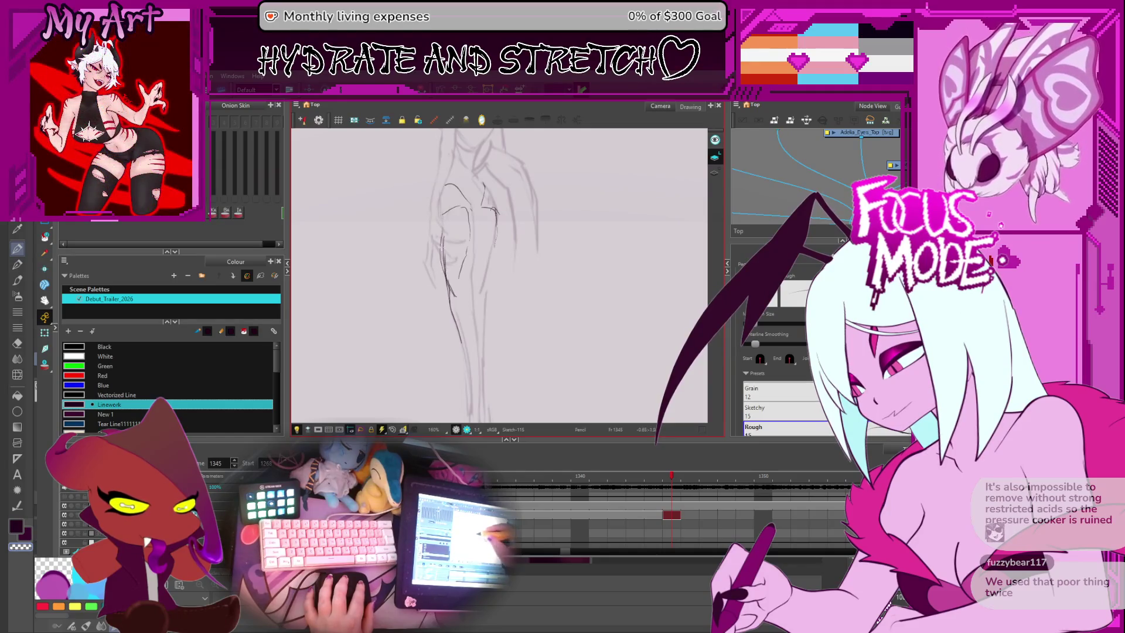
# Step: Rotate the canvas about 90 degrees and ink a long line up the side and along the back contour
pyautogui.moveTo(487, 246)
pyautogui.mouseDown()
pyautogui.moveTo(548, 303)
pyautogui.moveTo(554, 274)
pyautogui.moveTo(515, 234)
pyautogui.moveTo(454, 265)
pyautogui.mouseUp()
pyautogui.scroll(2, 456, 265)
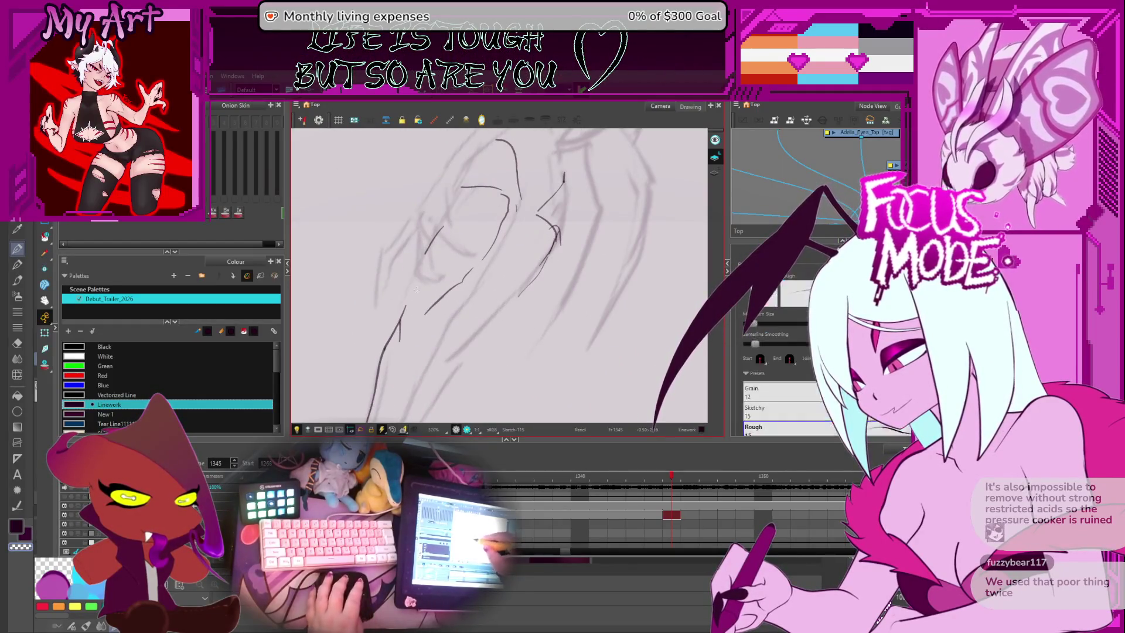
pyautogui.moveTo(403, 318); pyautogui.dragTo(465, 187)
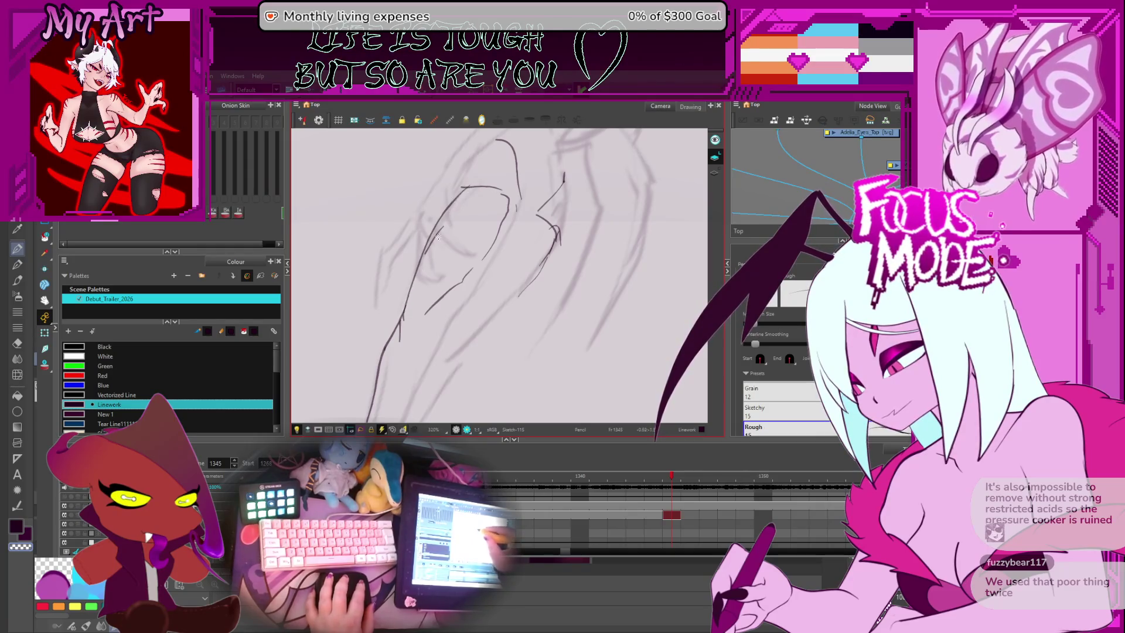
pyautogui.moveTo(438, 236); pyautogui.dragTo(464, 172)
pyautogui.scroll(-2, 445, 228)
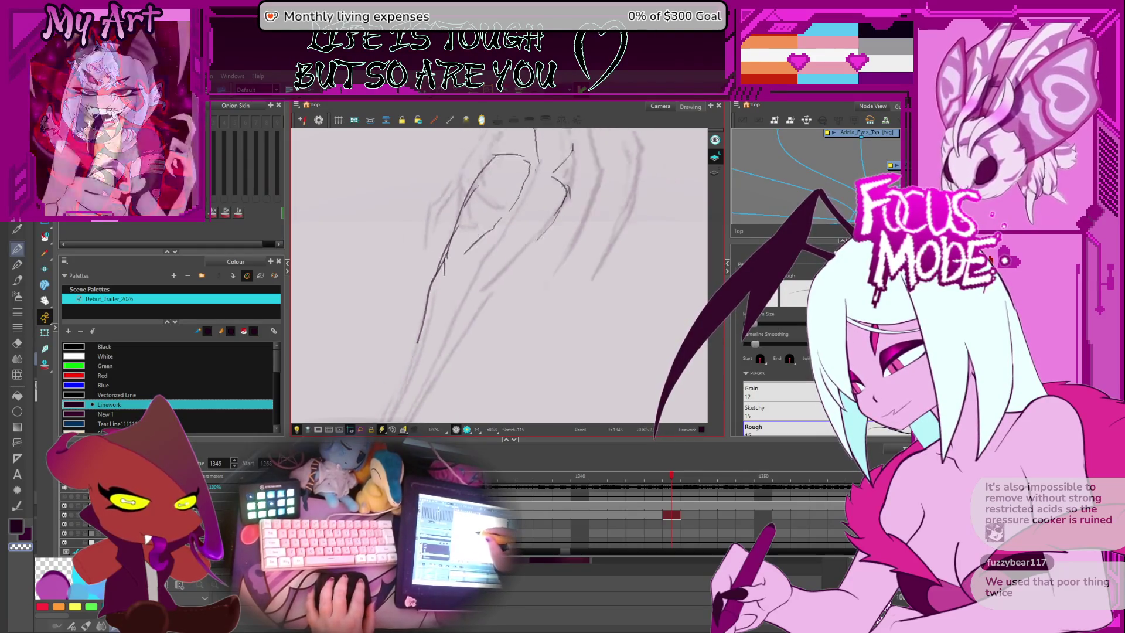
pyautogui.scroll(1, 514, 230)
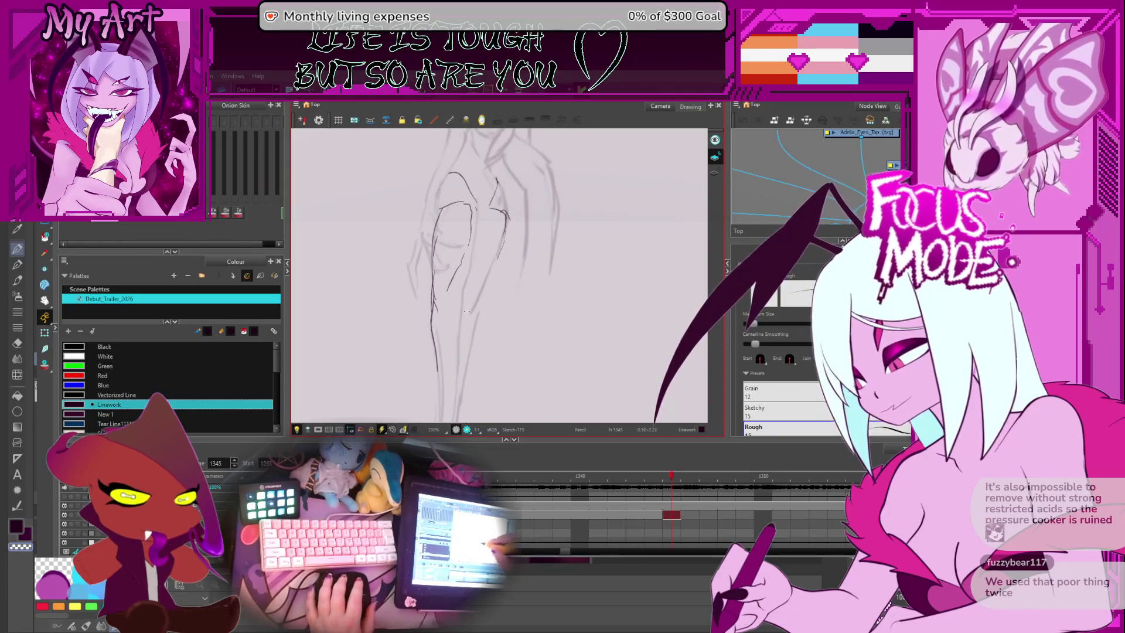
pyautogui.moveTo(426, 319); pyautogui.dragTo(438, 296)
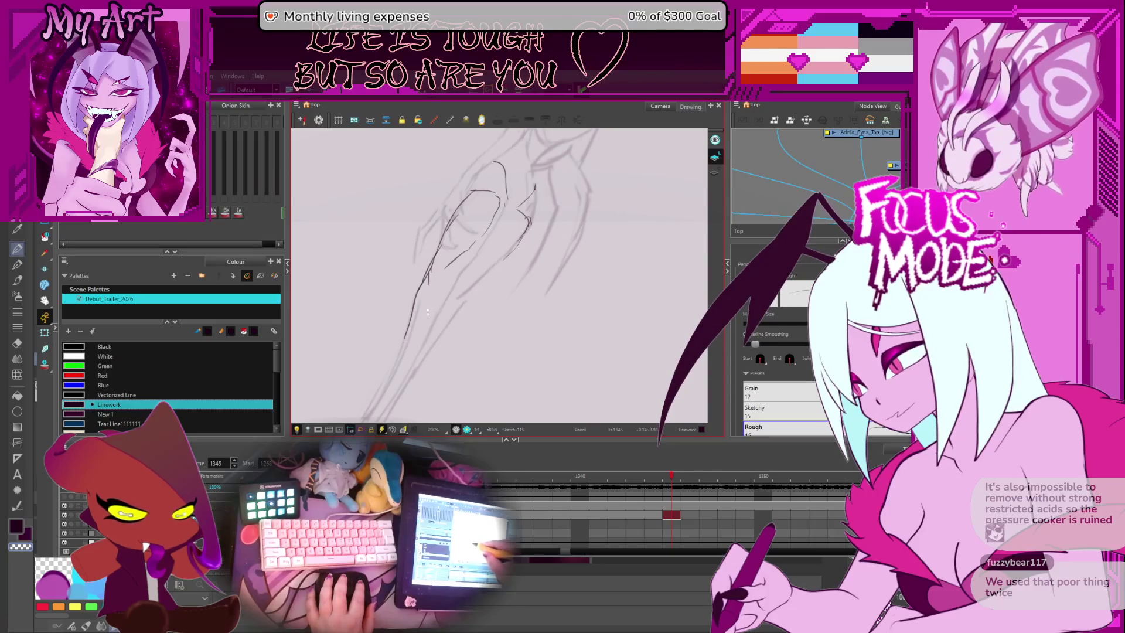
pyautogui.moveTo(438, 309)
pyautogui.mouseDown()
pyautogui.moveTo(492, 248)
pyautogui.moveTo(508, 260)
pyautogui.moveTo(506, 211)
pyautogui.moveTo(491, 298)
pyautogui.mouseUp()
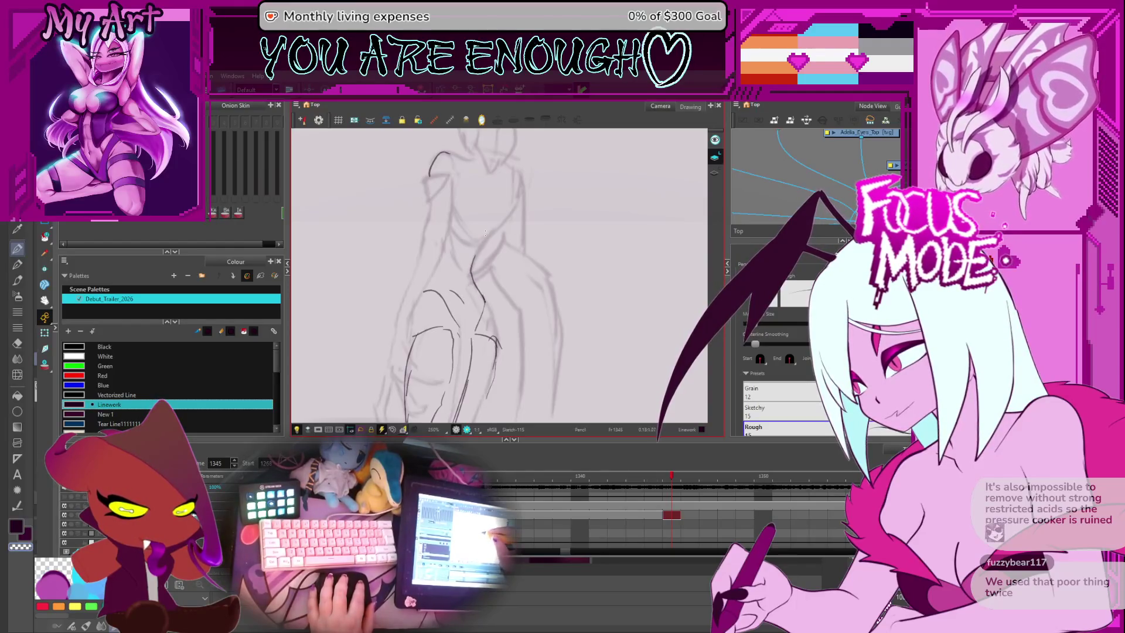
pyautogui.moveTo(494, 227); pyautogui.dragTo(463, 304)
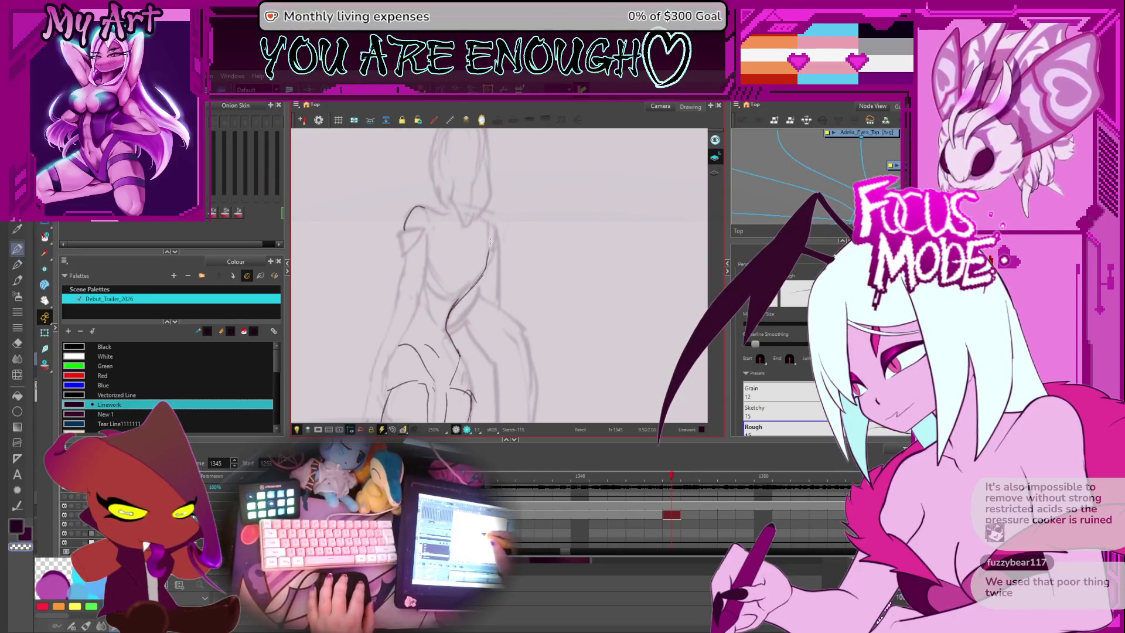
pyautogui.moveTo(471, 288); pyautogui.dragTo(477, 320)
pyautogui.scroll(-3, 444, 242)
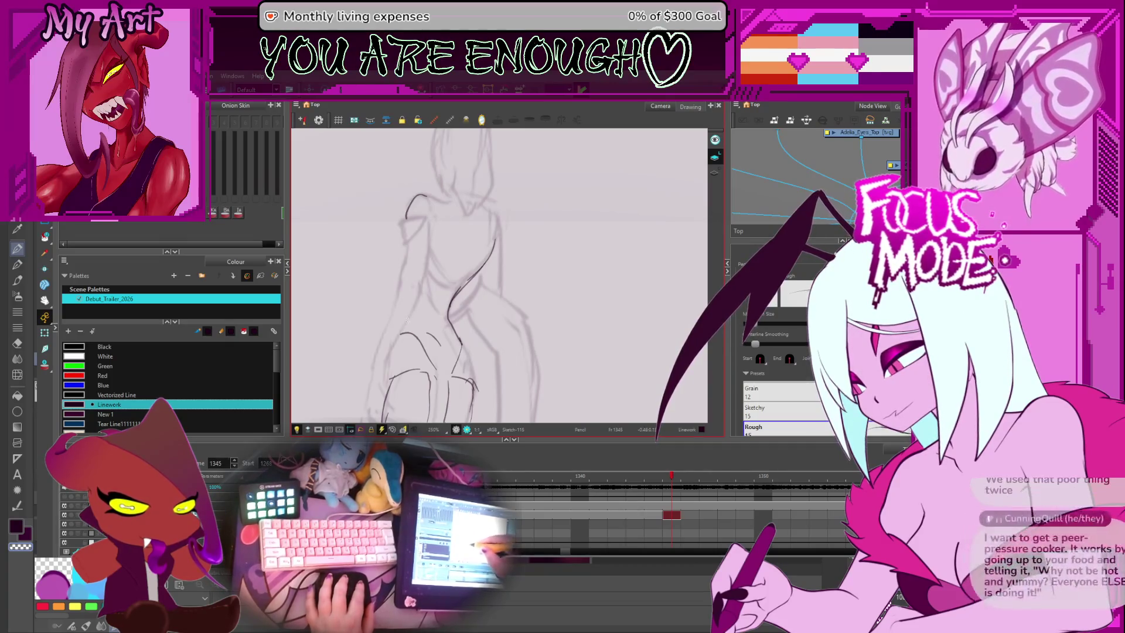
pyautogui.moveTo(469, 319); pyautogui.dragTo(486, 307)
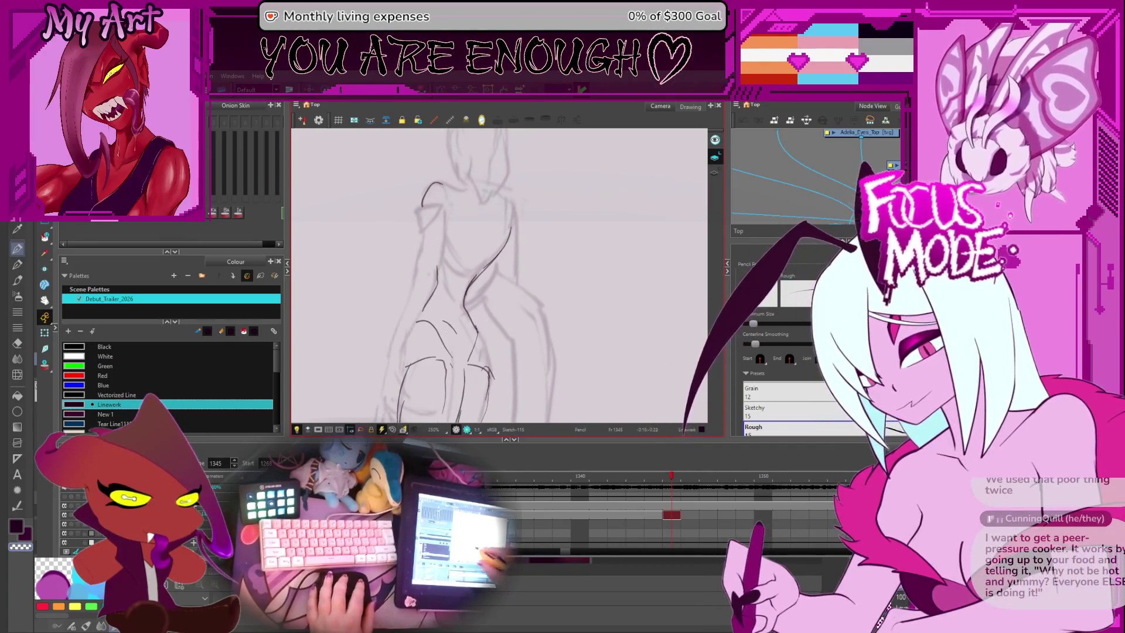
pyautogui.moveTo(433, 332); pyautogui.dragTo(431, 341)
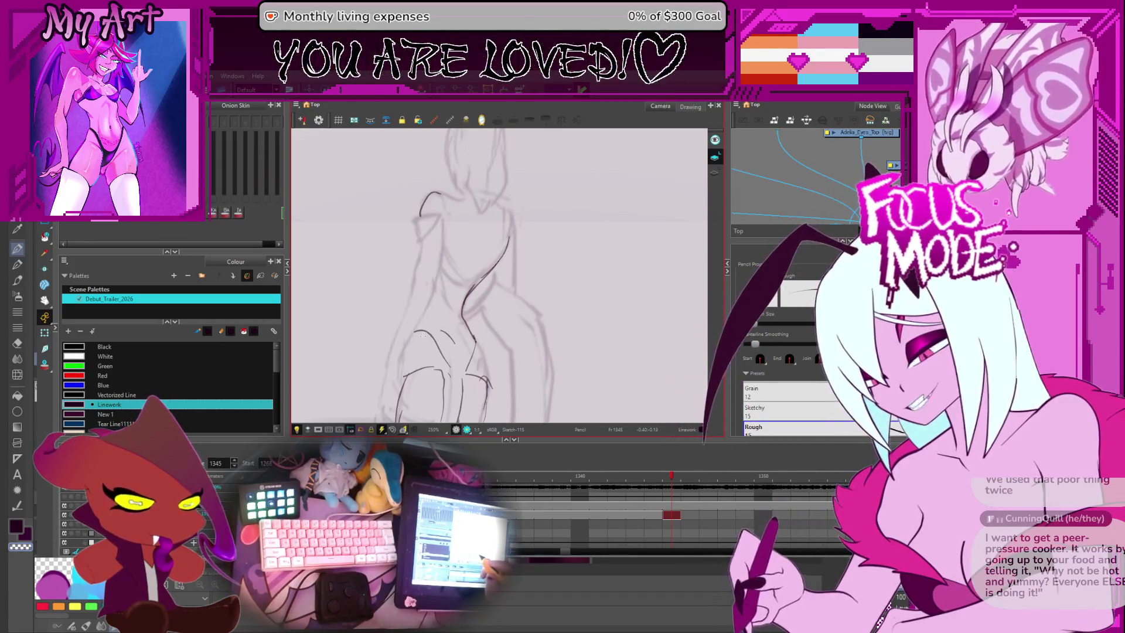
# Step: Work up to the shoulders, redraw the back stroke and neck line, undoing rejected neck lines
pyautogui.moveTo(457, 276); pyautogui.dragTo(504, 270)
pyautogui.scroll(2, 498, 275)
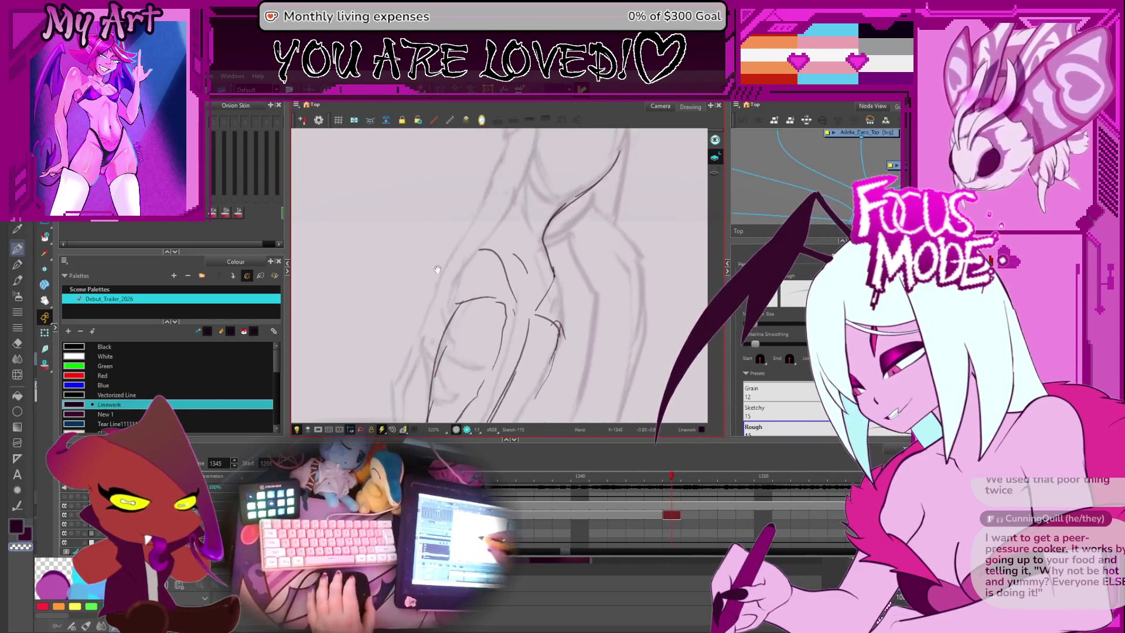
pyautogui.moveTo(482, 213); pyautogui.dragTo(407, 358)
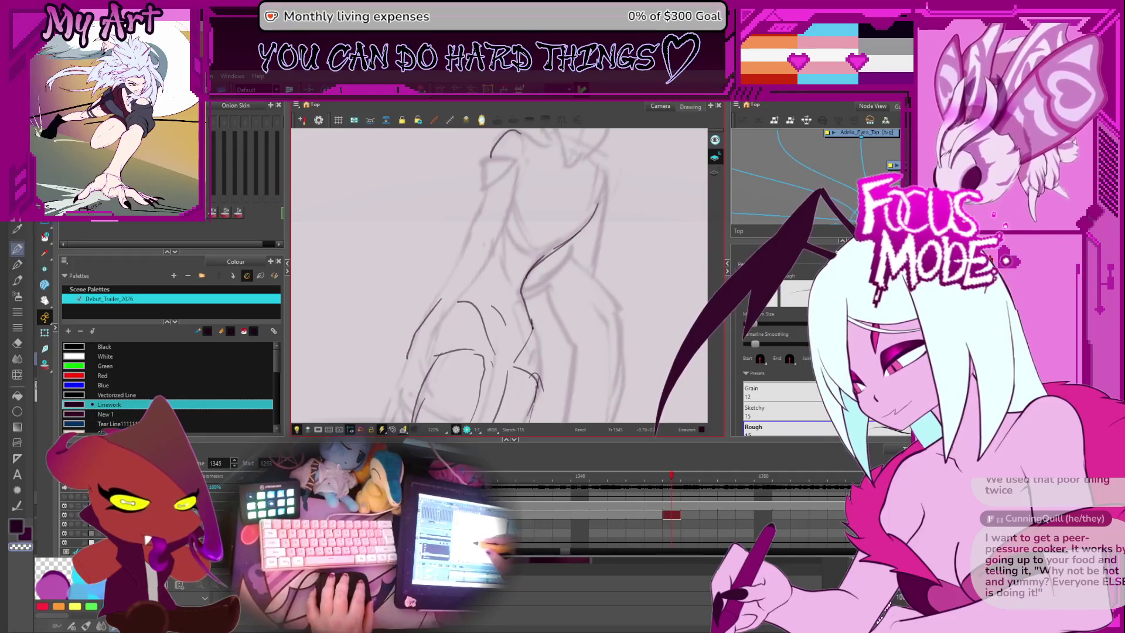
pyautogui.moveTo(481, 207); pyautogui.dragTo(411, 346)
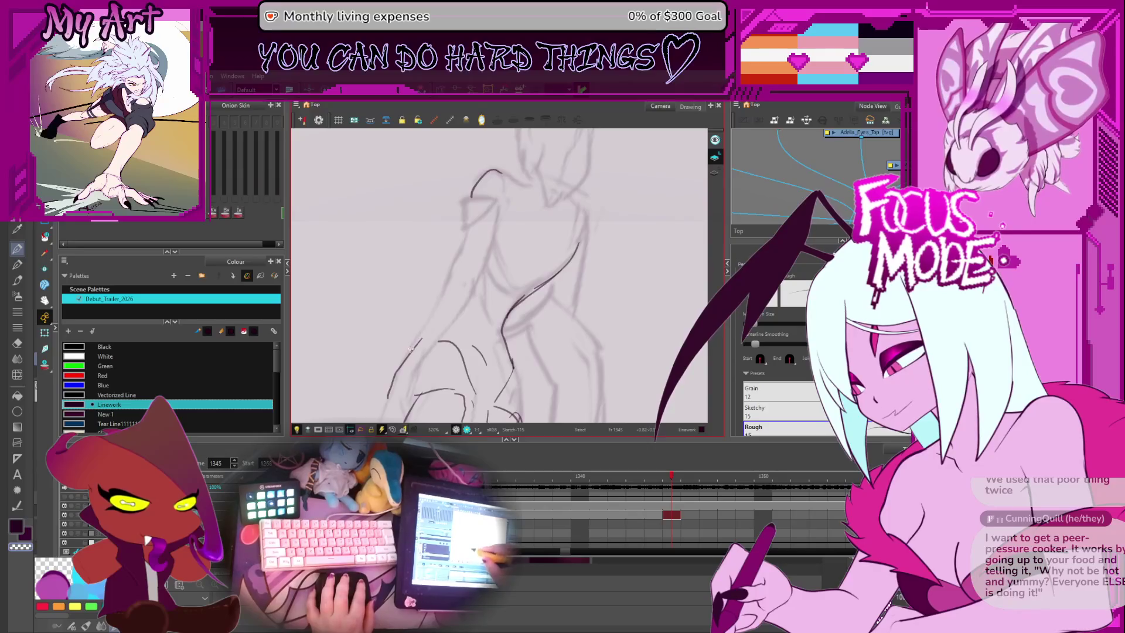
pyautogui.moveTo(462, 242); pyautogui.dragTo(444, 286)
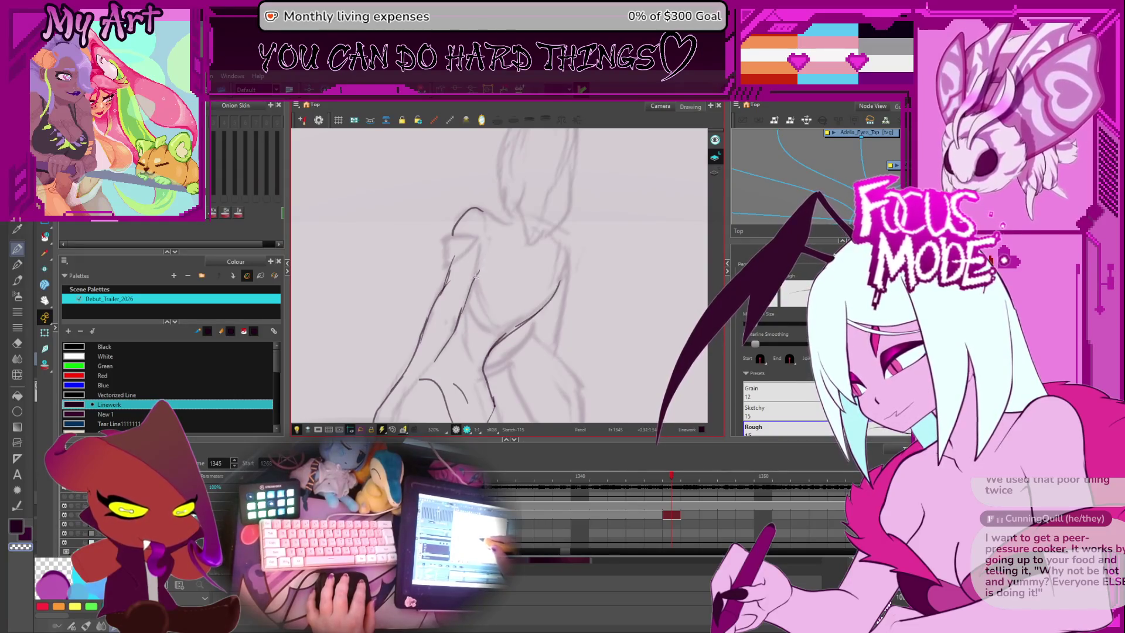
pyautogui.moveTo(491, 248)
pyautogui.mouseDown()
pyautogui.moveTo(495, 234)
pyautogui.moveTo(504, 252)
pyautogui.moveTo(488, 286)
pyautogui.moveTo(475, 274)
pyautogui.moveTo(486, 270)
pyautogui.moveTo(517, 300)
pyautogui.mouseUp()
pyautogui.hotkey('ctrl', 'z')
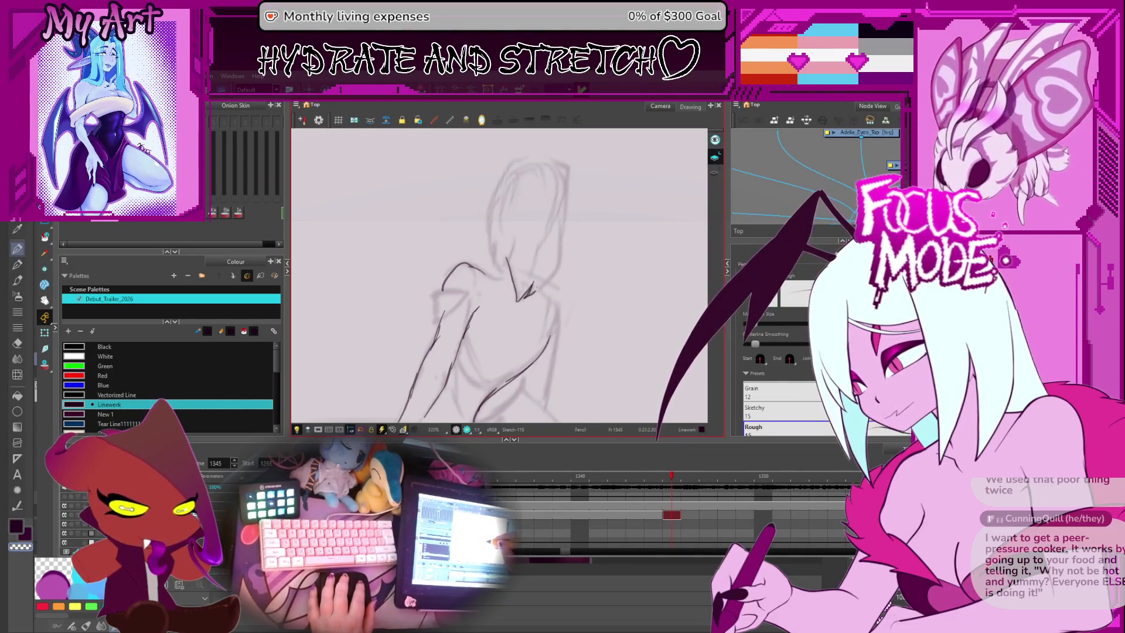
pyautogui.moveTo(545, 263)
pyautogui.mouseDown()
pyautogui.moveTo(536, 311)
pyautogui.moveTo(551, 310)
pyautogui.mouseUp()
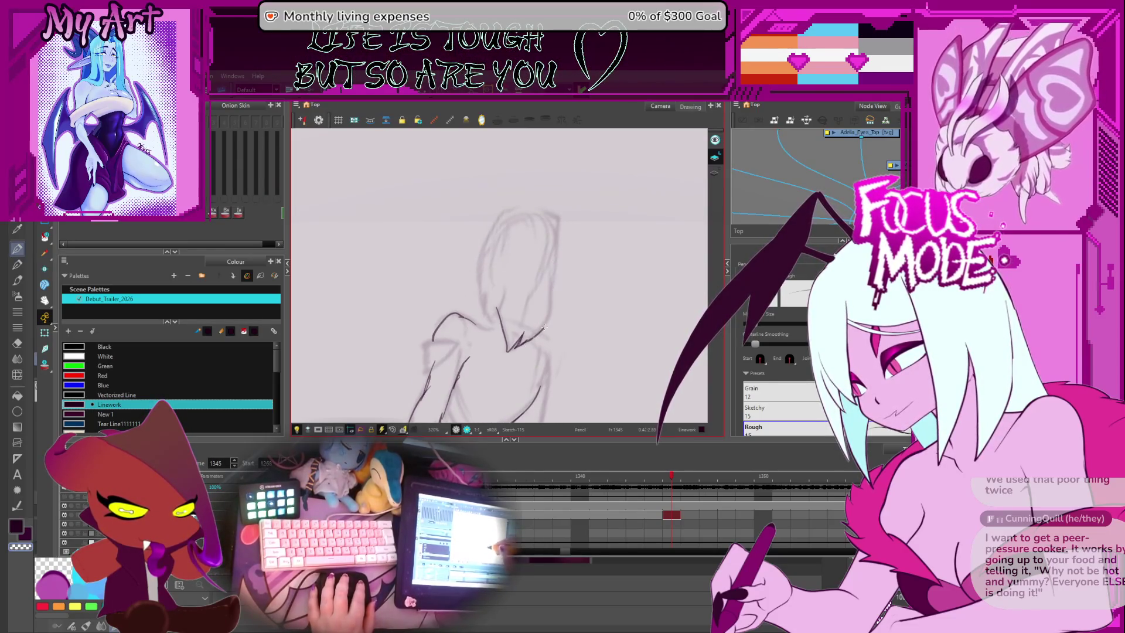
pyautogui.hotkey('ctrl', 'z')
pyautogui.hotkey('ctrl', 'z')
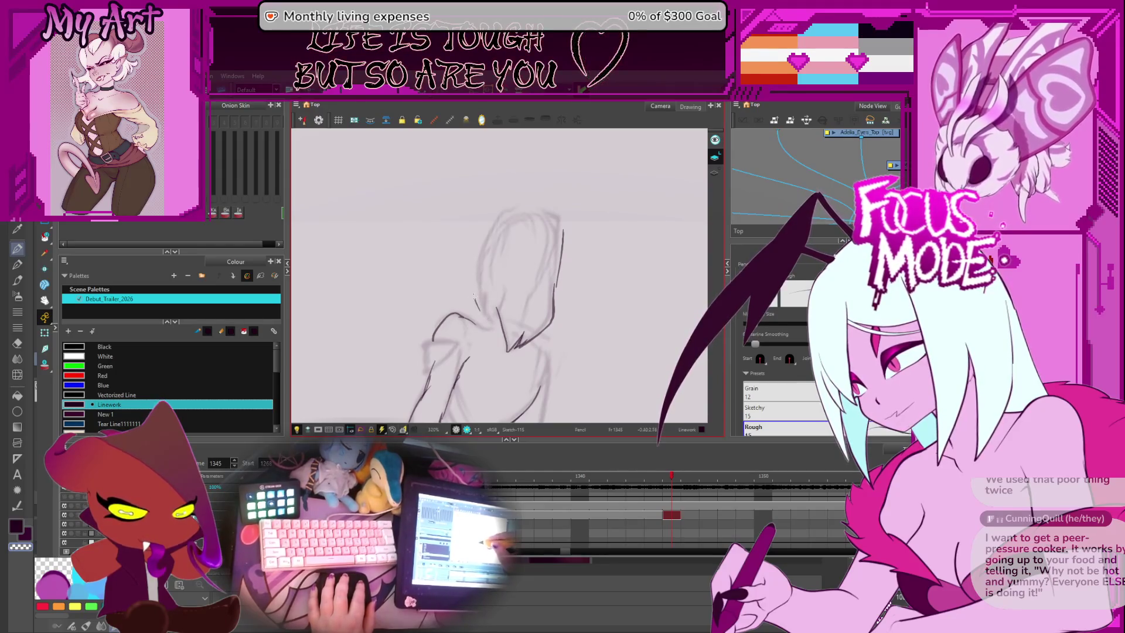
pyautogui.press('ctrl')
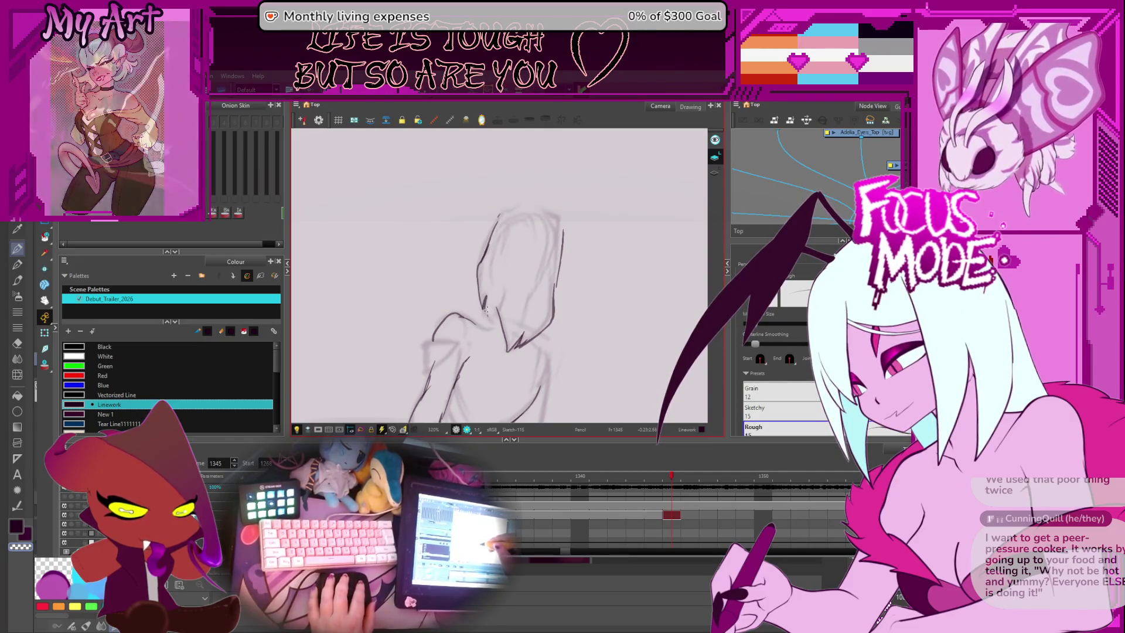
pyautogui.moveTo(497, 312); pyautogui.dragTo(476, 348)
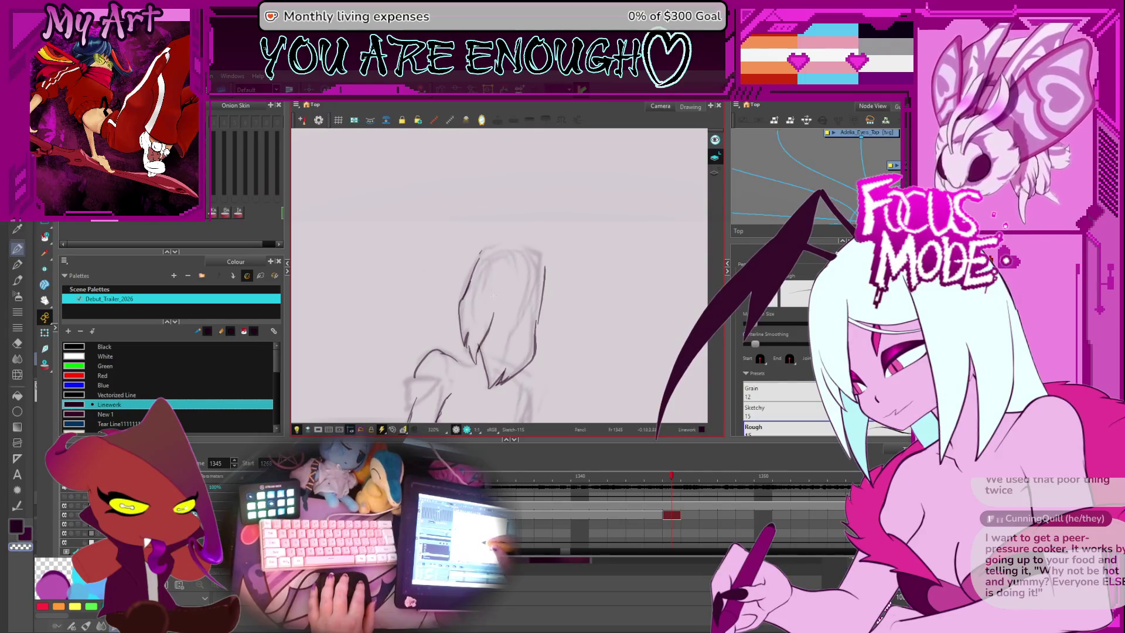
# Step: Try hooked and curved strokes above and left of the head, undoing the rejected ones
pyautogui.moveTo(498, 293); pyautogui.dragTo(480, 277)
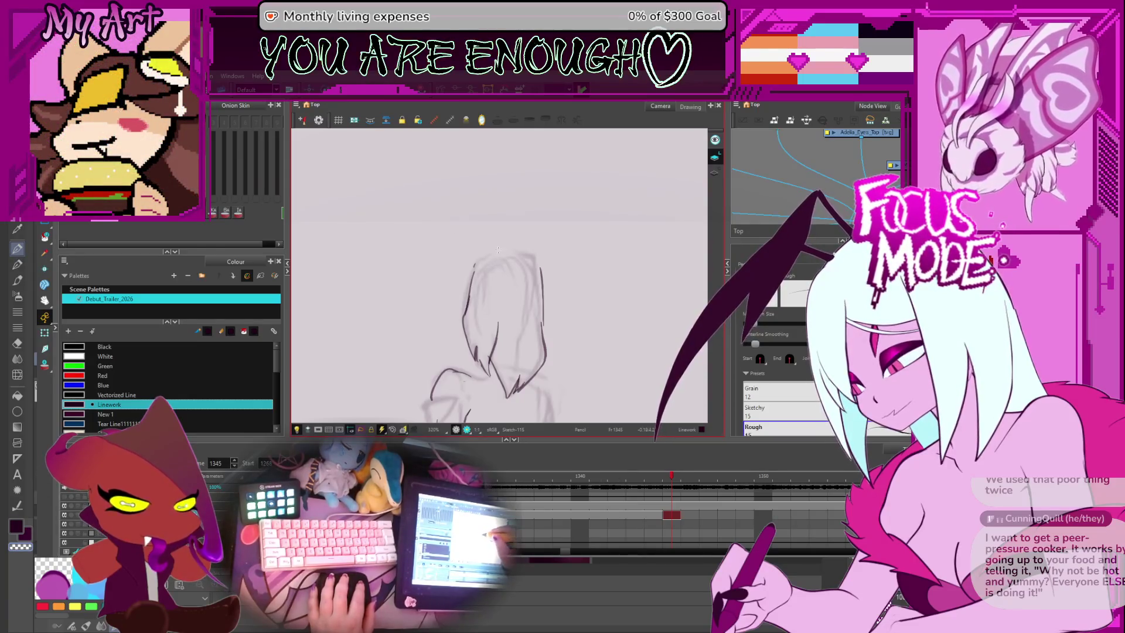
pyautogui.moveTo(482, 240); pyautogui.dragTo(504, 250)
pyautogui.moveTo(476, 286); pyautogui.dragTo(457, 248)
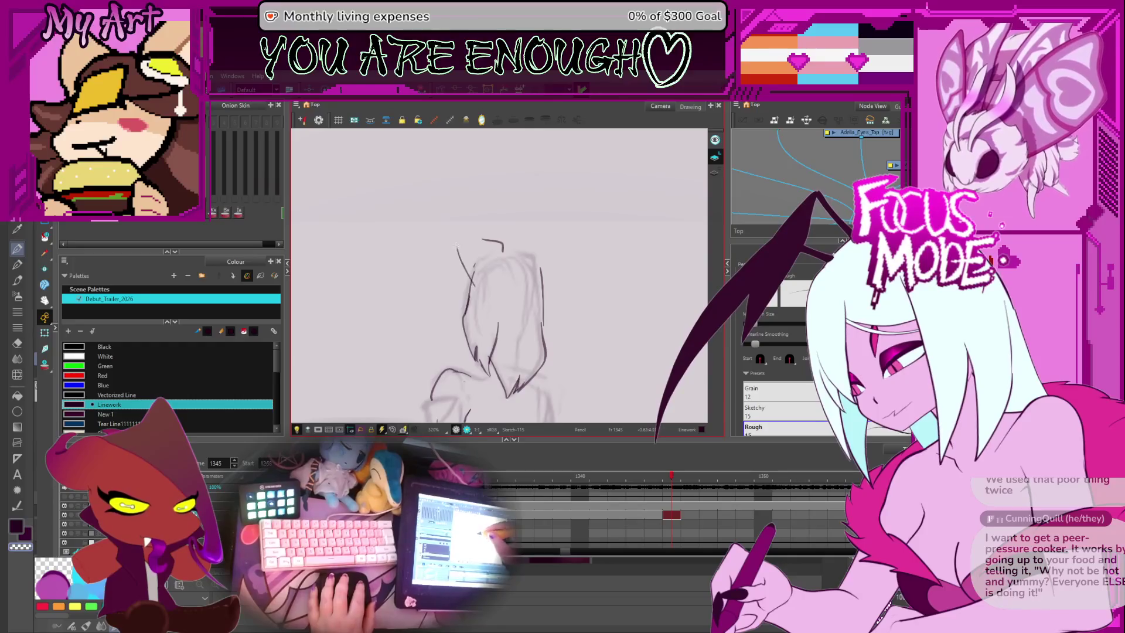
pyautogui.hotkey('ctrl', 'z')
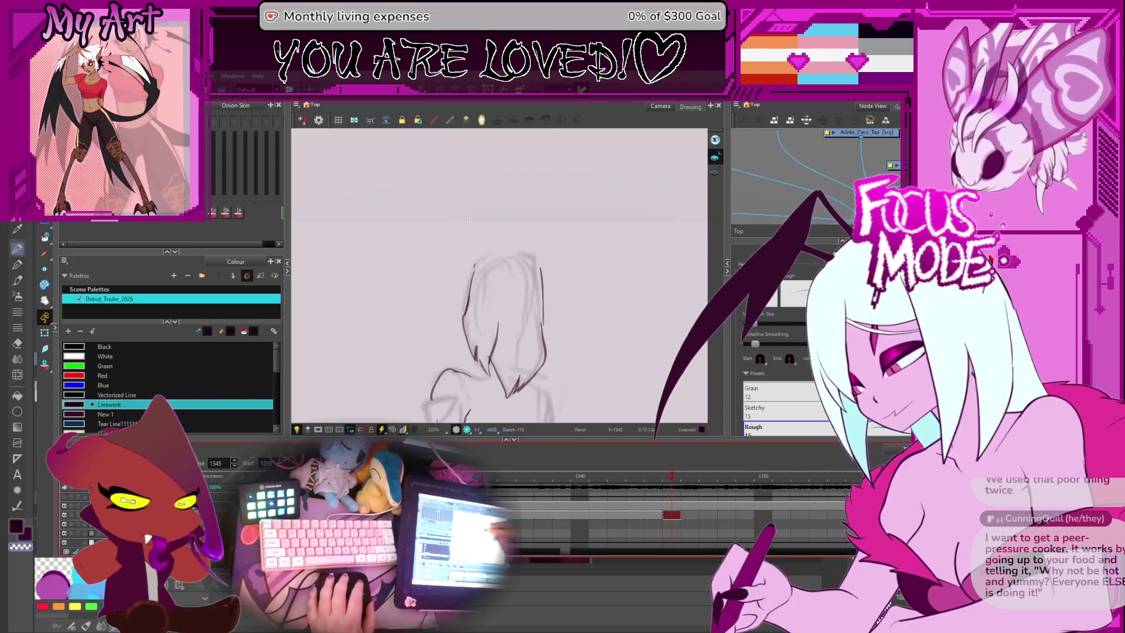
pyautogui.moveTo(467, 280); pyautogui.dragTo(476, 235)
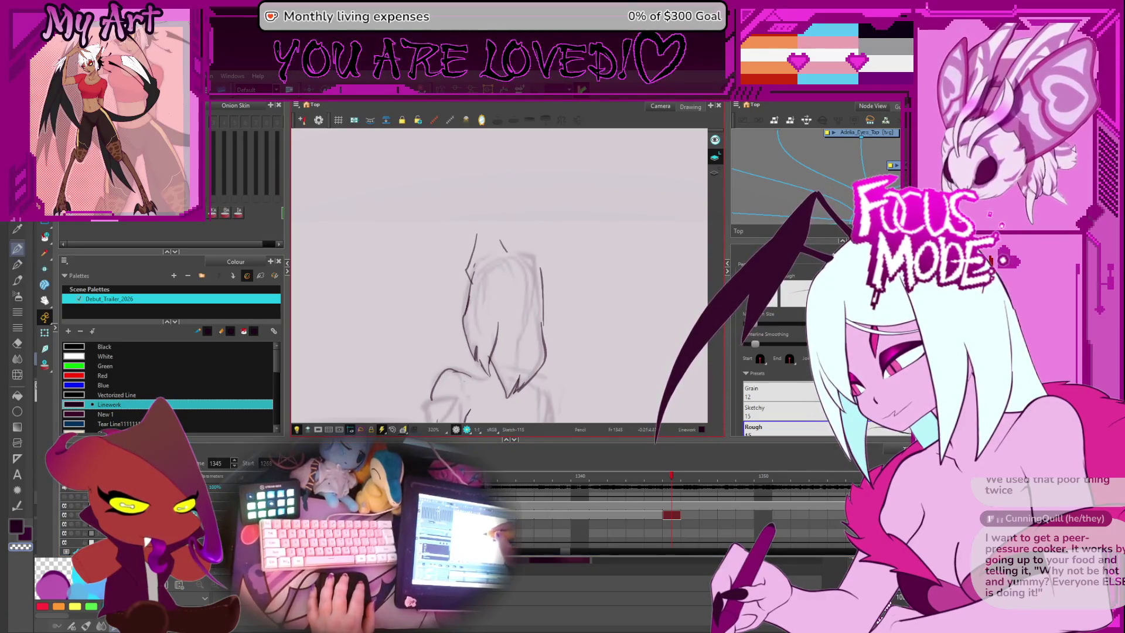
pyautogui.hotkey('ctrl', 'z')
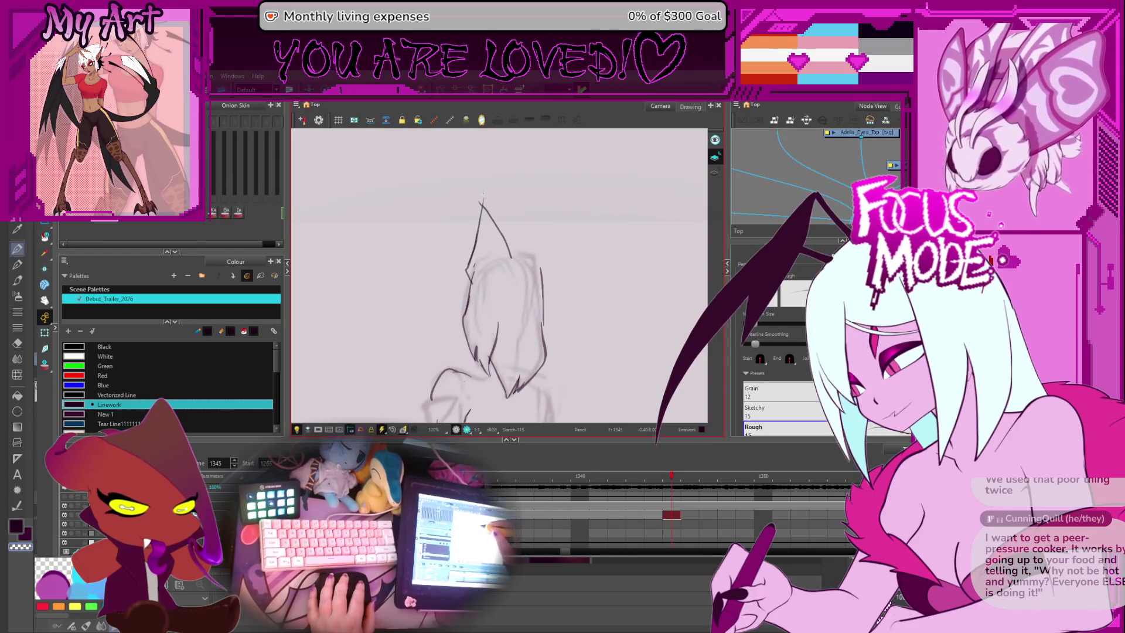
# Step: Draw the long wing arc left of the head and a small horn spike on top, then zoom out
pyautogui.scroll(-5, 499, 275)
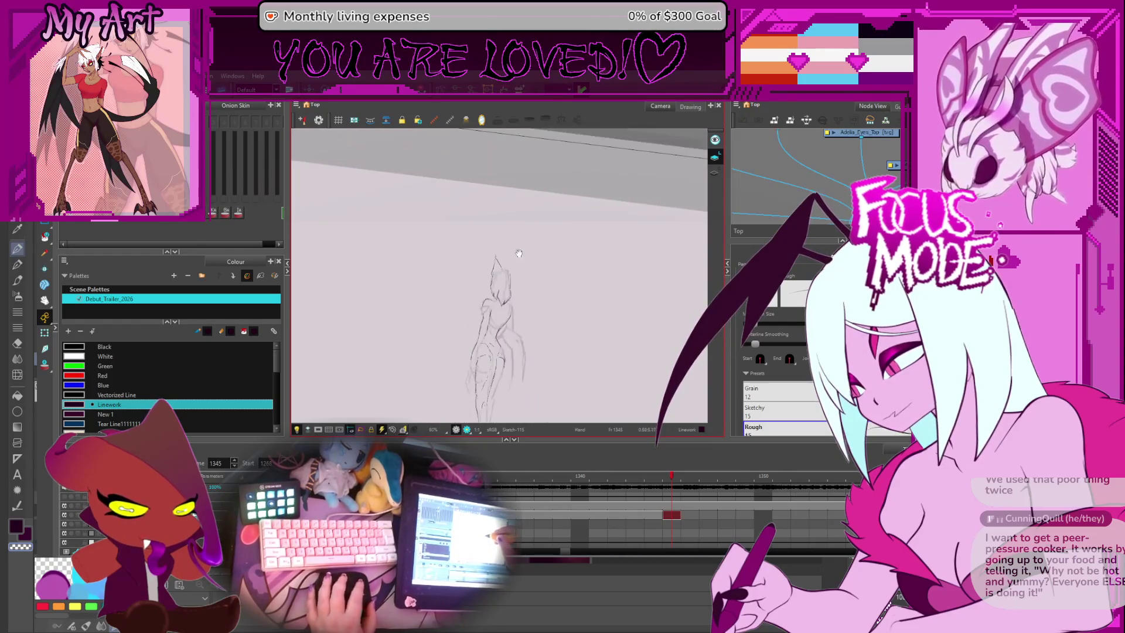
pyautogui.scroll(1, 521, 206)
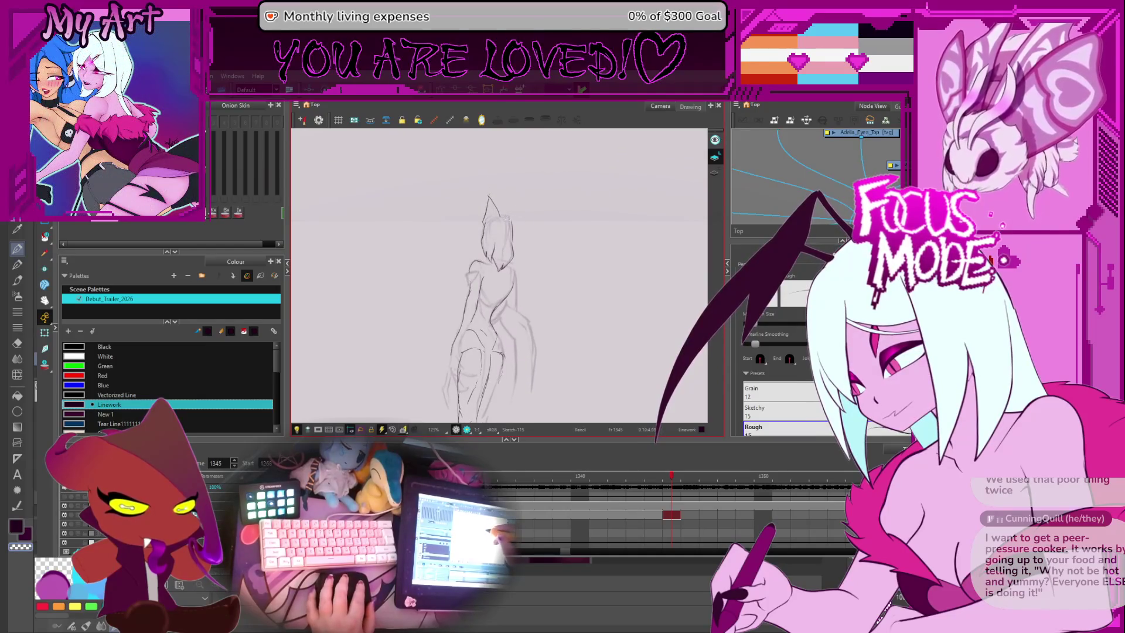
pyautogui.scroll(3, 518, 229)
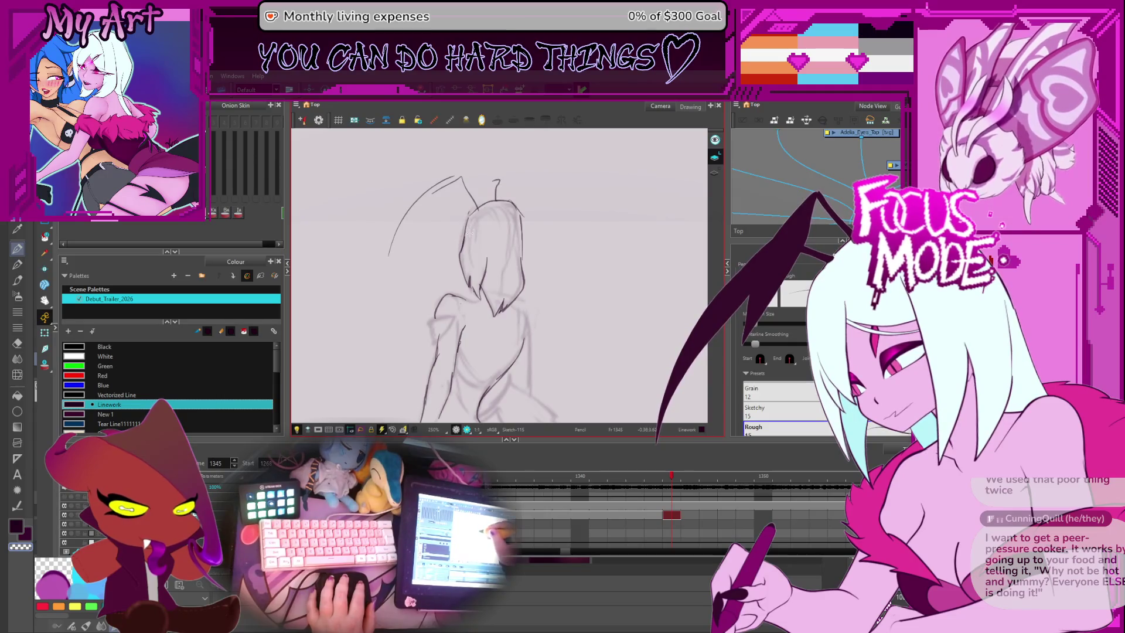
pyautogui.moveTo(457, 177); pyautogui.dragTo(389, 255)
pyautogui.moveTo(483, 194); pyautogui.dragTo(501, 199)
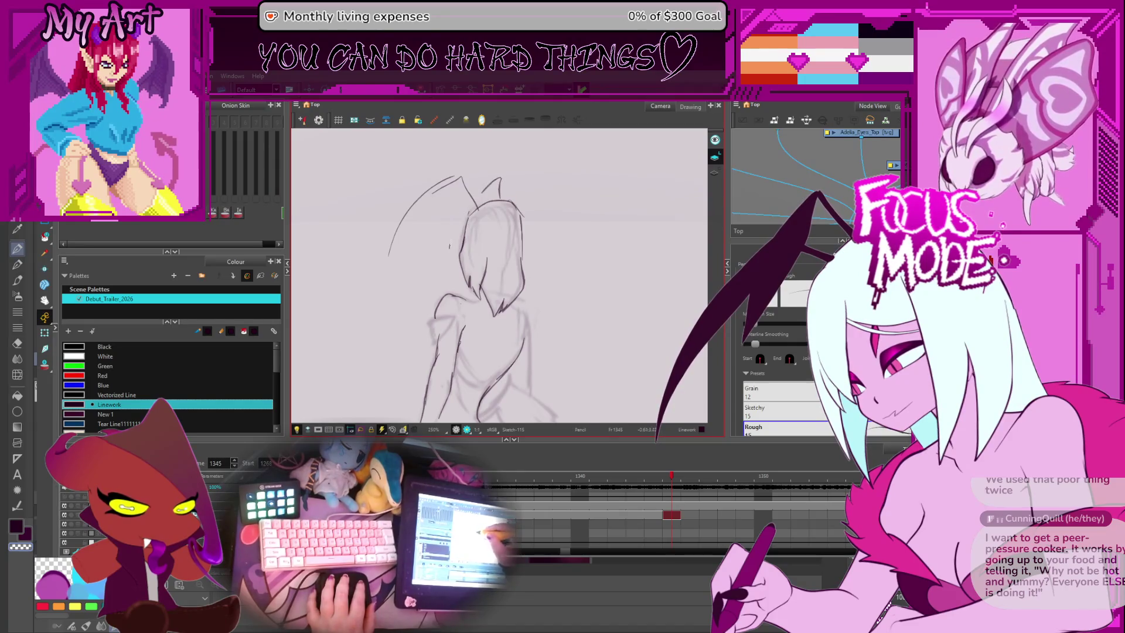
pyautogui.press('2')
pyautogui.press('2')
pyautogui.press('2')
pyautogui.moveTo(498, 293)
pyautogui.mouseDown()
pyautogui.moveTo(477, 229)
pyautogui.moveTo(486, 205)
pyautogui.mouseUp()
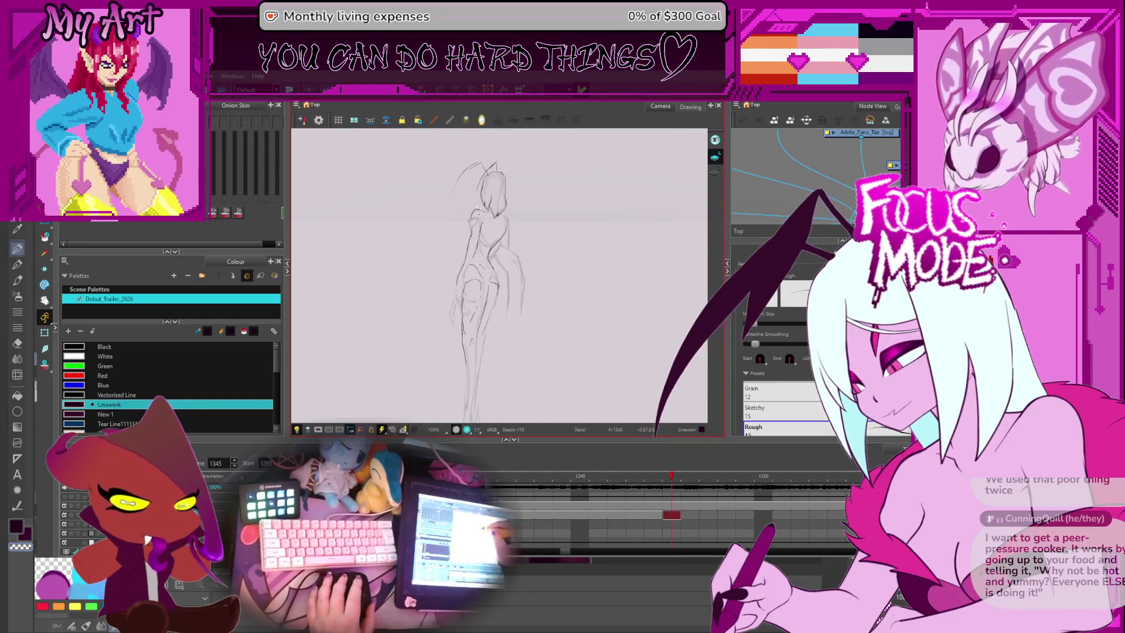
# Step: Ink the hip's left edge down the leg and add short cleanup lines on the lower leg
pyautogui.press('1')
pyautogui.press('1')
pyautogui.press('1')
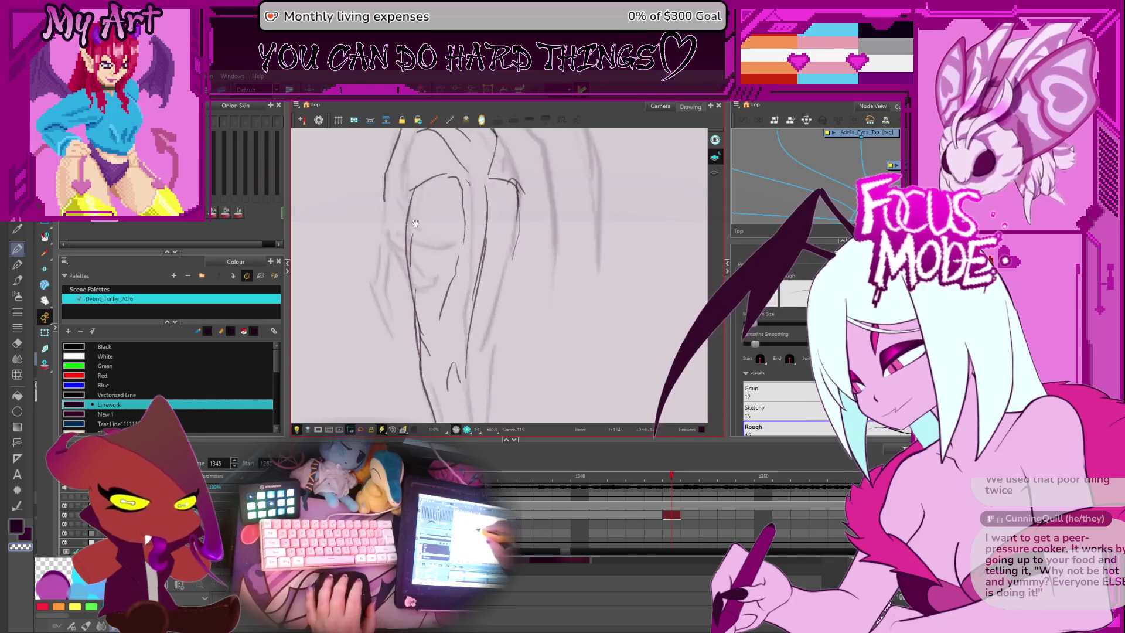
pyautogui.moveTo(434, 255); pyautogui.dragTo(429, 309)
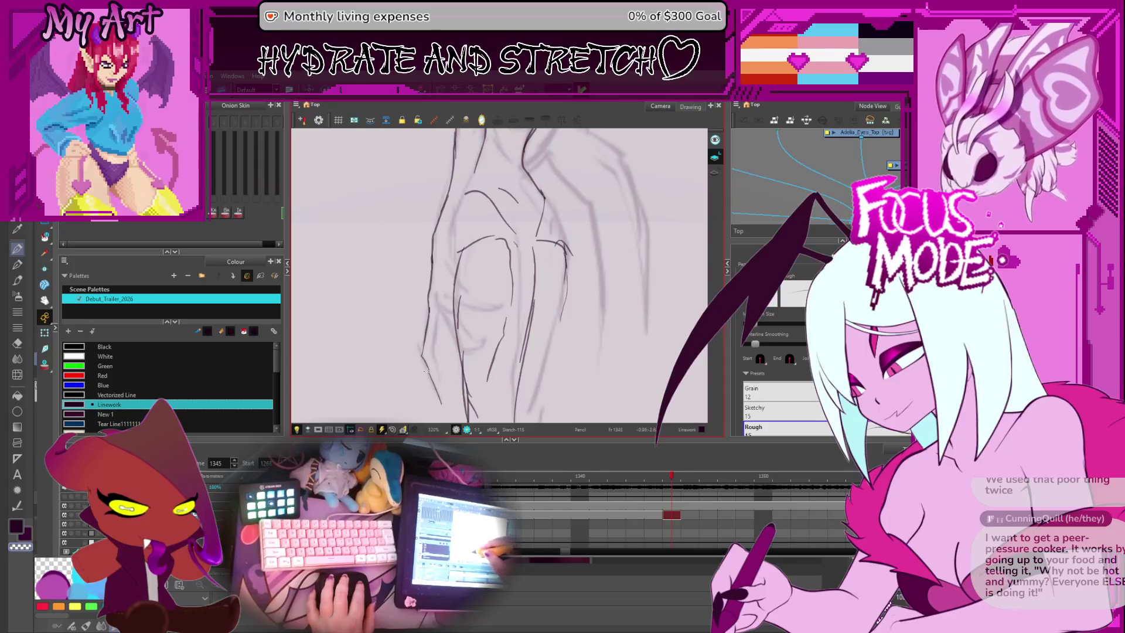
pyautogui.moveTo(428, 311); pyautogui.dragTo(446, 411)
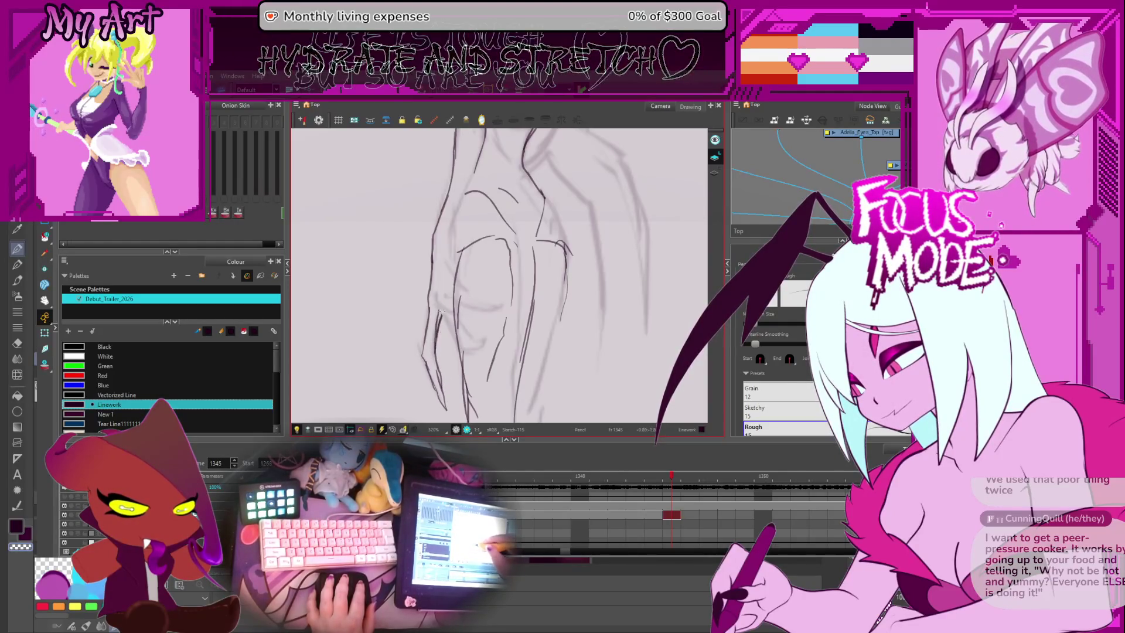
pyautogui.hotkey('alt', 't')
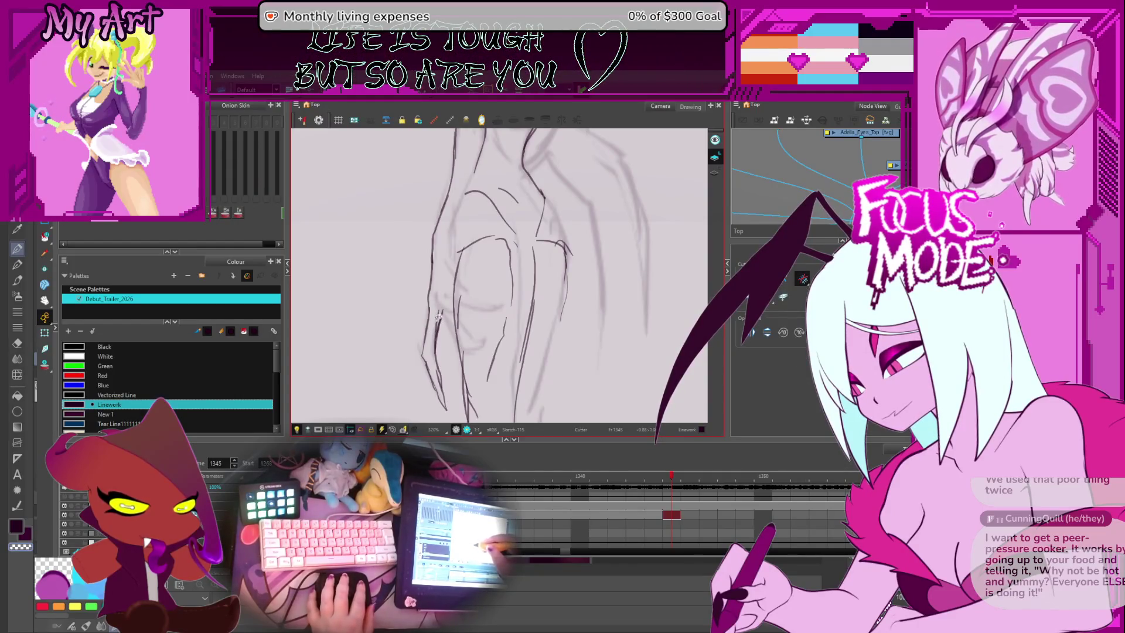
pyautogui.hotkey('alt', '/')
pyautogui.moveTo(451, 325); pyautogui.dragTo(458, 344)
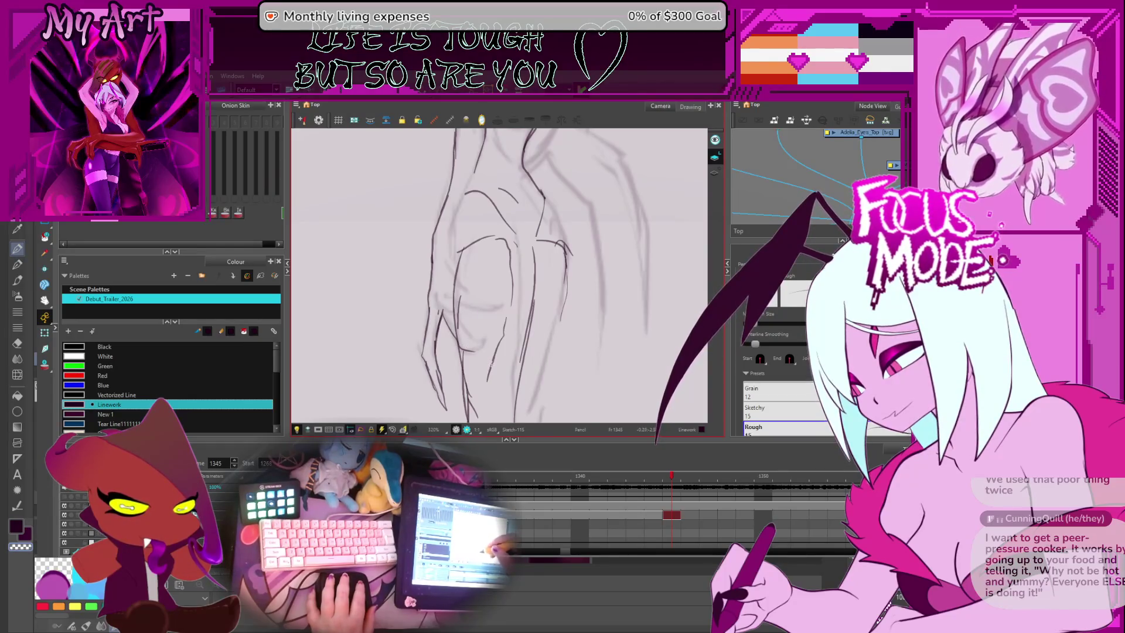
pyautogui.moveTo(470, 352); pyautogui.dragTo(487, 356)
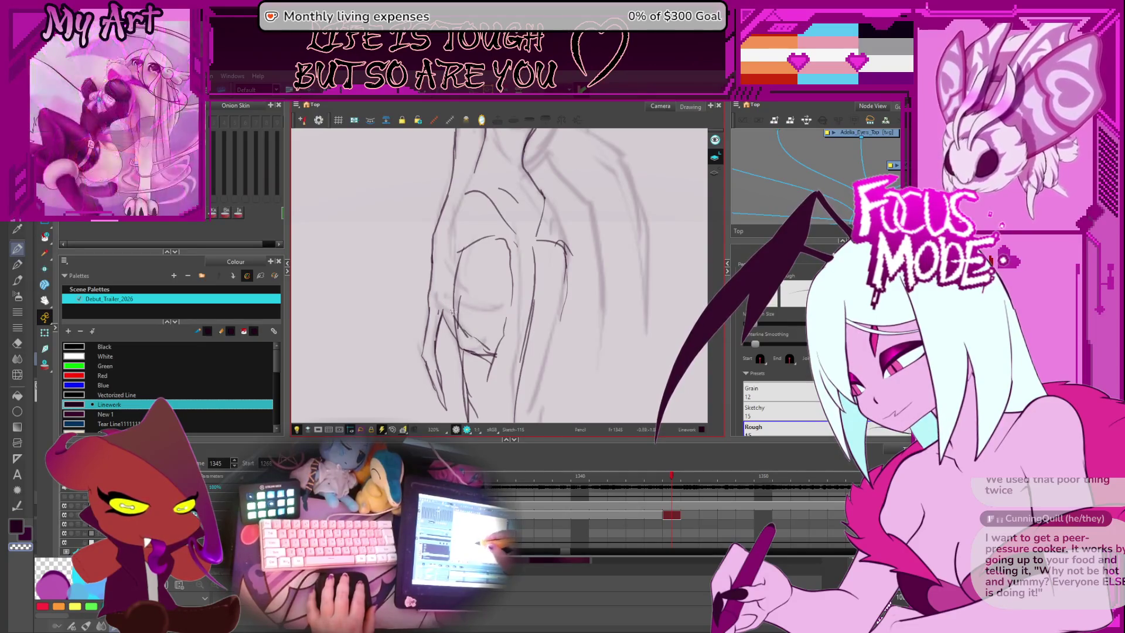
# Step: Rotate and pan along the leg sketch, then zoom out to show the whole figure
pyautogui.moveTo(474, 316)
pyautogui.mouseDown()
pyautogui.moveTo(504, 281)
pyautogui.moveTo(419, 253)
pyautogui.moveTo(444, 280)
pyautogui.mouseUp()
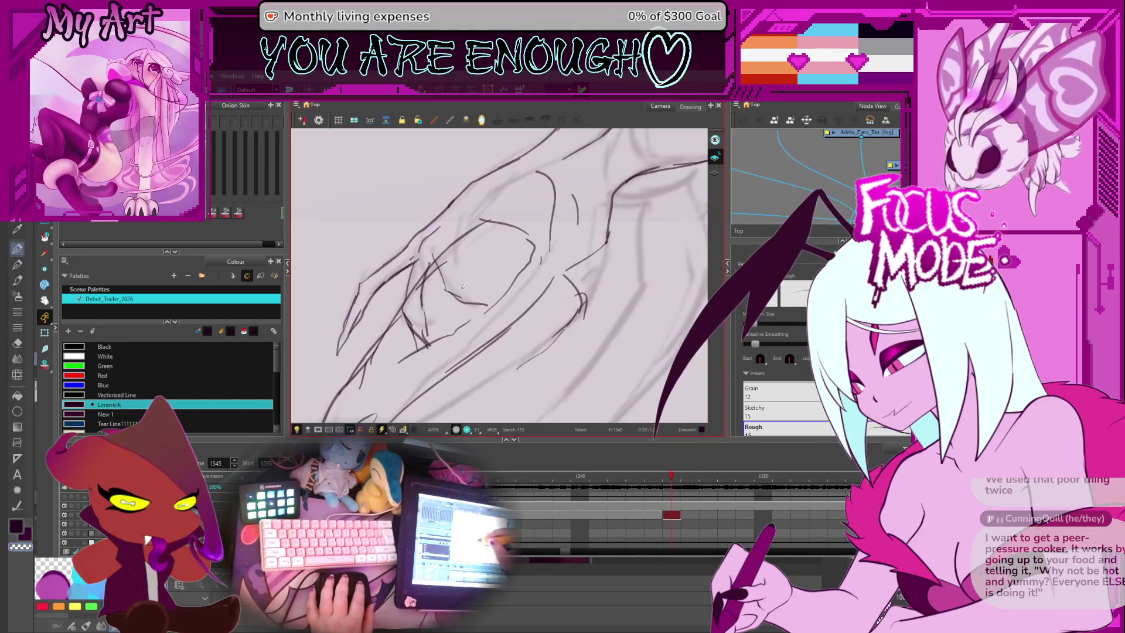
pyautogui.moveTo(475, 297); pyautogui.dragTo(484, 320)
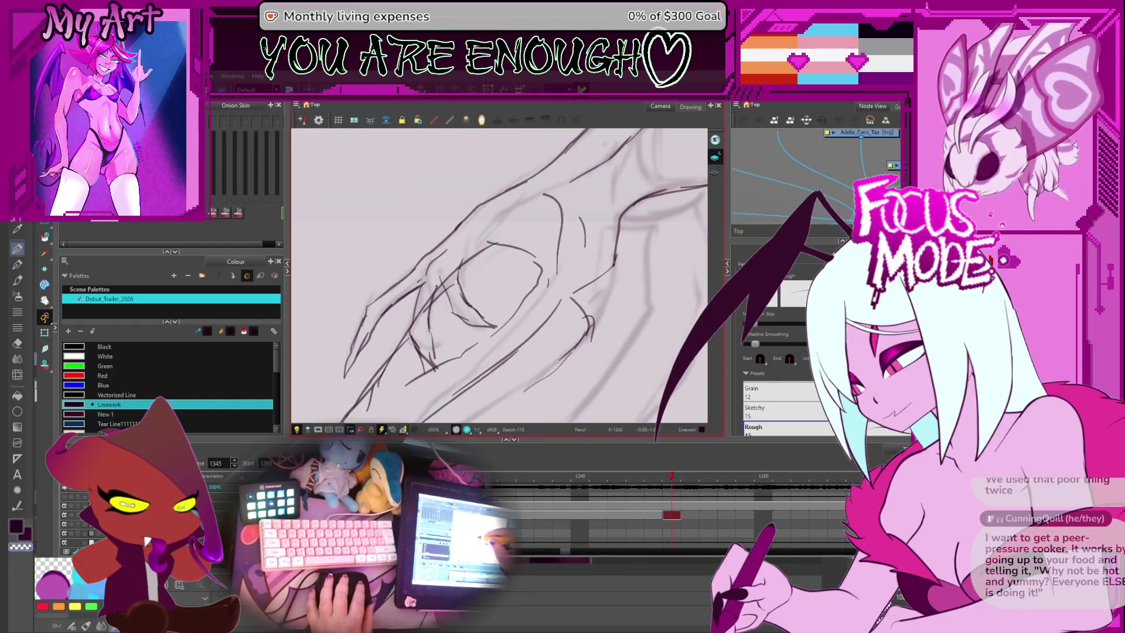
pyautogui.hotkey('alt', 's')
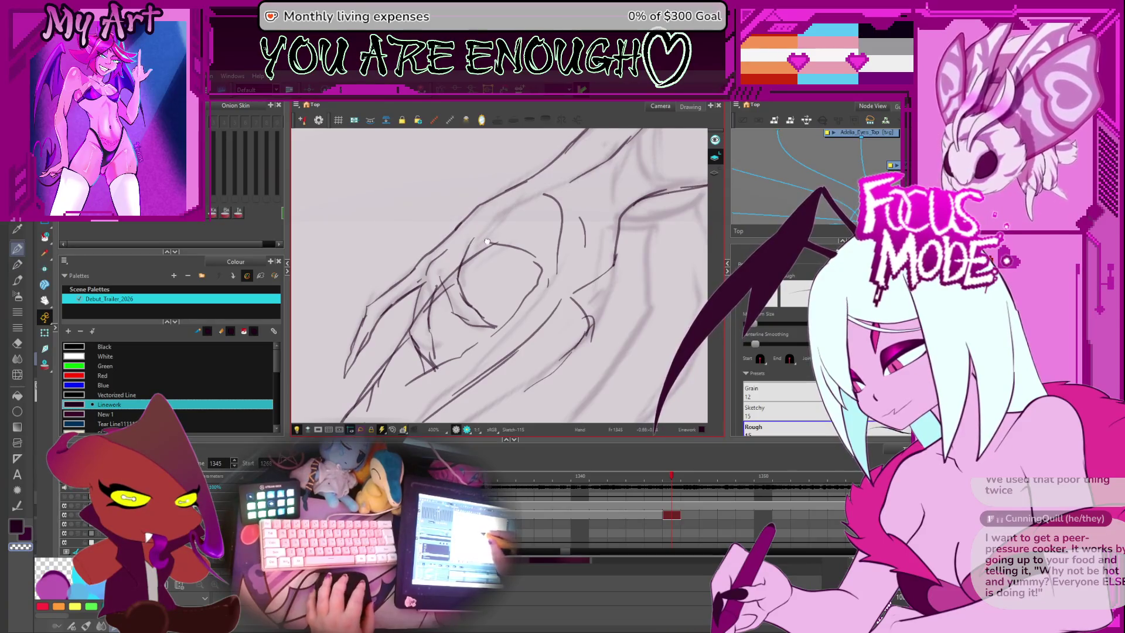
pyautogui.moveTo(486, 241); pyautogui.dragTo(463, 283)
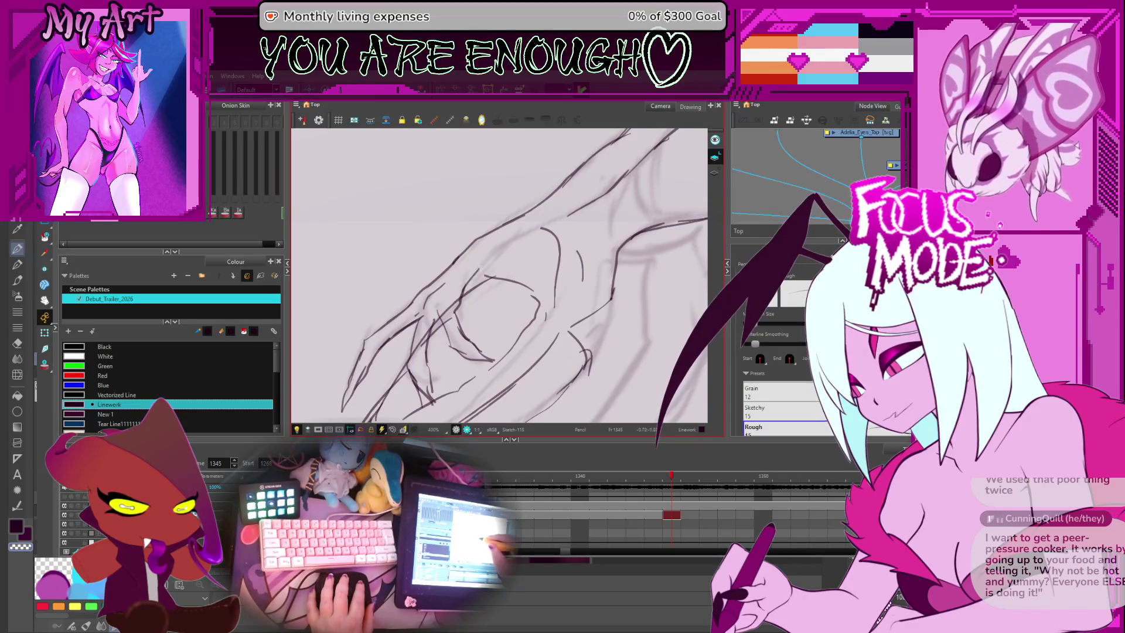
pyautogui.moveTo(480, 269); pyautogui.dragTo(487, 260)
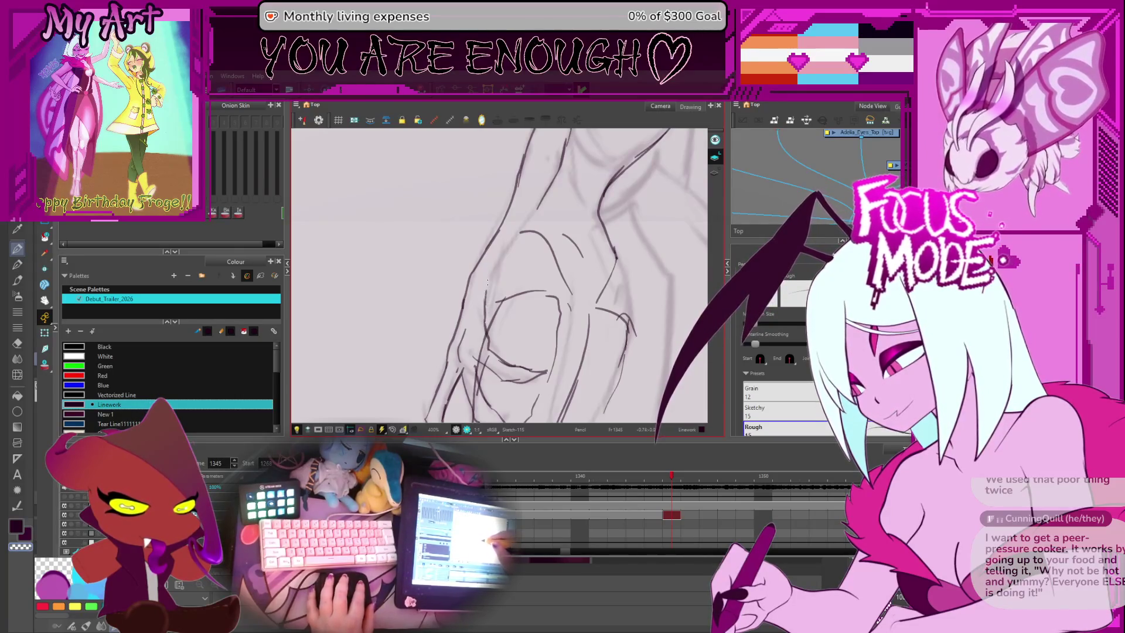
pyautogui.scroll(-1, 493, 283)
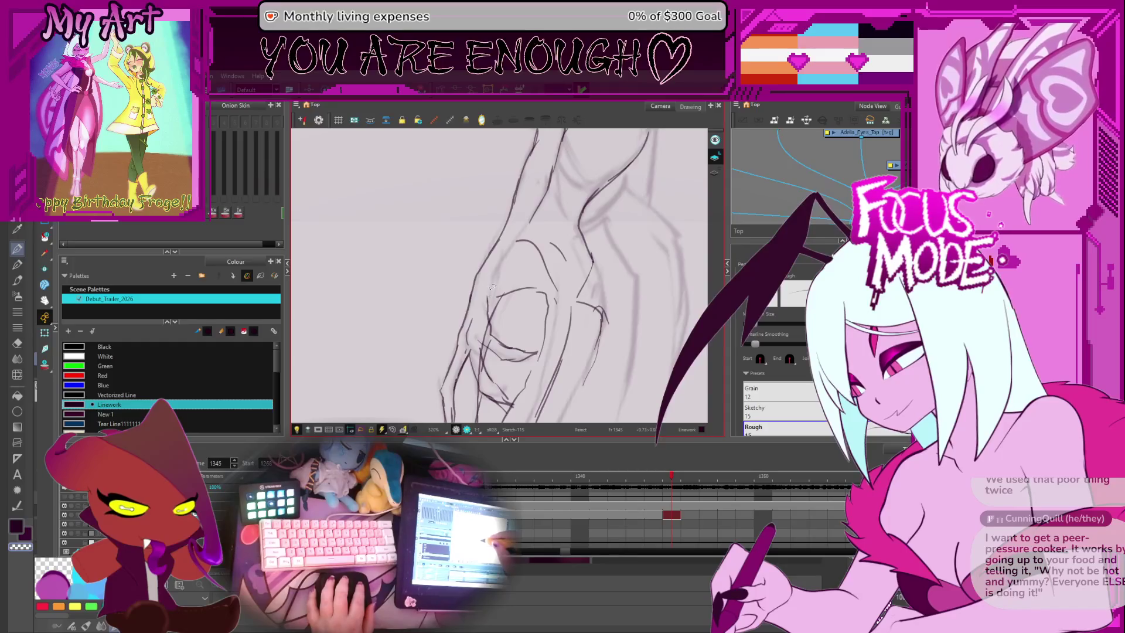
pyautogui.moveTo(497, 276); pyautogui.dragTo(482, 308)
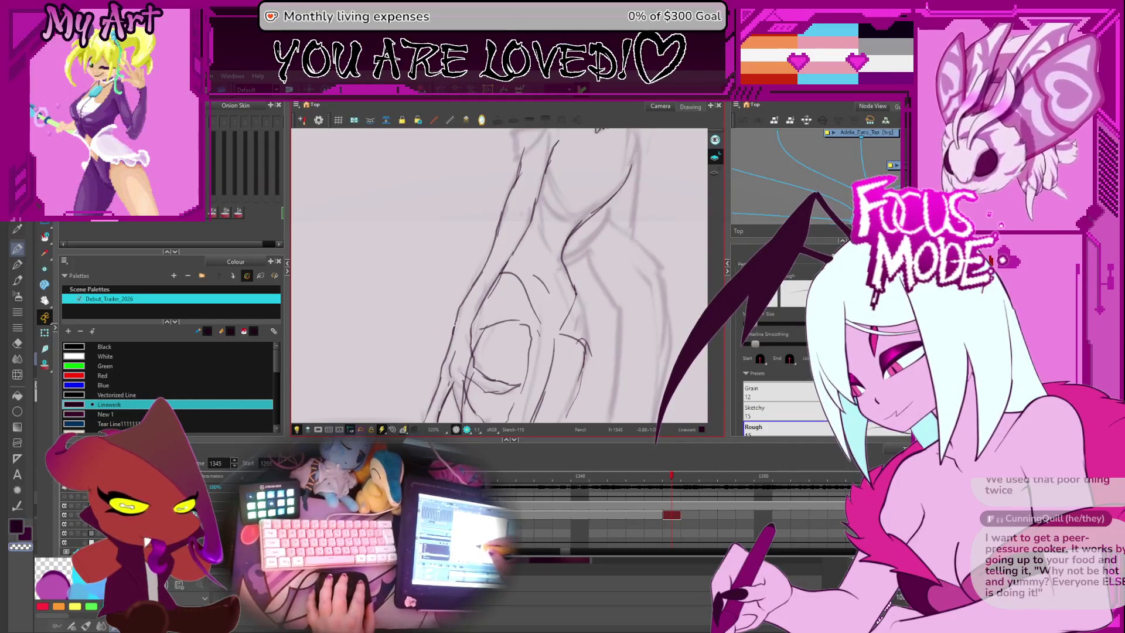
pyautogui.hotkey('alt', 'e')
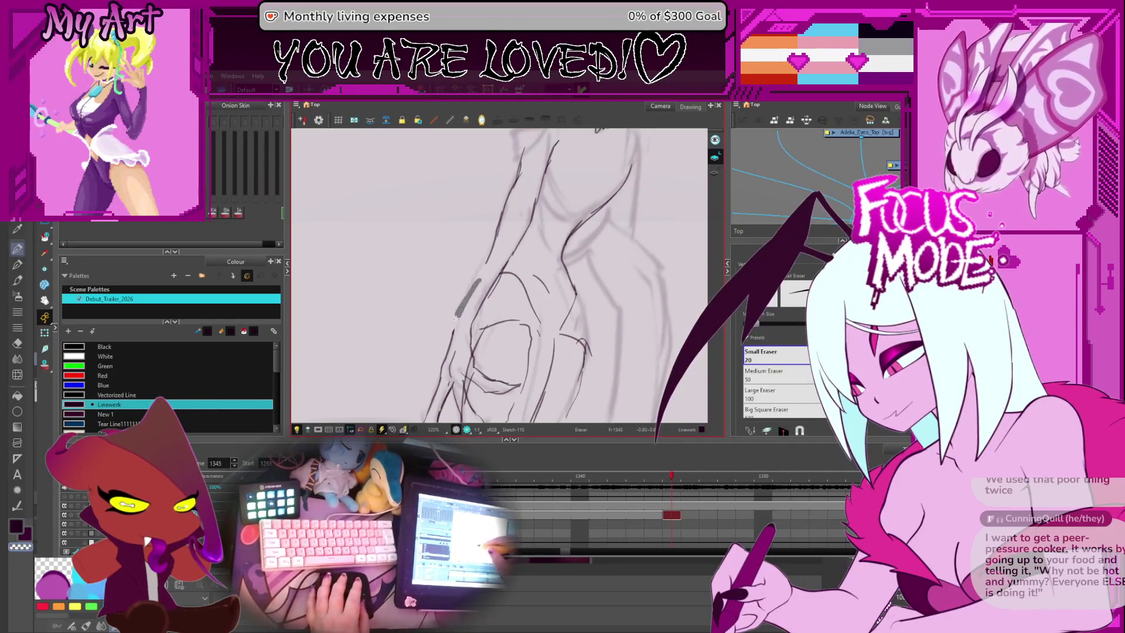
pyautogui.moveTo(455, 324)
pyautogui.mouseDown()
pyautogui.moveTo(497, 302)
pyautogui.moveTo(455, 324)
pyautogui.mouseUp()
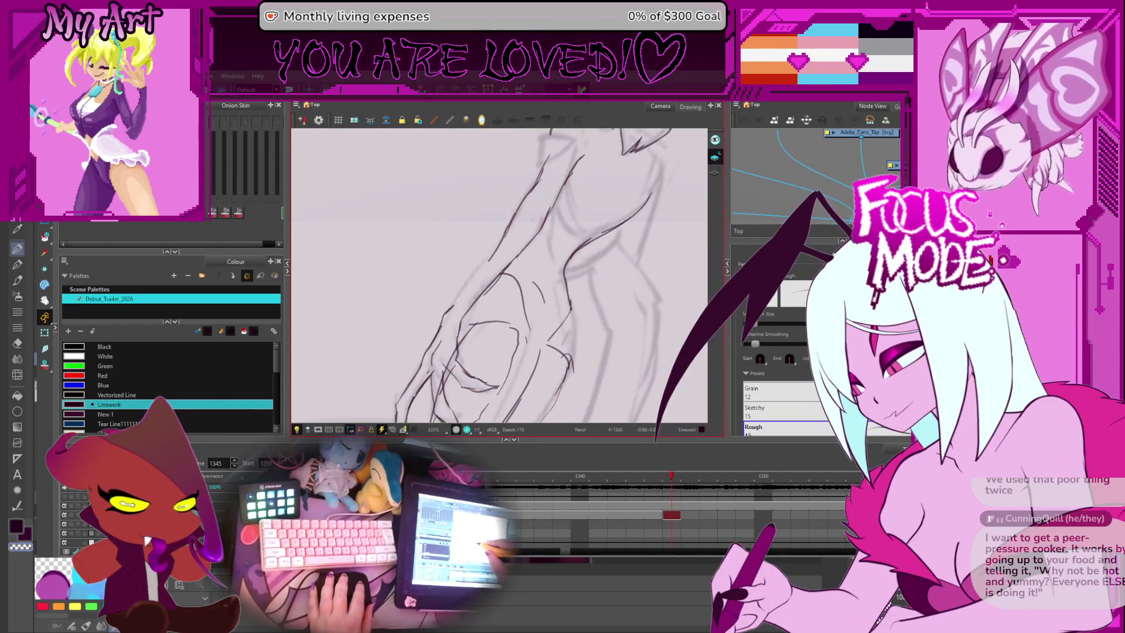
pyautogui.moveTo(498, 238)
pyautogui.mouseDown()
pyautogui.moveTo(570, 253)
pyautogui.moveTo(603, 242)
pyautogui.mouseUp()
pyautogui.scroll(2, 603, 242)
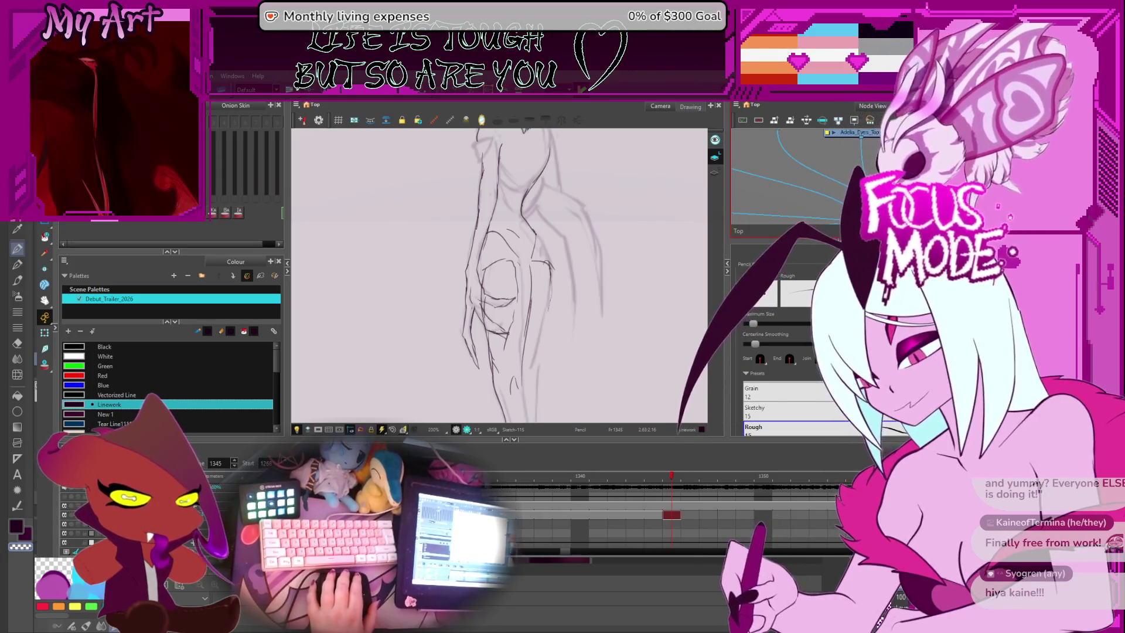
# Step: Zoom in on the lower leg and redraw the leg outline down toward the ankle
pyautogui.scroll(-2, 542, 286)
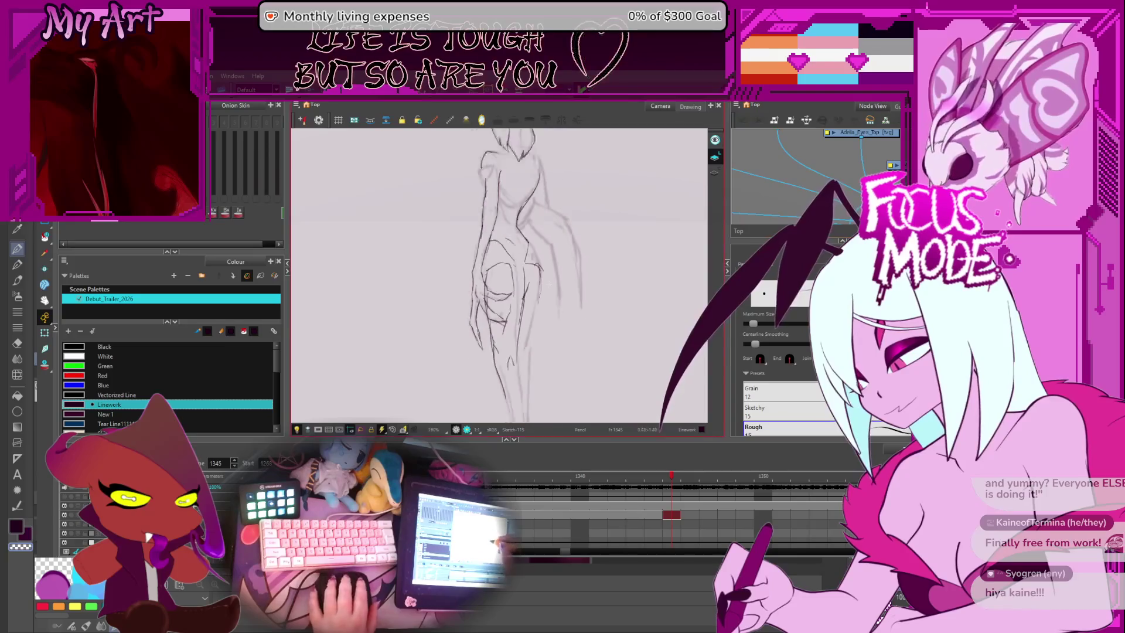
pyautogui.scroll(2, 542, 286)
pyautogui.moveTo(542, 285)
pyautogui.mouseDown()
pyautogui.moveTo(546, 302)
pyautogui.moveTo(563, 255)
pyautogui.mouseUp()
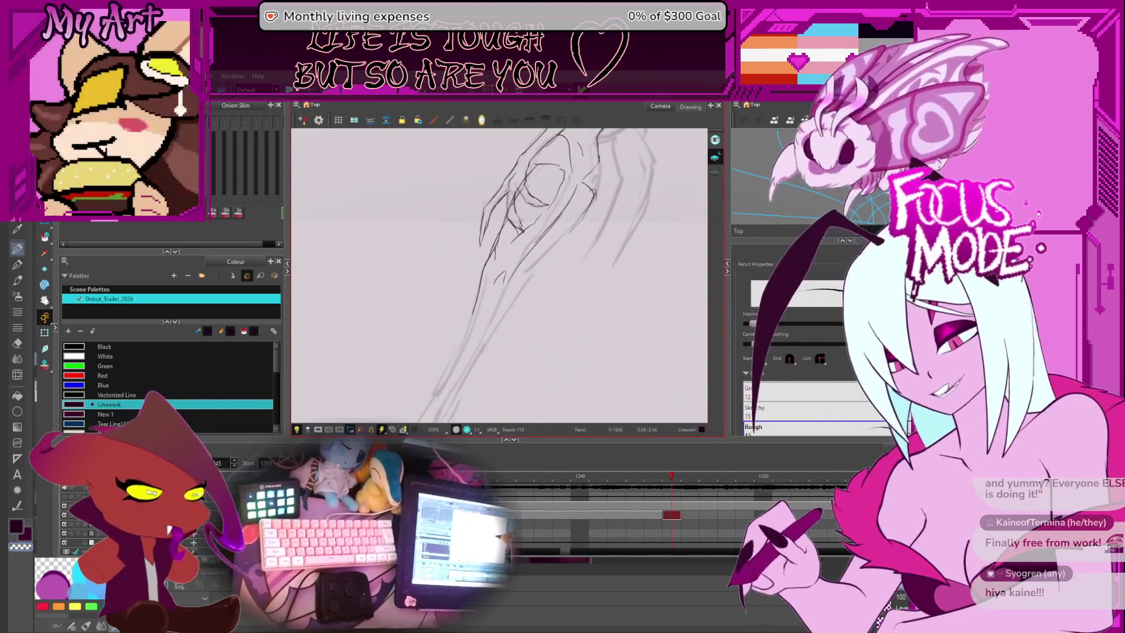
pyautogui.scroll(-1, 512, 347)
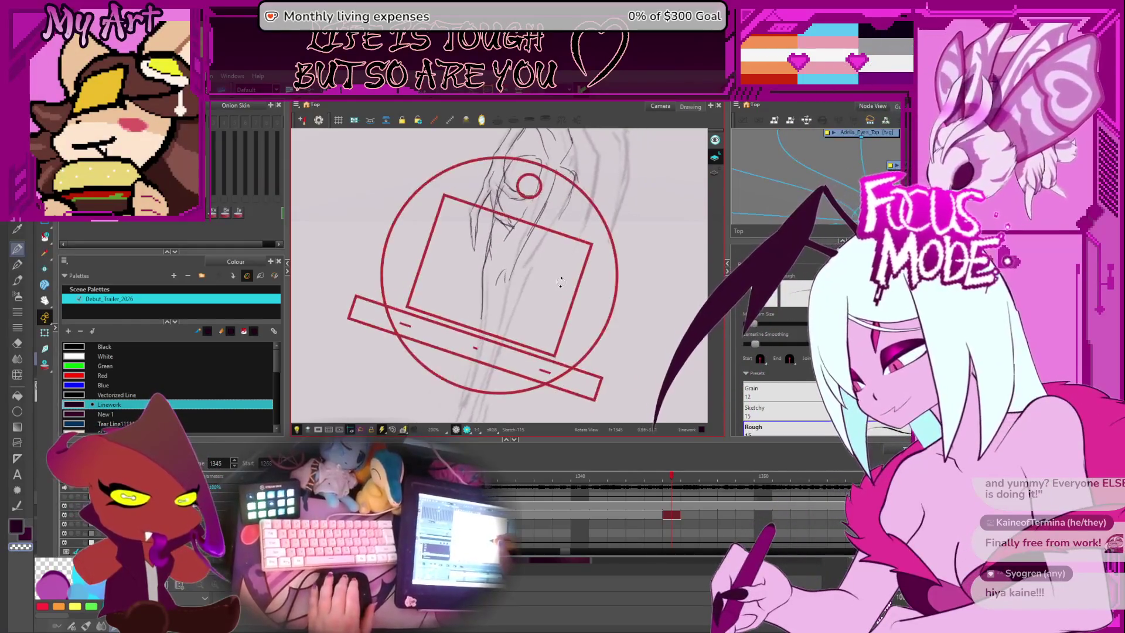
pyautogui.scroll(1, 511, 348)
pyautogui.moveTo(512, 347); pyautogui.dragTo(447, 355)
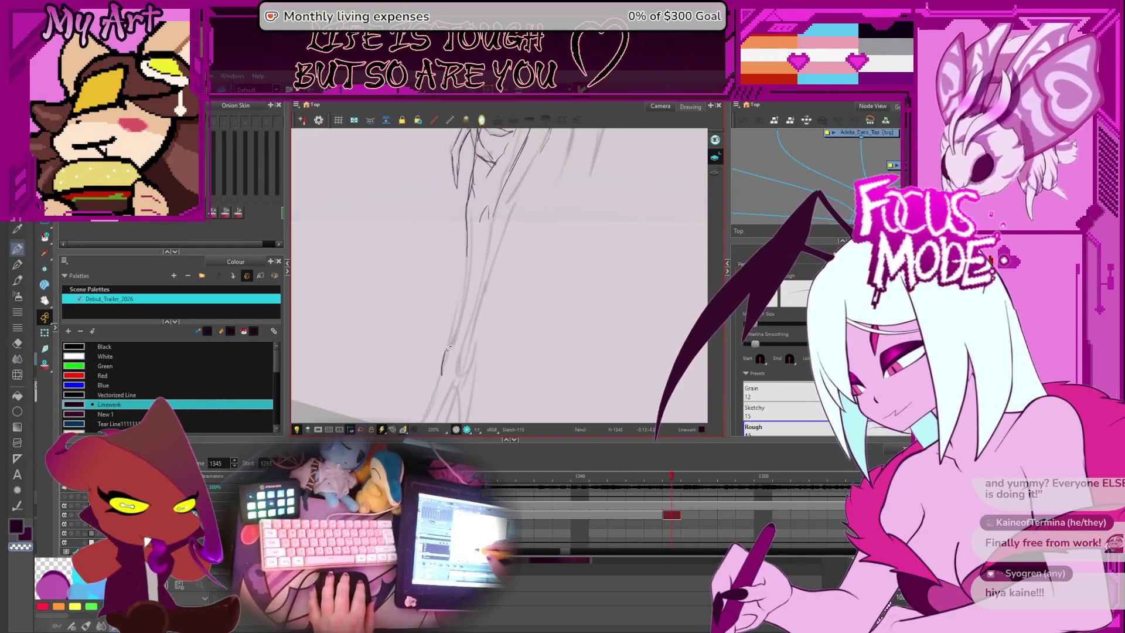
pyautogui.moveTo(466, 245); pyautogui.dragTo(466, 296)
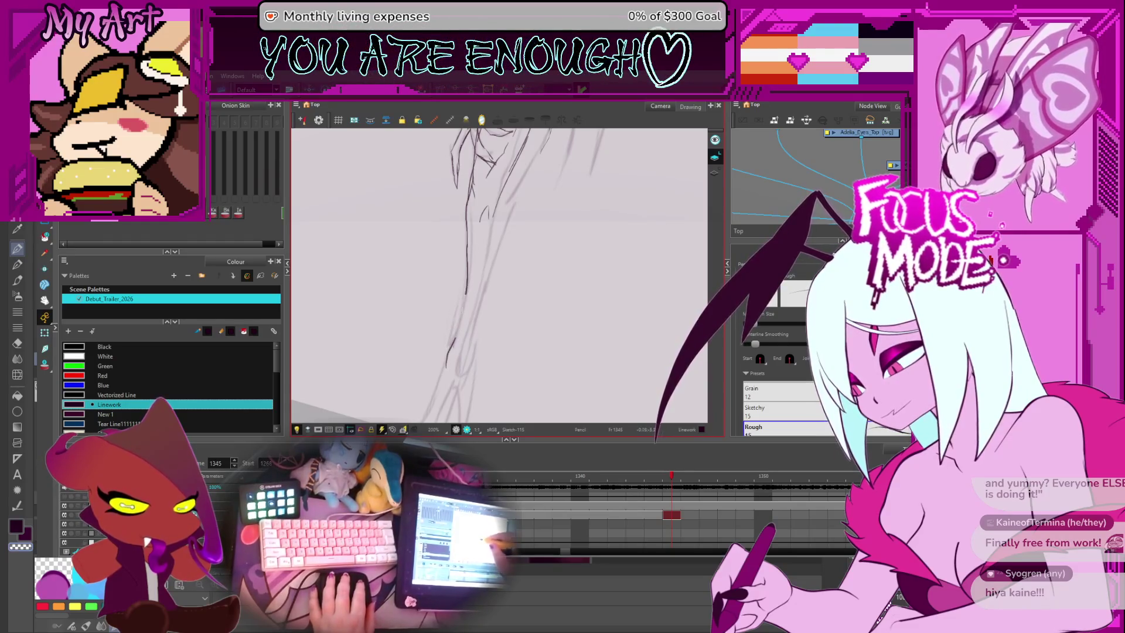
pyautogui.hotkey('ctrl', 'z')
pyautogui.moveTo(455, 371); pyautogui.dragTo(474, 311)
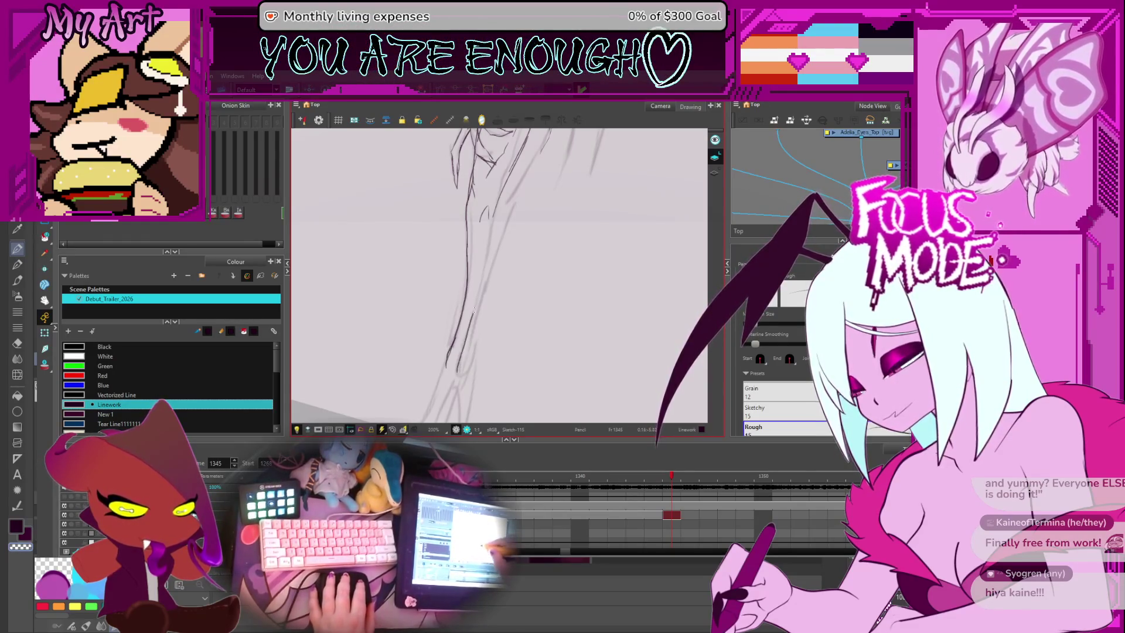
# Step: Pan along the leg with the Contour Editor active and reset the view upright
pyautogui.scroll(-1, 493, 245)
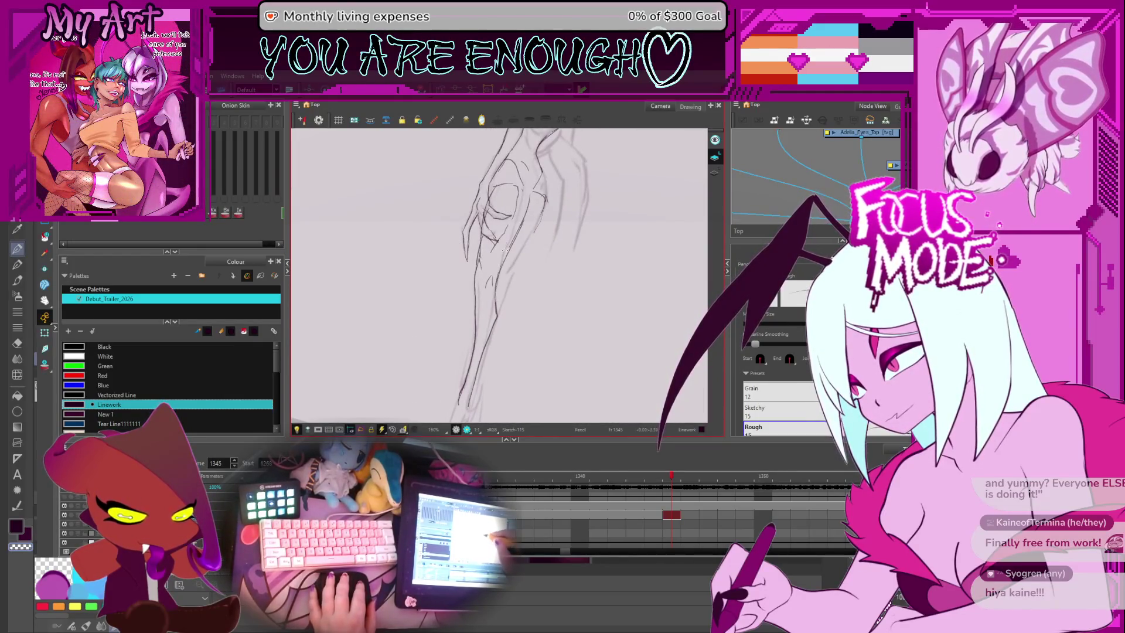
pyautogui.moveTo(504, 250); pyautogui.dragTo(509, 243)
pyautogui.hotkey('alt', 'q')
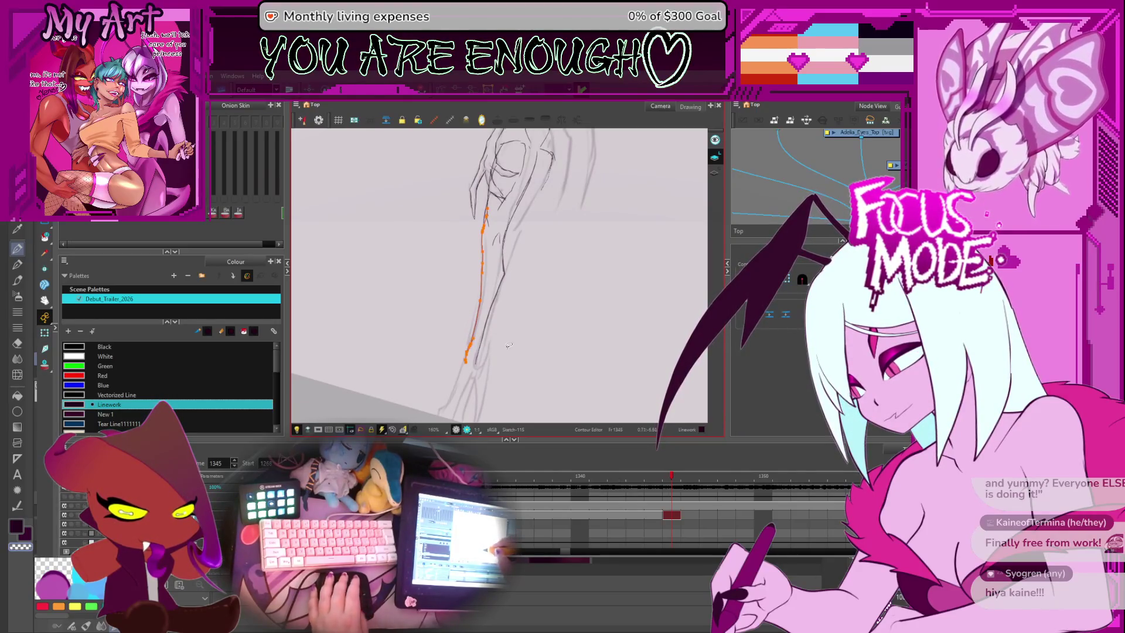
pyautogui.scroll(-5, 509, 346)
pyautogui.moveTo(509, 346)
pyautogui.mouseDown()
pyautogui.moveTo(560, 284)
pyautogui.moveTo(511, 303)
pyautogui.mouseUp()
pyautogui.hotkey('shift', 'm')
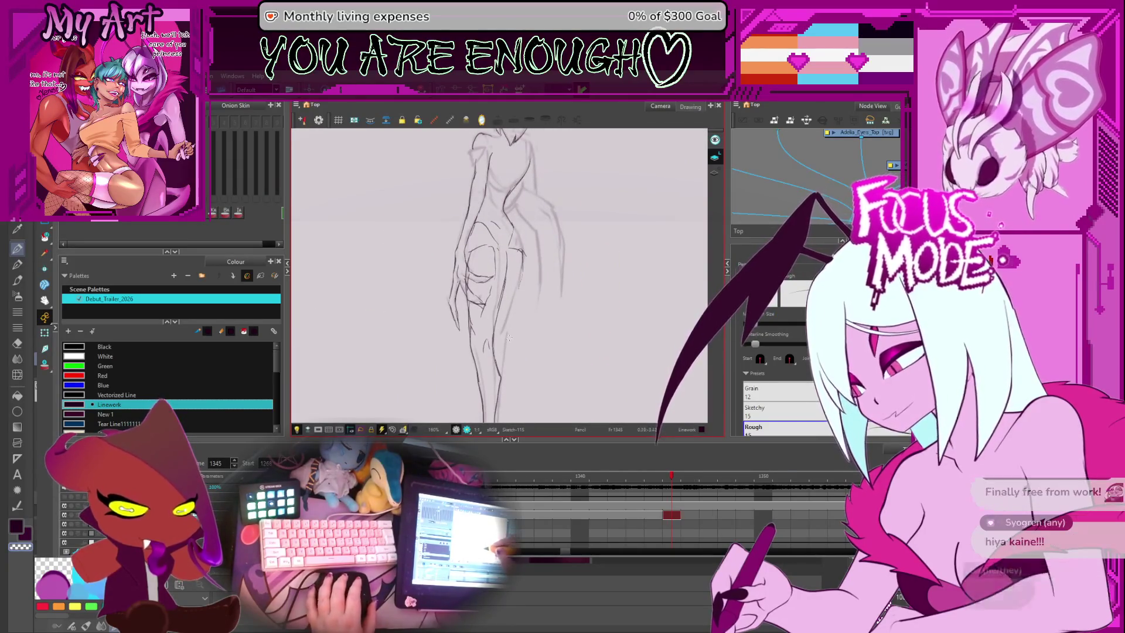
pyautogui.scroll(-3, 502, 332)
pyautogui.scroll(3, 505, 319)
# Step: With the Select tool active, tilt the canvas over the leg and turn it back upright
pyautogui.hotkey('alt', 's')
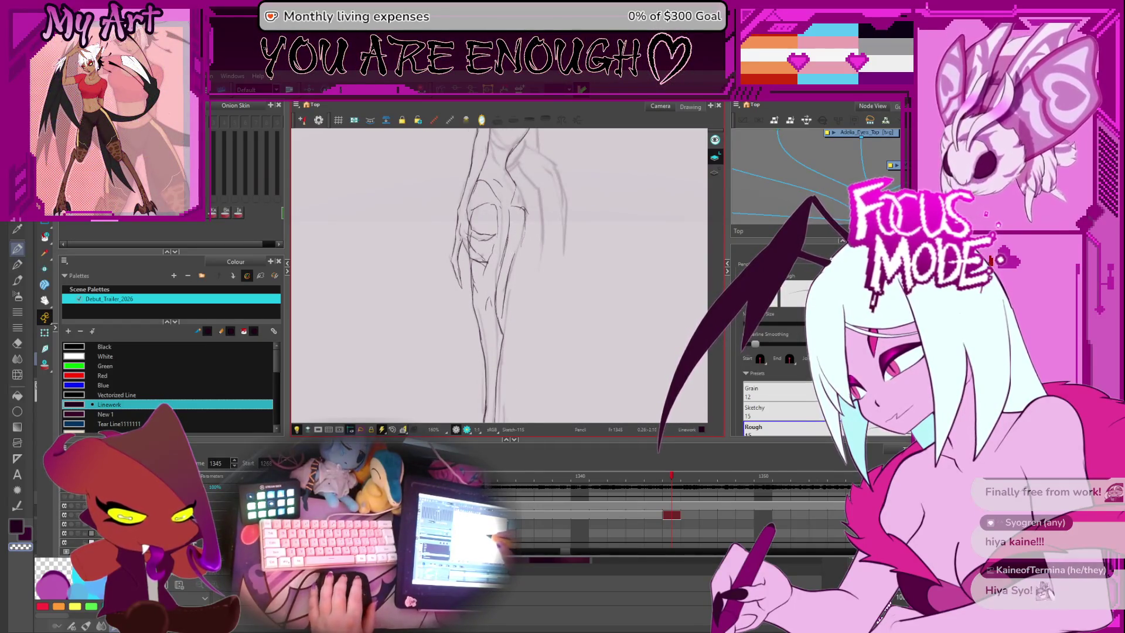
pyautogui.moveTo(457, 276); pyautogui.dragTo(470, 317)
pyautogui.scroll(2, 471, 324)
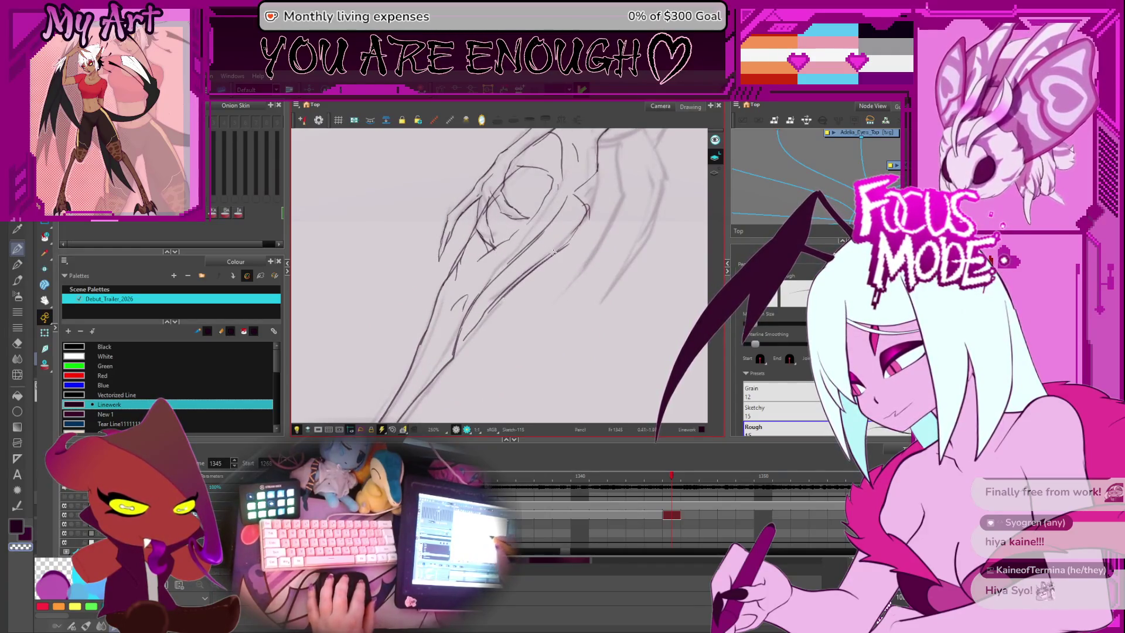
pyautogui.scroll(-2, 554, 252)
pyautogui.scroll(-2, 482, 308)
pyautogui.moveTo(481, 308); pyautogui.dragTo(522, 321)
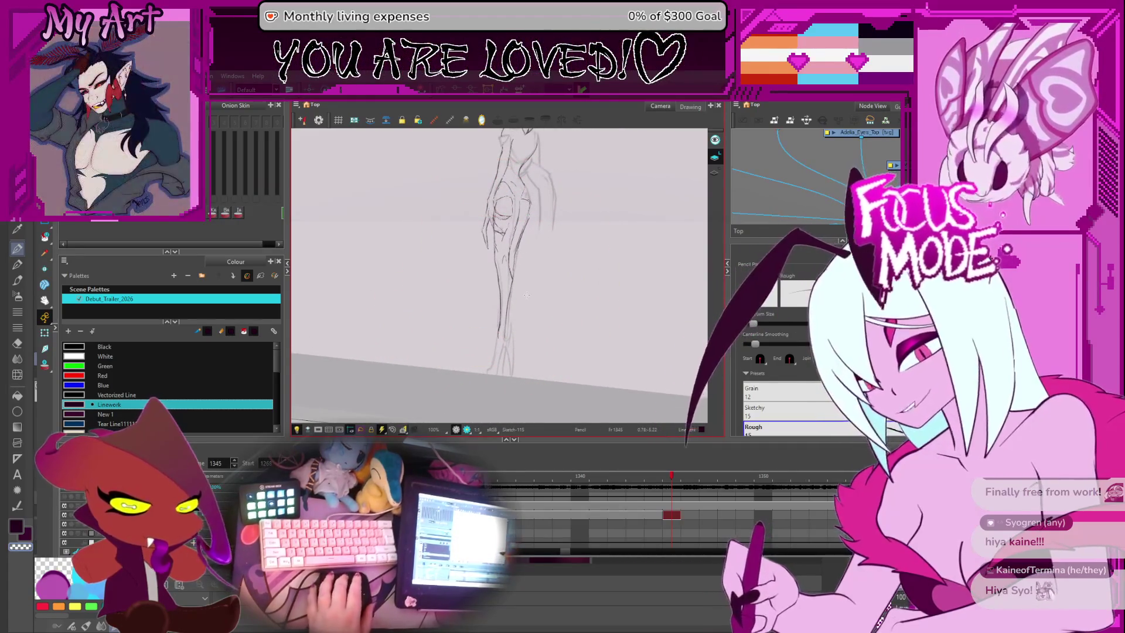
pyautogui.scroll(5, 454, 352)
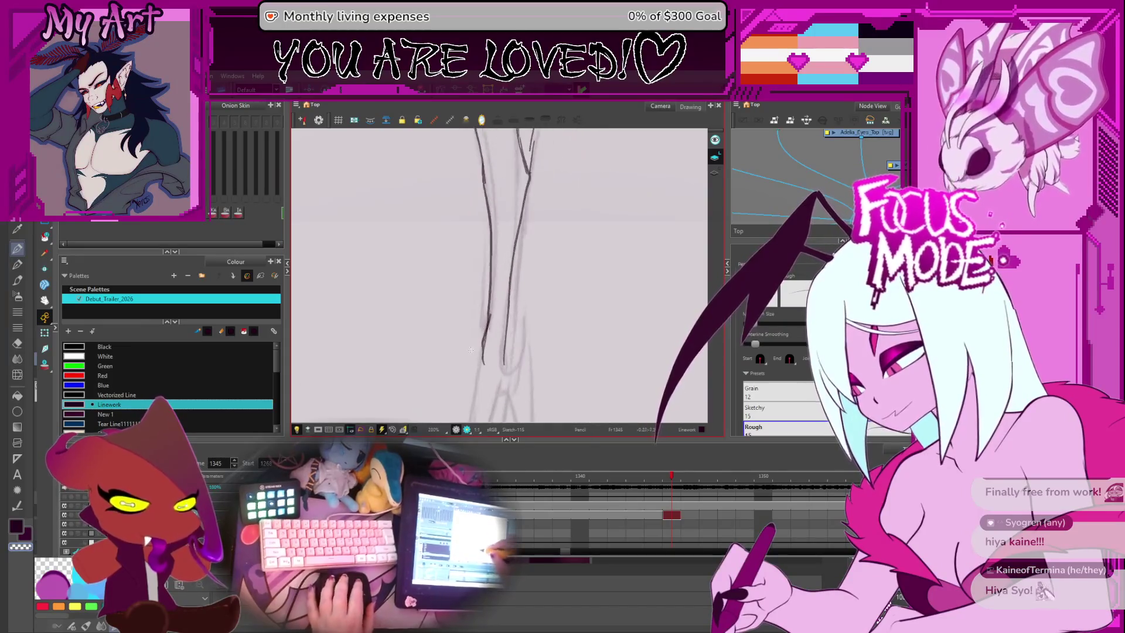
pyautogui.moveTo(465, 380); pyautogui.dragTo(479, 365)
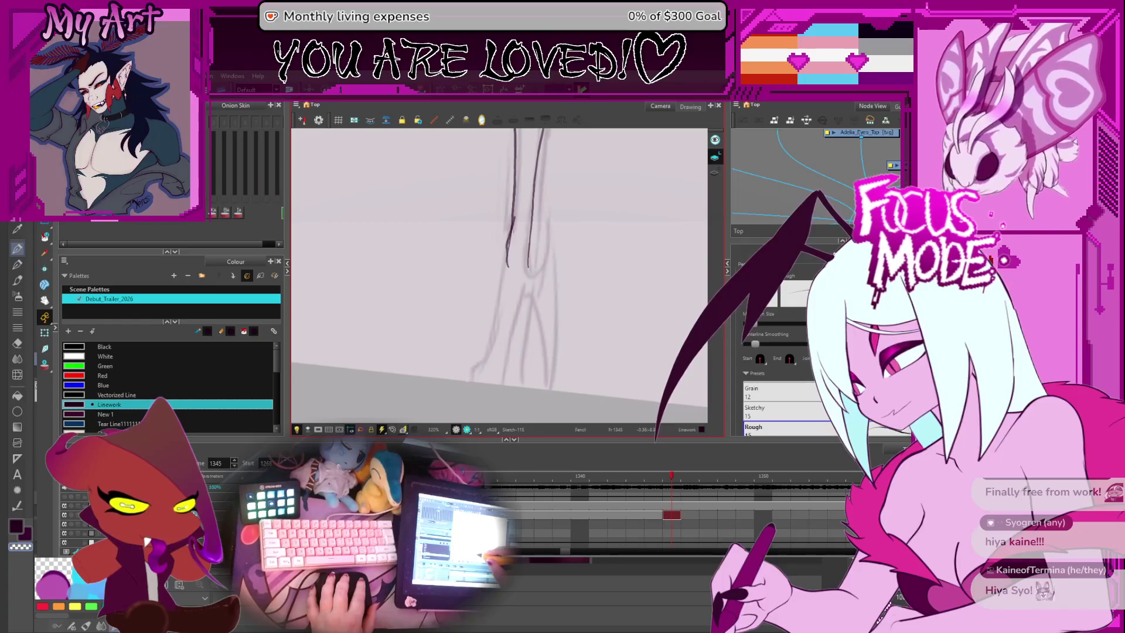
pyautogui.hotkey('ctrl', 'z')
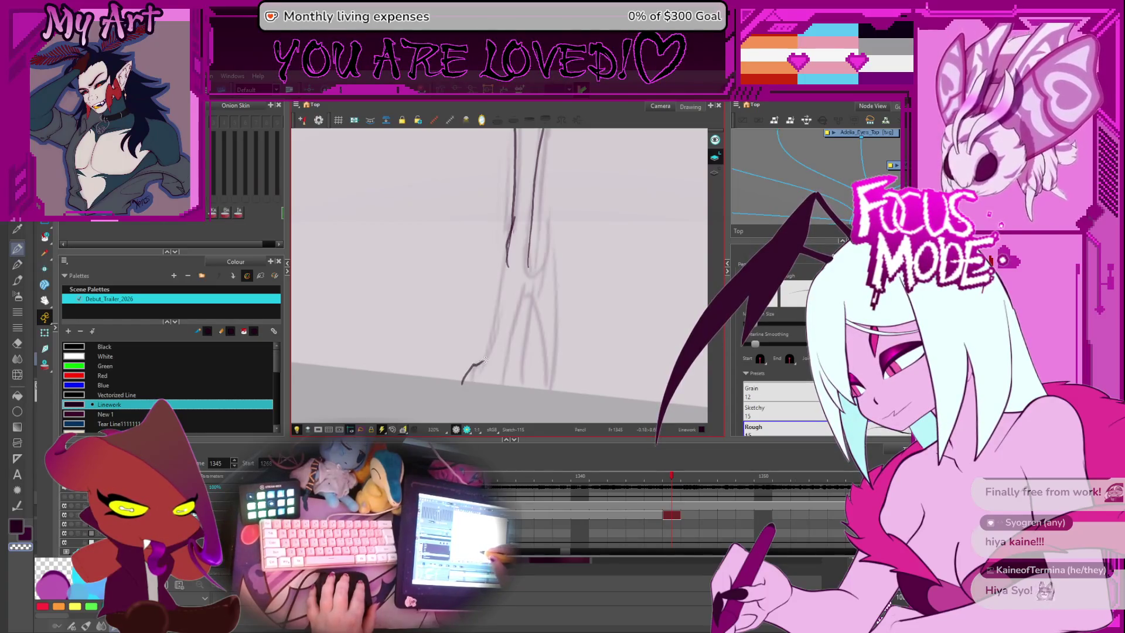
pyautogui.moveTo(506, 388); pyautogui.dragTo(509, 364)
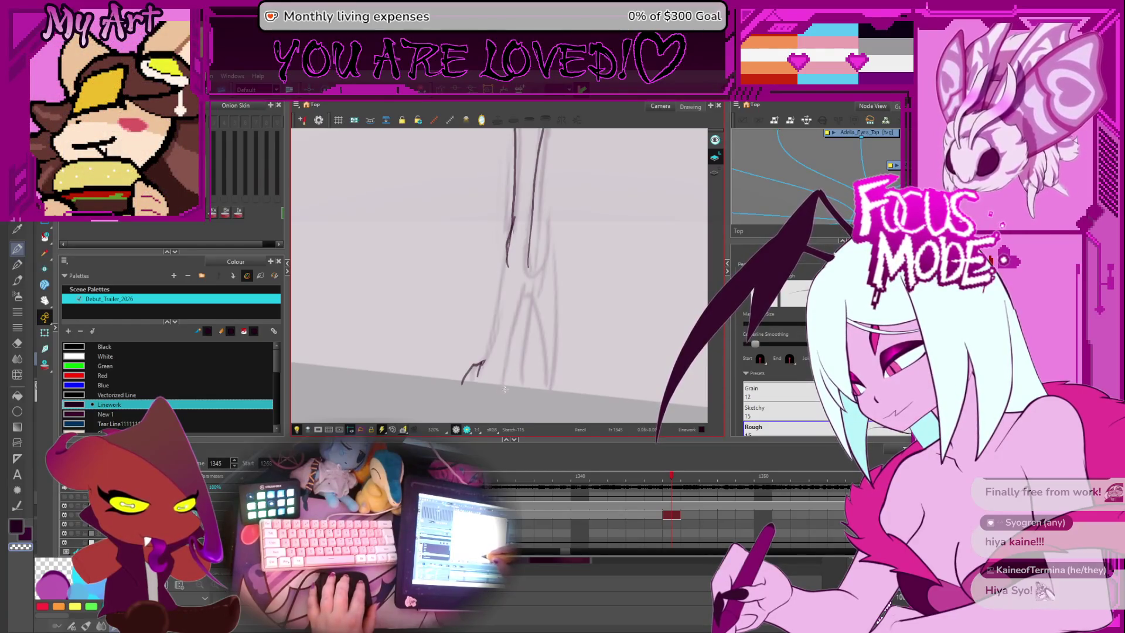
pyautogui.hotkey('ctrl', 'z')
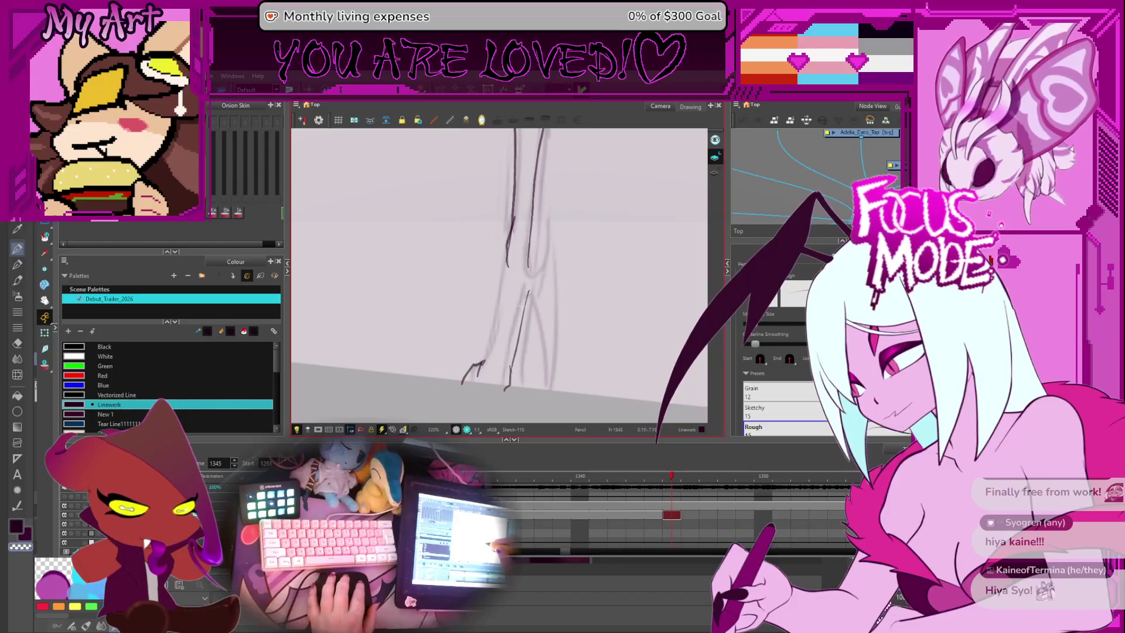
pyautogui.moveTo(508, 258); pyautogui.dragTo(494, 327)
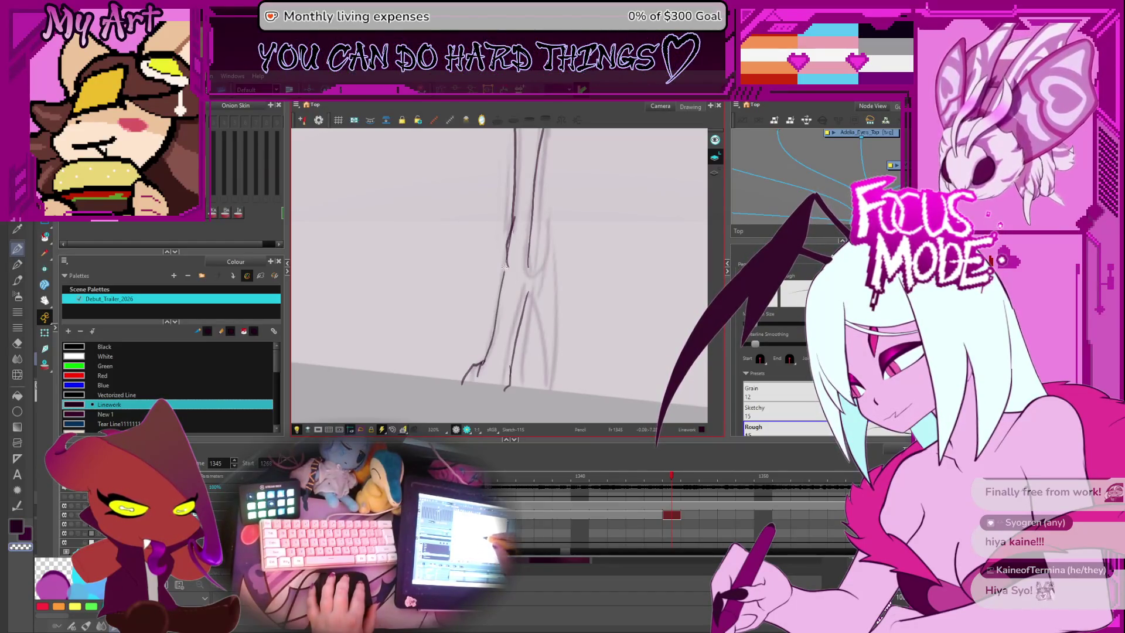
pyautogui.moveTo(522, 293)
pyautogui.mouseDown()
pyautogui.moveTo(539, 392)
pyautogui.moveTo(549, 222)
pyautogui.mouseUp()
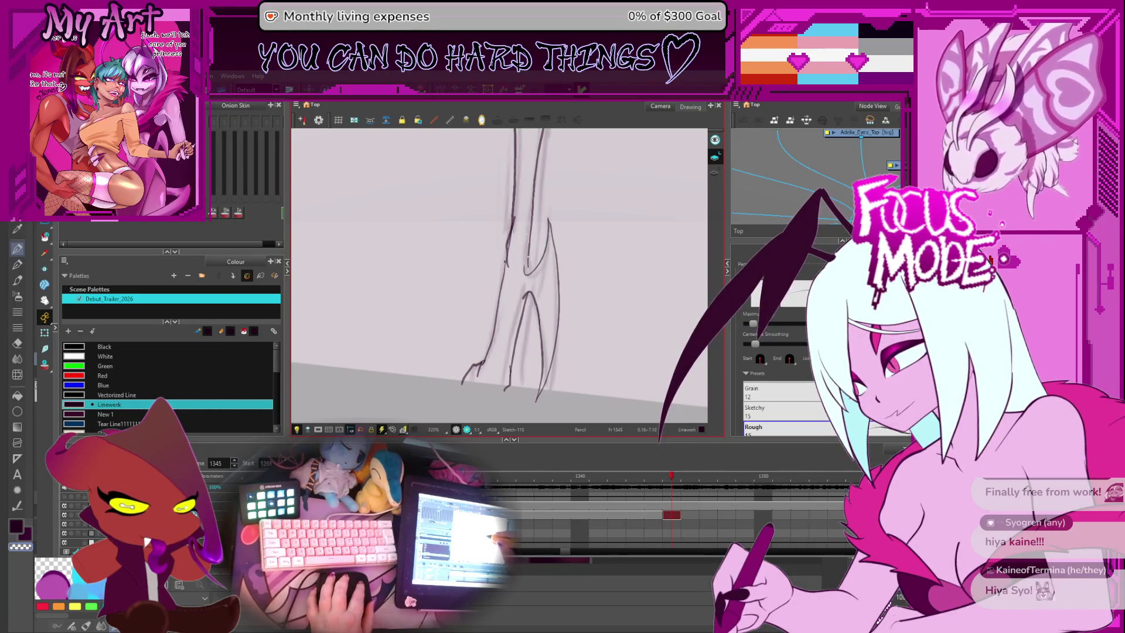
pyautogui.press('2')
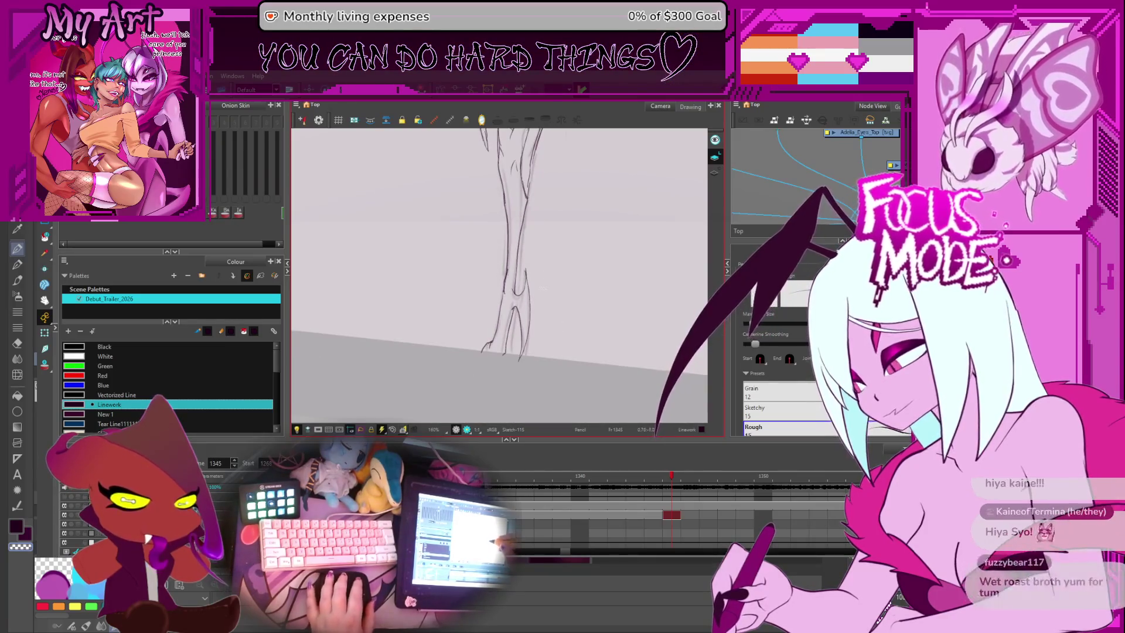
pyautogui.press('1')
pyautogui.moveTo(520, 320)
pyautogui.mouseDown()
pyautogui.moveTo(524, 291)
pyautogui.moveTo(529, 323)
pyautogui.moveTo(531, 235)
pyautogui.mouseUp()
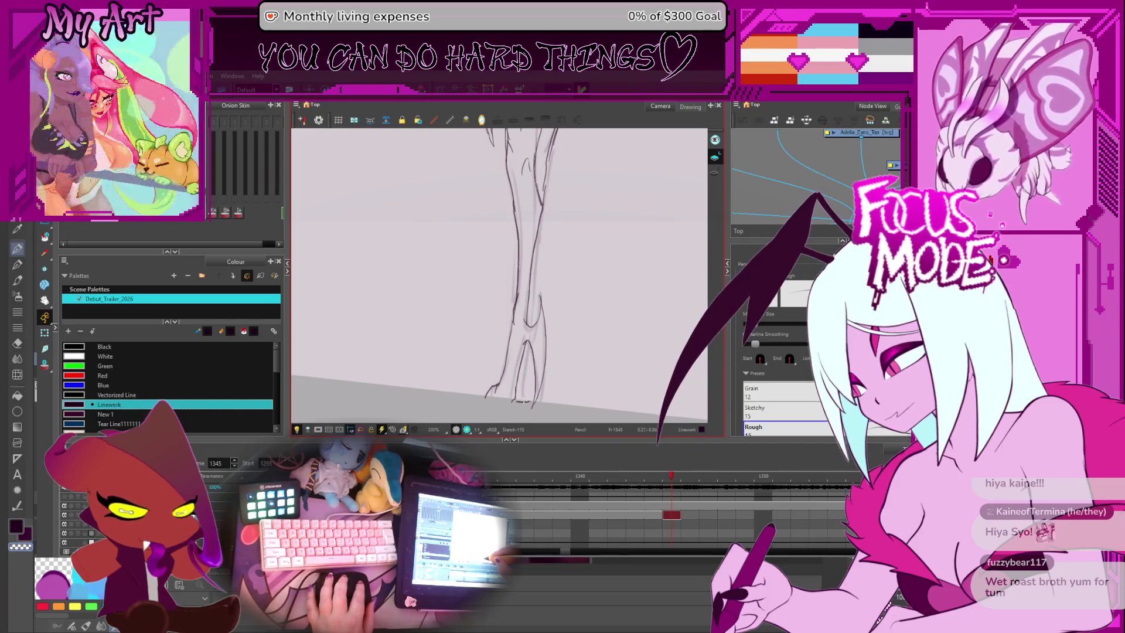
pyautogui.hotkey('alt', 's')
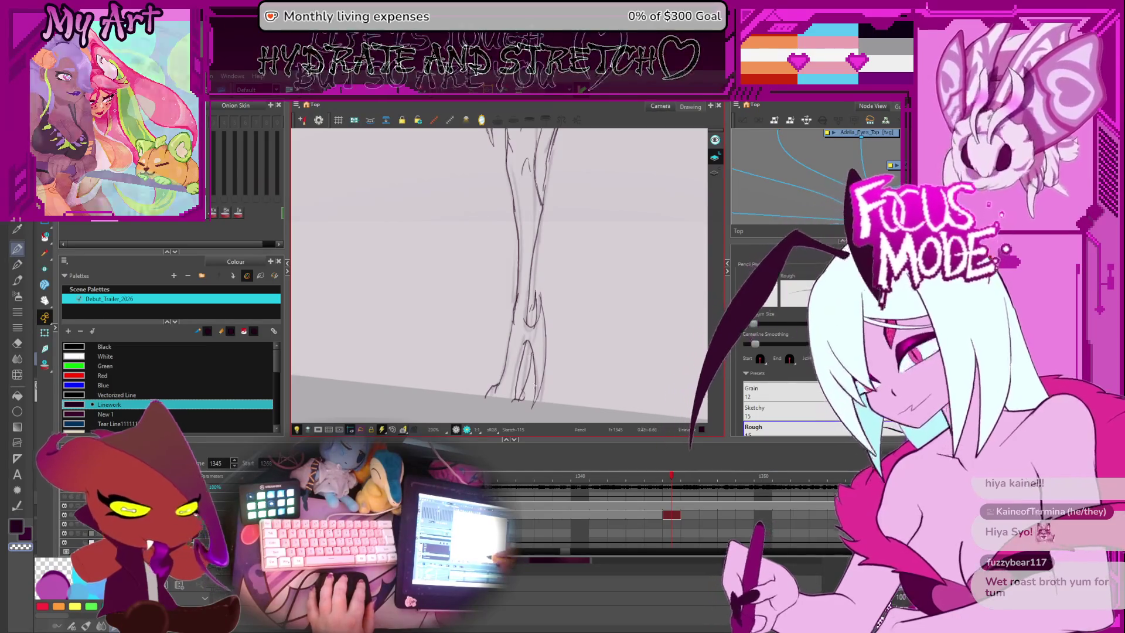
pyautogui.moveTo(530, 355)
pyautogui.mouseDown()
pyautogui.moveTo(574, 361)
pyautogui.moveTo(584, 350)
pyautogui.mouseUp()
pyautogui.scroll(1, 585, 350)
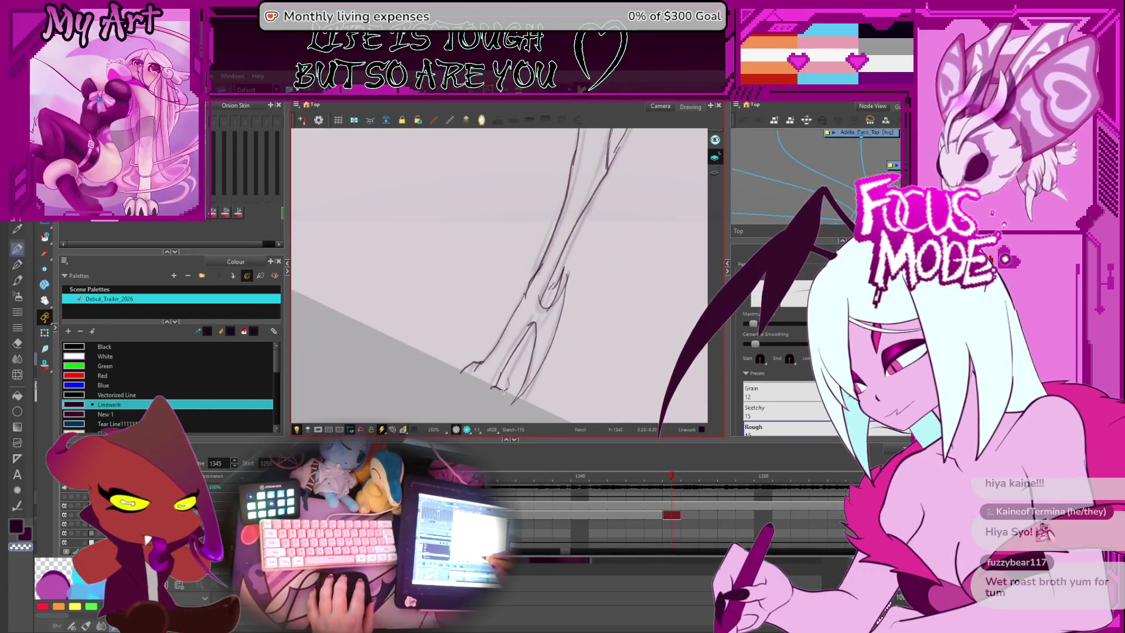
# Step: Rotate the view upright and trace a clean pencil line down the right leg
pyautogui.hotkey('alt', 't')
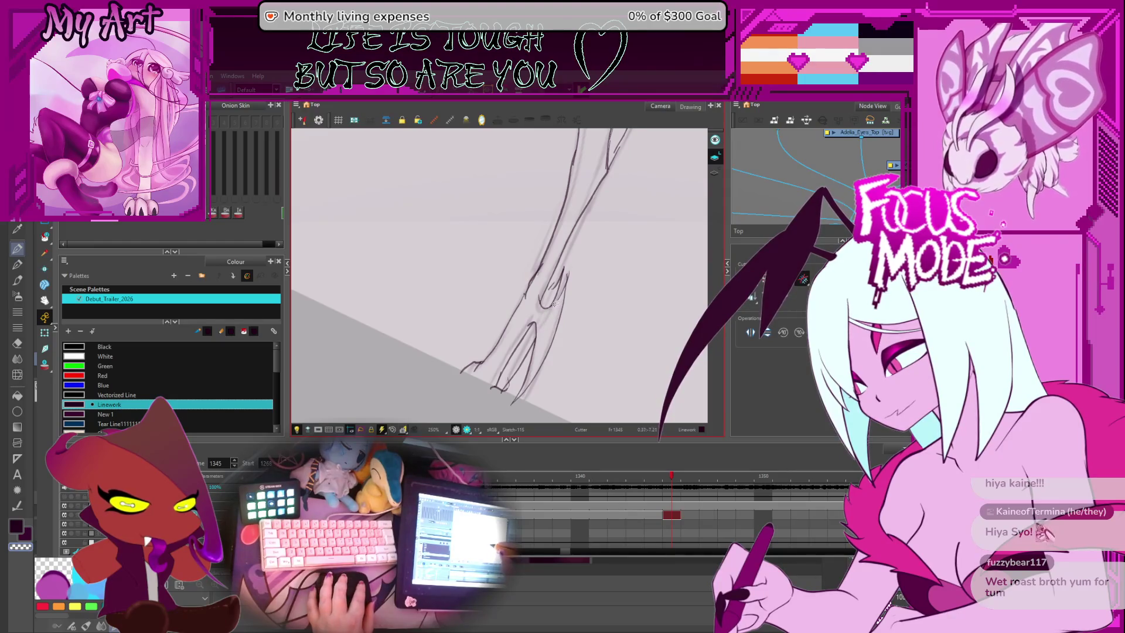
pyautogui.moveTo(555, 303)
pyautogui.mouseDown()
pyautogui.moveTo(658, 293)
pyautogui.moveTo(666, 271)
pyautogui.moveTo(656, 282)
pyautogui.mouseUp()
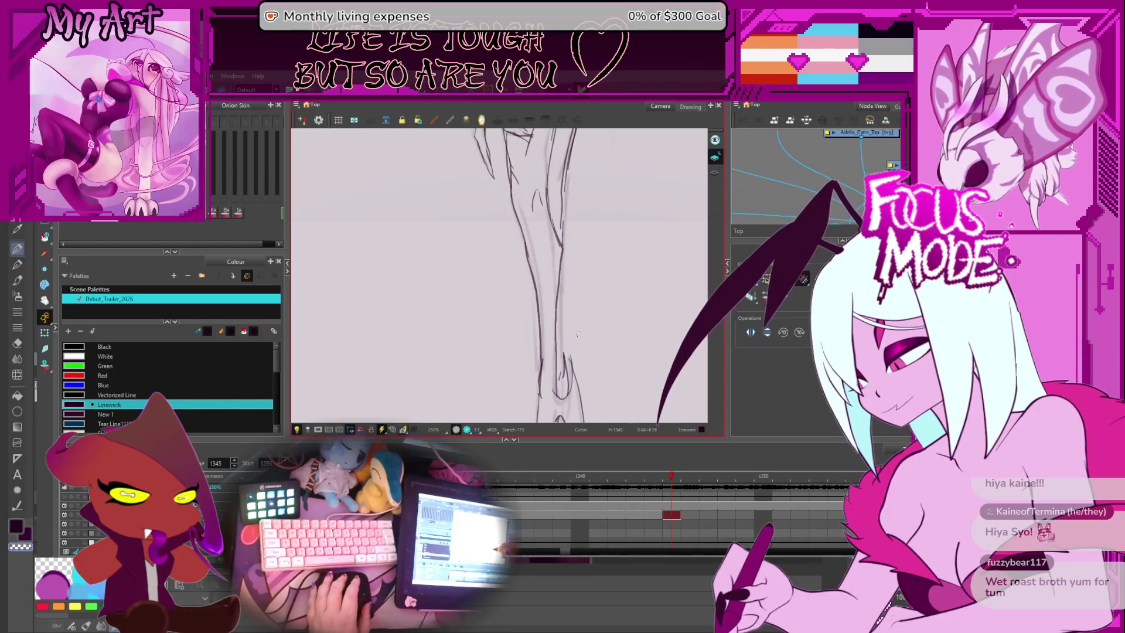
pyautogui.hotkey('alt', '/')
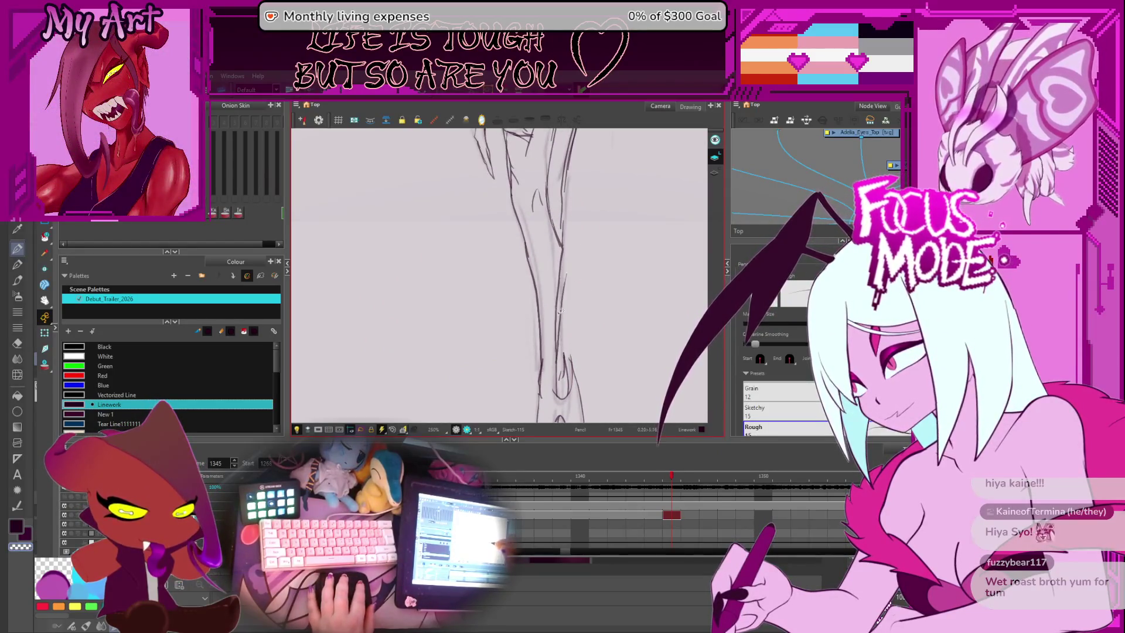
pyautogui.moveTo(555, 365); pyautogui.dragTo(565, 297)
pyautogui.moveTo(568, 300); pyautogui.dragTo(563, 283)
# Step: Add more cleanup strokes down the shin to the foot, undo a stray one, and zoom out
pyautogui.scroll(2, 561, 333)
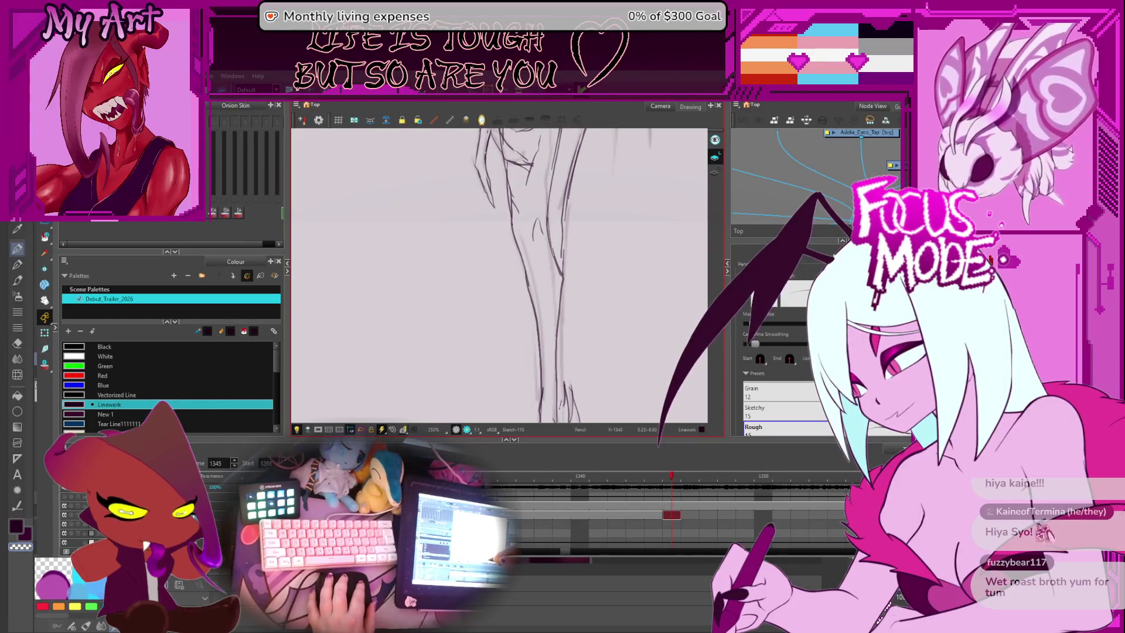
pyautogui.moveTo(562, 398)
pyautogui.mouseDown()
pyautogui.moveTo(570, 278)
pyautogui.moveTo(572, 320)
pyautogui.mouseUp()
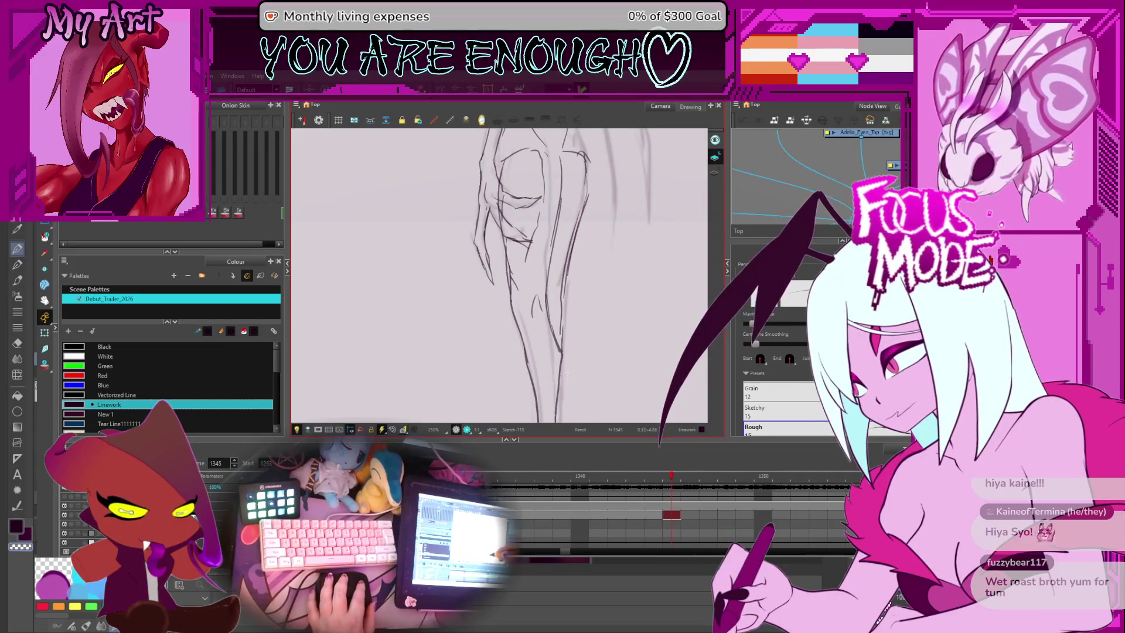
pyautogui.moveTo(567, 375); pyautogui.dragTo(560, 311)
pyautogui.moveTo(557, 417); pyautogui.dragTo(544, 269)
pyautogui.moveTo(489, 381)
pyautogui.mouseDown()
pyautogui.moveTo(540, 275)
pyautogui.moveTo(515, 339)
pyautogui.mouseUp()
pyautogui.hotkey('ctrl', 'z')
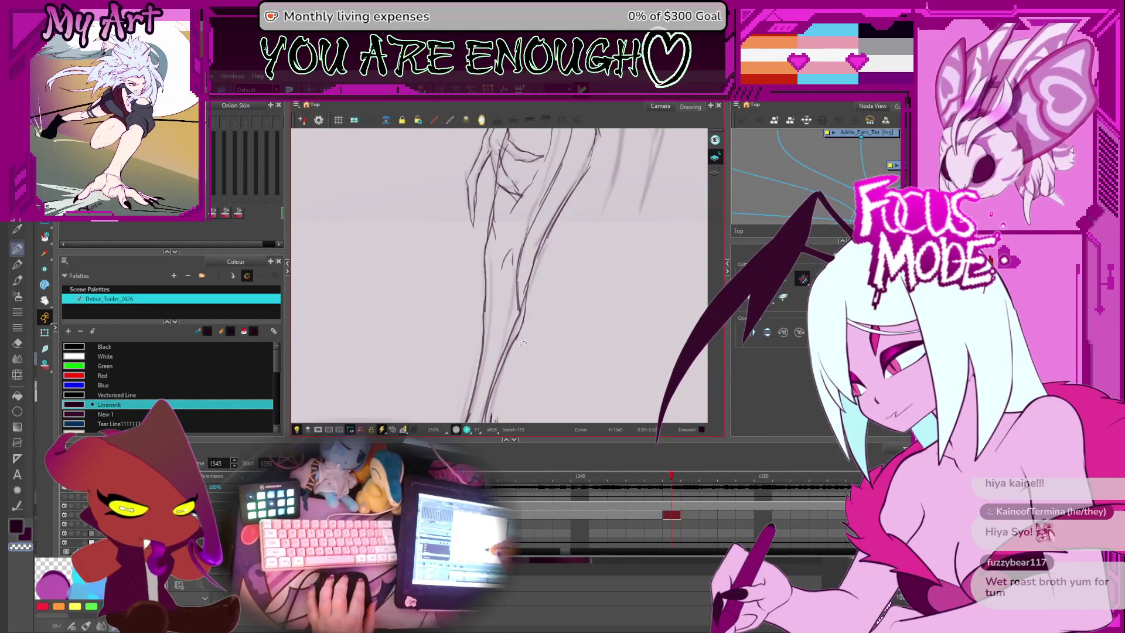
pyautogui.scroll(-3, 535, 320)
pyautogui.moveTo(534, 319)
pyautogui.mouseDown()
pyautogui.moveTo(563, 291)
pyautogui.moveTo(582, 304)
pyautogui.mouseUp()
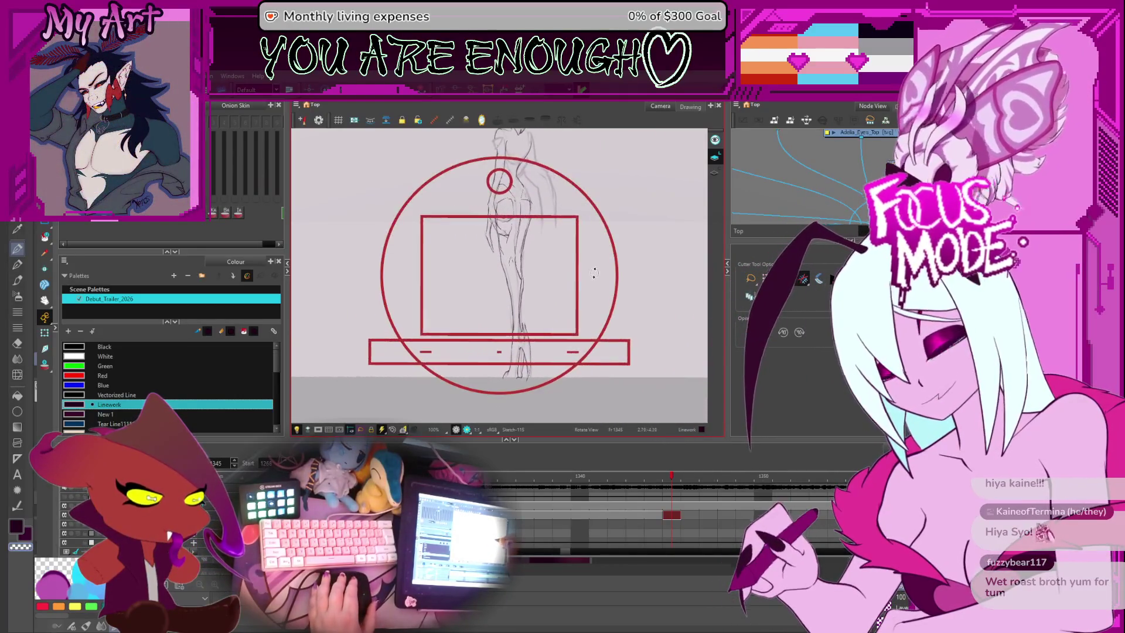
# Step: Rotate the view horizontal and try a pencil cleanup line over the wing, undoing it
pyautogui.scroll(4, 585, 287)
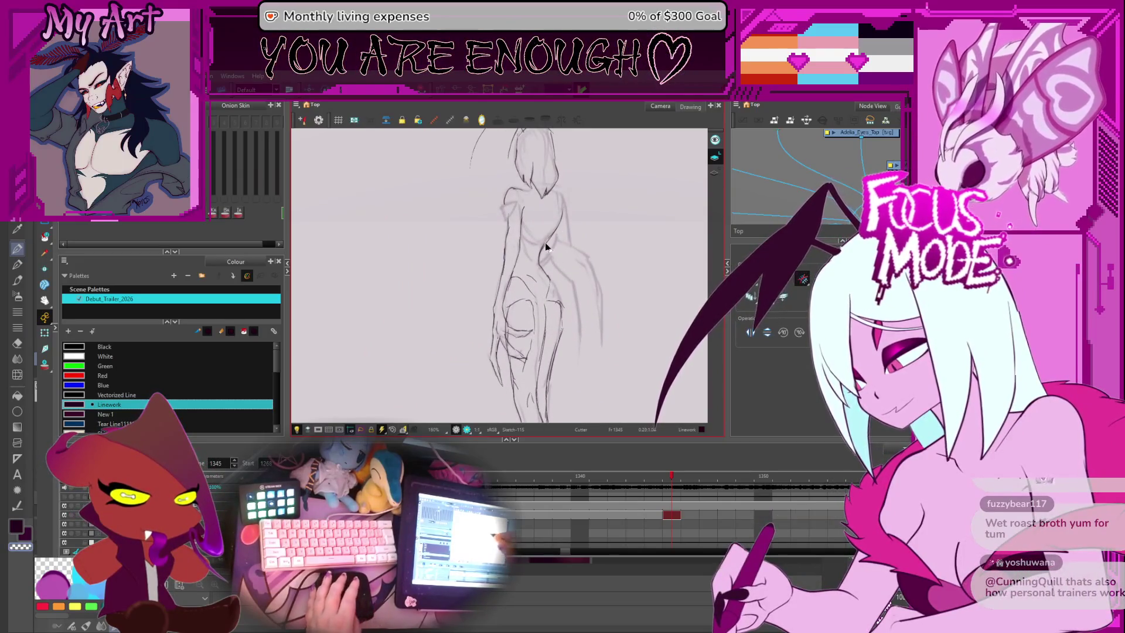
pyautogui.hotkey('alt', '/')
pyautogui.scroll(2, 553, 293)
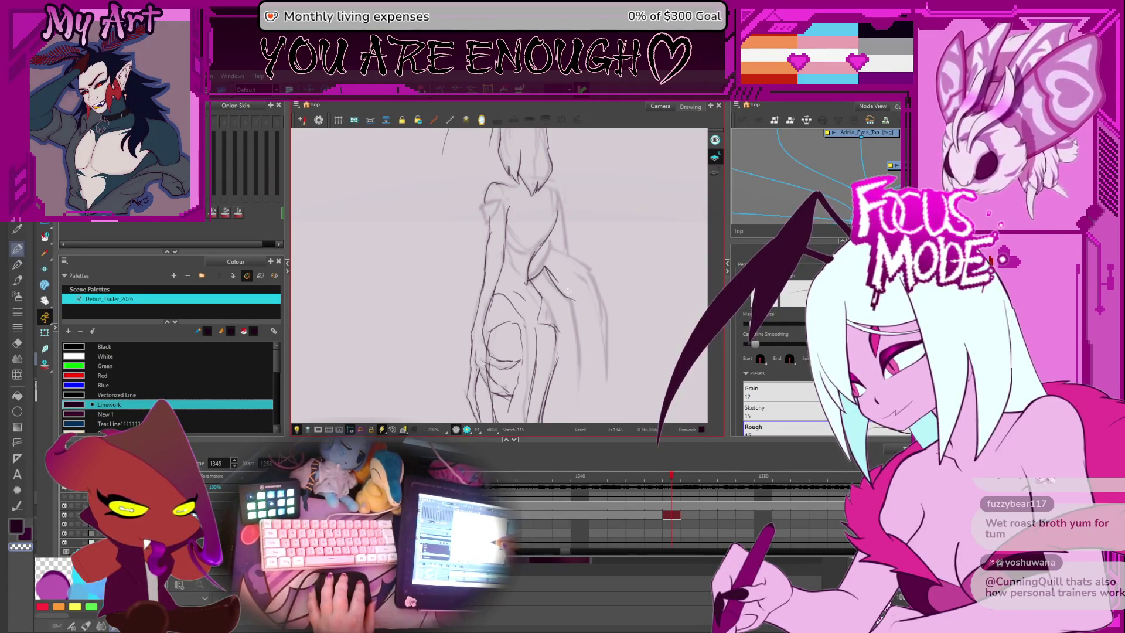
pyautogui.moveTo(575, 399)
pyautogui.mouseDown()
pyautogui.moveTo(522, 363)
pyautogui.moveTo(503, 295)
pyautogui.mouseUp()
pyautogui.scroll(2, 502, 295)
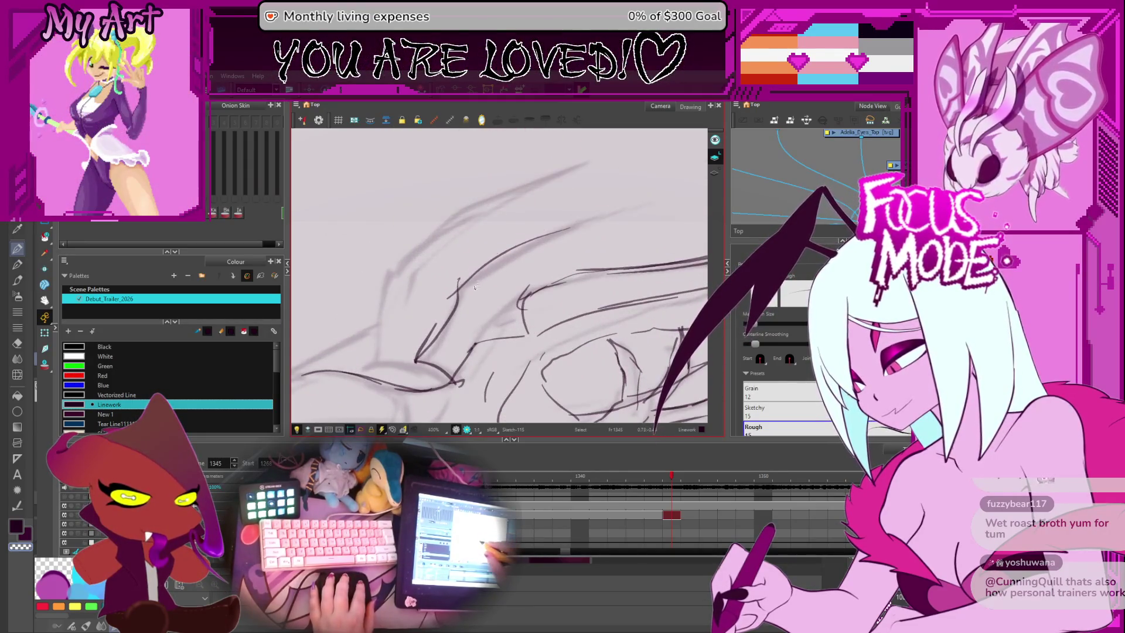
pyautogui.moveTo(572, 228); pyautogui.dragTo(462, 277)
pyautogui.hotkey('ctrl', 'z')
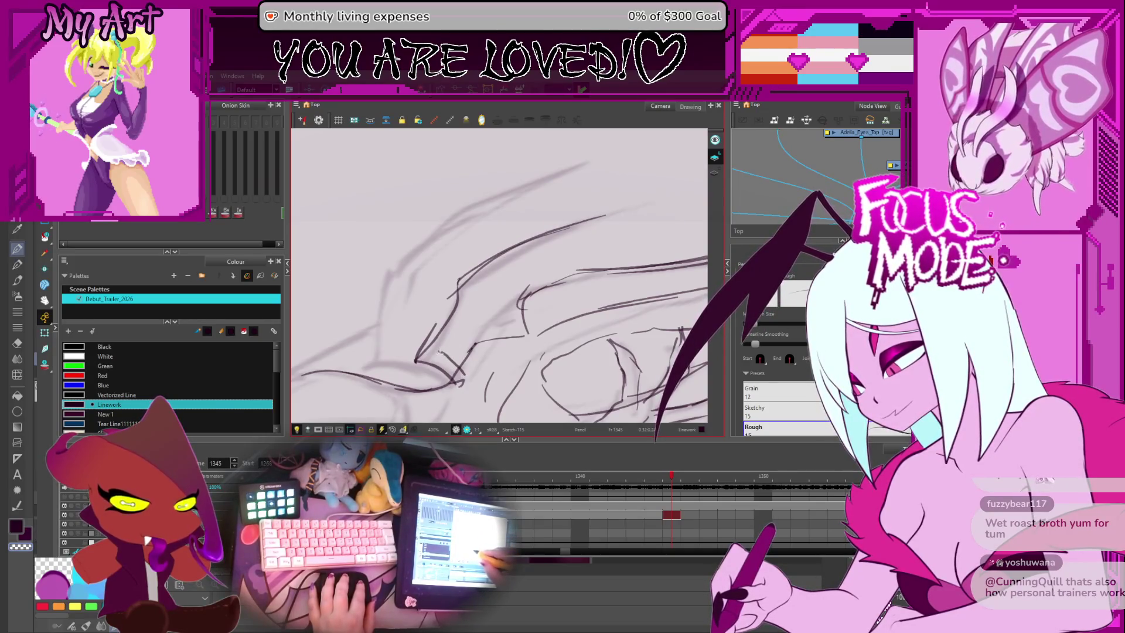
# Step: Compare the next frame, return to frame 1345, and re-angle the view onto the wing
pyautogui.hotkey('alt', 's')
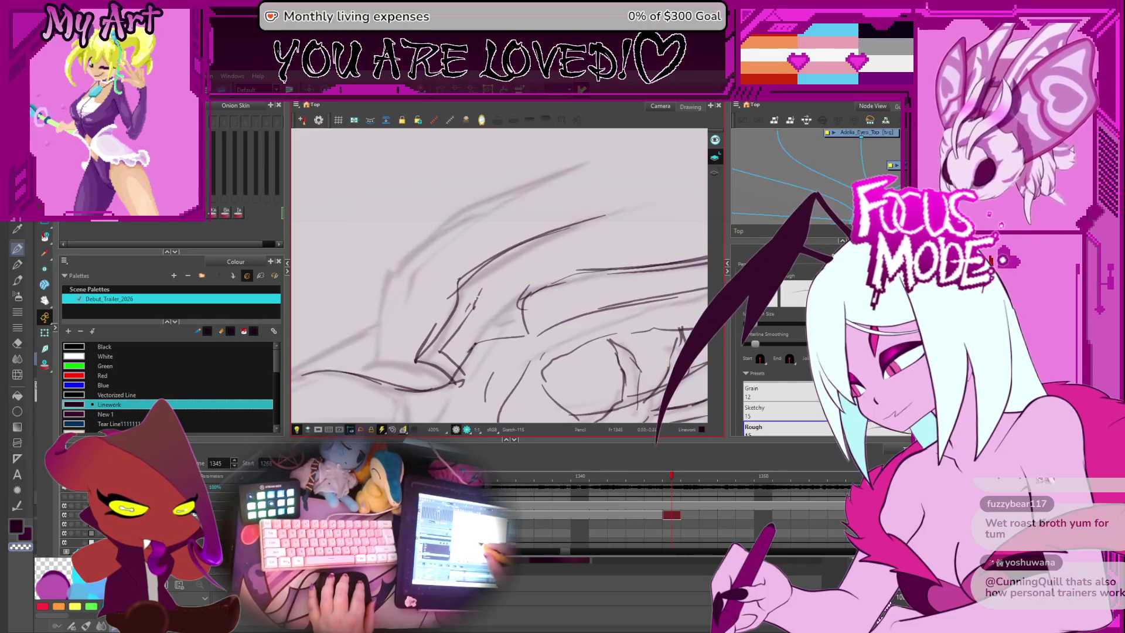
pyautogui.hotkey('alt', 's')
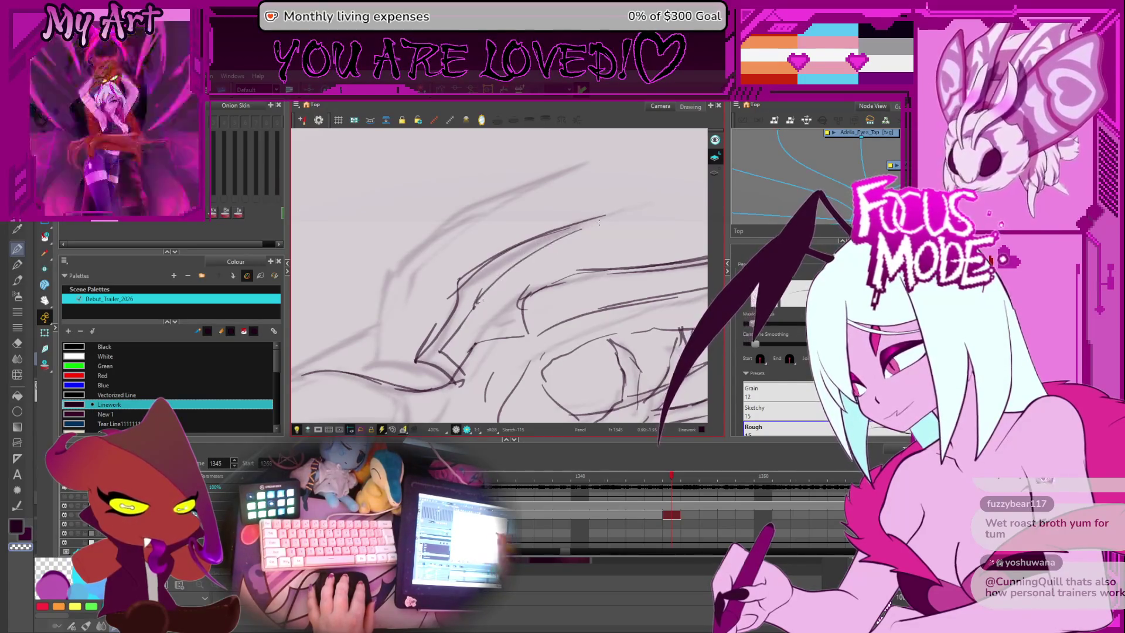
pyautogui.moveTo(481, 298); pyautogui.dragTo(435, 316)
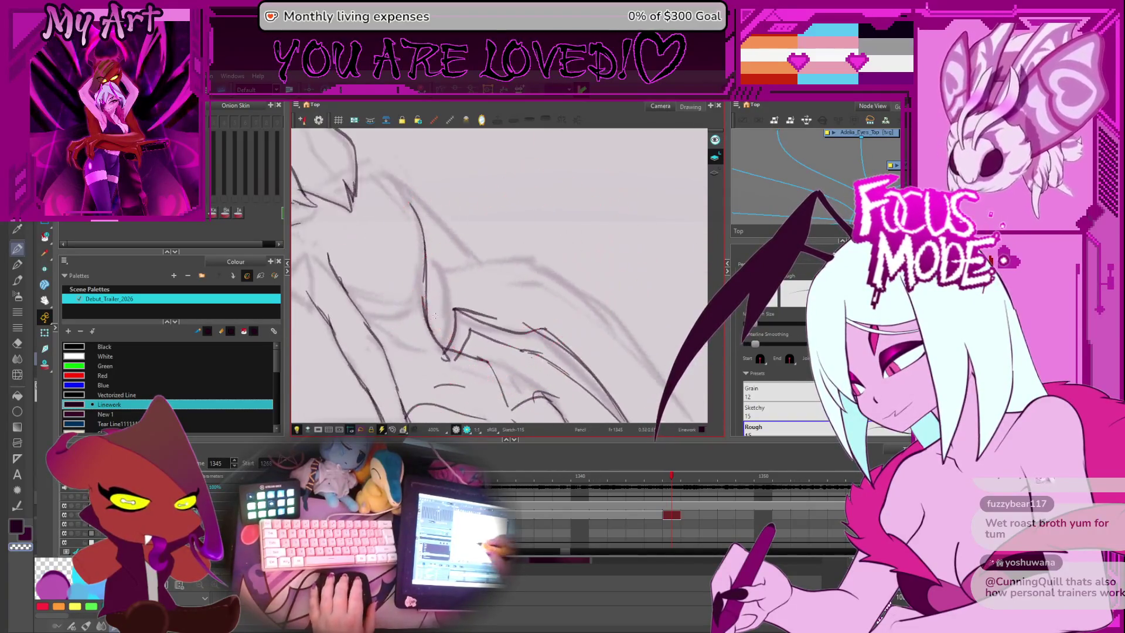
pyautogui.press('.')
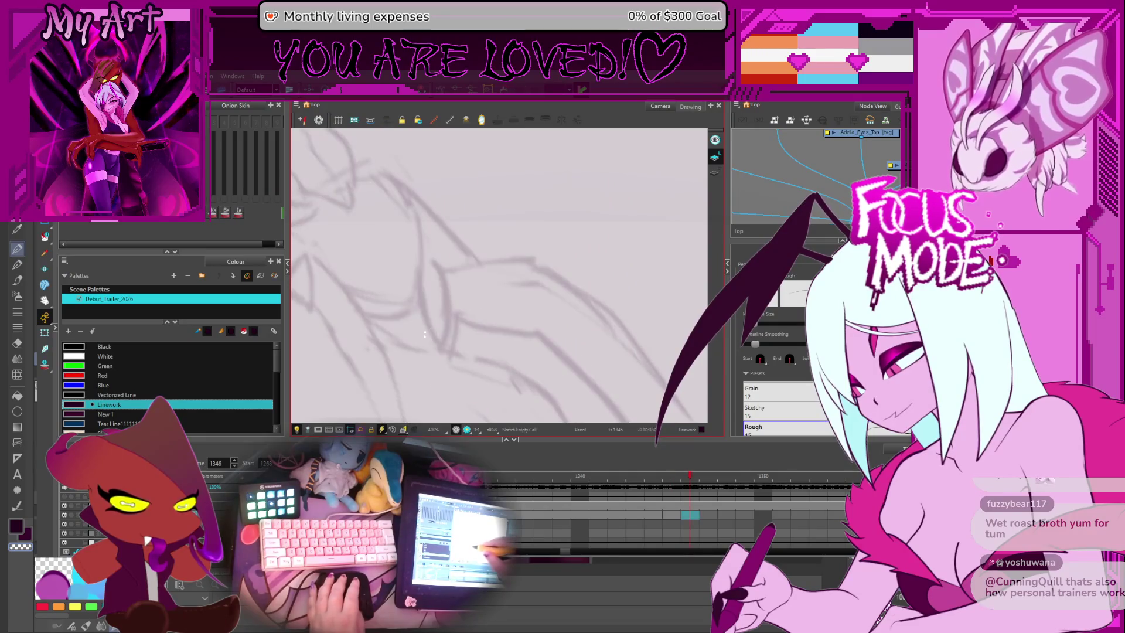
pyautogui.hotkey('alt', 's')
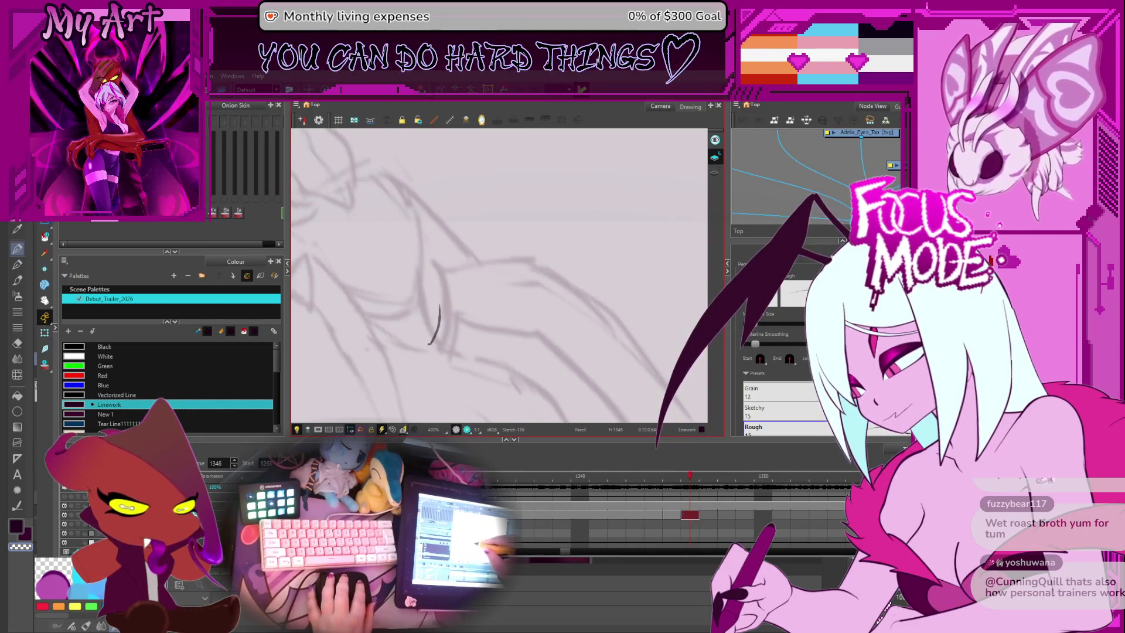
pyautogui.press(',')
pyautogui.moveTo(436, 267)
pyautogui.mouseDown()
pyautogui.moveTo(439, 296)
pyautogui.moveTo(490, 274)
pyautogui.mouseUp()
pyautogui.hotkey('ctrl', 'z')
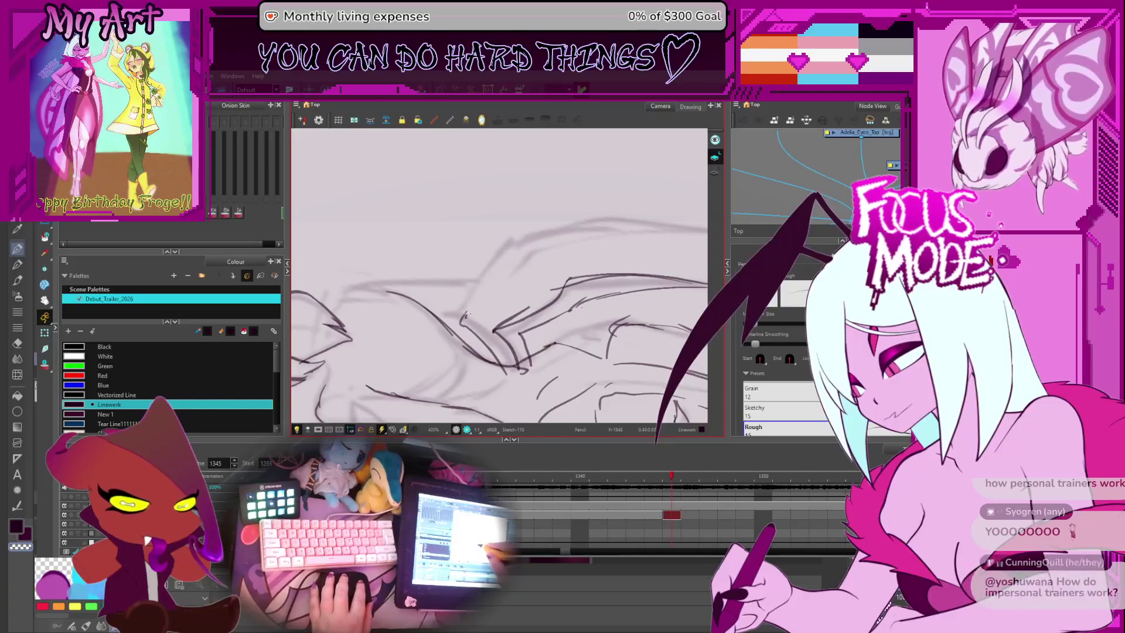
pyautogui.moveTo(625, 236)
pyautogui.keyDown('ctrl'); pyautogui.keyDown('alt'); pyautogui.mouseDown()
pyautogui.moveTo(476, 286)
pyautogui.moveTo(491, 314)
pyautogui.moveTo(523, 289)
pyautogui.mouseUp(); pyautogui.keyUp('alt'); pyautogui.keyUp('ctrl')
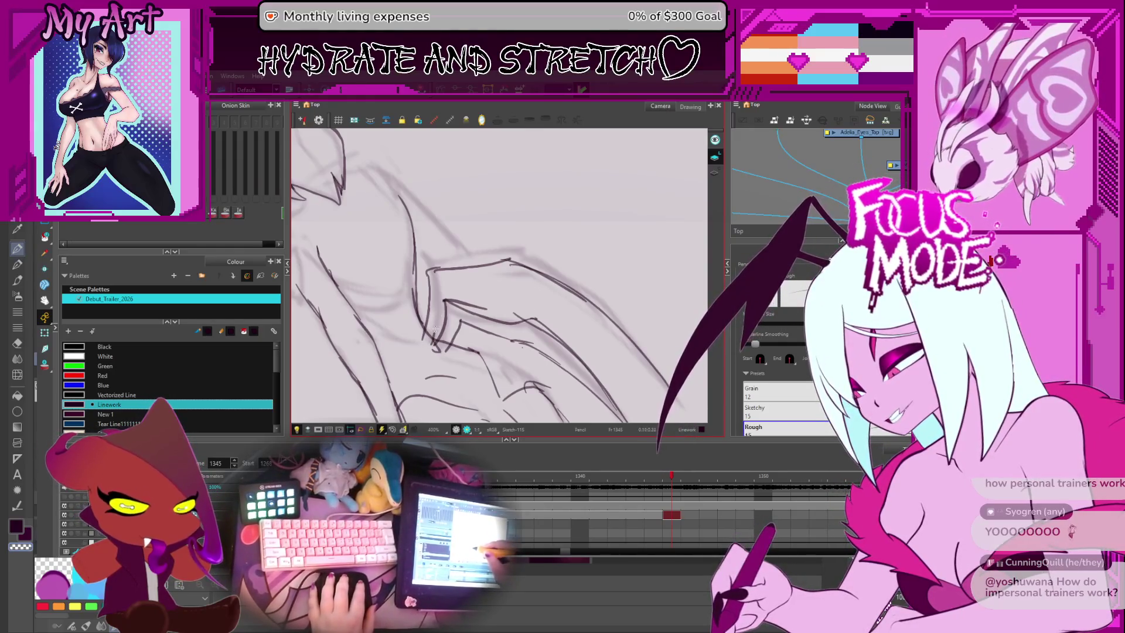
# Step: Select the short wing-joint stroke, then ink the wing's upper curves and zoom out to the whole figure
pyautogui.hotkey('alt', 's')
pyautogui.click(423, 305)
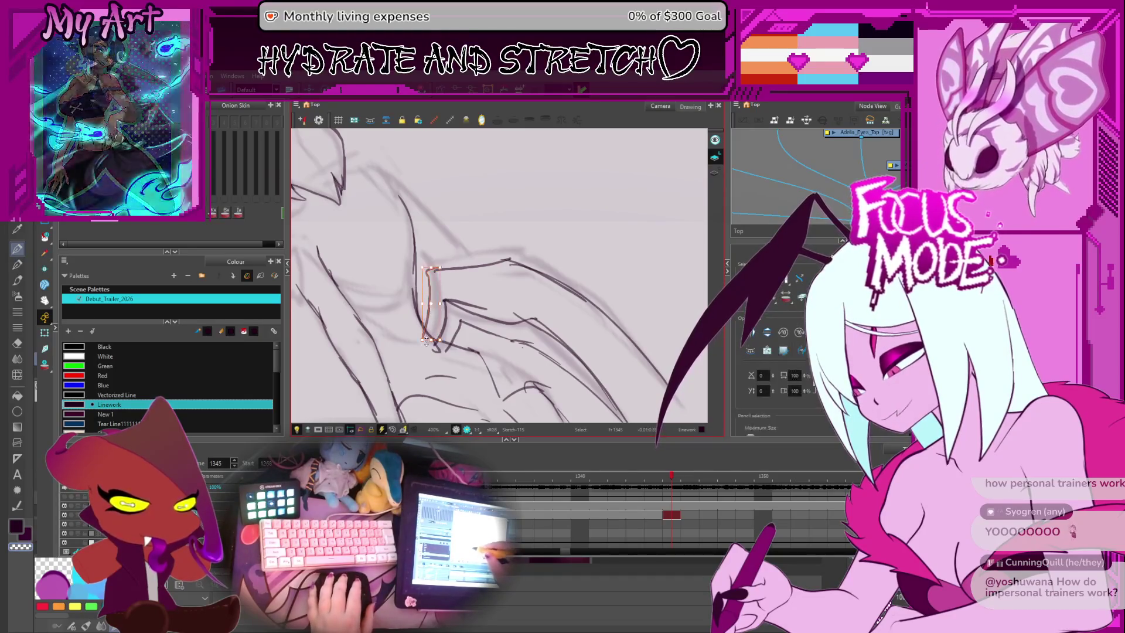
pyautogui.hotkey('alt', '/')
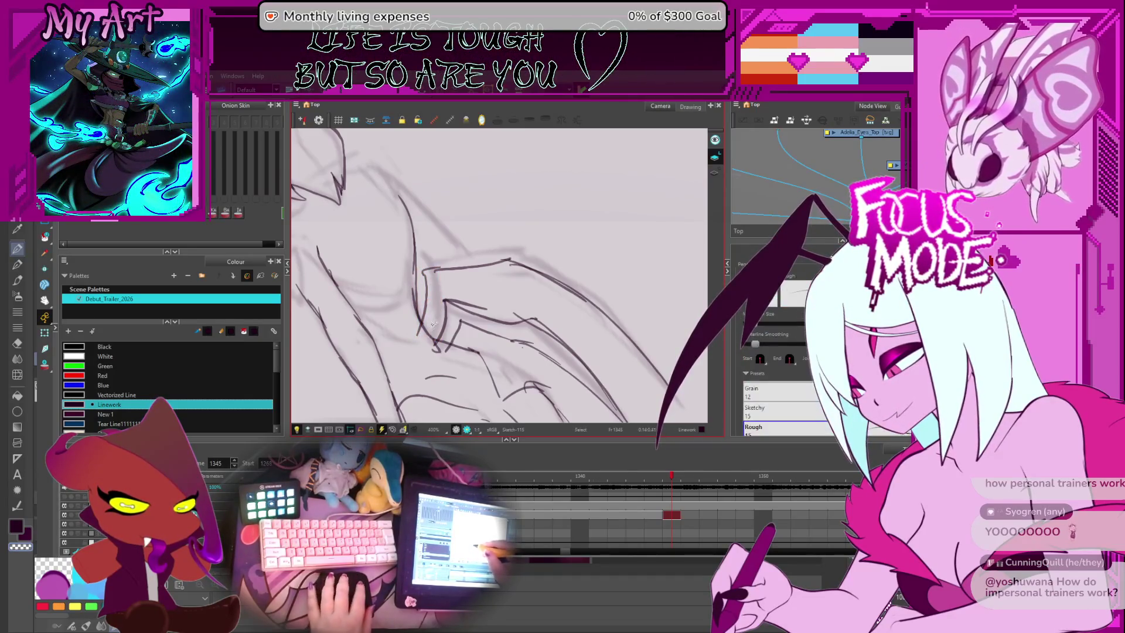
pyautogui.moveTo(441, 294); pyautogui.dragTo(536, 319)
pyautogui.scroll(1, 501, 392)
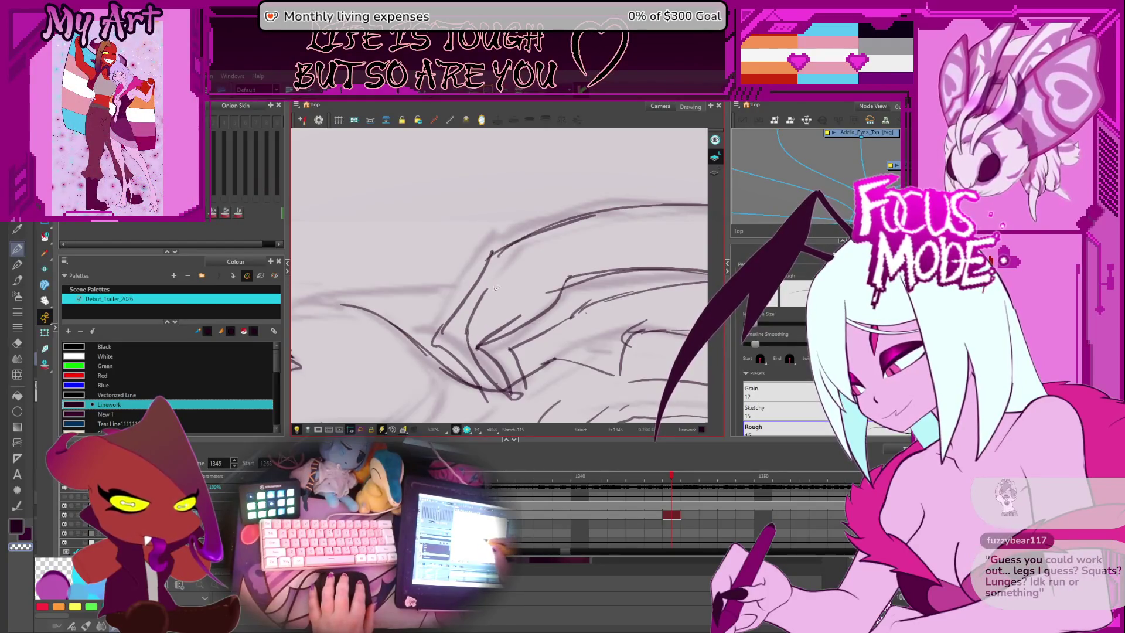
pyautogui.moveTo(514, 269)
pyautogui.mouseDown()
pyautogui.moveTo(577, 304)
pyautogui.moveTo(436, 332)
pyautogui.mouseUp()
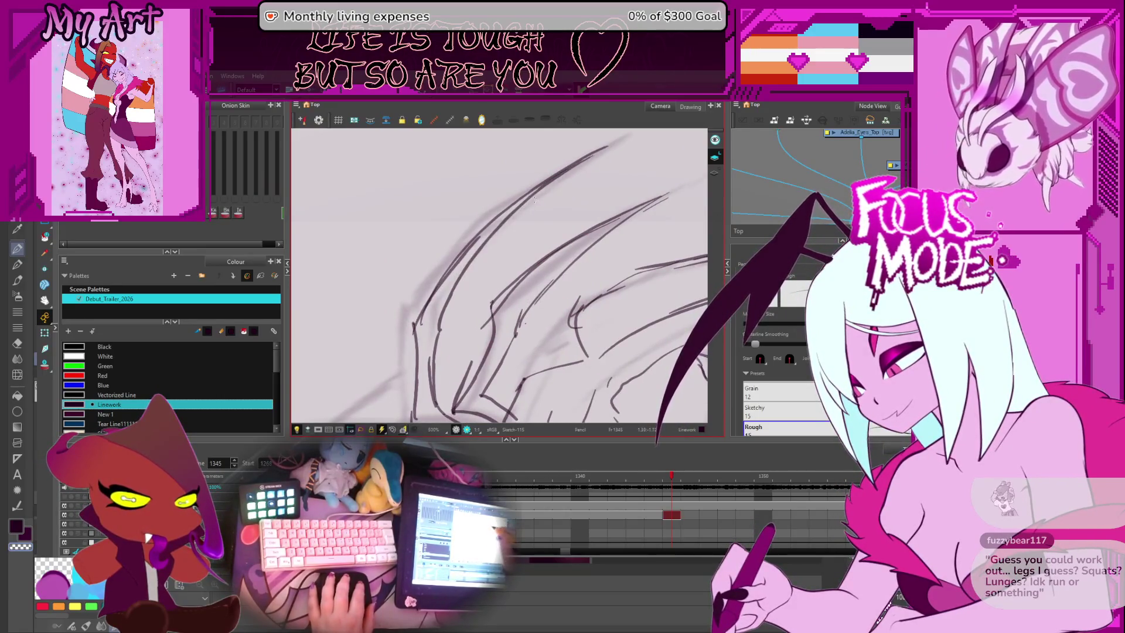
pyautogui.scroll(-5, 534, 199)
pyautogui.moveTo(527, 246)
pyautogui.mouseDown()
pyautogui.moveTo(509, 276)
pyautogui.moveTo(522, 289)
pyautogui.mouseUp()
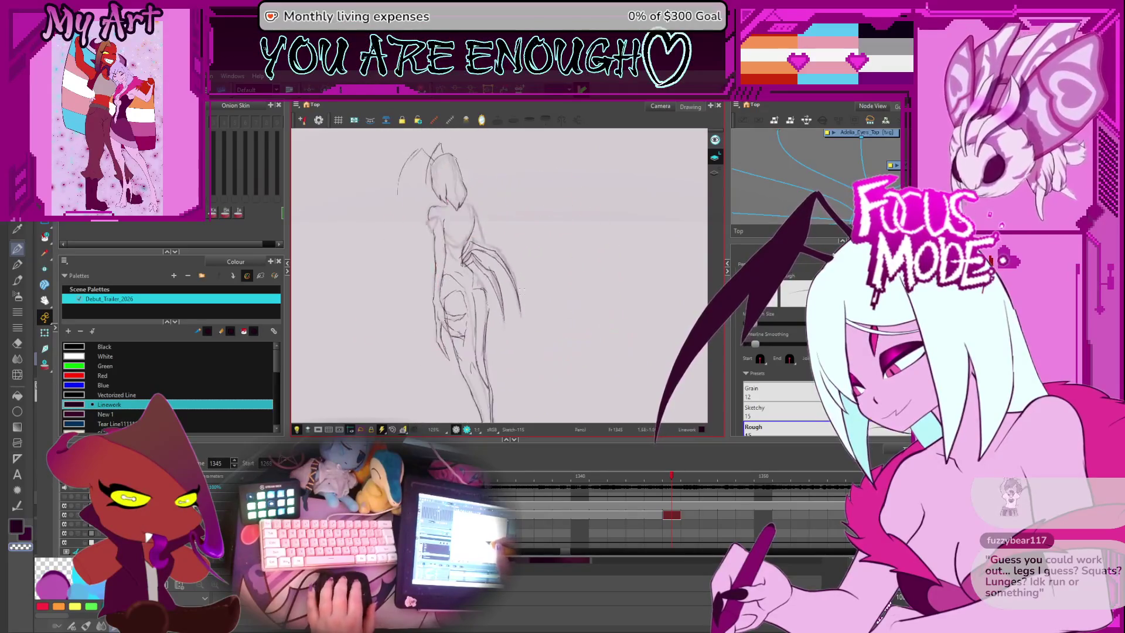
# Step: Select the long curved wing stroke, rotate it slightly to a new angle, and deselect
pyautogui.scroll(4, 521, 290)
pyautogui.moveTo(510, 205); pyautogui.dragTo(552, 245)
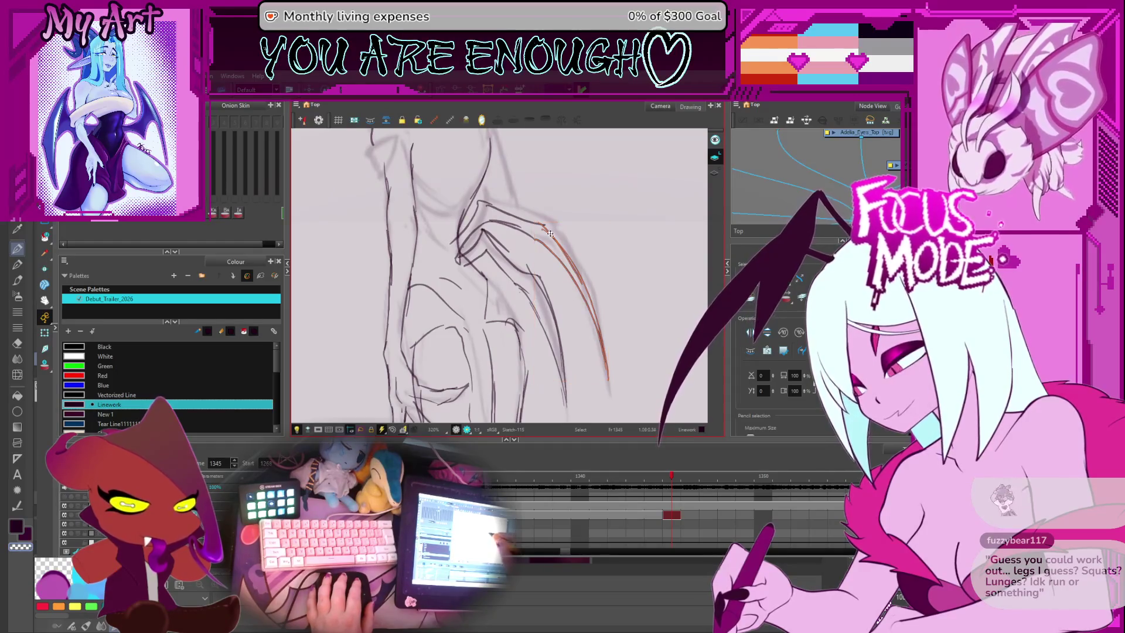
pyautogui.moveTo(614, 220); pyautogui.dragTo(601, 223)
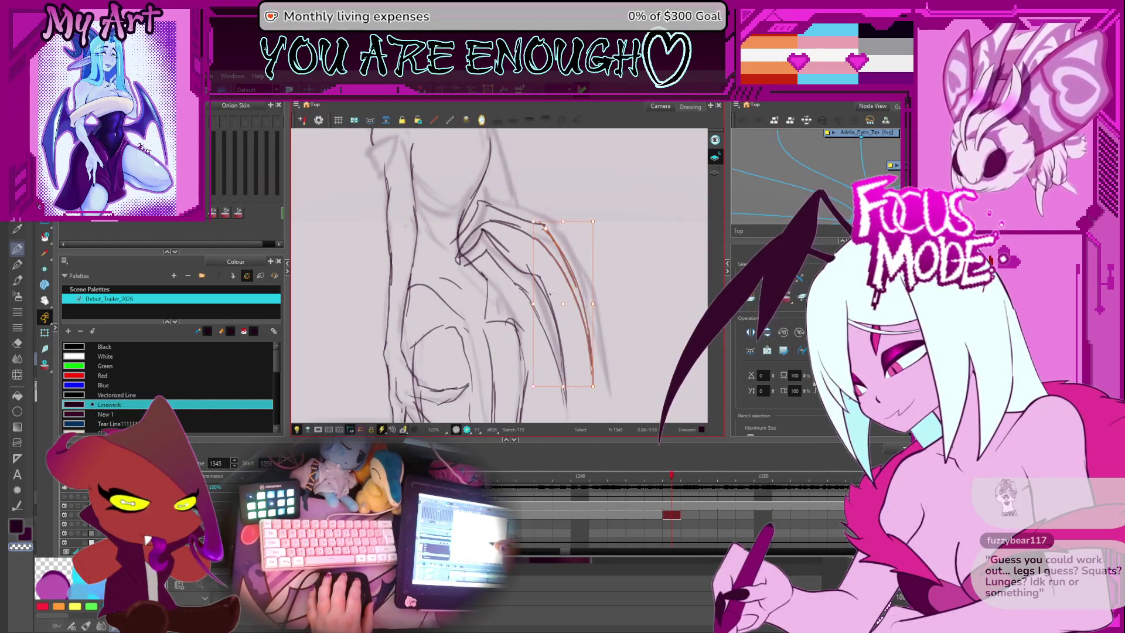
pyautogui.click(546, 343)
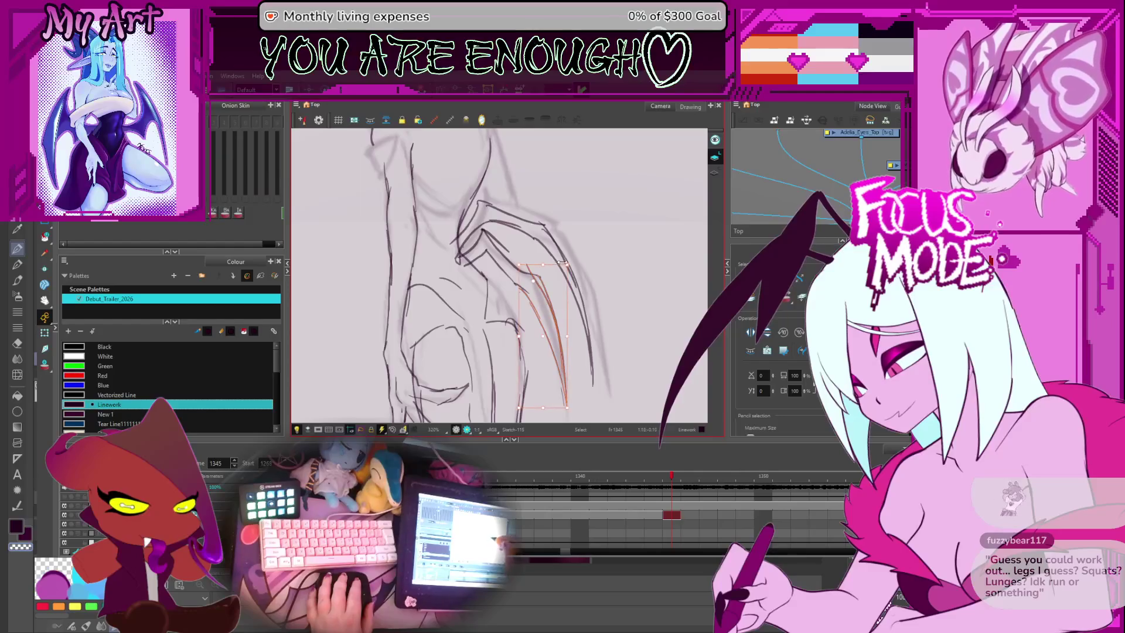
pyautogui.hotkey('ctrl', 'z')
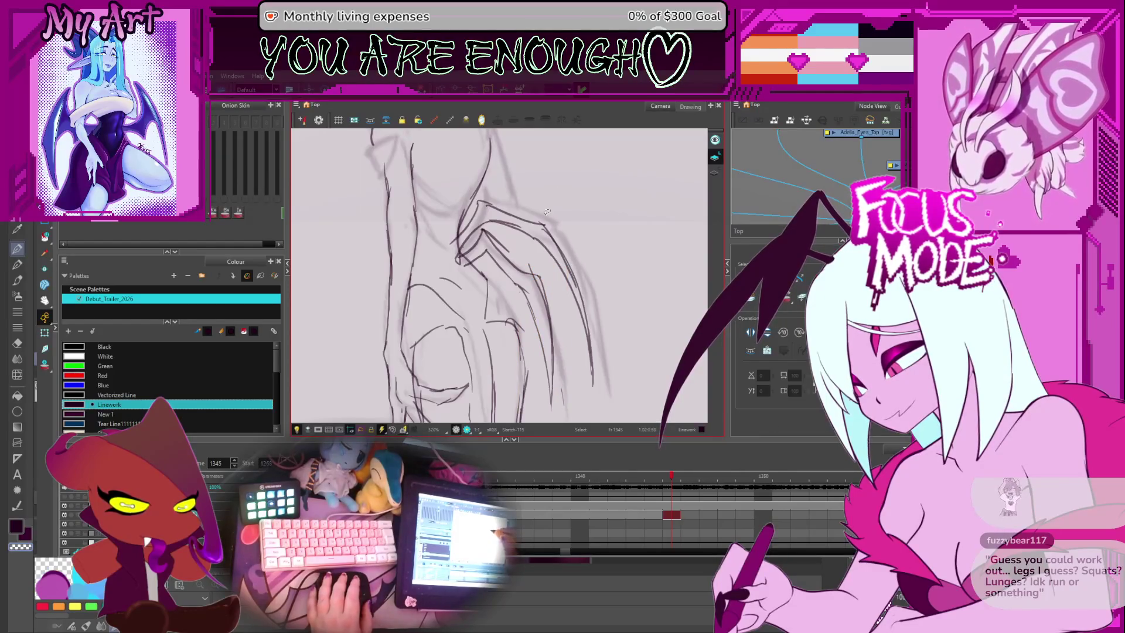
pyautogui.moveTo(519, 207); pyautogui.dragTo(566, 208)
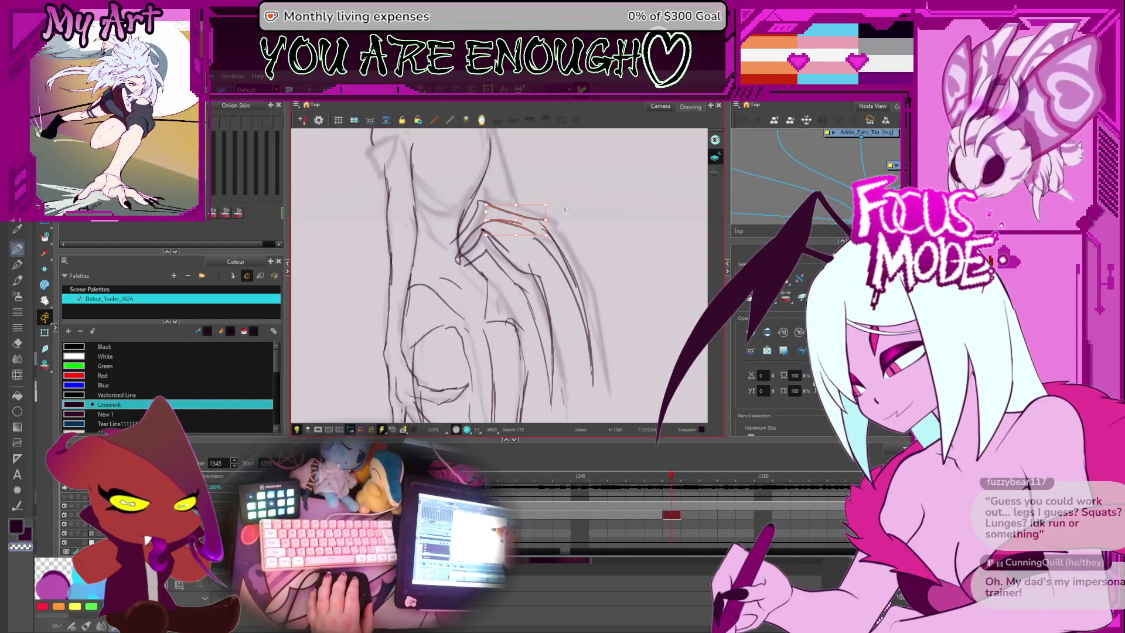
pyautogui.click(561, 272)
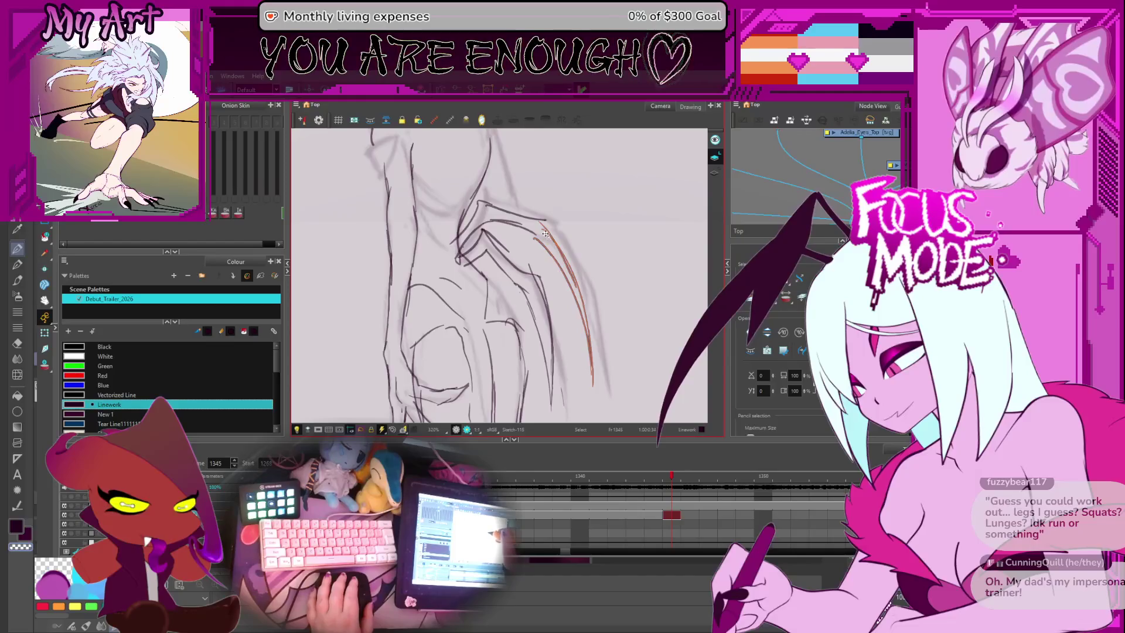
pyautogui.moveTo(598, 223); pyautogui.dragTo(598, 223)
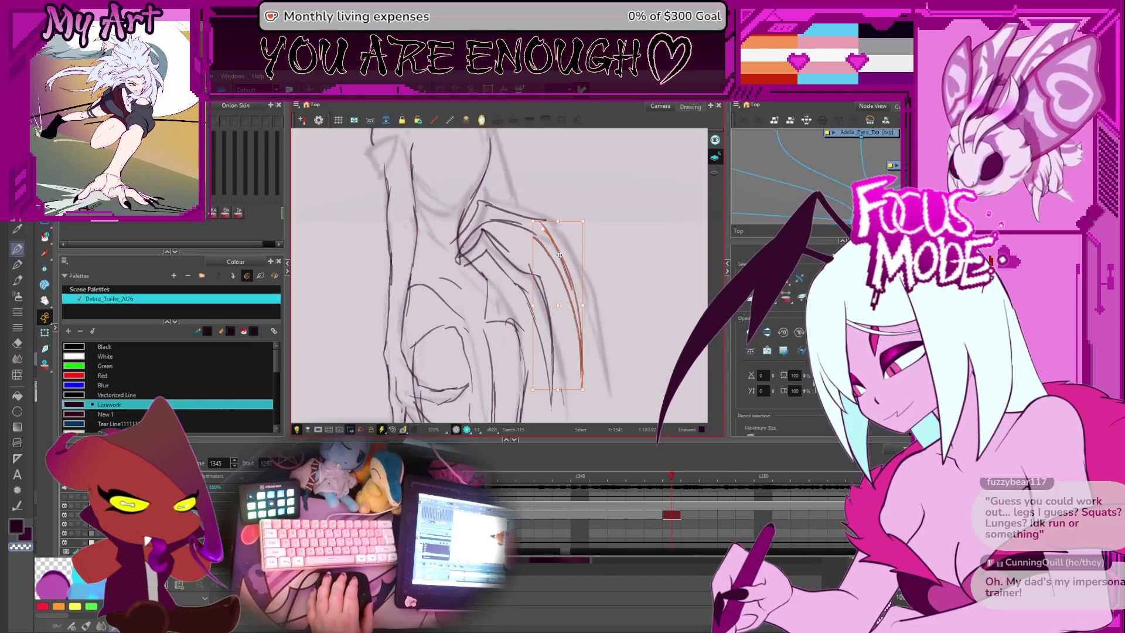
pyautogui.press('Escape')
# Step: Switch to the Pencil and flip between the previous frame and frame 1345 to compare
pyautogui.press('2')
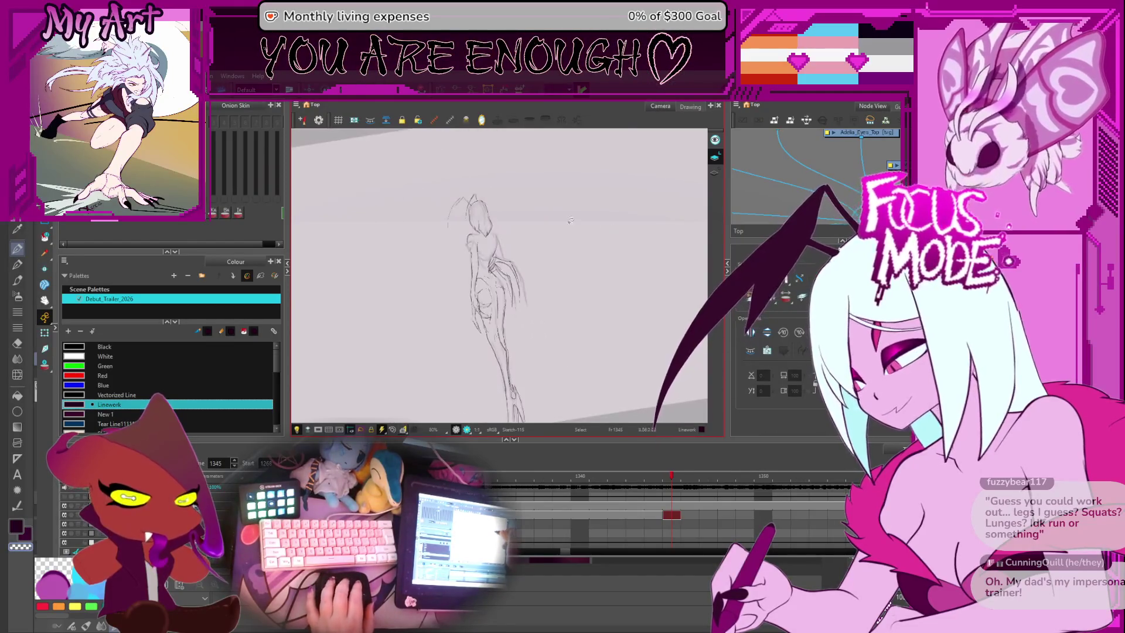
pyautogui.hotkey('alt', '/')
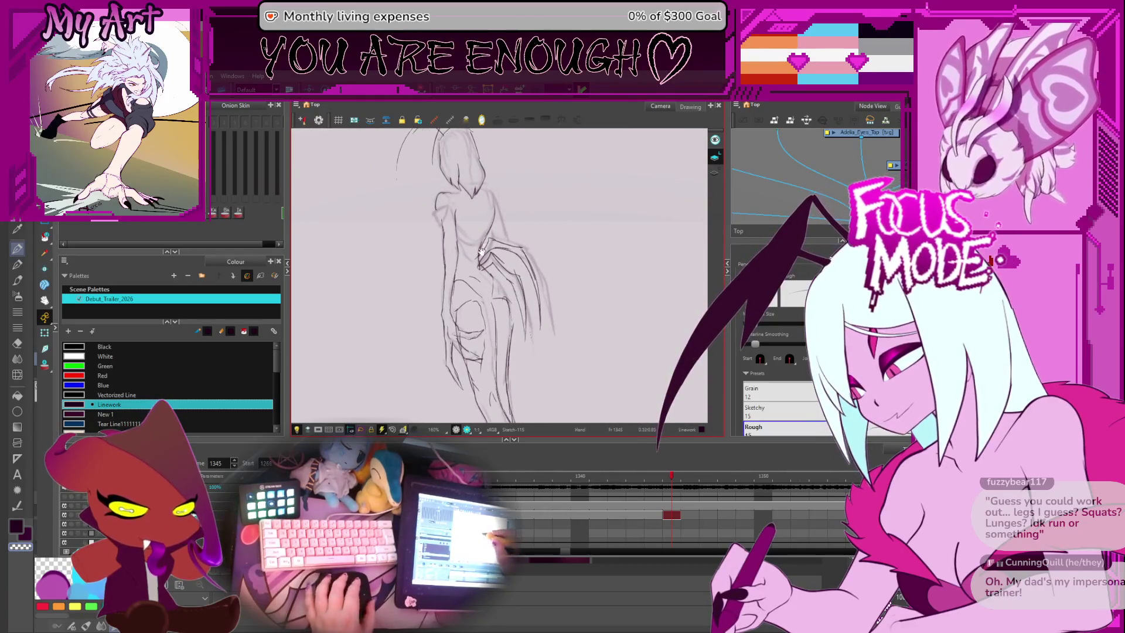
pyautogui.scroll(2, 457, 220)
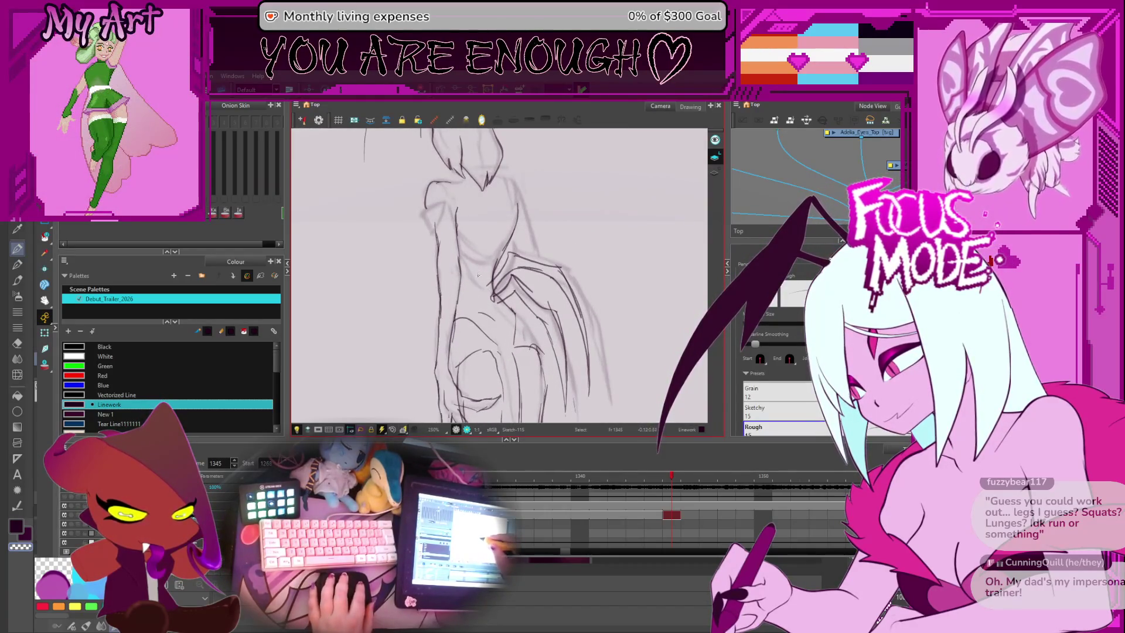
pyautogui.scroll(-2, 504, 284)
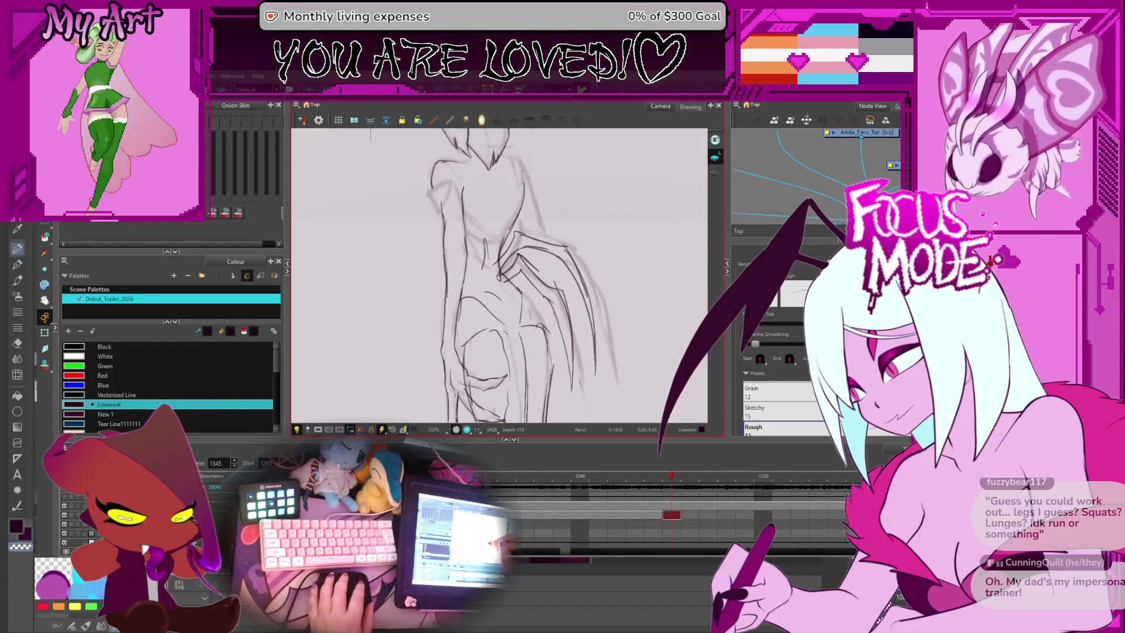
pyautogui.scroll(-1, 486, 270)
pyautogui.press(',')
pyautogui.press(',')
pyautogui.press(',')
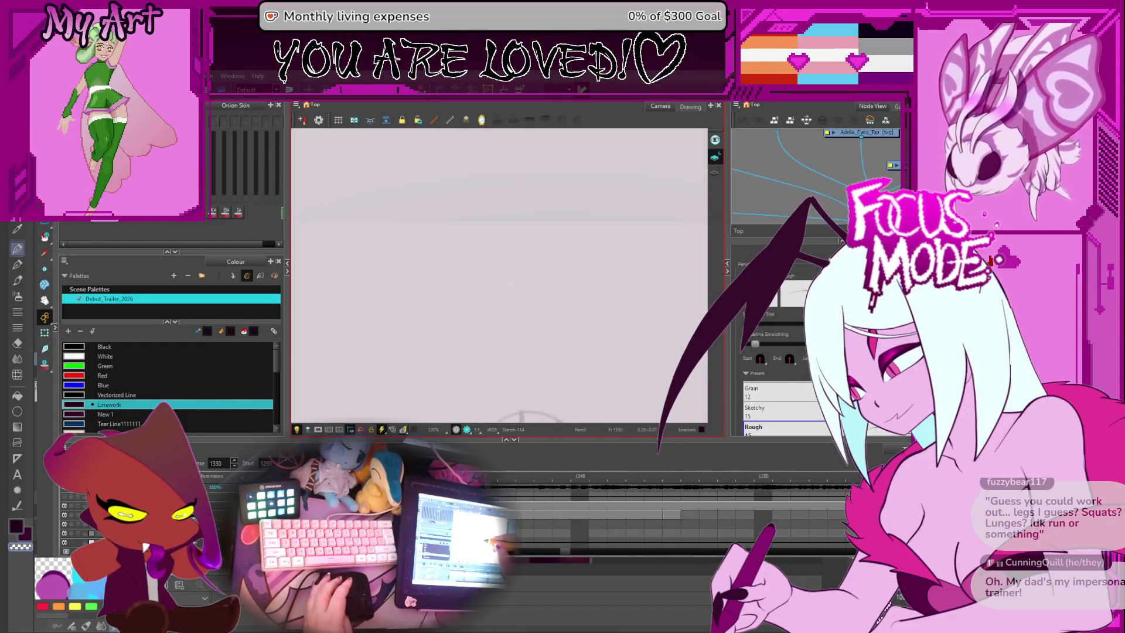
pyautogui.press('.')
pyautogui.press('.')
pyautogui.press('.')
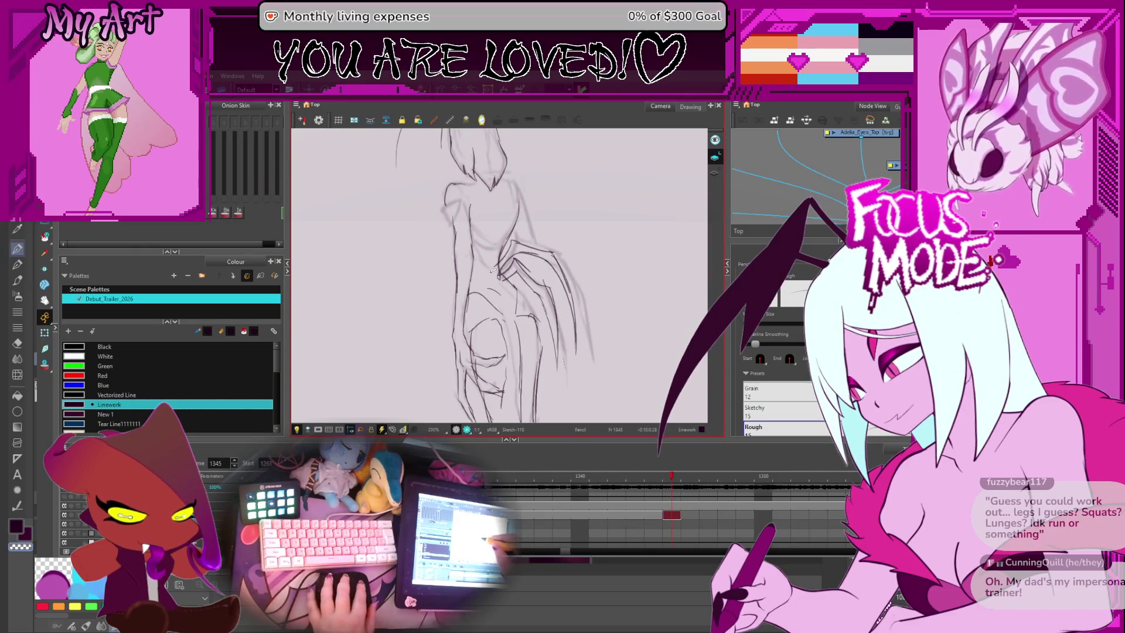
# Step: Pan and zoom around frame 1345's rough back-view sketch to frame it for inking
pyautogui.scroll(-2, 509, 339)
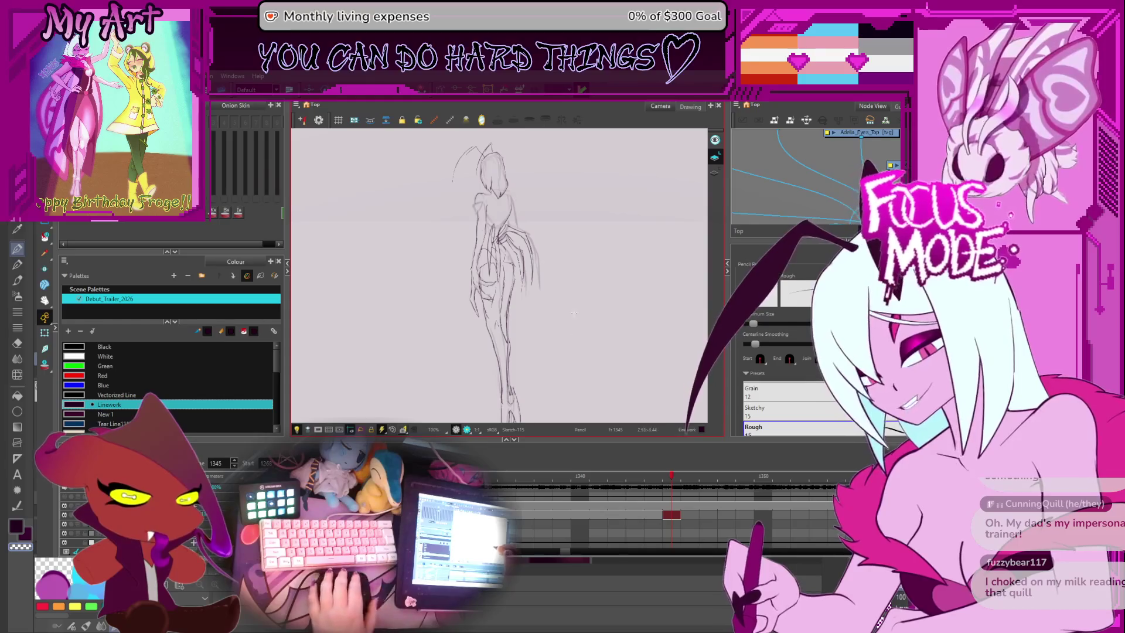
pyautogui.moveTo(579, 337); pyautogui.dragTo(552, 339)
pyautogui.scroll(1, 497, 258)
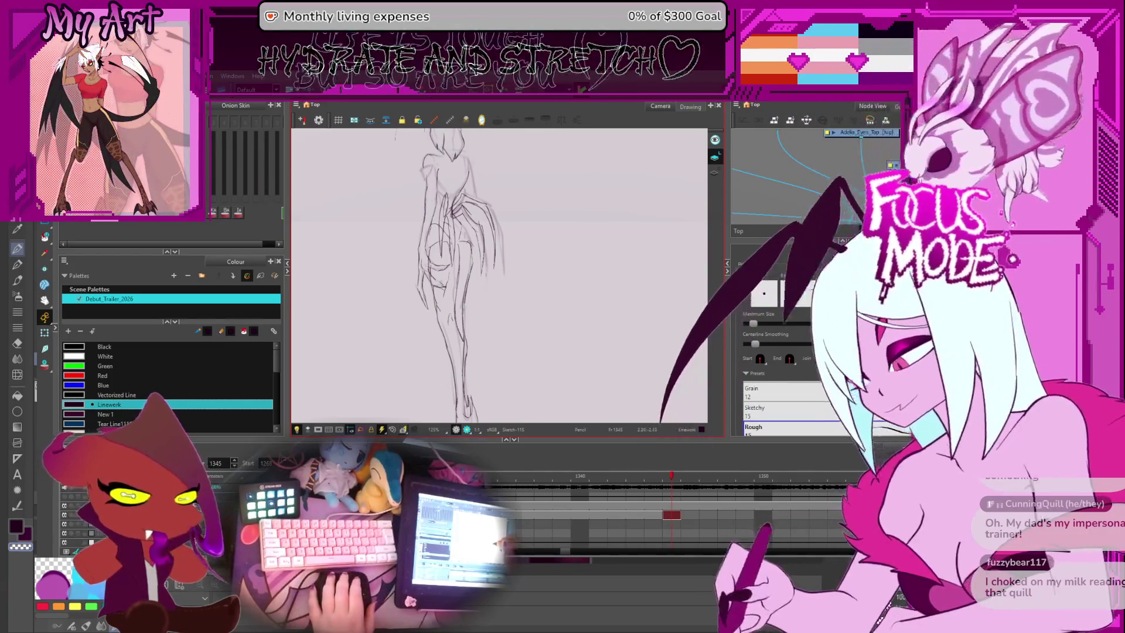
pyautogui.hotkey('ctrl', 'z')
pyautogui.scroll(3, 512, 264)
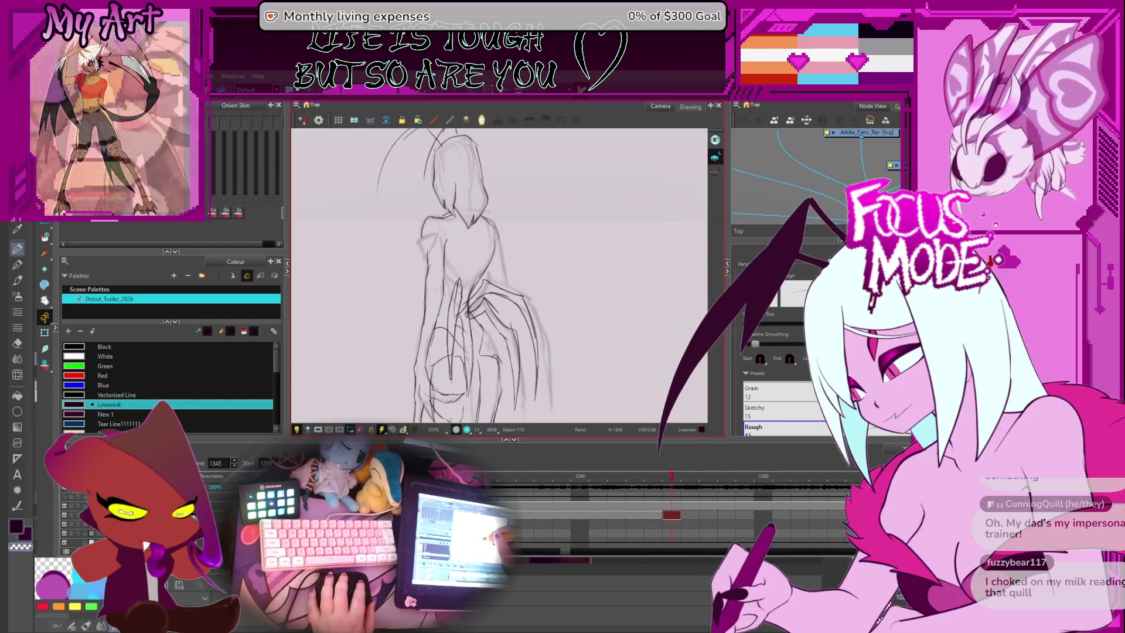
pyautogui.scroll(-1, 494, 222)
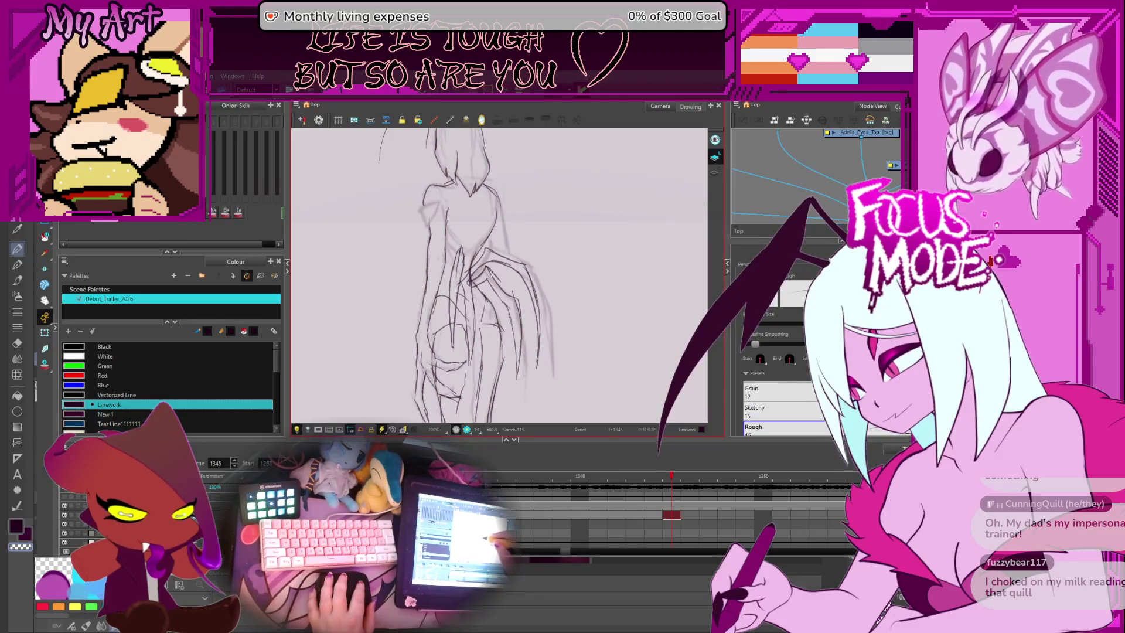
pyautogui.moveTo(491, 271); pyautogui.dragTo(501, 287)
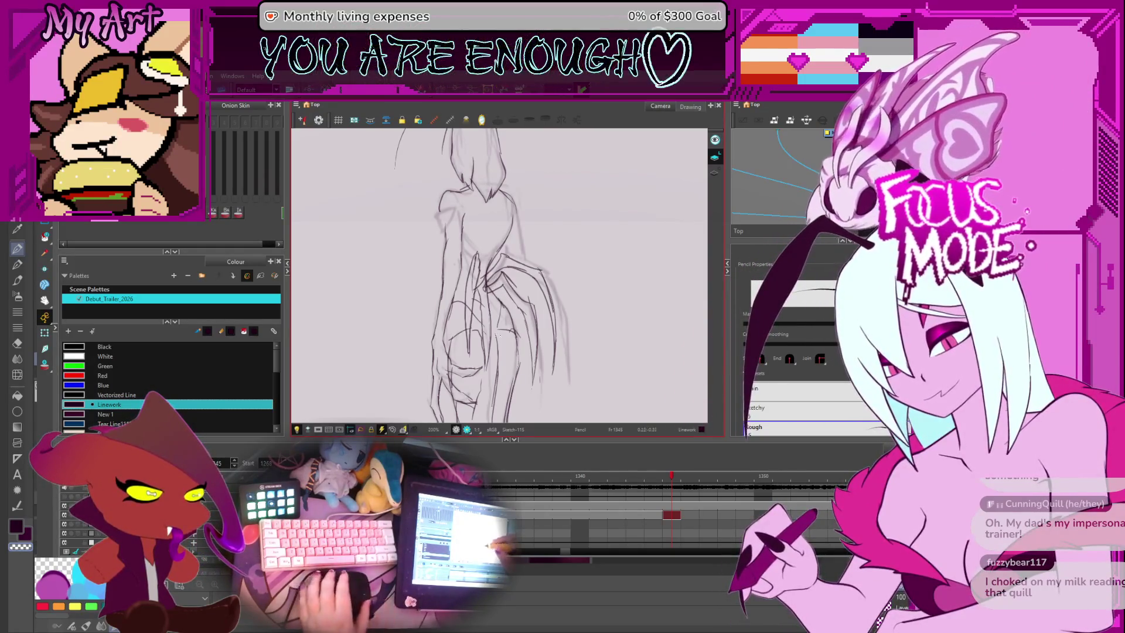
pyautogui.press('ctrl')
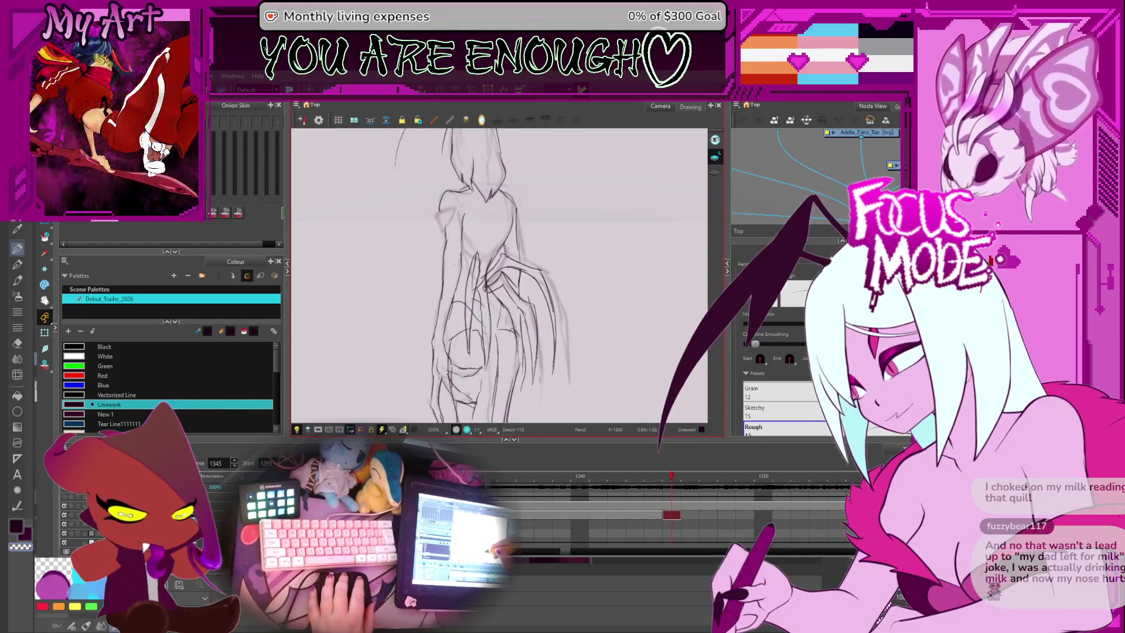
pyautogui.scroll(-2, 499, 276)
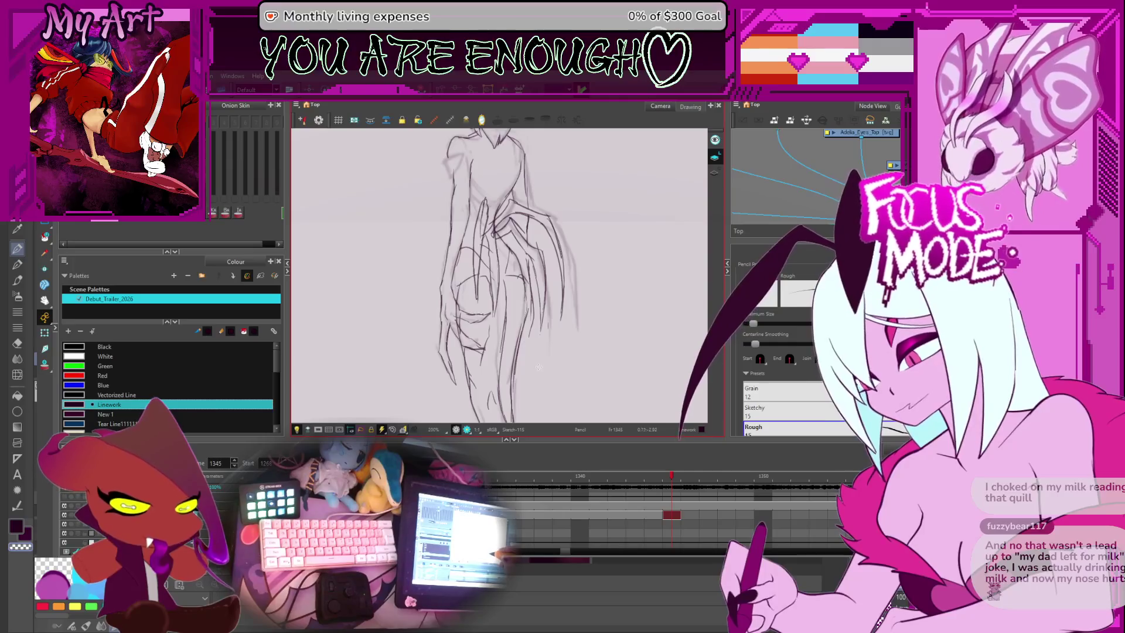
pyautogui.scroll(-3, 539, 367)
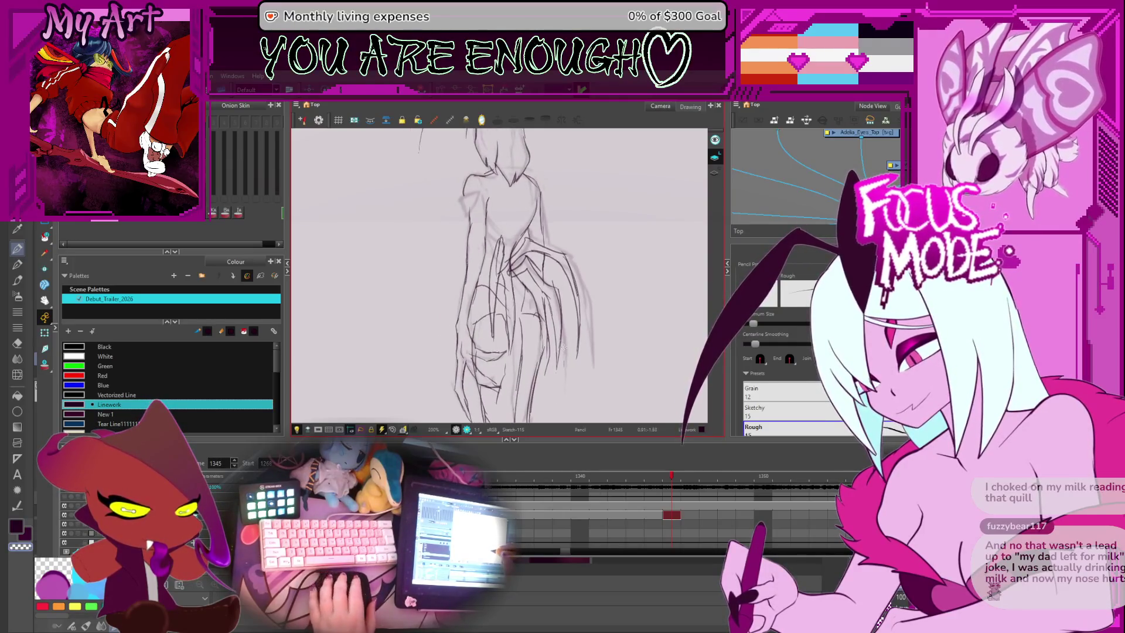
pyautogui.moveTo(565, 344); pyautogui.dragTo(573, 289)
pyautogui.scroll(2, 551, 317)
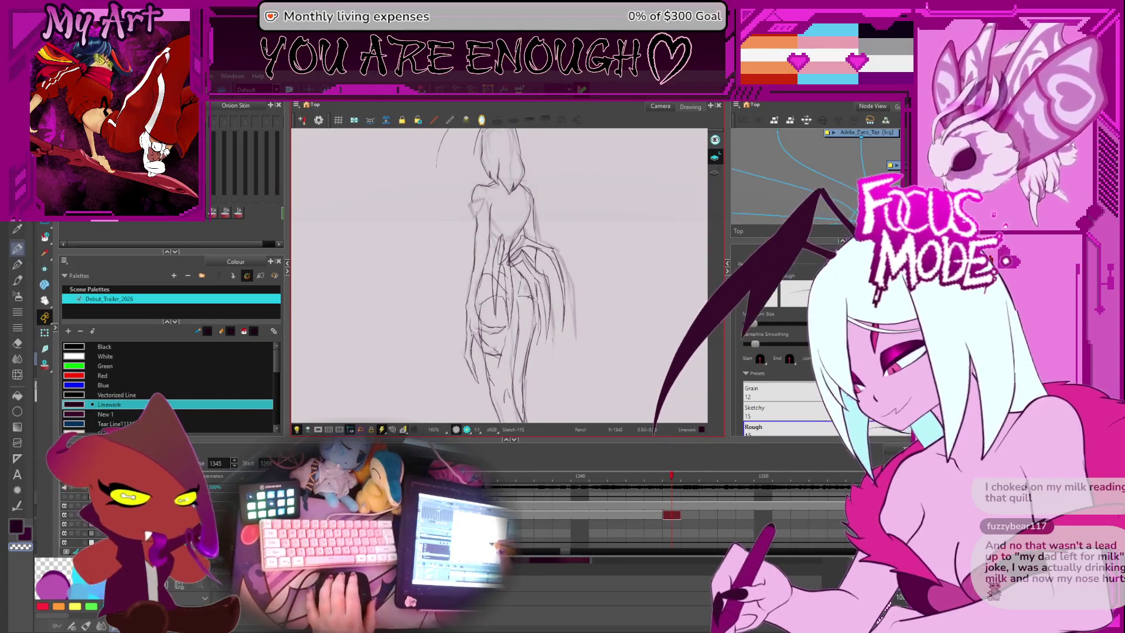
pyautogui.scroll(6, 458, 315)
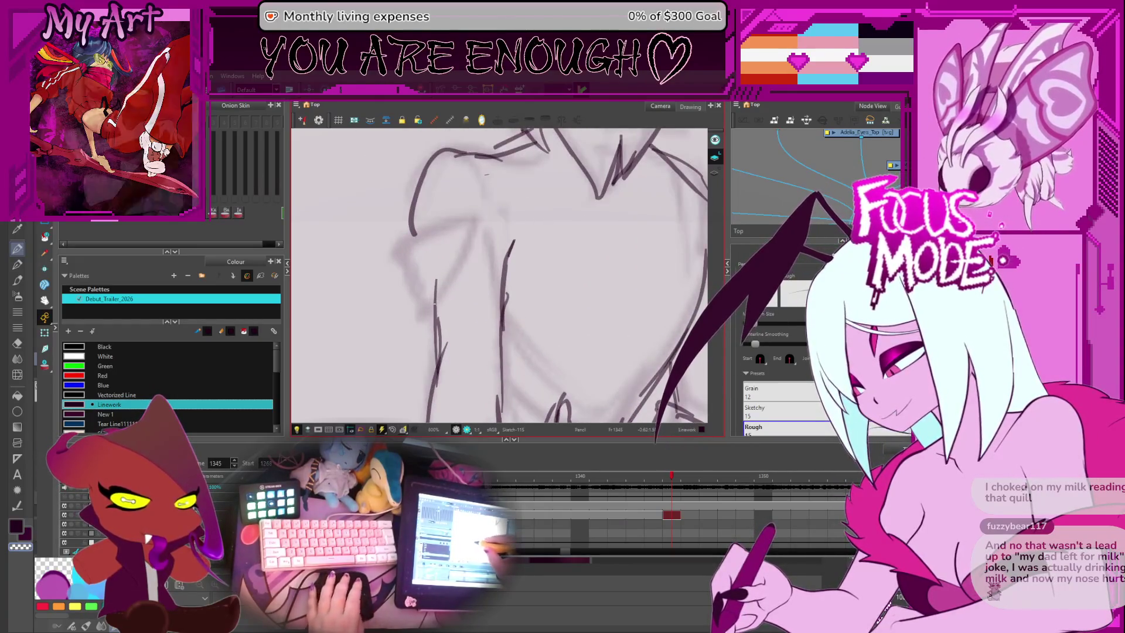
# Step: Ink a short stroke and a longer hooked line beside the head, then rotate and zoom out
pyautogui.moveTo(421, 318); pyautogui.dragTo(442, 295)
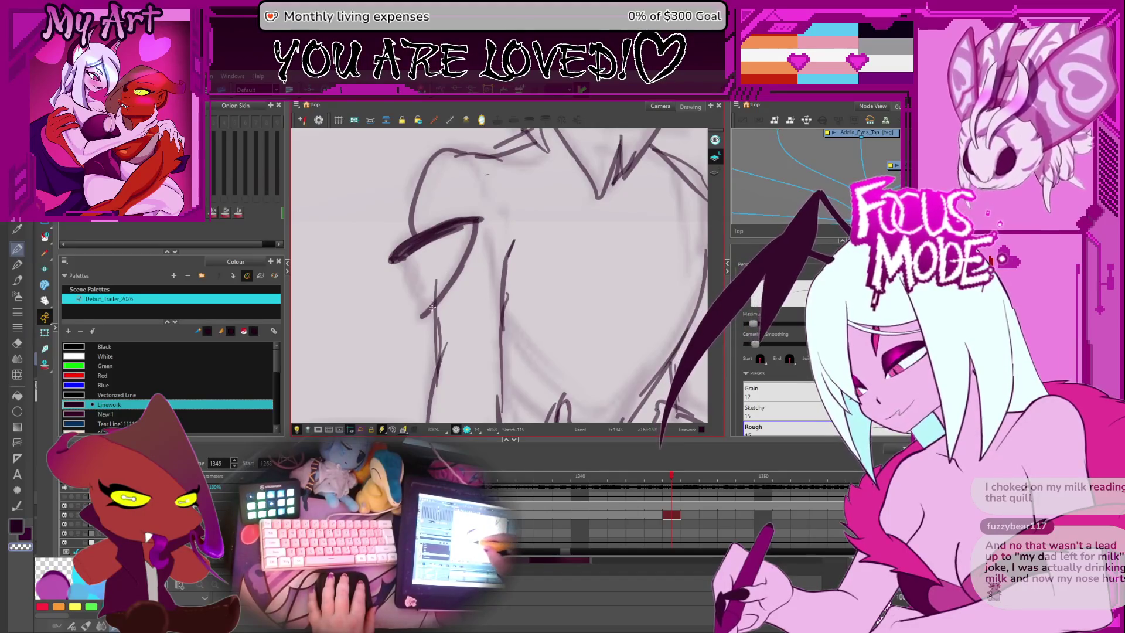
pyautogui.moveTo(479, 220); pyautogui.dragTo(420, 313)
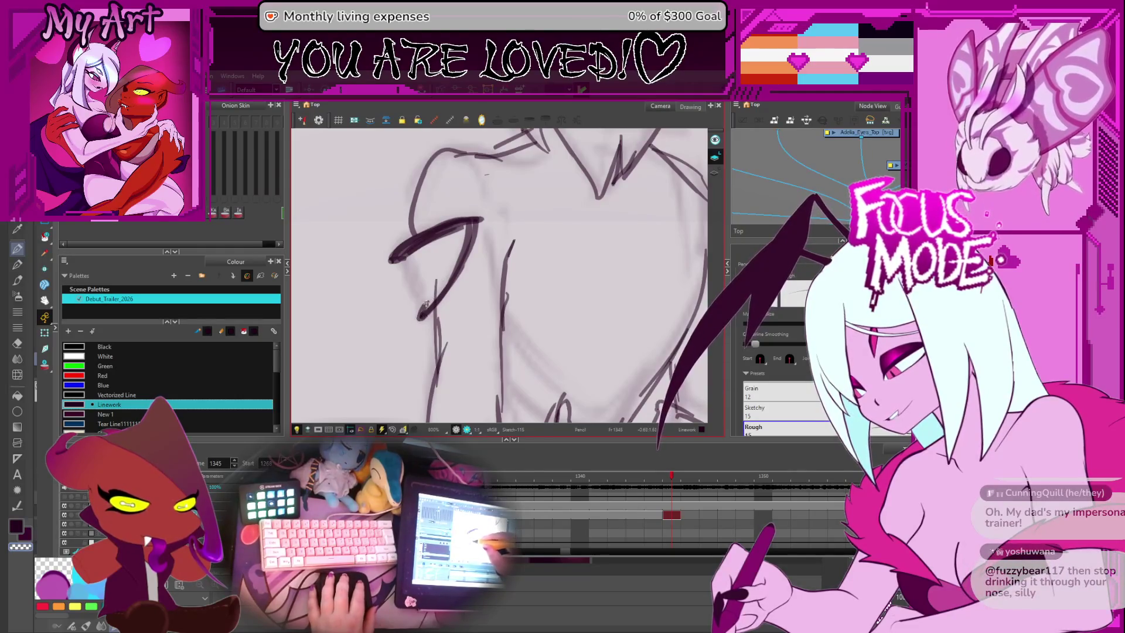
pyautogui.moveTo(514, 283)
pyautogui.mouseDown()
pyautogui.moveTo(491, 317)
pyautogui.moveTo(478, 278)
pyautogui.moveTo(467, 304)
pyautogui.mouseUp()
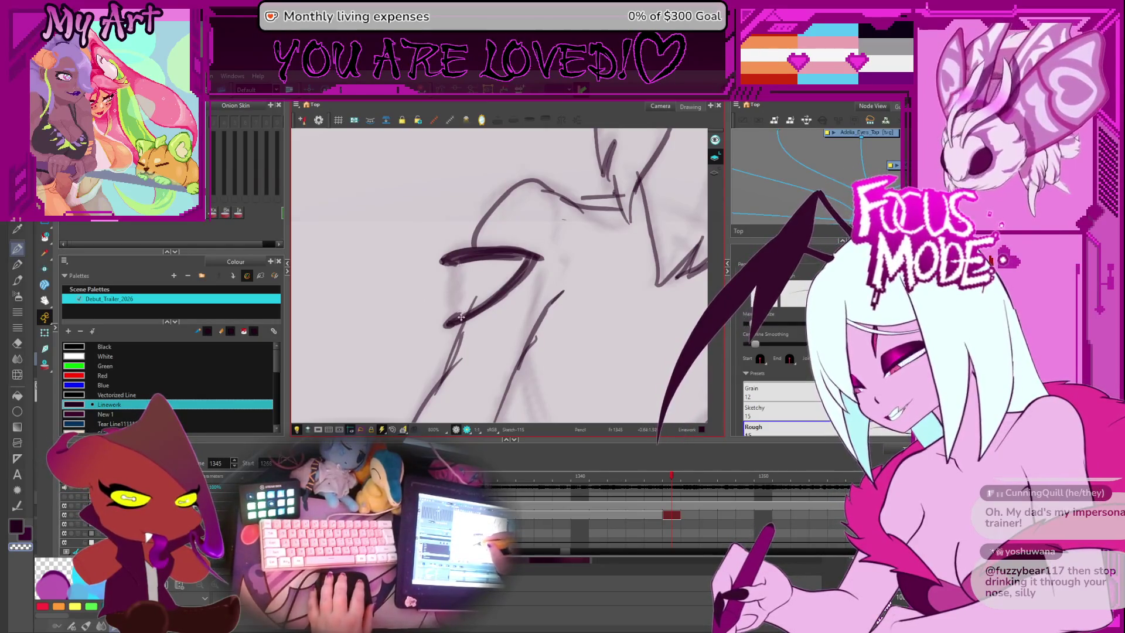
pyautogui.scroll(-5, 484, 312)
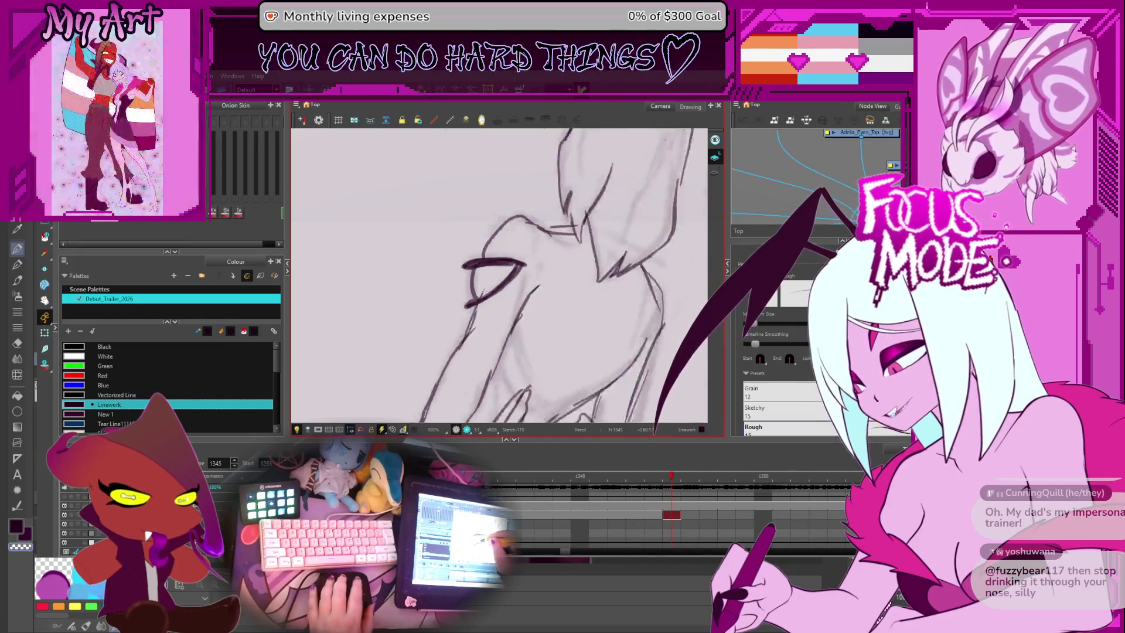
pyautogui.scroll(5, 484, 312)
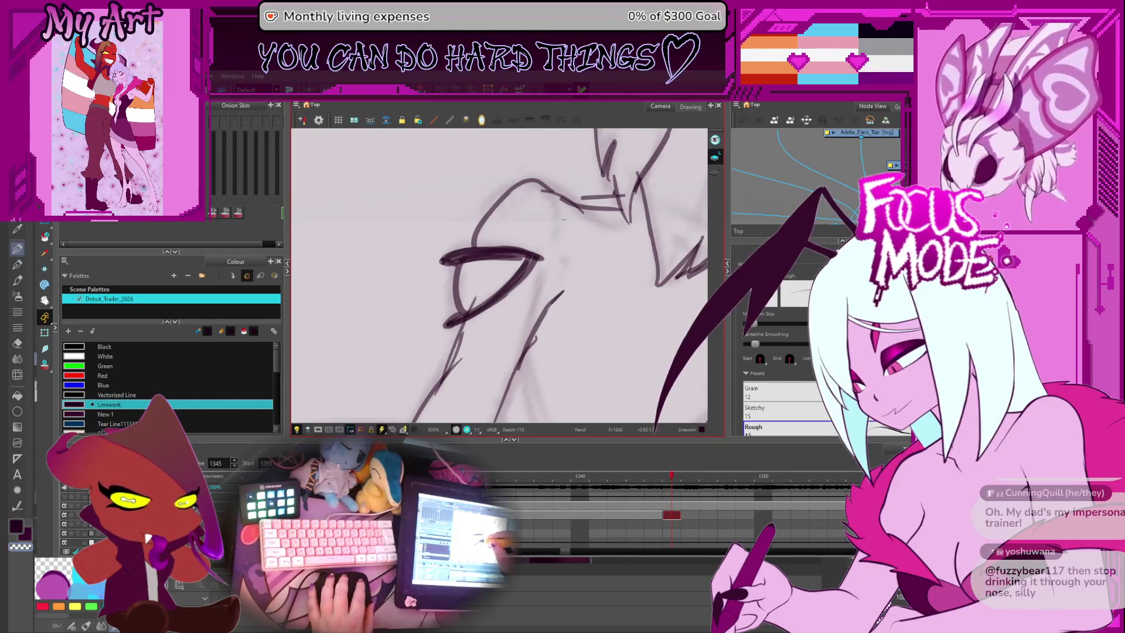
pyautogui.scroll(-10, 534, 262)
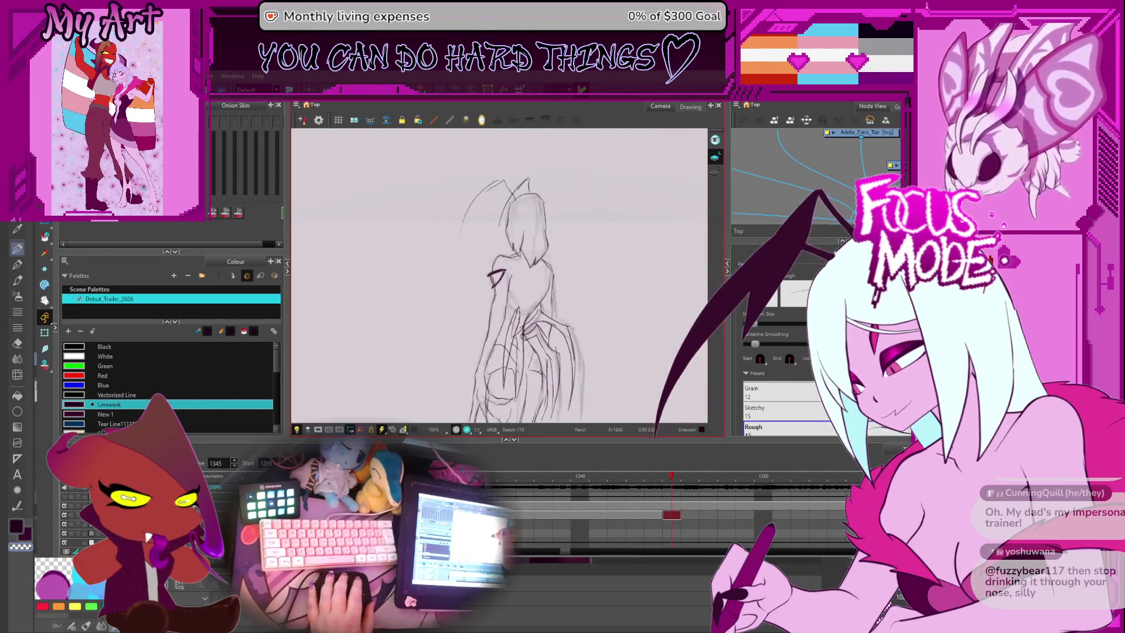
# Step: Step back through earlier frames in the Timeline to frame 1312, then advance to 1313
pyautogui.moveTo(534, 261); pyautogui.dragTo(572, 261)
pyautogui.press(',')
pyautogui.press(',')
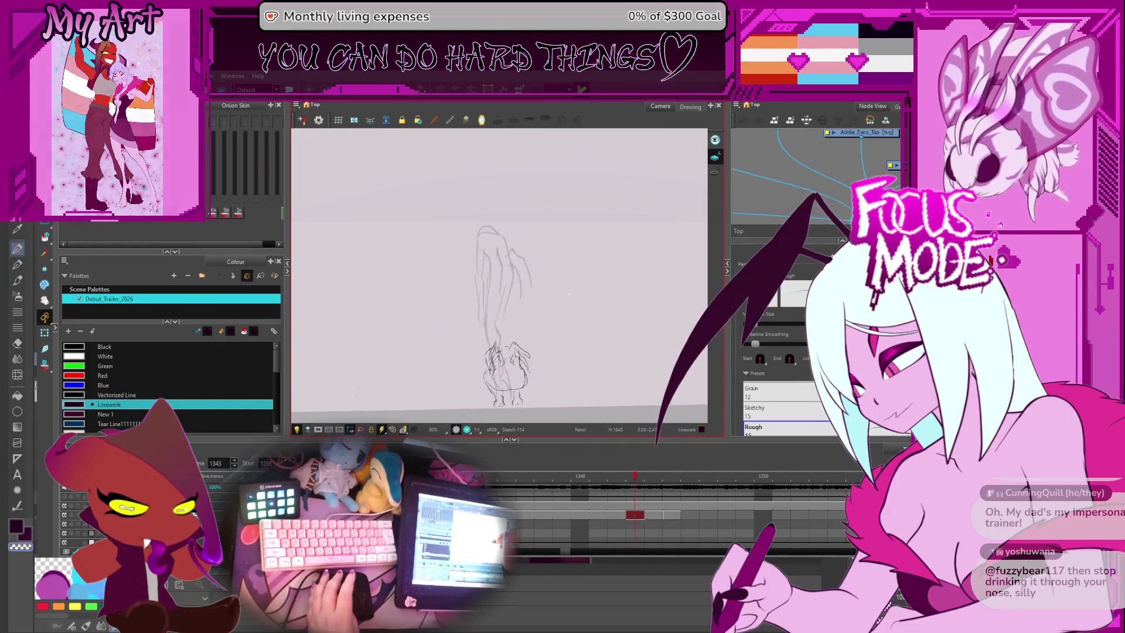
pyautogui.press('.')
pyautogui.press(',')
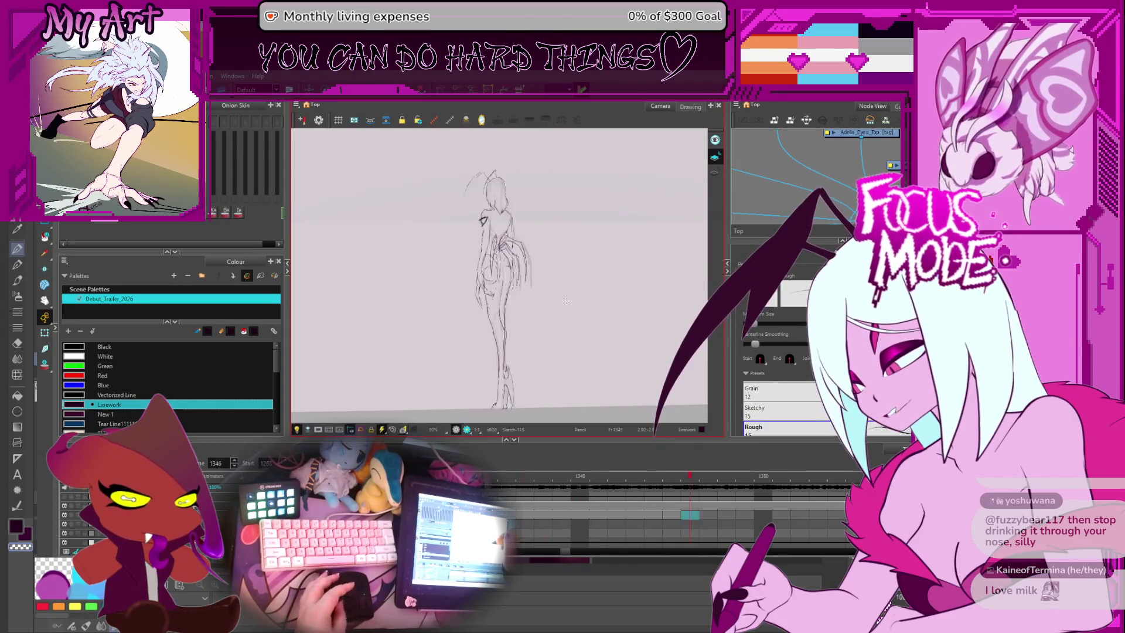
pyautogui.hscroll(3, 841, 532)
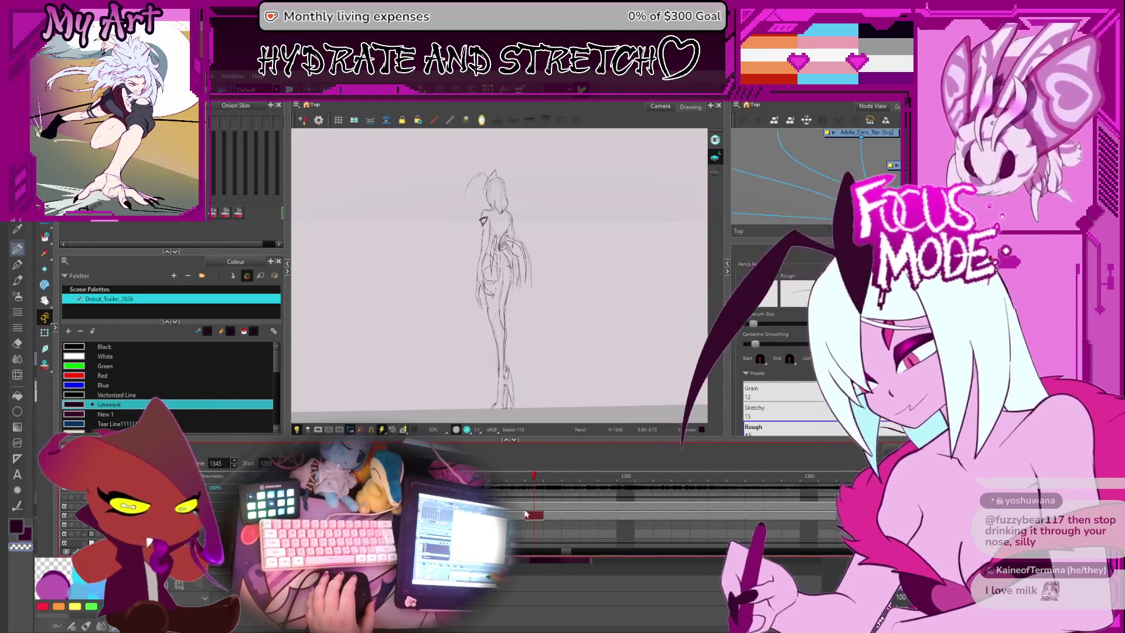
pyautogui.moveTo(534, 515); pyautogui.dragTo(768, 523)
pyautogui.hscroll(-3, 551, 529)
pyautogui.press('f')
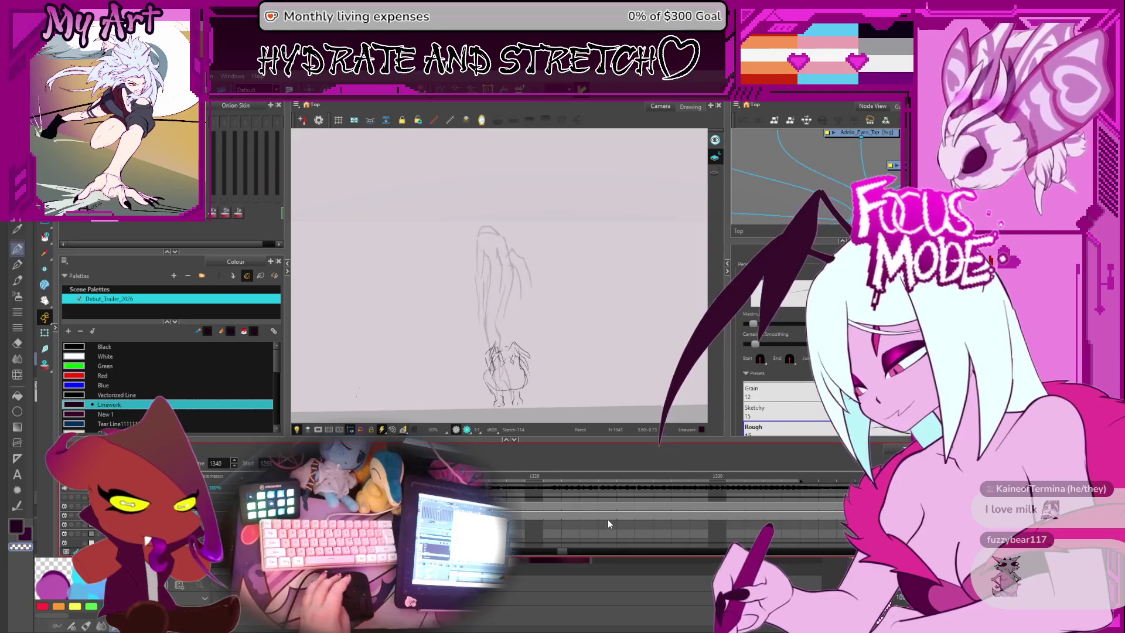
pyautogui.press('.')
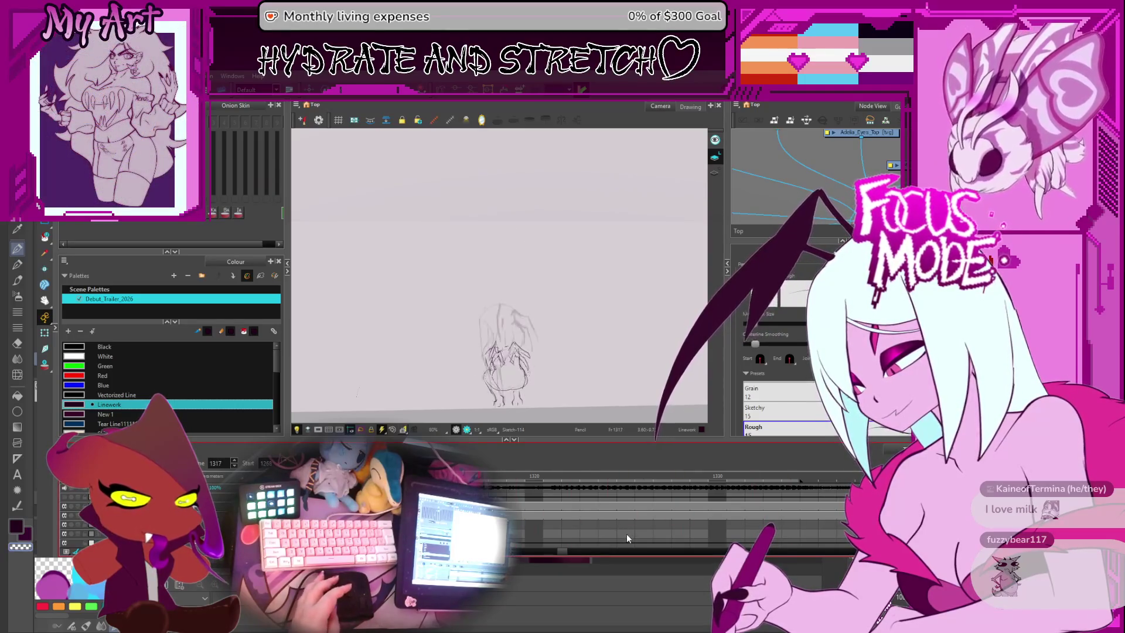
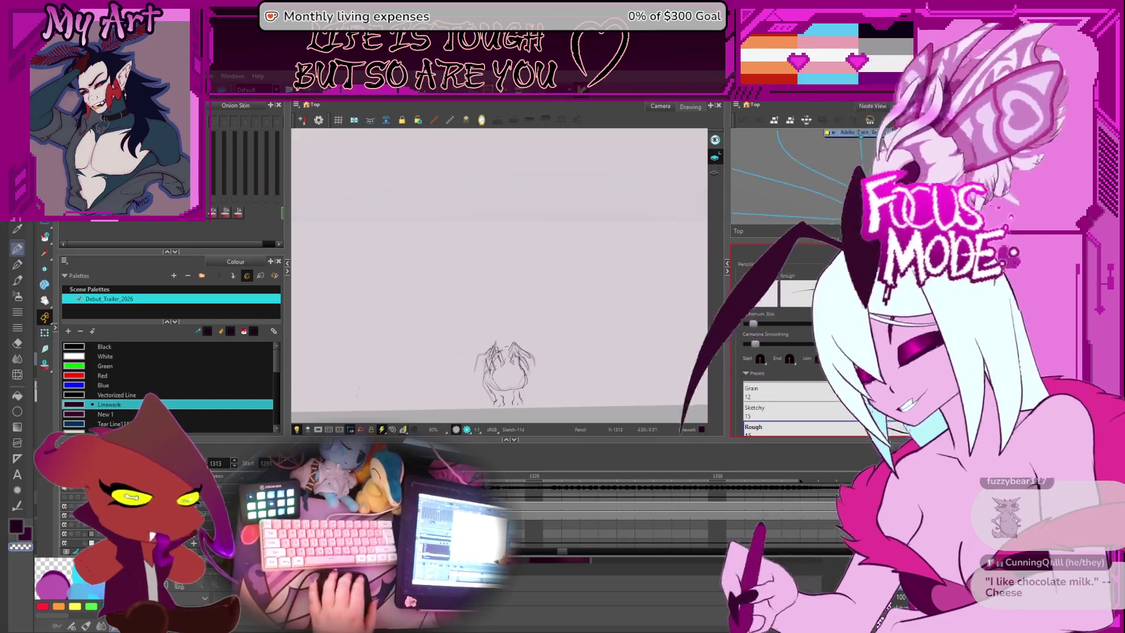
# Step: Step back through the sketch frames from 1313 to frame 1268
pyautogui.press('.')
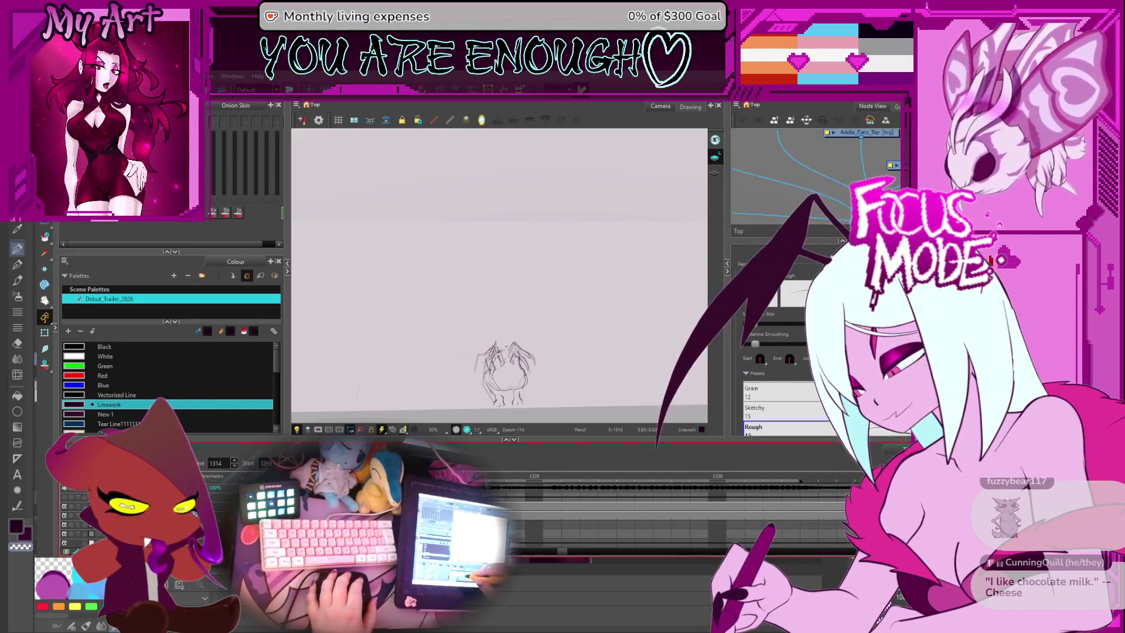
pyautogui.press(',')
pyautogui.press(',')
pyautogui.press(',')
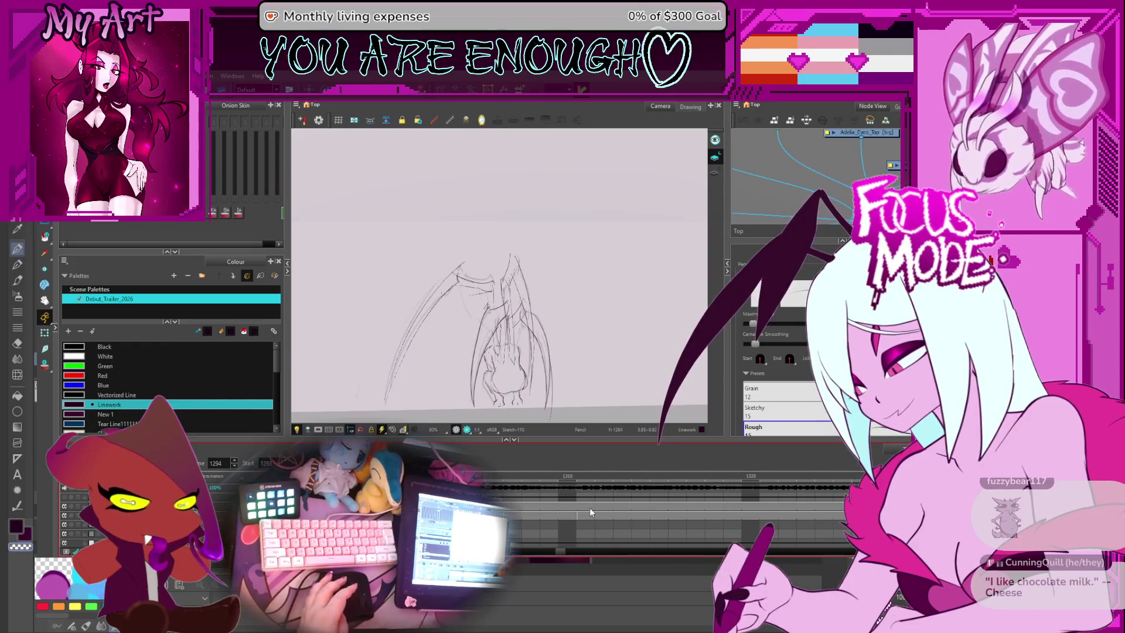
pyautogui.press(',')
pyautogui.press(',')
pyautogui.press(',')
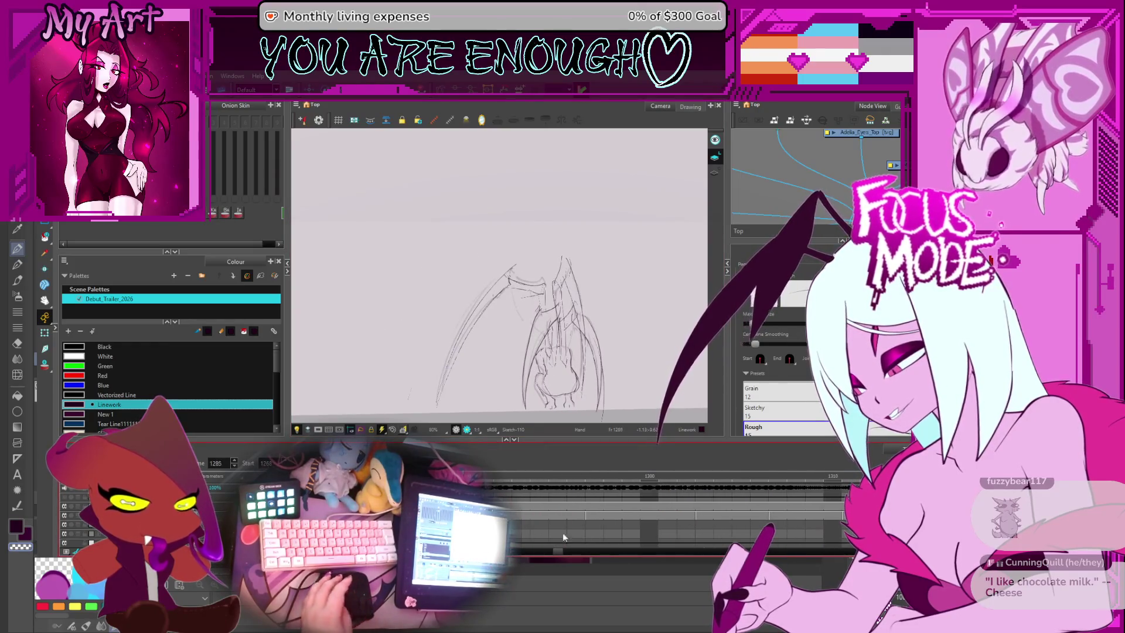
pyautogui.scroll(-5, 551, 528)
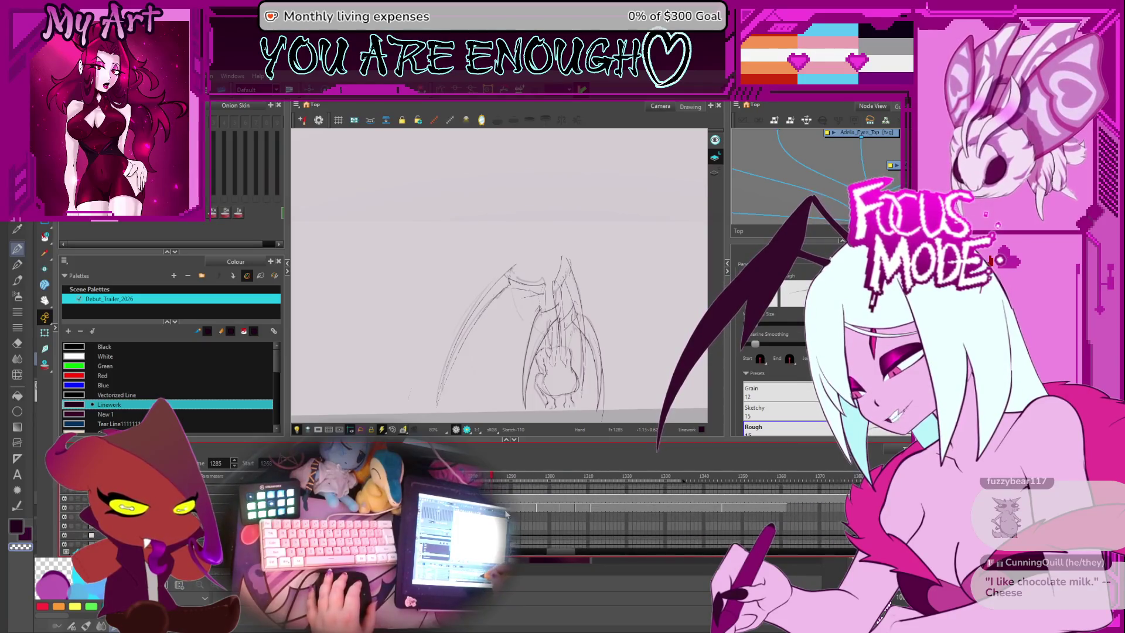
pyautogui.press(',')
pyautogui.press(',')
pyautogui.press(',')
pyautogui.press(',')
pyautogui.press(',')
pyautogui.press(',')
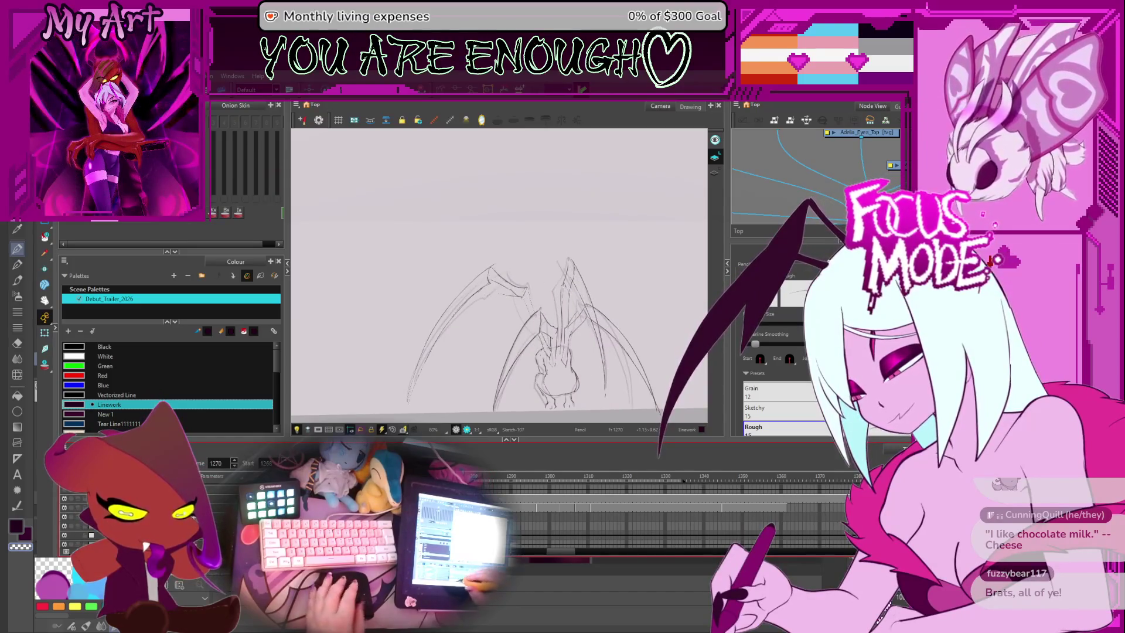
pyautogui.press(',')
pyautogui.press(',')
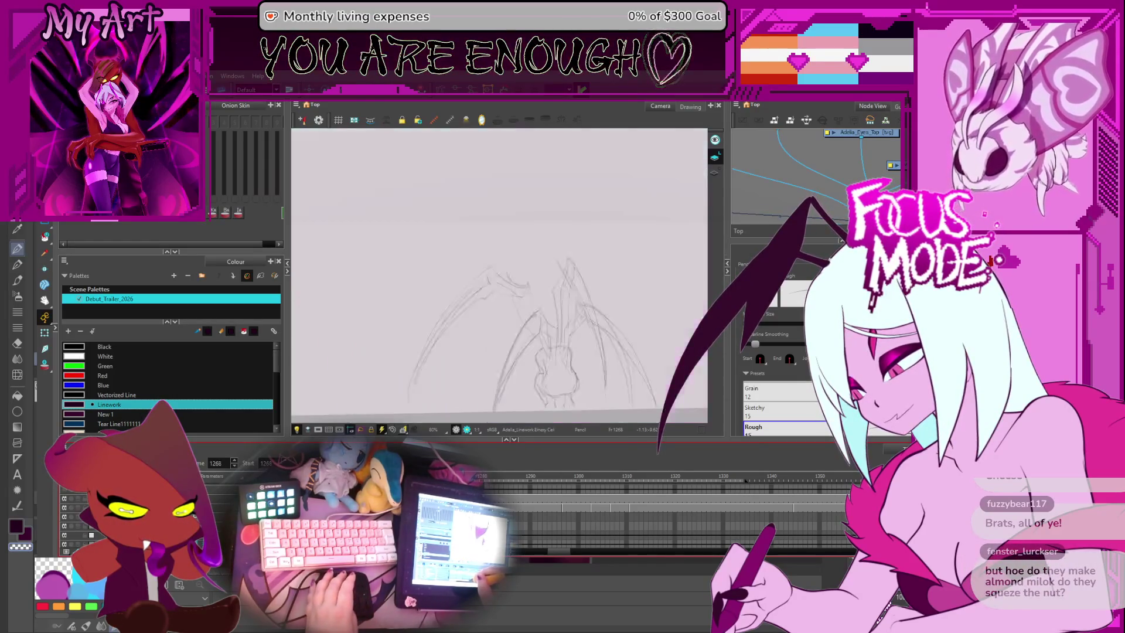
# Step: Pan and zoom the Camera view to enlarge the creature's body and legs
pyautogui.moveTo(530, 373); pyautogui.dragTo(519, 324)
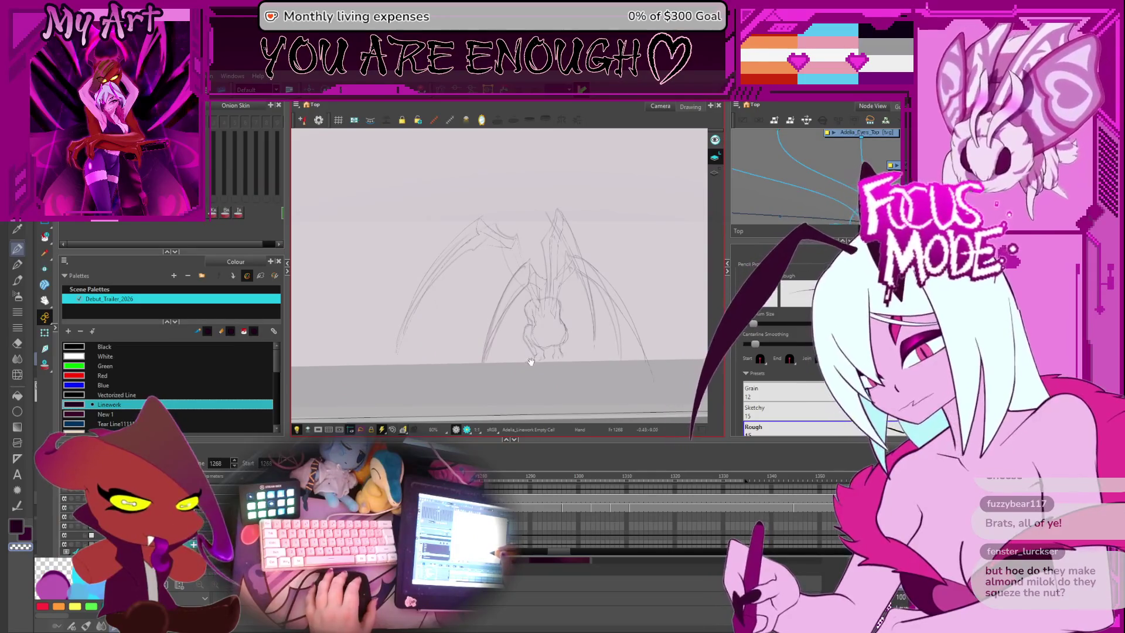
pyautogui.scroll(1, 535, 324)
pyautogui.moveTo(534, 324); pyautogui.dragTo(529, 333)
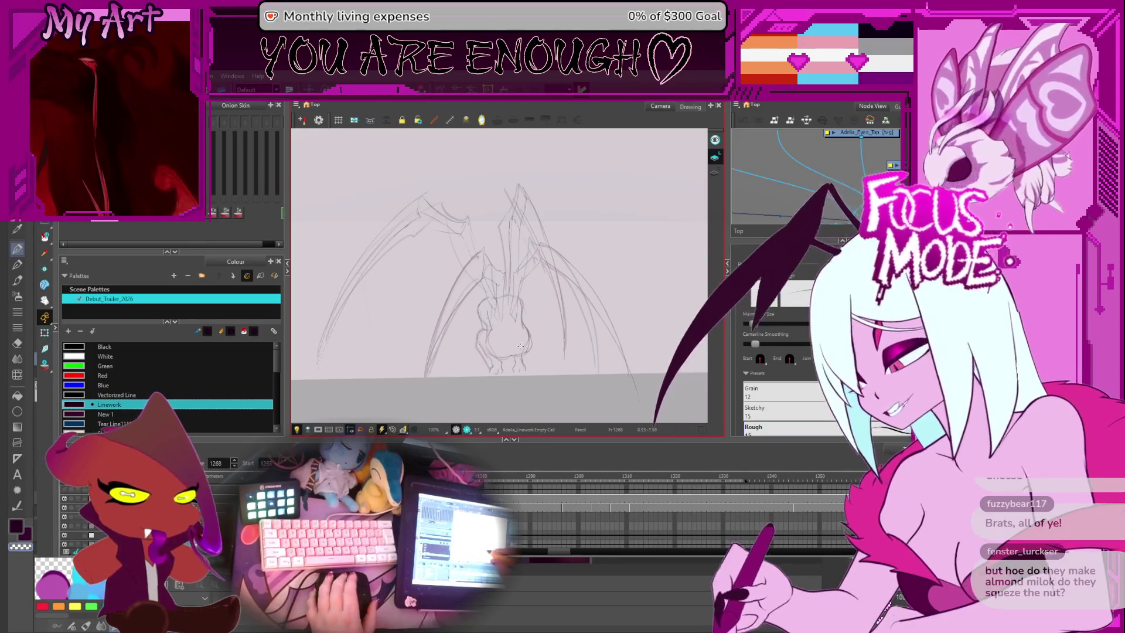
pyautogui.scroll(1, 559, 364)
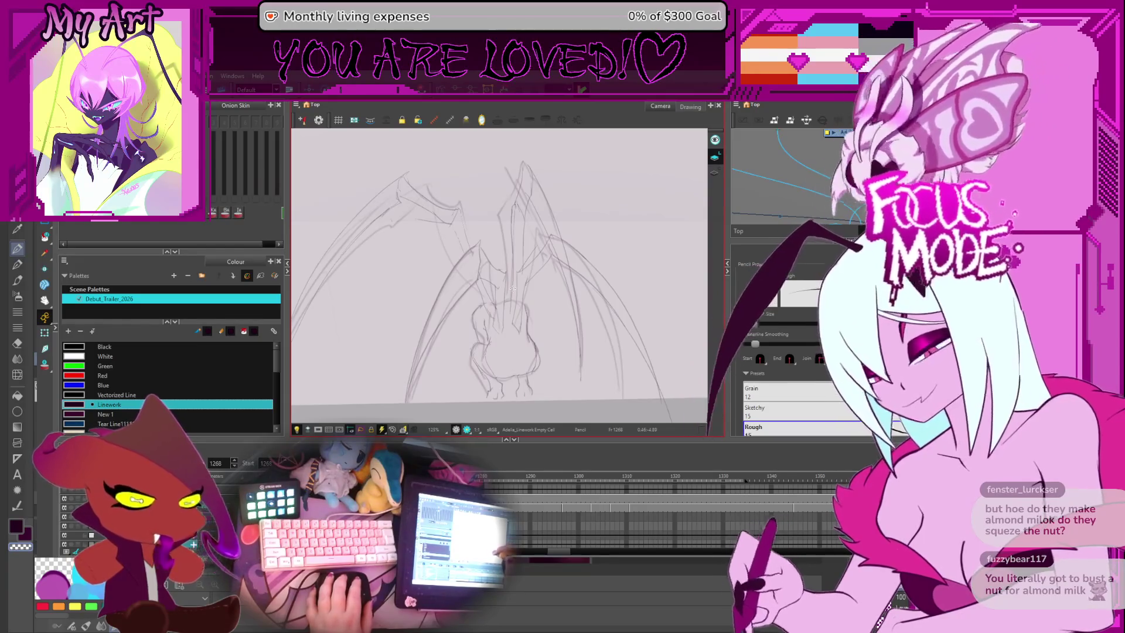
pyautogui.press('space')
pyautogui.moveTo(510, 311); pyautogui.dragTo(526, 371)
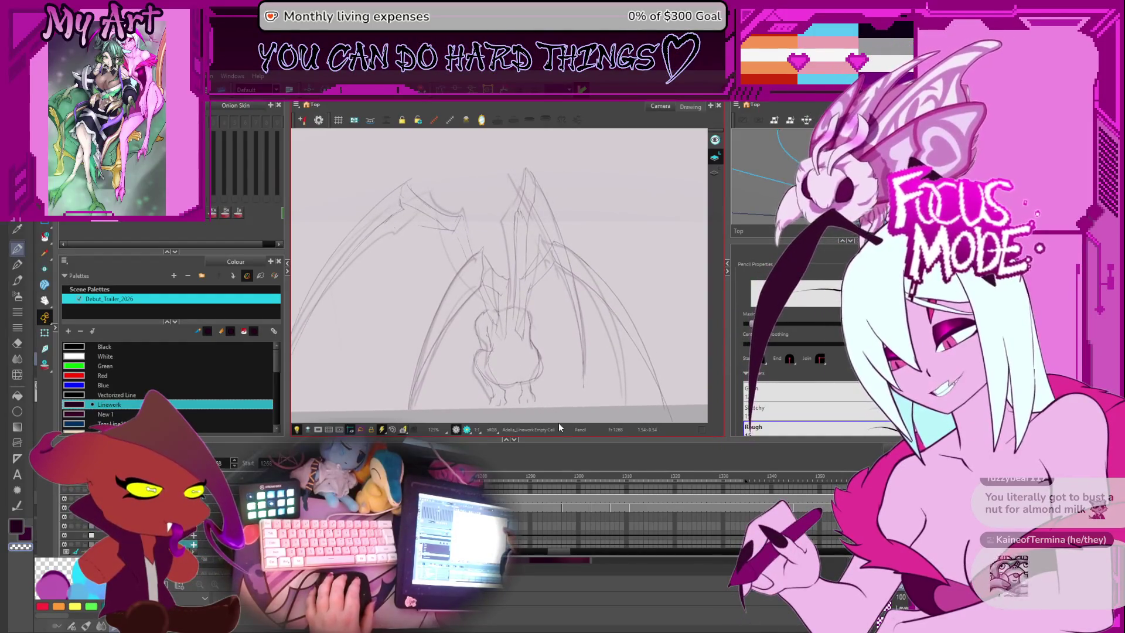
# Step: Fine-tune the framing at 160% and choose the Smoothing 20 pencil preset
pyautogui.scroll(-2, 554, 321)
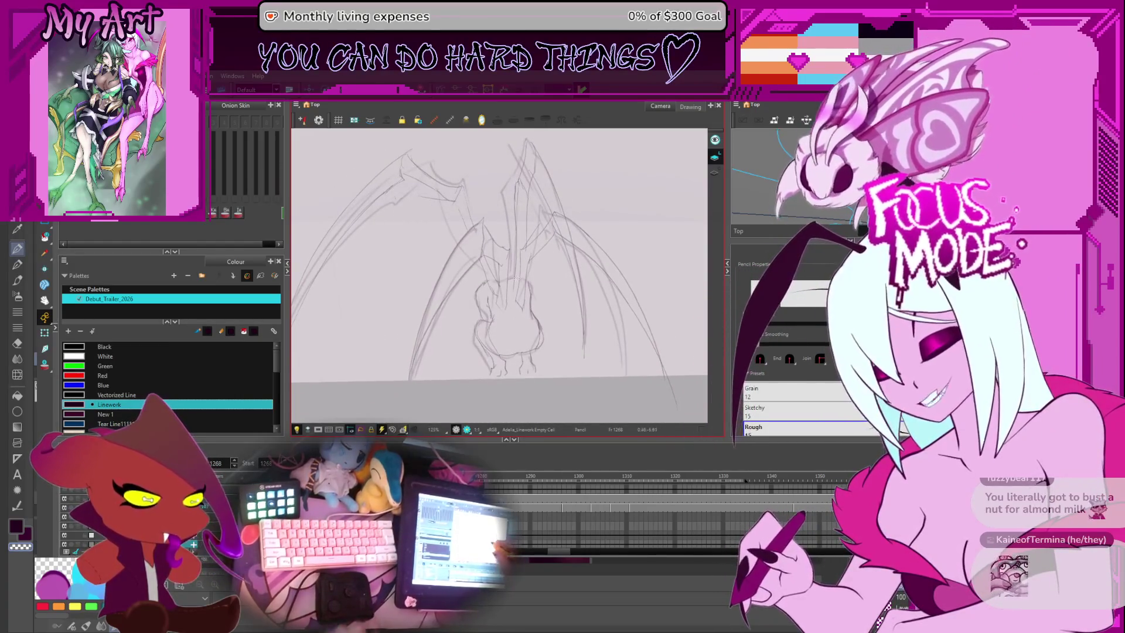
pyautogui.moveTo(517, 331); pyautogui.dragTo(547, 329)
pyautogui.scroll(3, 532, 321)
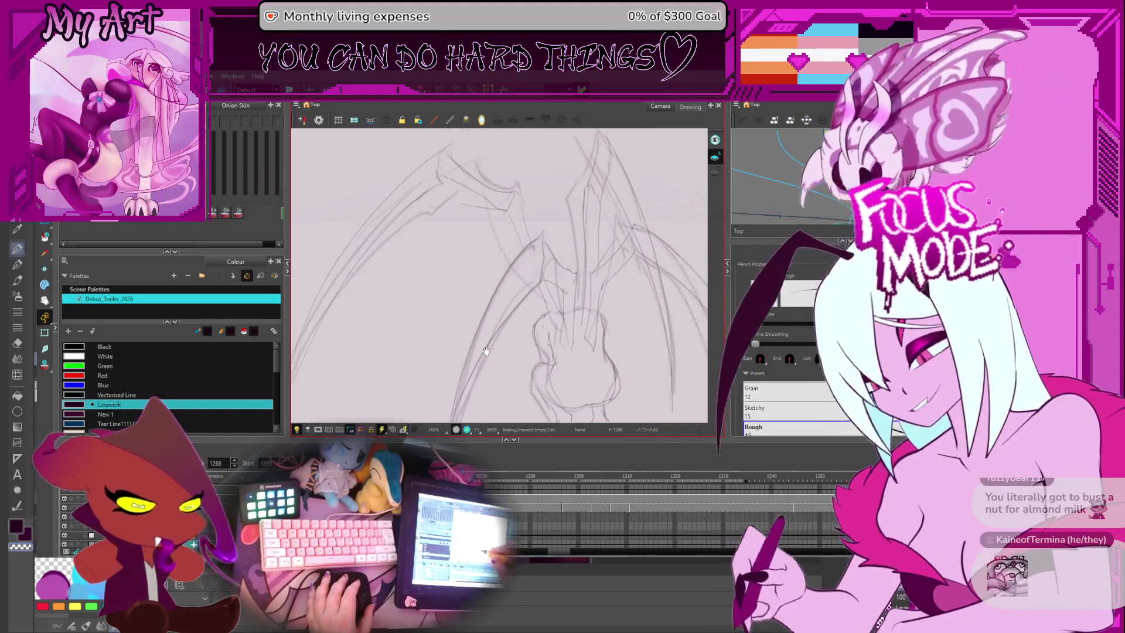
pyautogui.moveTo(514, 339); pyautogui.dragTo(499, 294)
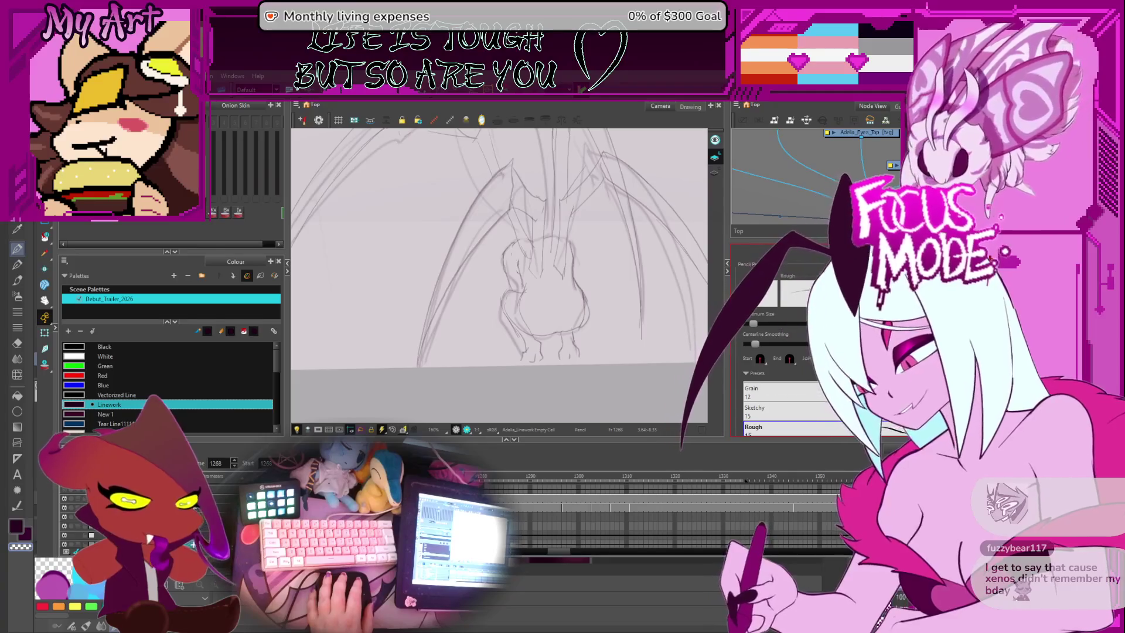
pyautogui.scroll(-3, 786, 408)
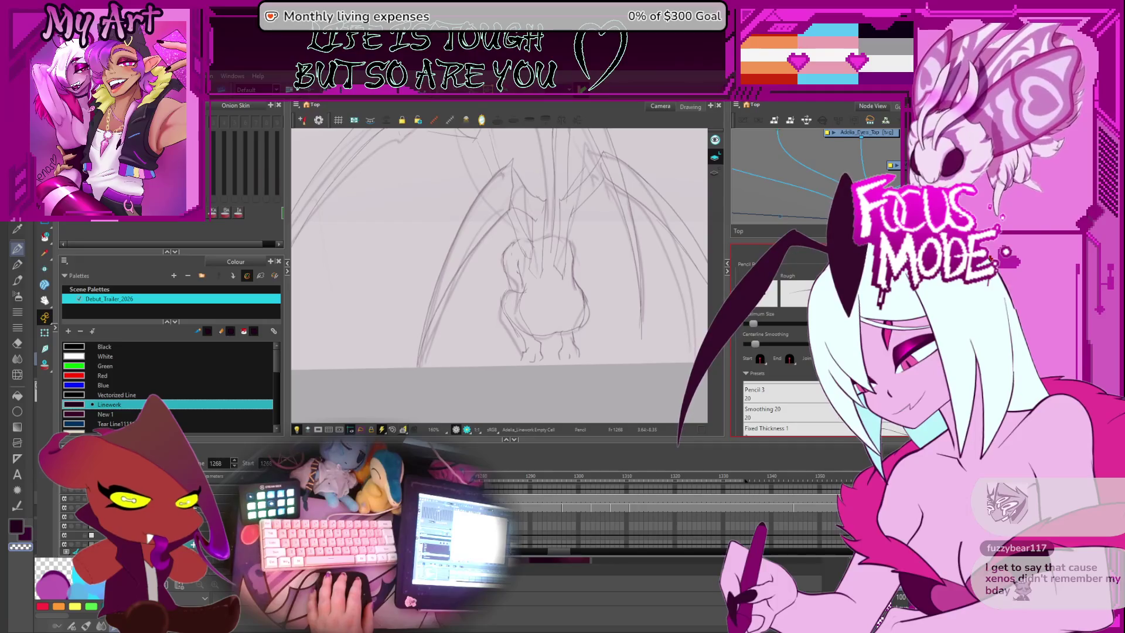
pyautogui.click(764, 412)
# Step: Ink a dark line along the leg edge, discarding a test stroke first
pyautogui.moveTo(444, 348); pyautogui.dragTo(501, 268)
pyautogui.hotkey('ctrl', 'z')
pyautogui.moveTo(468, 307)
pyautogui.mouseDown()
pyautogui.moveTo(547, 330)
pyautogui.moveTo(531, 328)
pyautogui.mouseUp()
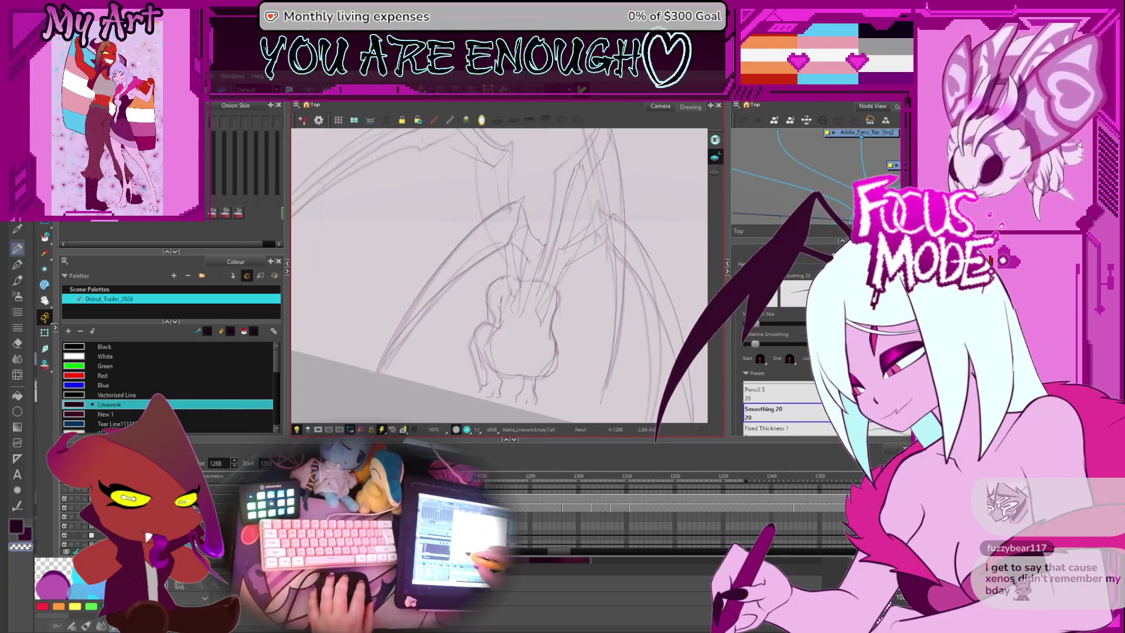
pyautogui.moveTo(377, 373); pyautogui.dragTo(540, 190)
pyautogui.hotkey('ctrl', 'z')
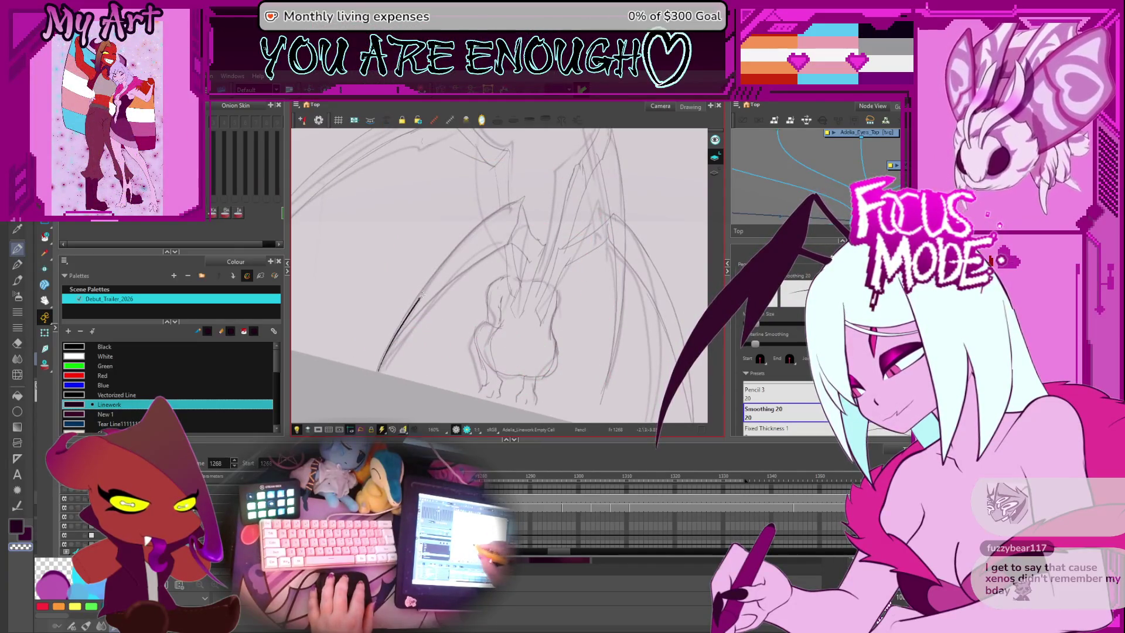
pyautogui.hotkey('ctrl', 'z')
pyautogui.moveTo(375, 375); pyautogui.dragTo(531, 193)
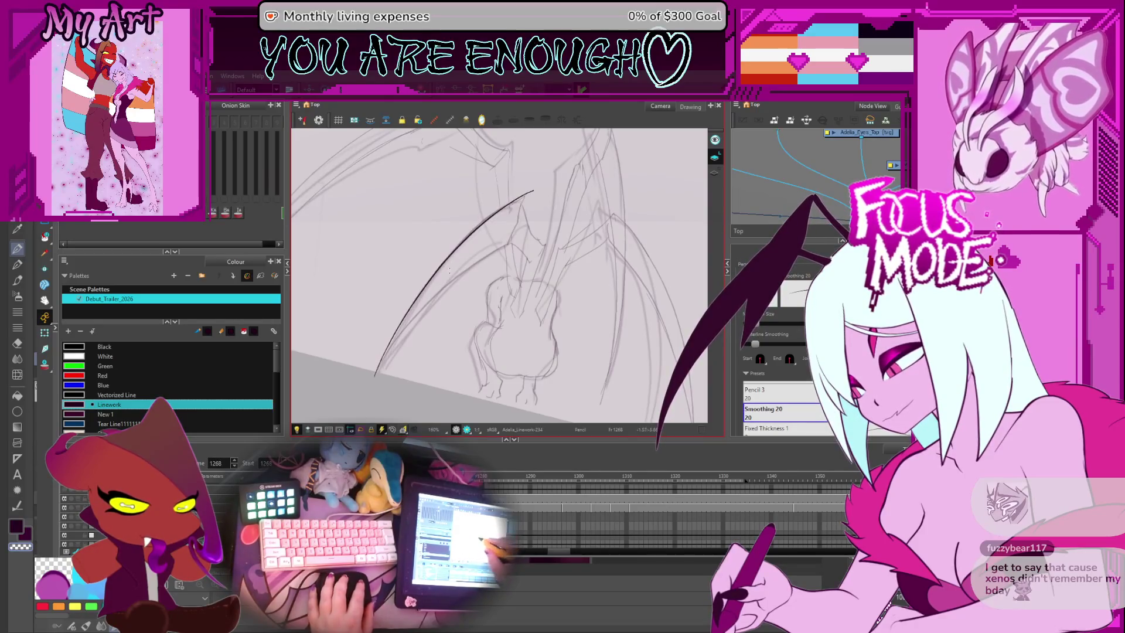
# Step: Try an inner line along the leg, then undo it after tilting the view
pyautogui.moveTo(374, 378); pyautogui.dragTo(520, 236)
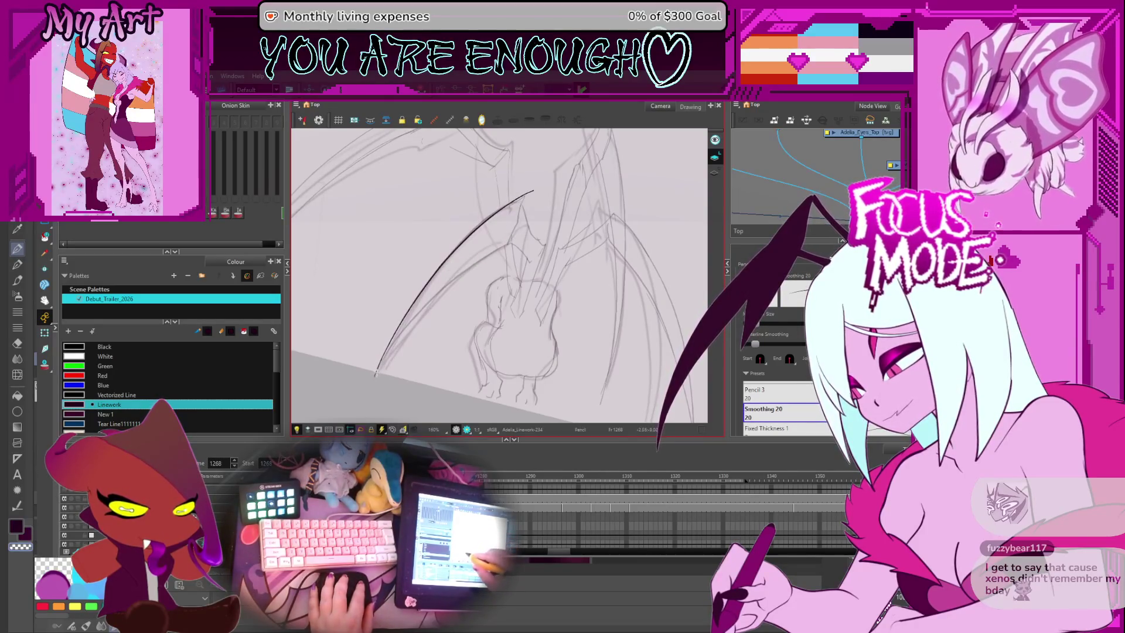
pyautogui.hotkey('ctrl', 'z')
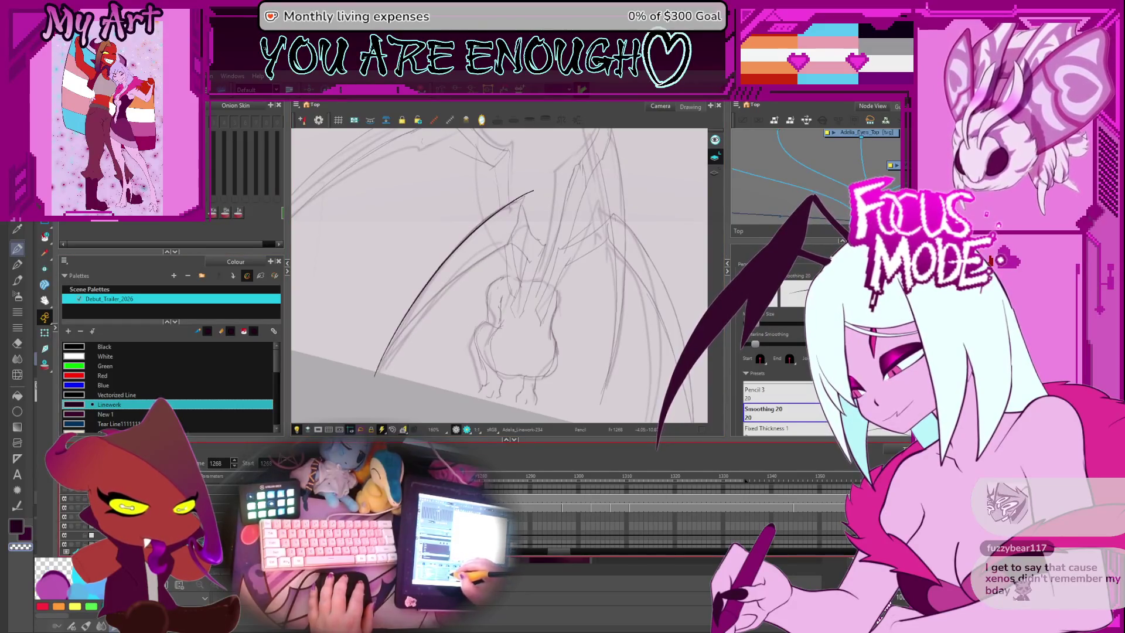
pyautogui.hotkey('ctrl', 'alt')
pyautogui.moveTo(520, 327)
pyautogui.mouseDown()
pyautogui.moveTo(411, 361)
pyautogui.moveTo(478, 273)
pyautogui.mouseUp()
pyautogui.hotkey('ctrl', 'z')
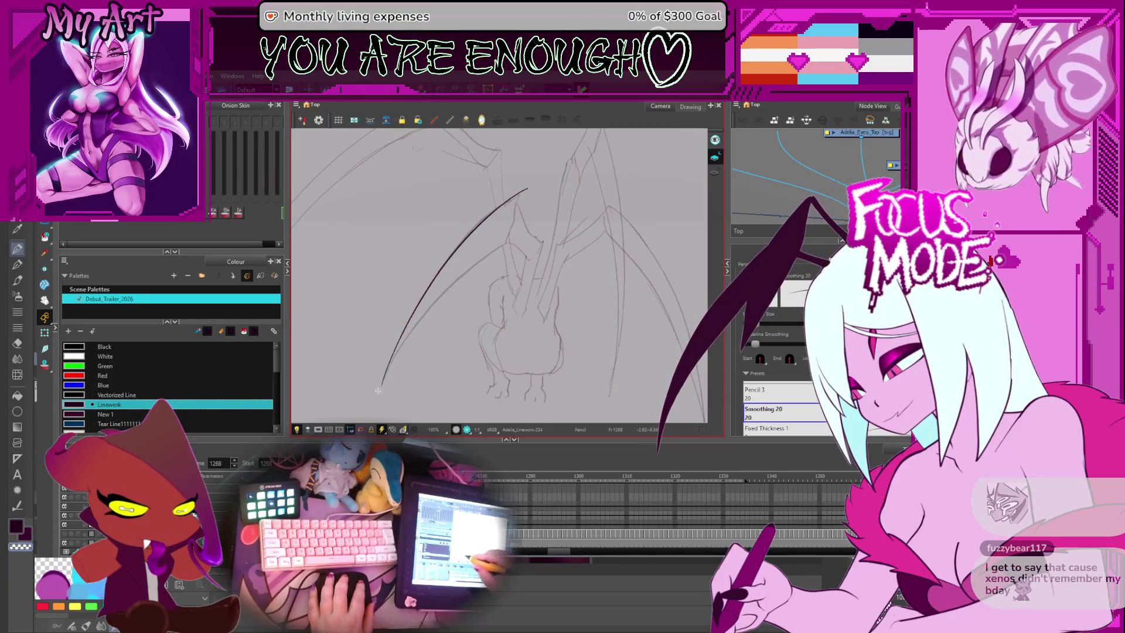
pyautogui.hotkey('ctrl', 'z')
# Step: Zoom in and extend the short leg line upward
pyautogui.scroll(5, 510, 242)
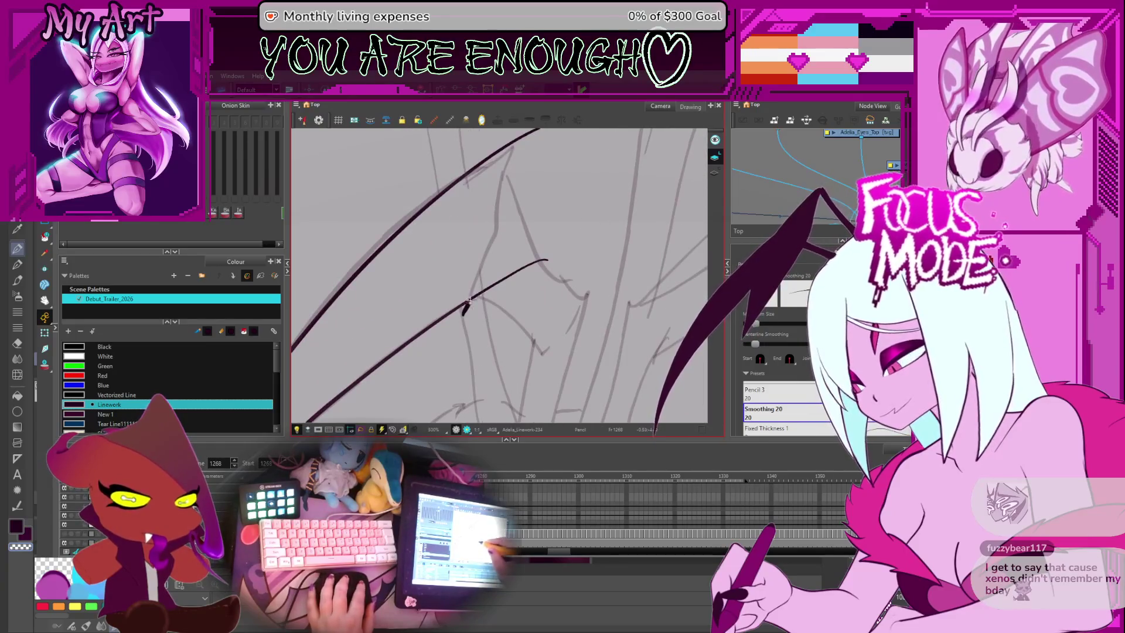
pyautogui.scroll(1, 463, 328)
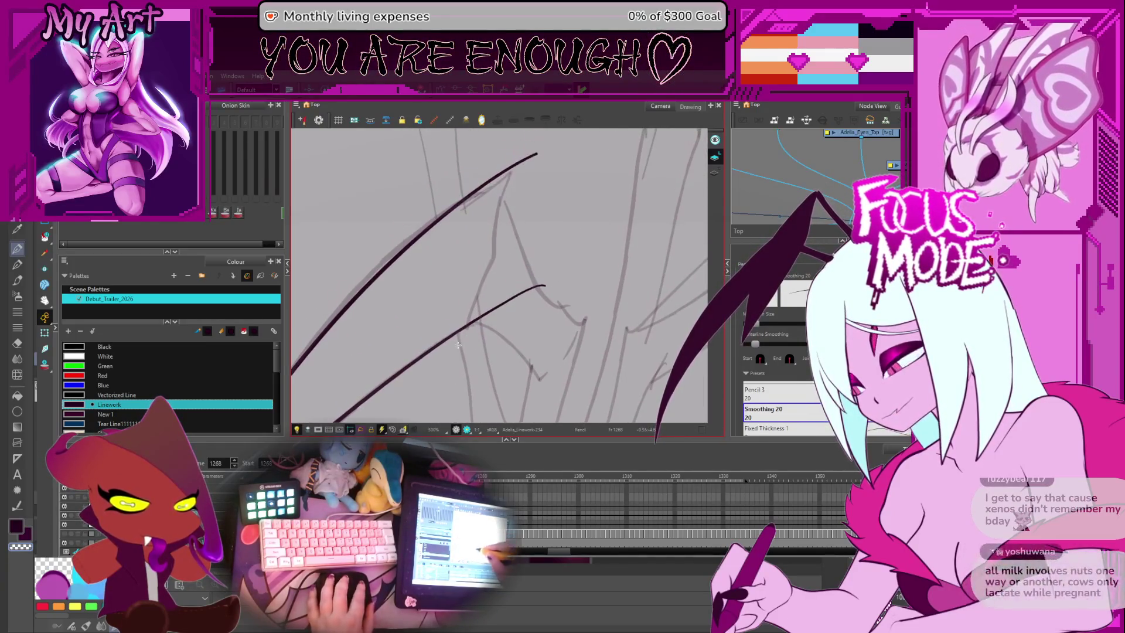
pyautogui.moveTo(507, 241); pyautogui.dragTo(457, 338)
pyautogui.scroll(1, 485, 310)
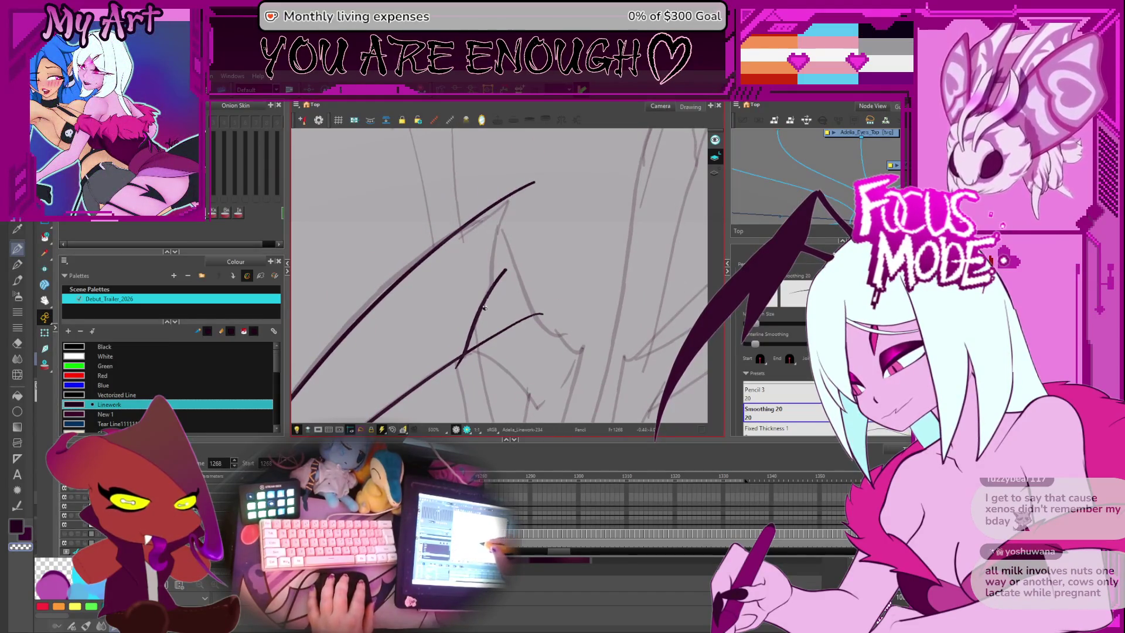
pyautogui.moveTo(497, 239); pyautogui.dragTo(455, 320)
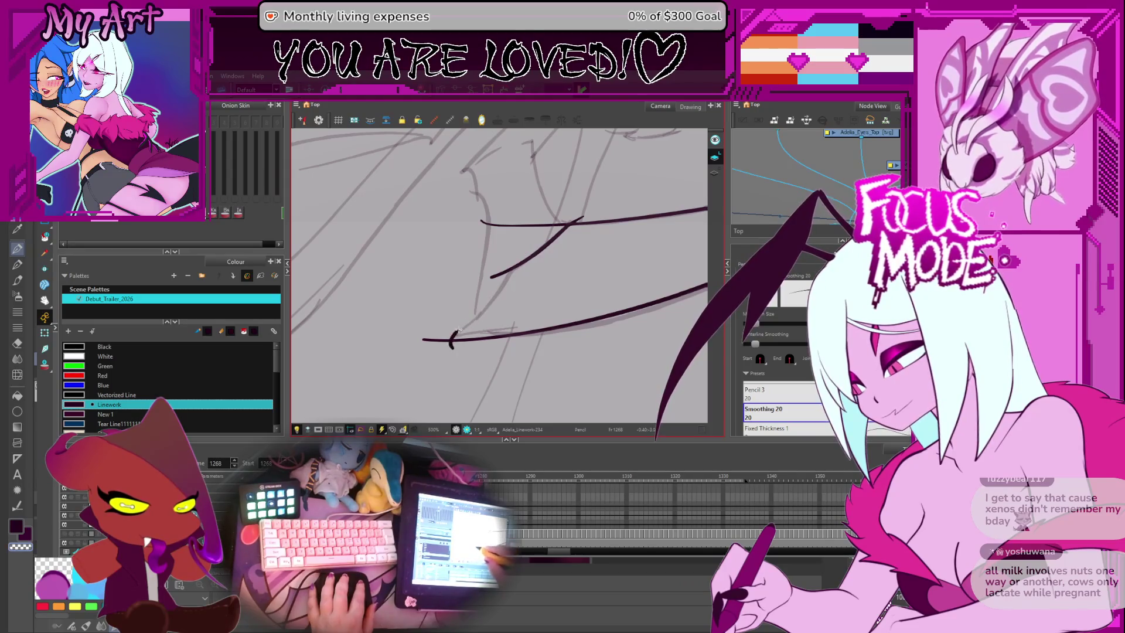
pyautogui.hotkey('alt', 't')
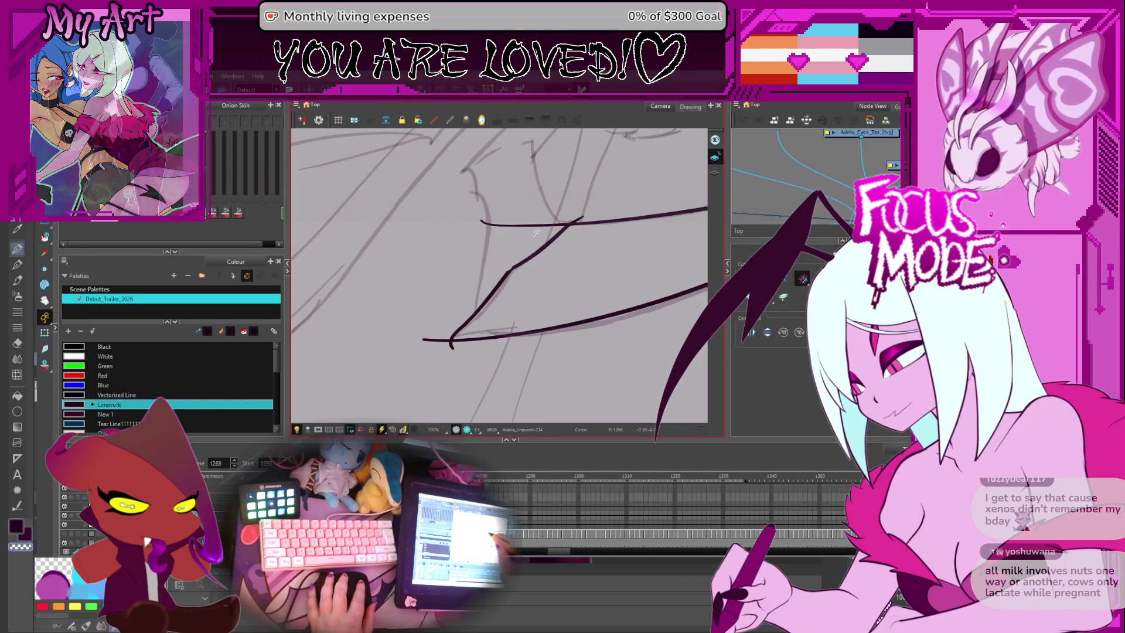
pyautogui.moveTo(528, 233); pyautogui.dragTo(536, 212)
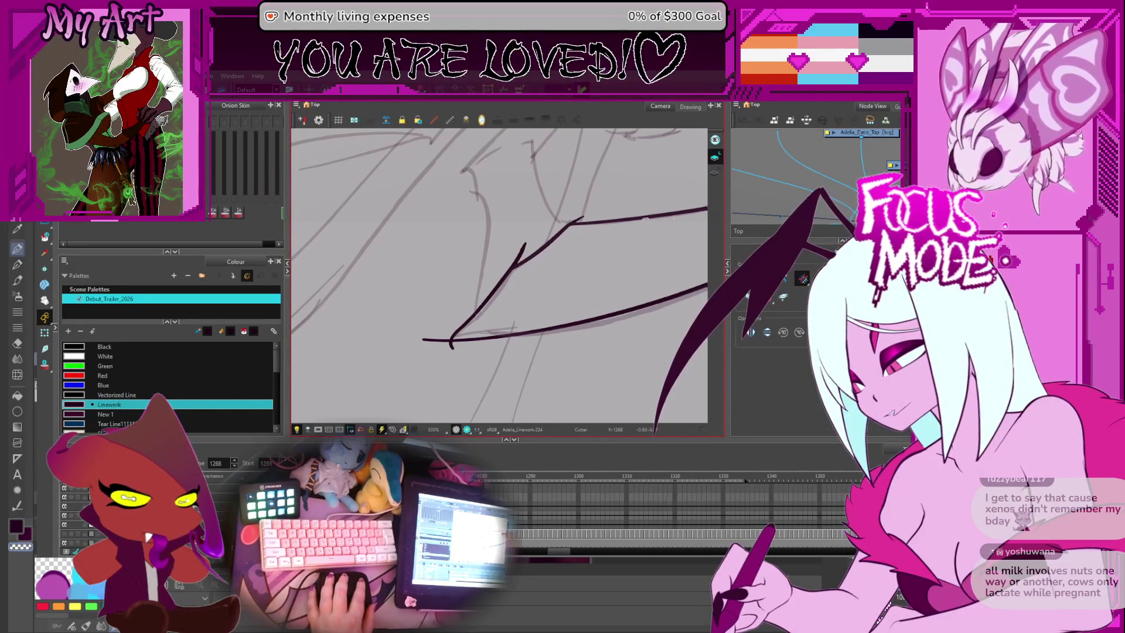
pyautogui.moveTo(484, 354)
pyautogui.mouseDown()
pyautogui.moveTo(678, 263)
pyautogui.moveTo(584, 256)
pyautogui.mouseUp()
pyautogui.scroll(1, 584, 256)
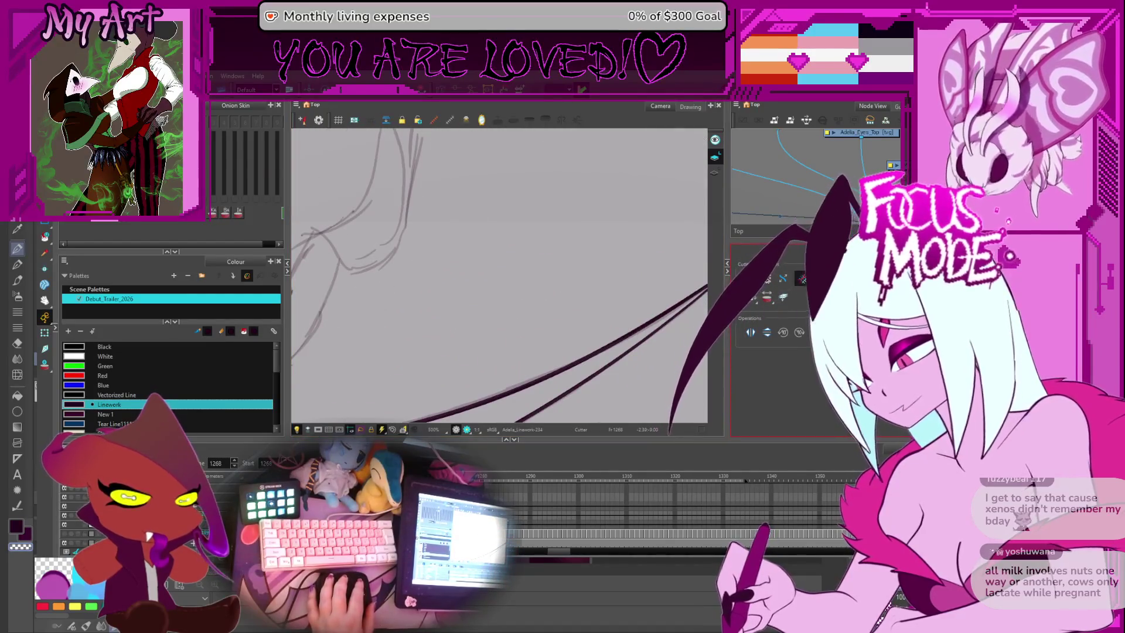
pyautogui.scroll(-5, 470, 324)
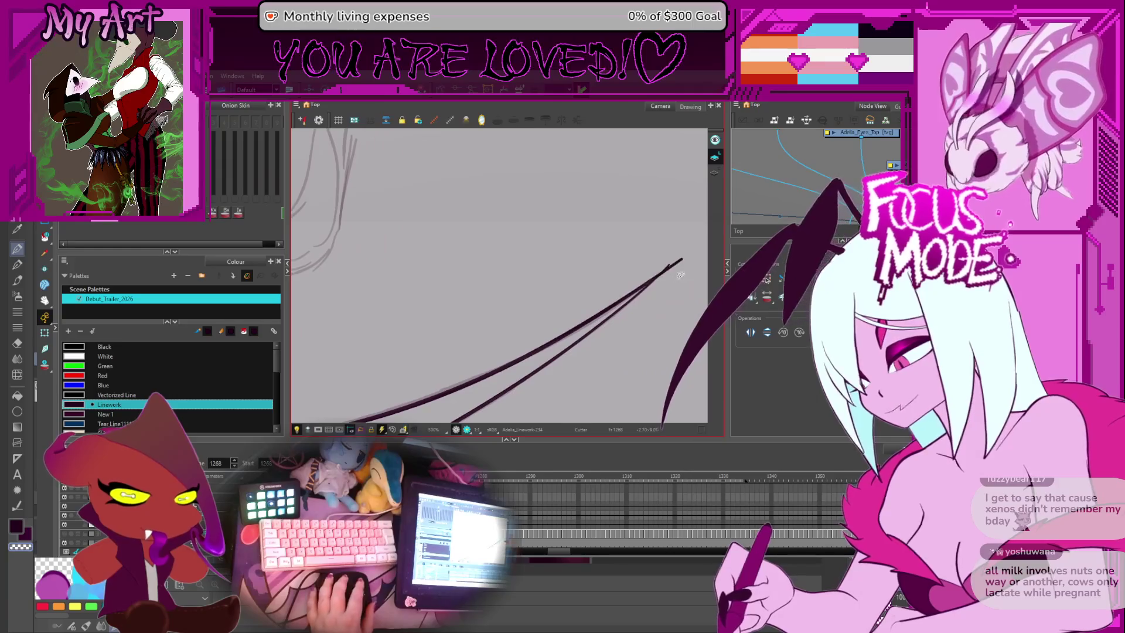
pyautogui.scroll(3, 470, 324)
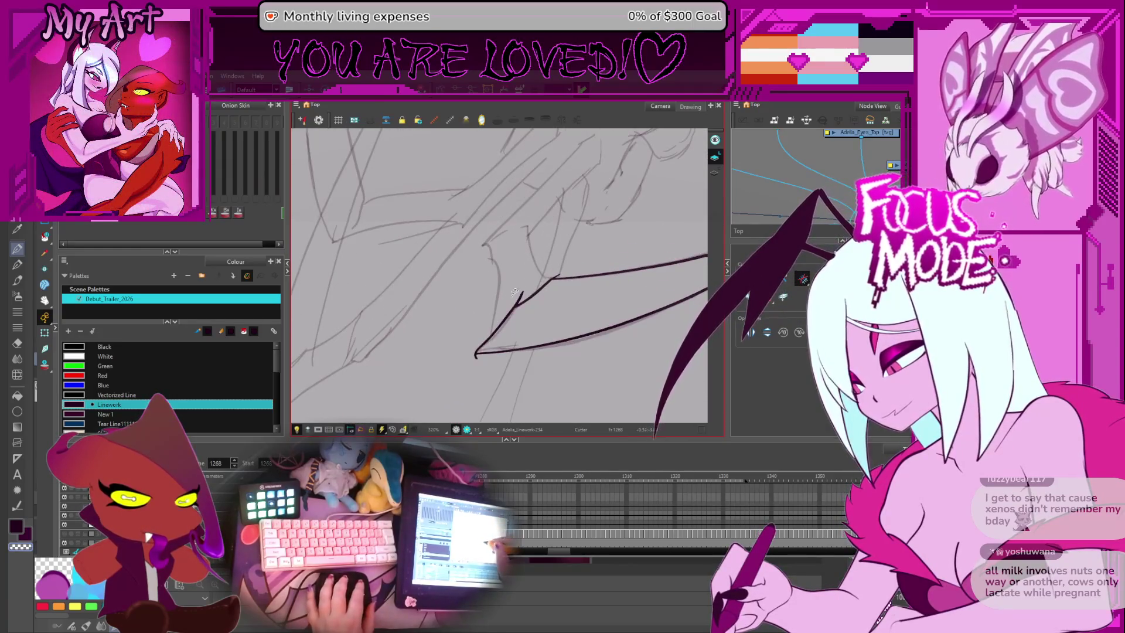
pyautogui.scroll(3, 563, 278)
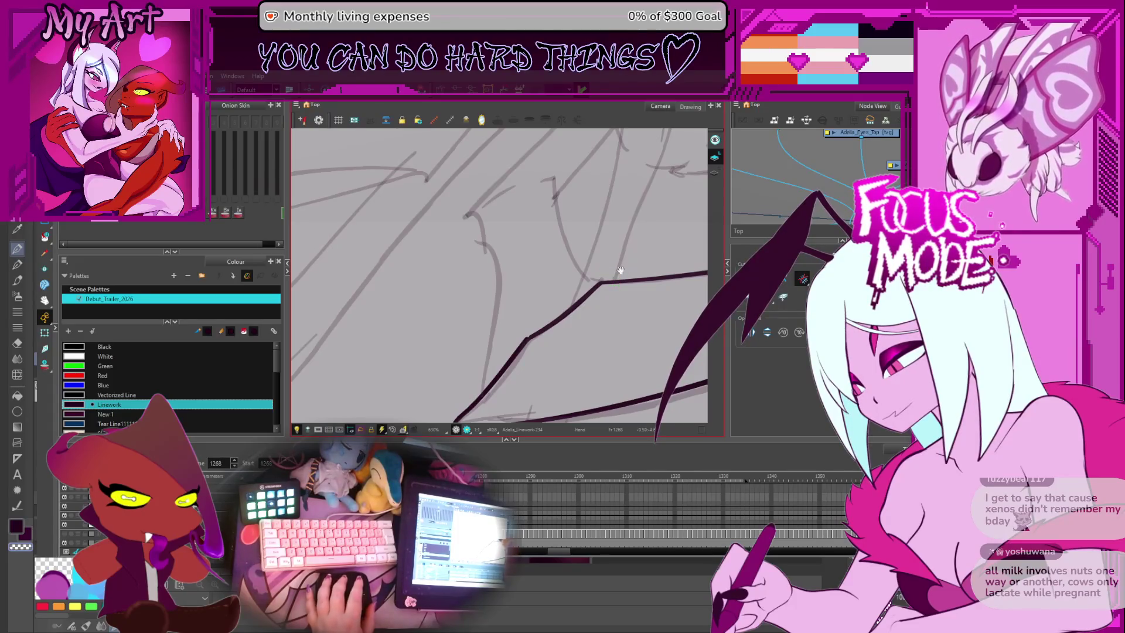
pyautogui.moveTo(620, 271); pyautogui.dragTo(646, 207)
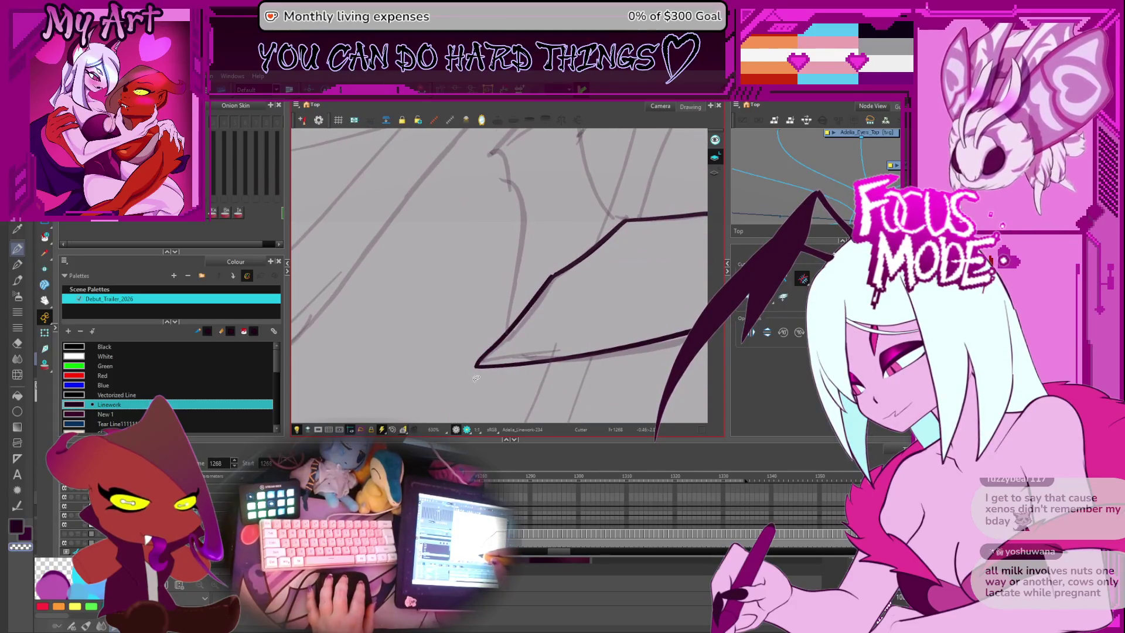
pyautogui.scroll(-5, 475, 378)
pyautogui.moveTo(476, 378)
pyautogui.mouseDown()
pyautogui.moveTo(491, 317)
pyautogui.moveTo(535, 313)
pyautogui.moveTo(547, 339)
pyautogui.moveTo(580, 328)
pyautogui.moveTo(402, 373)
pyautogui.moveTo(342, 366)
pyautogui.moveTo(518, 186)
pyautogui.mouseUp()
pyautogui.scroll(-2, 491, 317)
pyautogui.hotkey('ctrl', 'z')
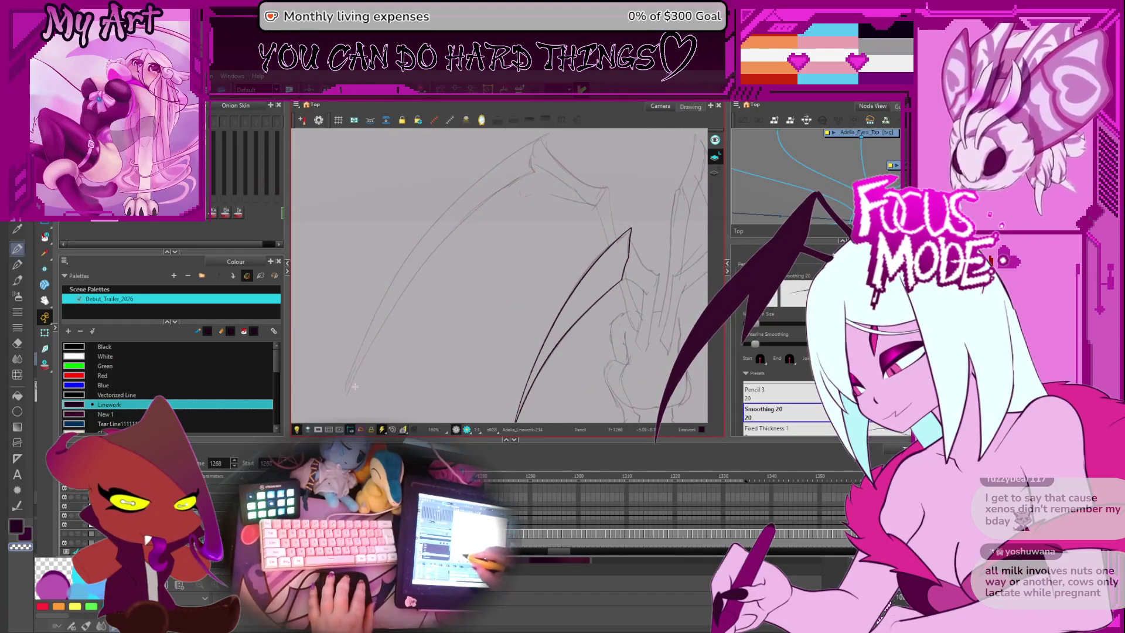
# Step: Repeatedly draw and undo attempts at the long curve along the sketched leg
pyautogui.moveTo(386, 307); pyautogui.dragTo(529, 177)
pyautogui.hotkey('ctrl', 'z')
pyautogui.moveTo(344, 401); pyautogui.dragTo(530, 177)
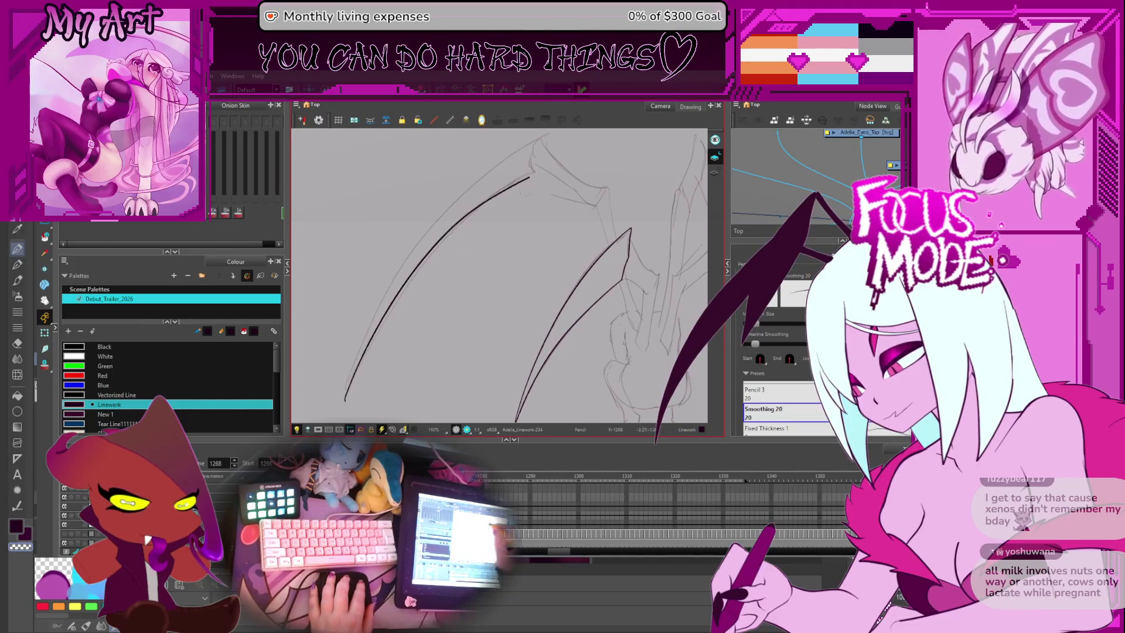
pyautogui.hotkey('ctrl', 'z')
pyautogui.moveTo(344, 402); pyautogui.dragTo(530, 175)
pyautogui.hotkey('ctrl', 'z')
pyautogui.moveTo(347, 394)
pyautogui.mouseDown()
pyautogui.moveTo(368, 345)
pyautogui.moveTo(577, 151)
pyautogui.mouseUp()
pyautogui.hotkey('ctrl', 'z')
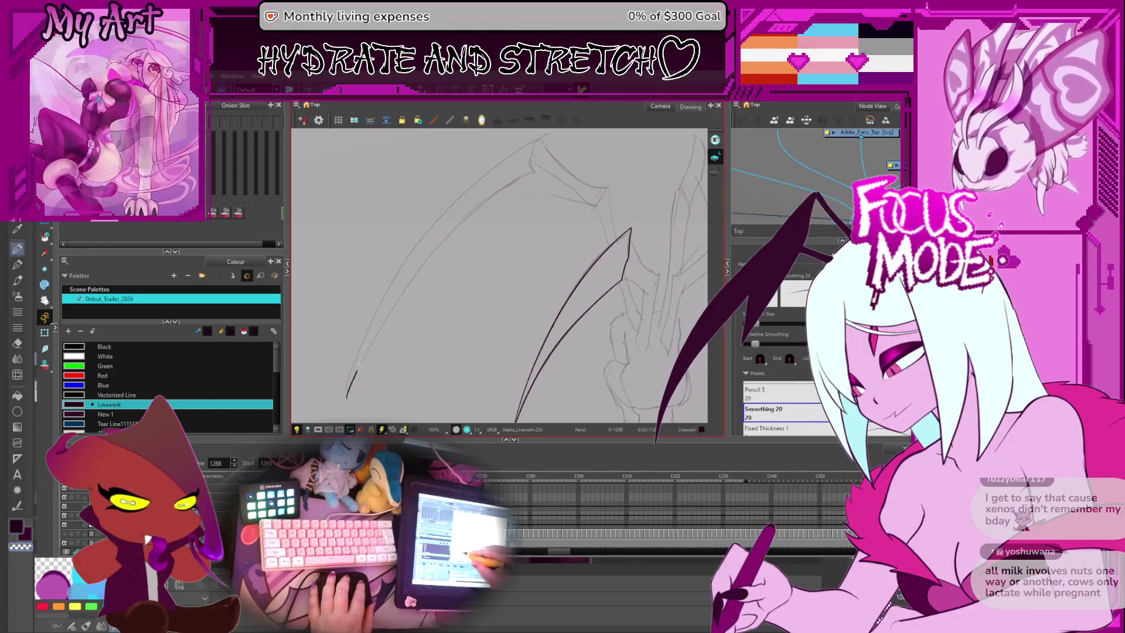
pyautogui.moveTo(346, 399); pyautogui.dragTo(577, 152)
pyautogui.hotkey('ctrl', 'z')
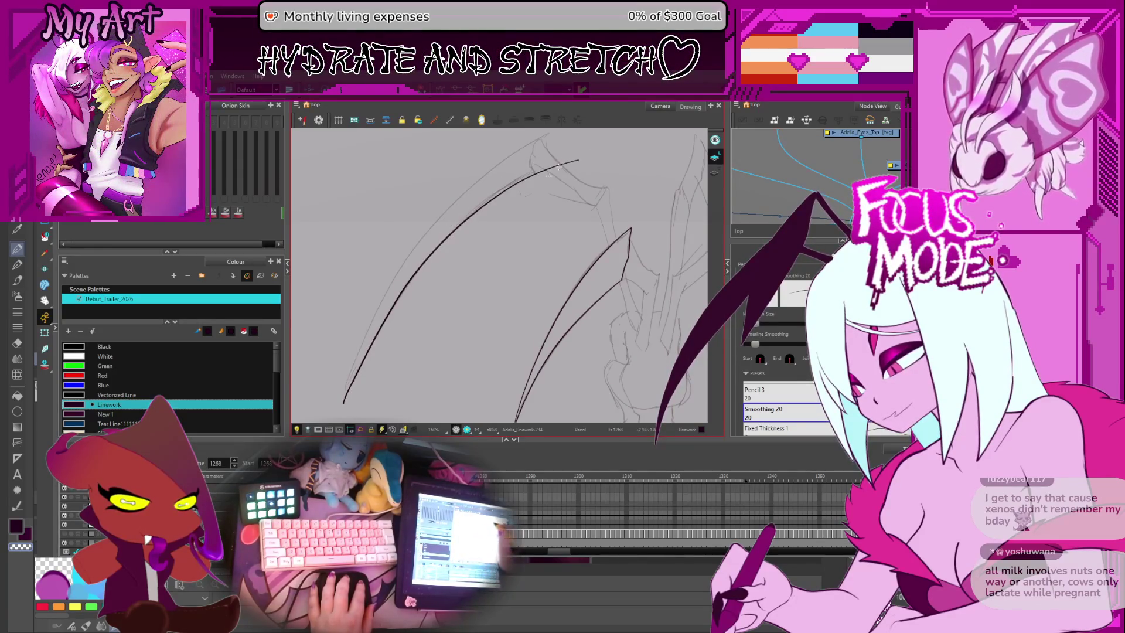
# Step: Reshape the long leg curve into a smoother arc with the Contour Editor
pyautogui.moveTo(482, 220); pyautogui.dragTo(487, 233)
pyautogui.hotkey('alt', 'q')
pyautogui.click(539, 188)
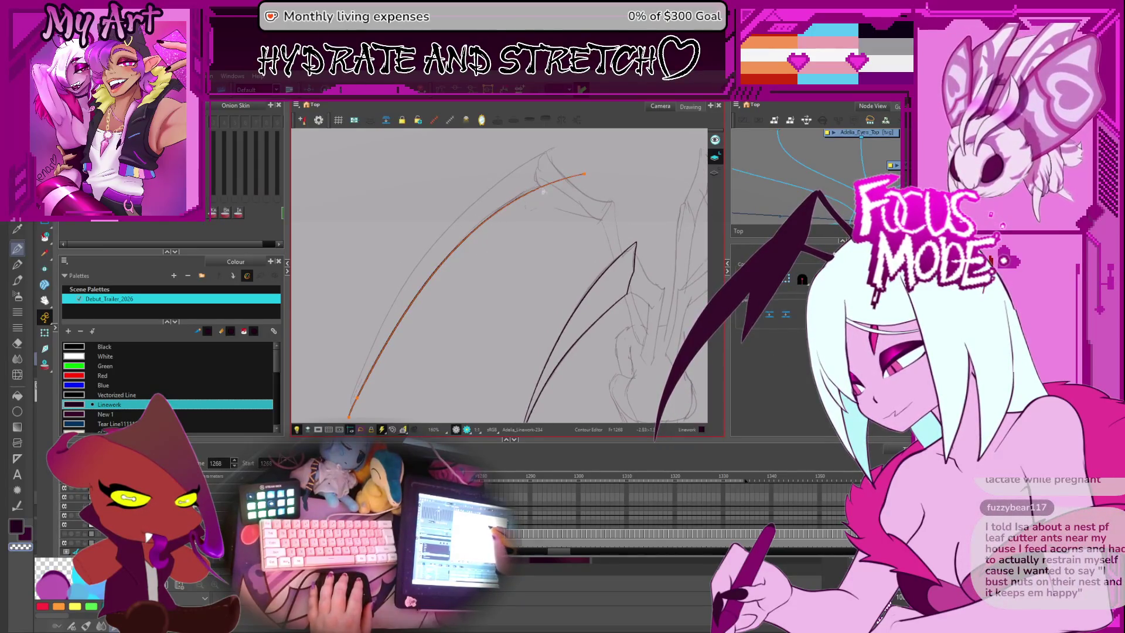
pyautogui.moveTo(566, 181); pyautogui.dragTo(572, 179)
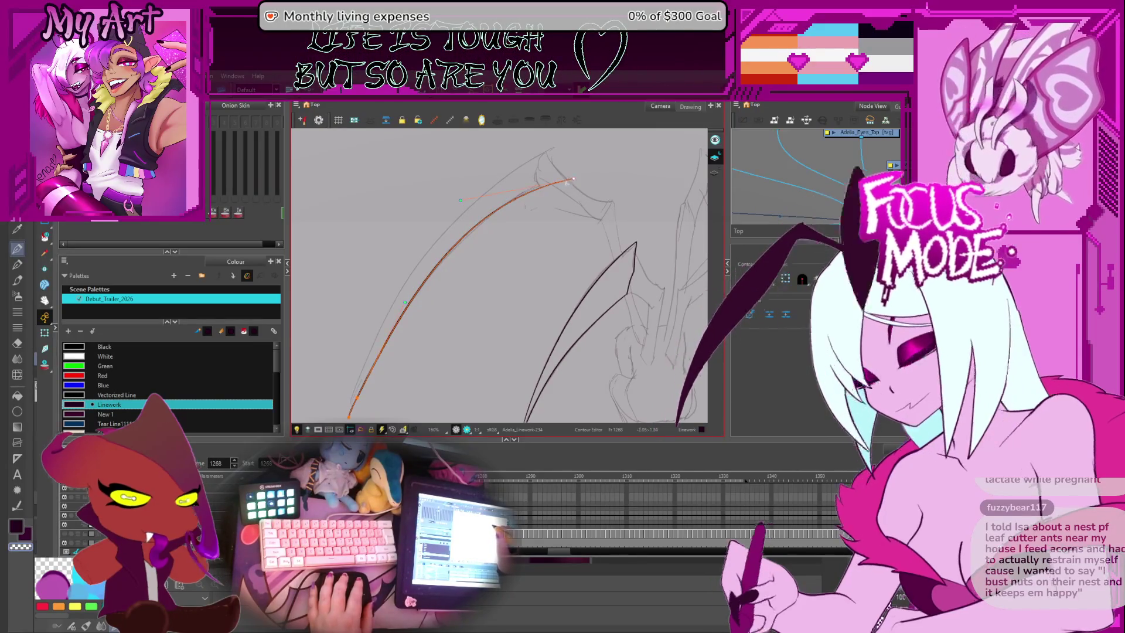
pyautogui.press('space')
pyautogui.moveTo(470, 253); pyautogui.dragTo(468, 260)
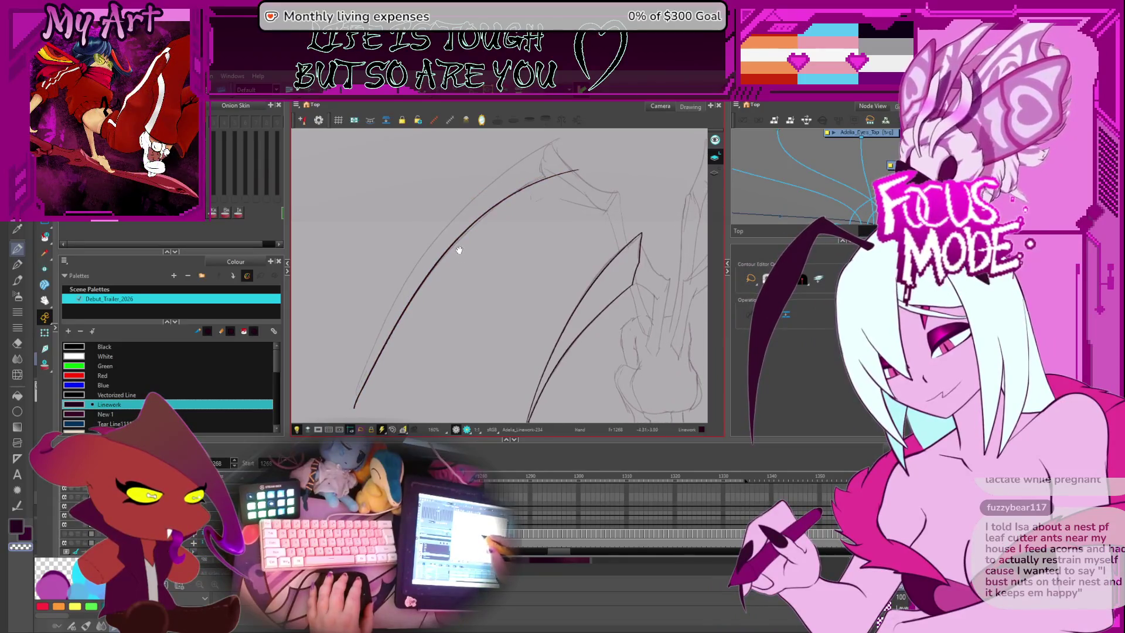
pyautogui.click(363, 394)
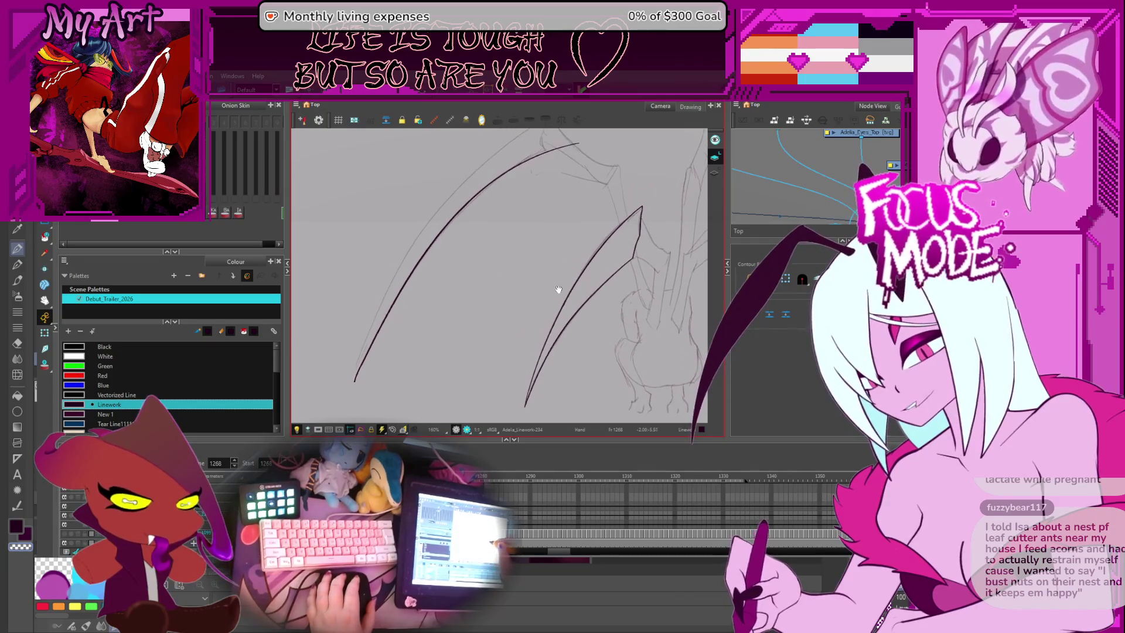
pyautogui.moveTo(564, 257)
pyautogui.mouseDown()
pyautogui.moveTo(559, 275)
pyautogui.moveTo(515, 251)
pyautogui.mouseUp()
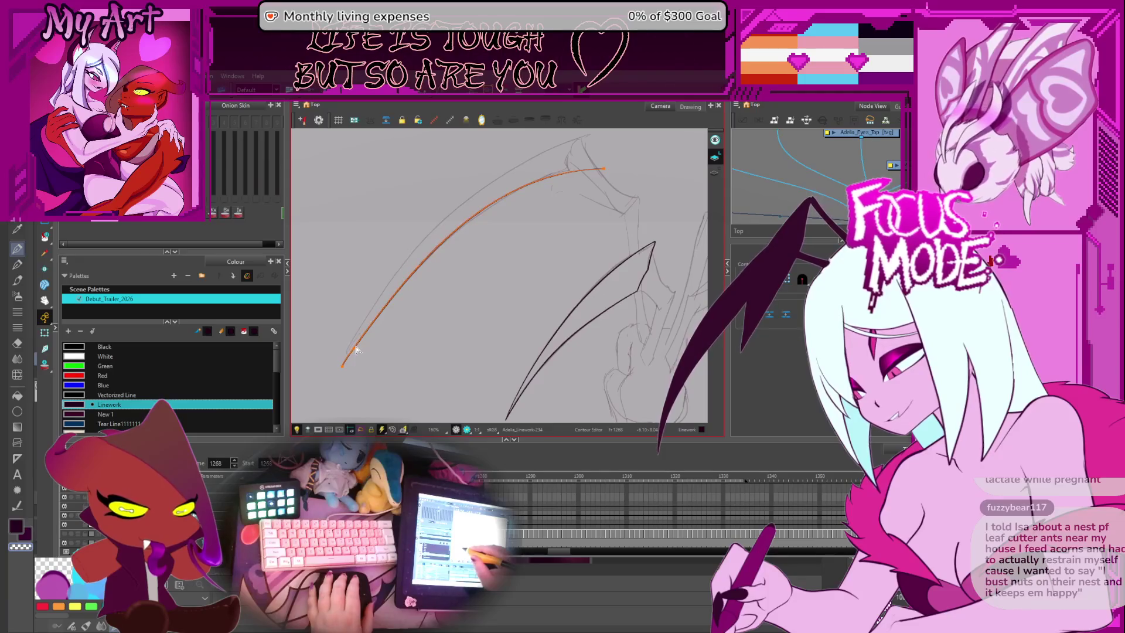
pyautogui.moveTo(479, 282); pyautogui.dragTo(471, 312)
pyautogui.click(593, 200)
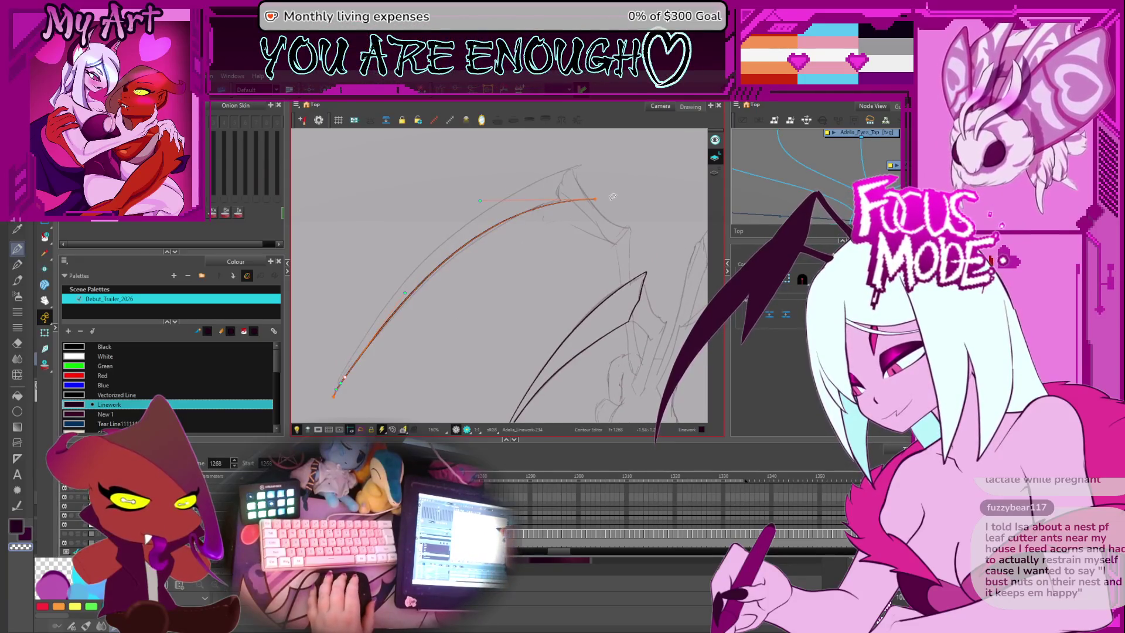
pyautogui.moveTo(492, 203); pyautogui.dragTo(491, 203)
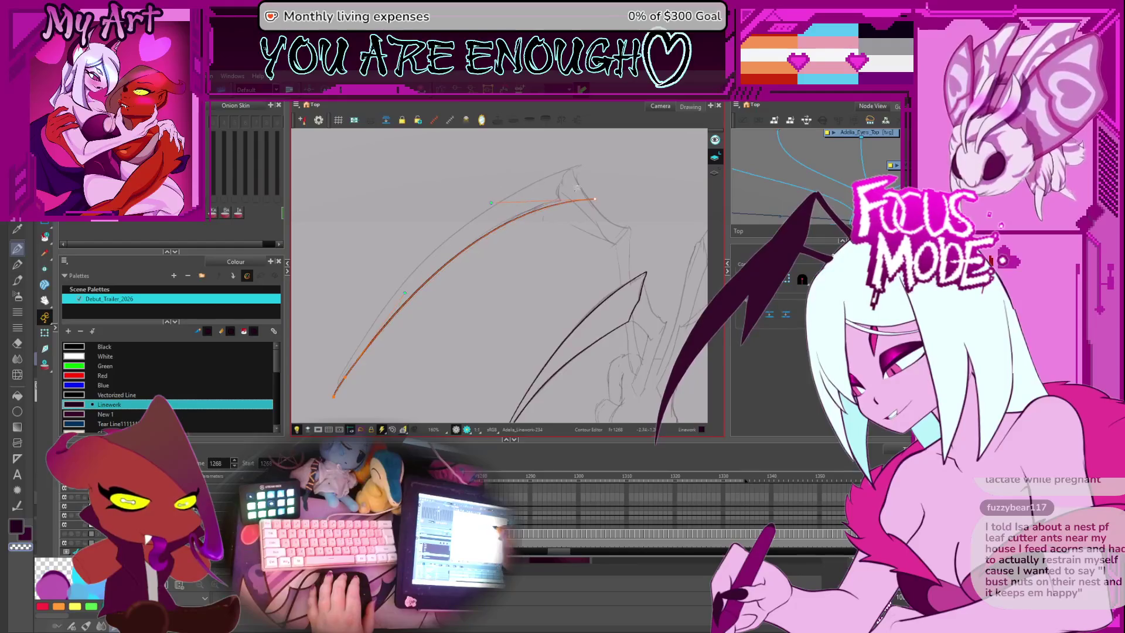
pyautogui.moveTo(571, 204)
pyautogui.mouseDown()
pyautogui.moveTo(598, 204)
pyautogui.moveTo(595, 217)
pyautogui.mouseUp()
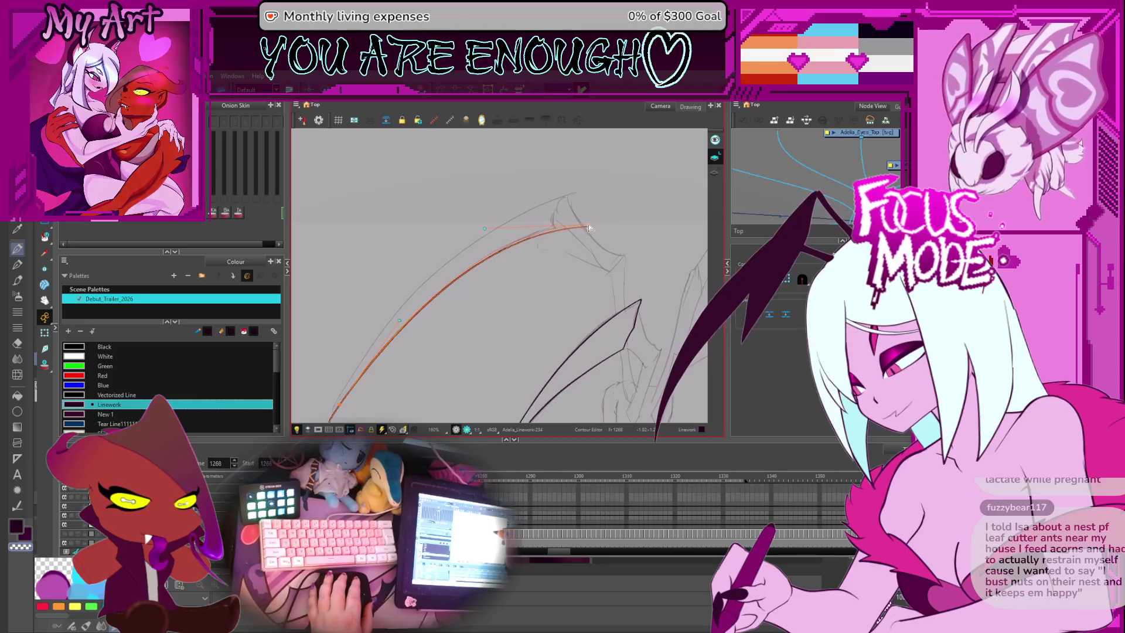
# Step: Draw a short curved hook stroke at the leg's upper tip
pyautogui.hotkey('alt', '/')
pyautogui.scroll(5, 505, 307)
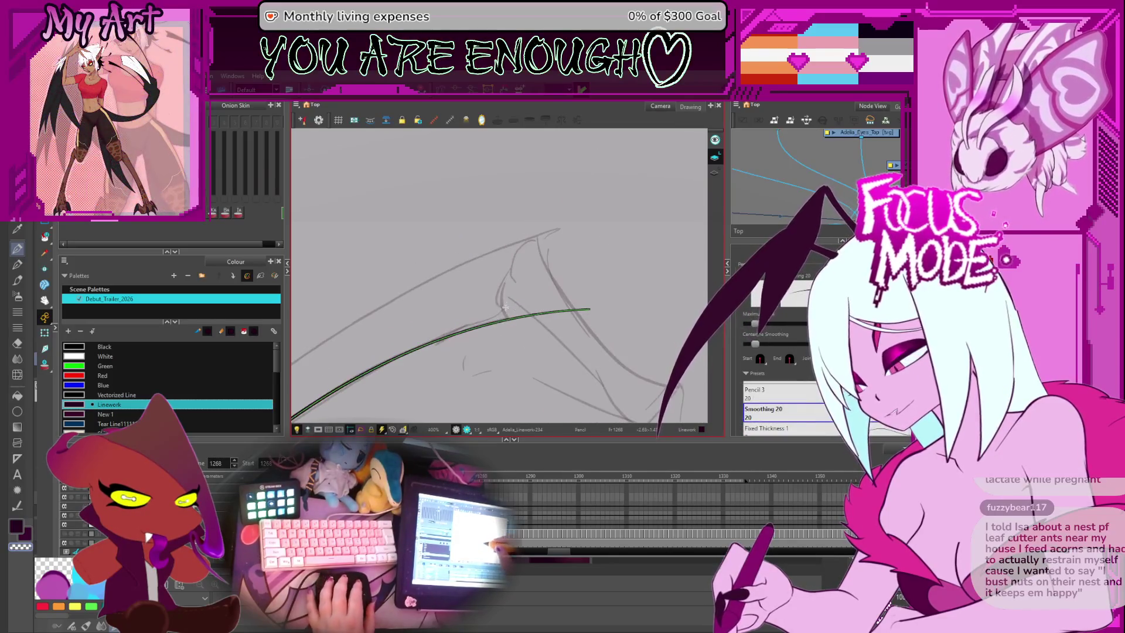
pyautogui.moveTo(508, 328); pyautogui.dragTo(502, 286)
pyautogui.moveTo(512, 327); pyautogui.dragTo(515, 278)
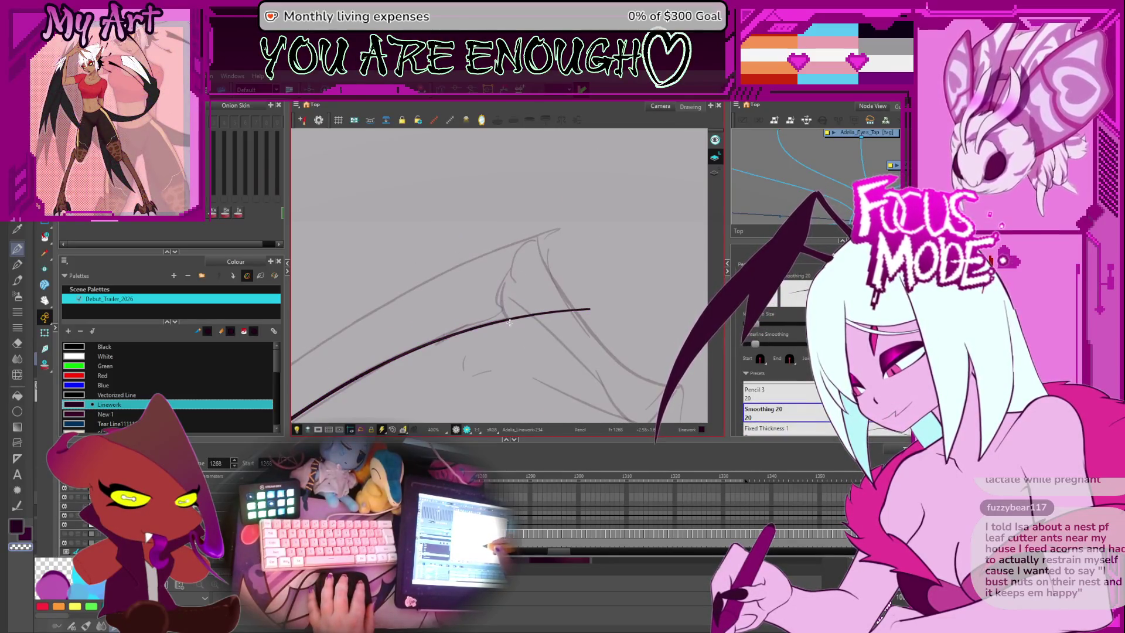
pyautogui.scroll(-5, 547, 234)
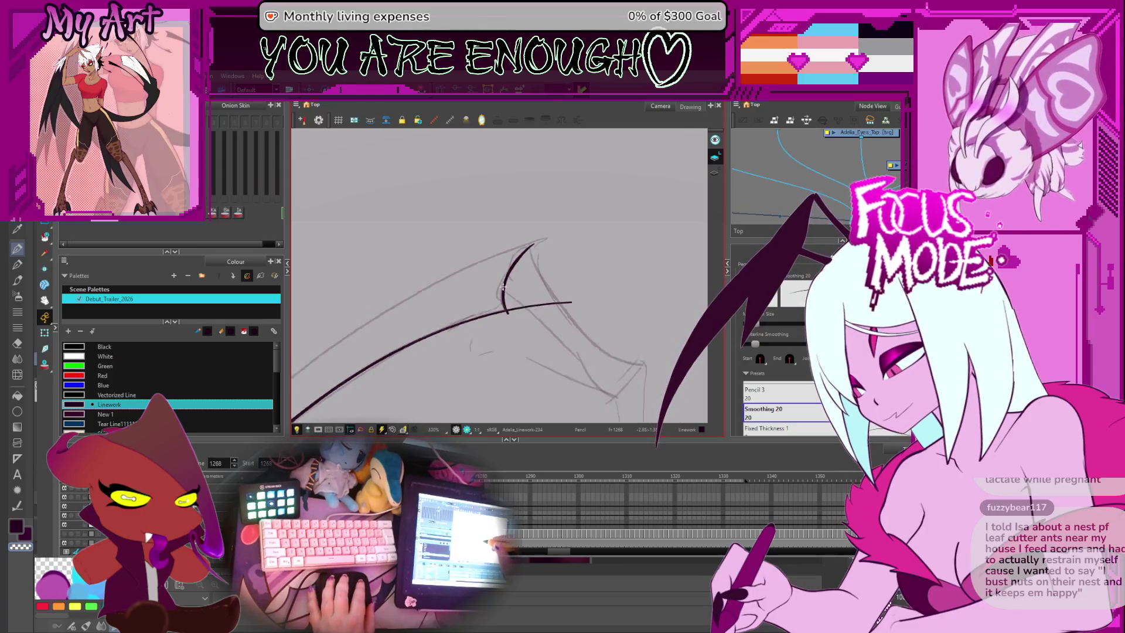
pyautogui.scroll(5, 531, 223)
# Step: Select only the hooked tip stroke
pyautogui.hotkey('alt', 'q')
pyautogui.hotkey('alt', 's')
pyautogui.click(386, 345)
pyautogui.click(386, 345)
pyautogui.hotkey('alt', 't')
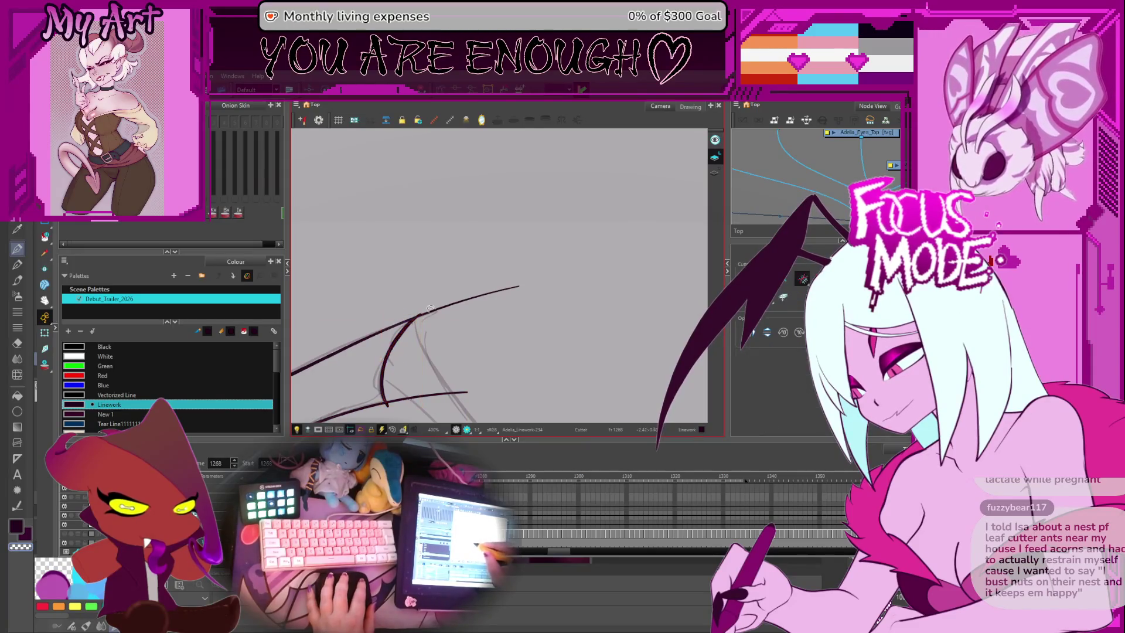
# Step: Trim the overshooting tails off the long leg strokes with the Cutter
pyautogui.scroll(-3, 417, 302)
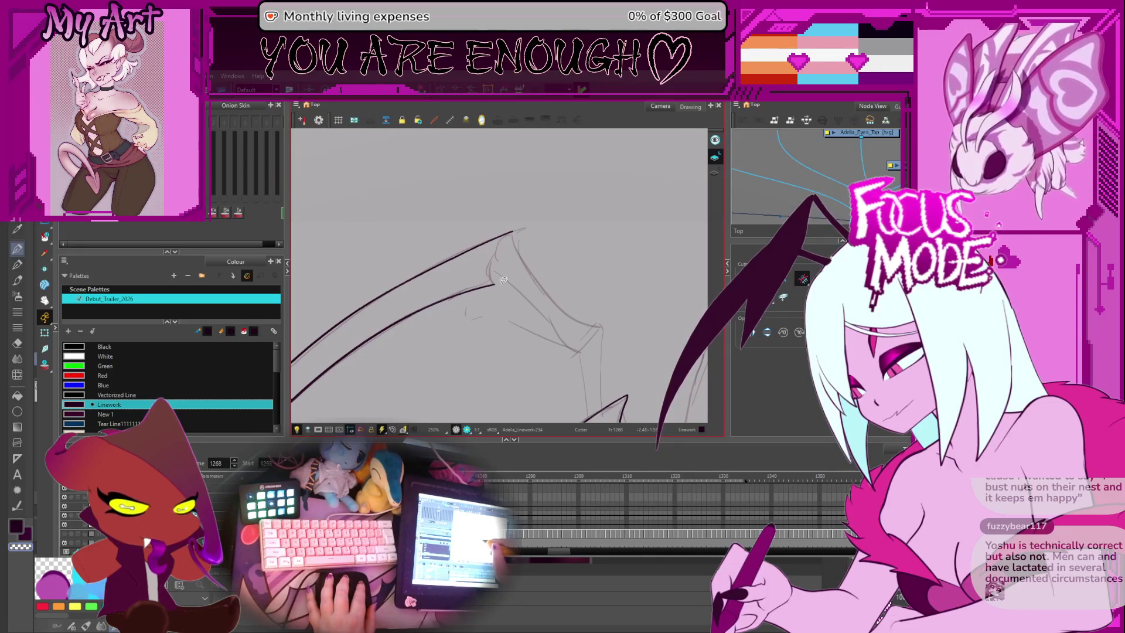
pyautogui.moveTo(493, 286)
pyautogui.mouseDown()
pyautogui.moveTo(452, 326)
pyautogui.moveTo(527, 275)
pyautogui.moveTo(537, 243)
pyautogui.mouseUp()
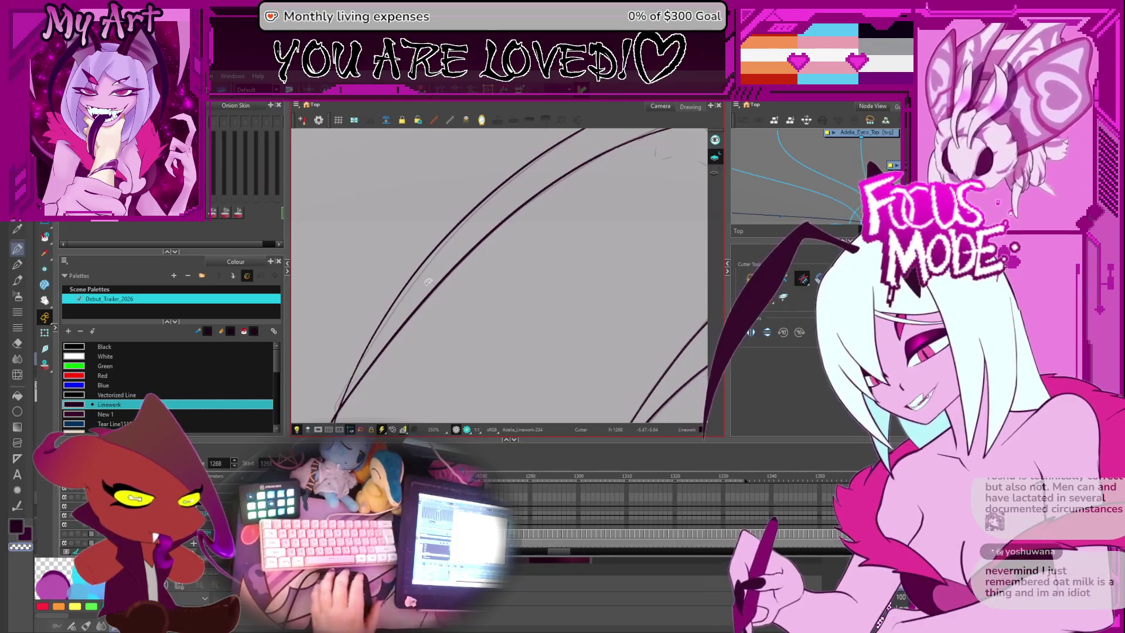
pyautogui.moveTo(490, 301)
pyautogui.mouseDown()
pyautogui.moveTo(515, 266)
pyautogui.moveTo(459, 327)
pyautogui.moveTo(525, 316)
pyautogui.mouseUp()
pyautogui.moveTo(501, 353)
pyautogui.mouseDown()
pyautogui.moveTo(485, 339)
pyautogui.moveTo(495, 302)
pyautogui.mouseUp()
pyautogui.scroll(-3, 496, 302)
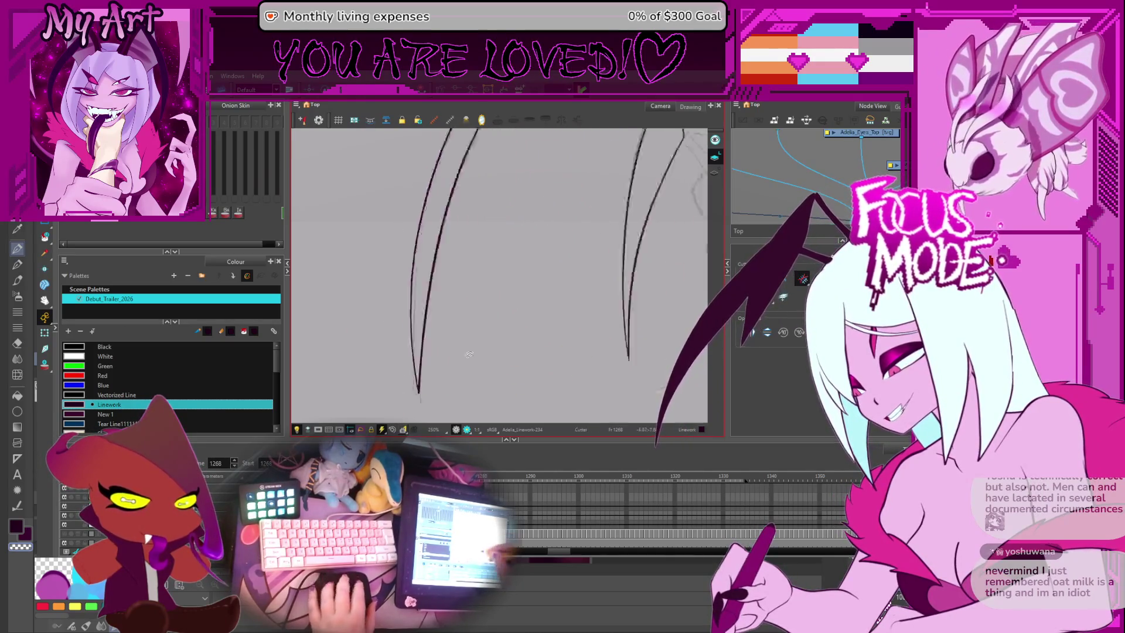
pyautogui.hotkey('shift', 'x')
# Step: Back on the Pencil, undo the stray short tail stroke
pyautogui.hotkey('alt', '/')
pyautogui.scroll(2, 545, 294)
pyautogui.moveTo(514, 317)
pyautogui.mouseDown()
pyautogui.moveTo(422, 322)
pyautogui.moveTo(527, 294)
pyautogui.moveTo(551, 346)
pyautogui.moveTo(467, 297)
pyautogui.mouseUp()
pyautogui.scroll(1, 460, 299)
pyautogui.hotkey('ctrl', 'z')
pyautogui.moveTo(467, 241)
pyautogui.mouseDown()
pyautogui.moveTo(563, 322)
pyautogui.moveTo(411, 275)
pyautogui.moveTo(492, 221)
pyautogui.mouseUp()
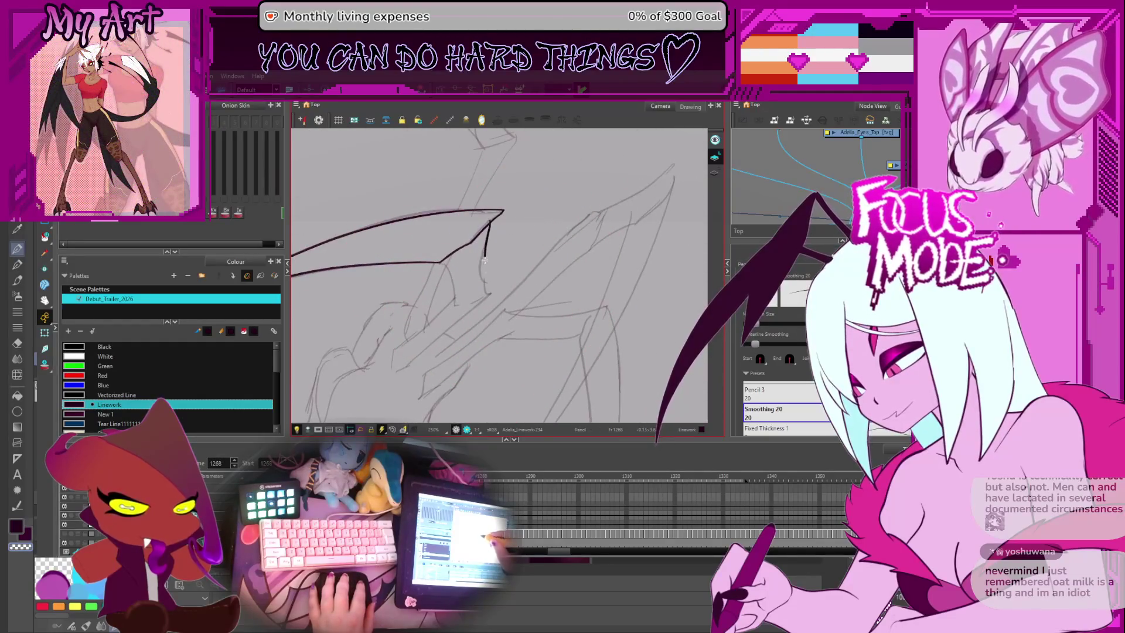
# Step: Extend the vertical joint stroke downward and select its points with the Contour Editor
pyautogui.moveTo(484, 259); pyautogui.dragTo(484, 282)
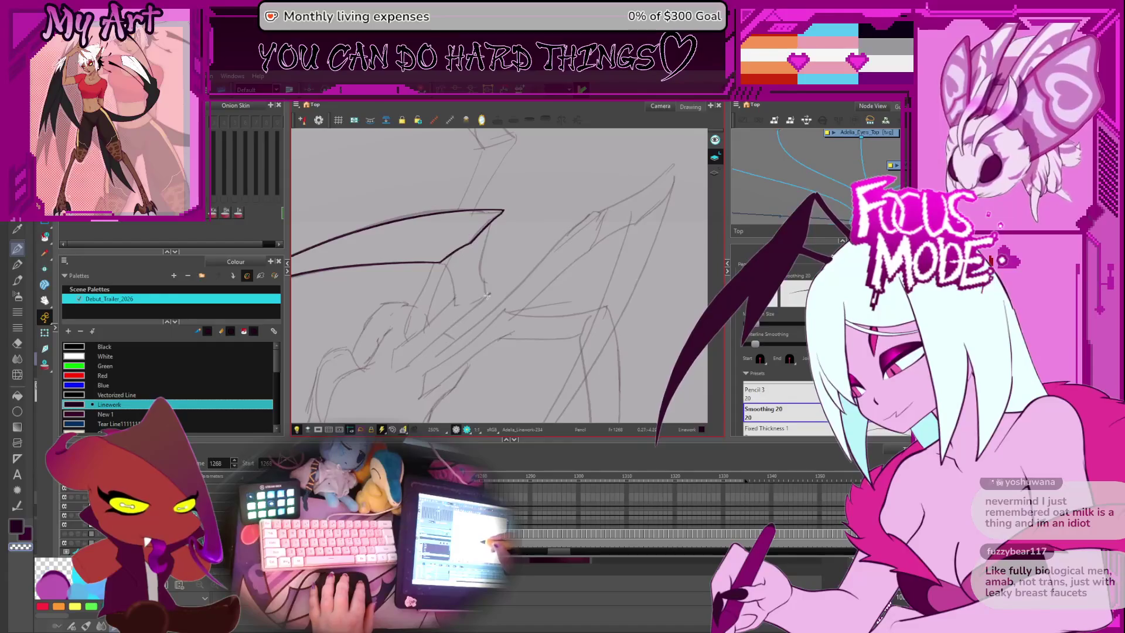
pyautogui.scroll(5, 488, 236)
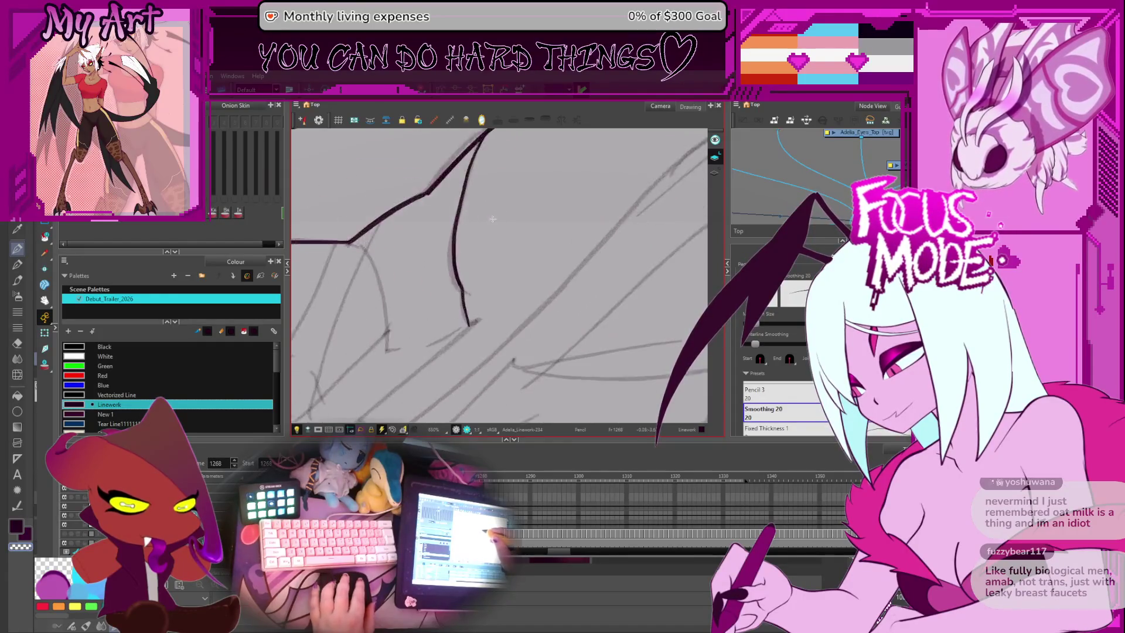
pyautogui.hotkey('alt', 'q')
pyautogui.click(474, 214)
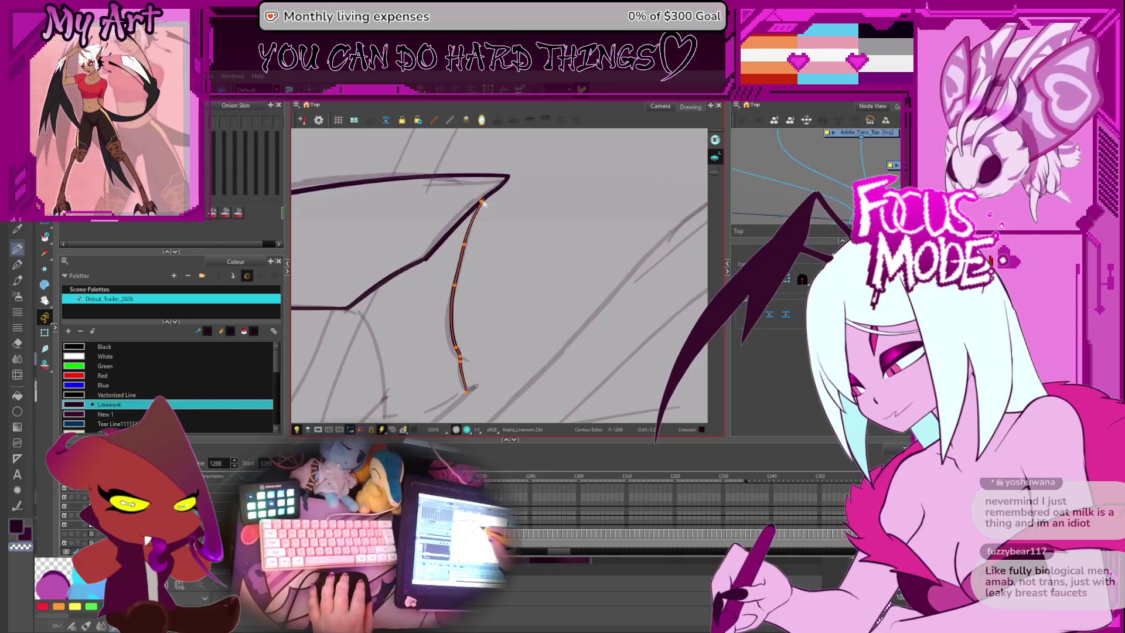
pyautogui.click(457, 277)
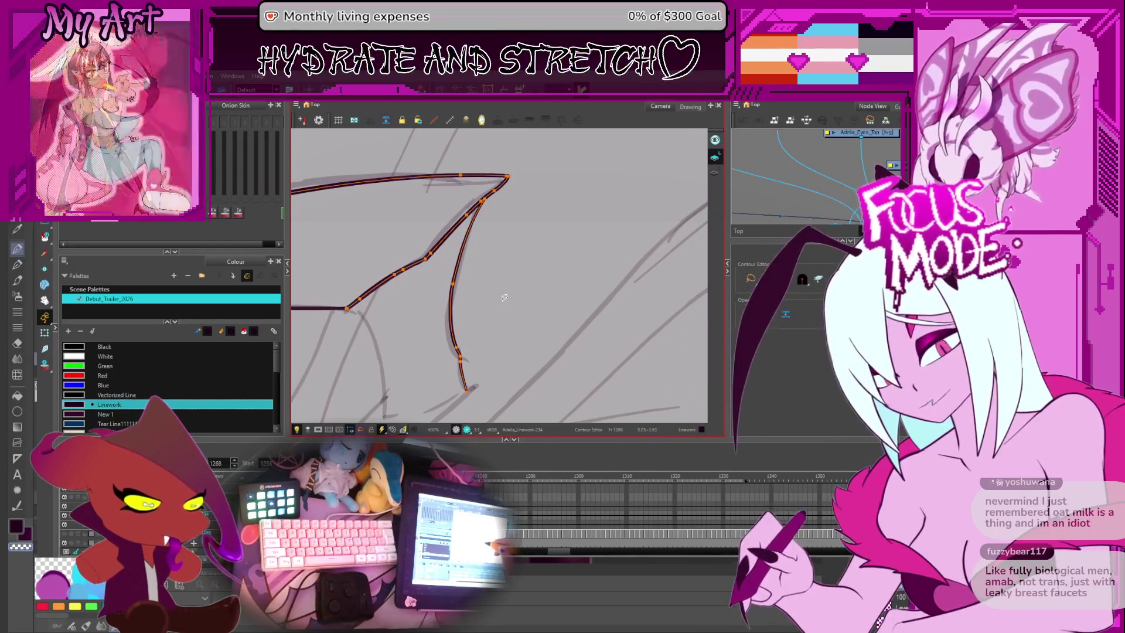
pyautogui.moveTo(495, 303)
pyautogui.mouseDown()
pyautogui.moveTo(573, 239)
pyautogui.moveTo(528, 316)
pyautogui.moveTo(529, 340)
pyautogui.moveTo(504, 198)
pyautogui.moveTo(469, 363)
pyautogui.mouseUp()
# Step: Undo the stray strokes and redraw the curved ink line along the leg
pyautogui.hotkey('alt', 's')
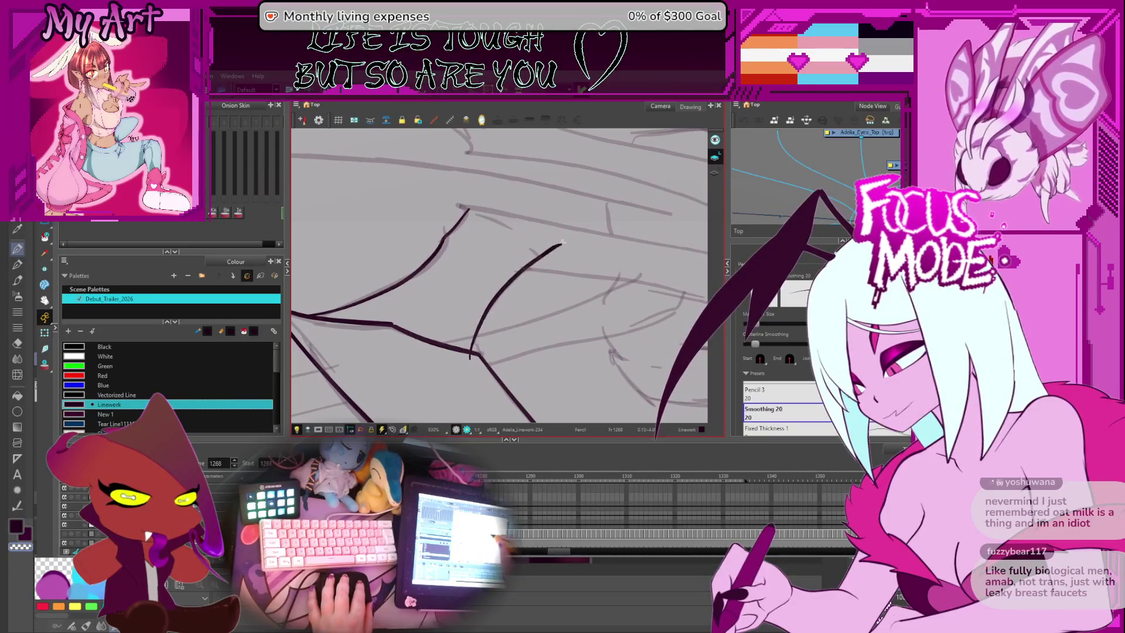
pyautogui.moveTo(480, 263)
pyautogui.mouseDown()
pyautogui.moveTo(491, 243)
pyautogui.moveTo(394, 331)
pyautogui.moveTo(498, 197)
pyautogui.mouseUp()
pyautogui.hotkey('ctrl', 'z')
pyautogui.hotkey('ctrl', 'z')
pyautogui.hotkey('alt', 's')
pyautogui.hotkey('ctrl', 'z')
pyautogui.moveTo(394, 335); pyautogui.dragTo(498, 197)
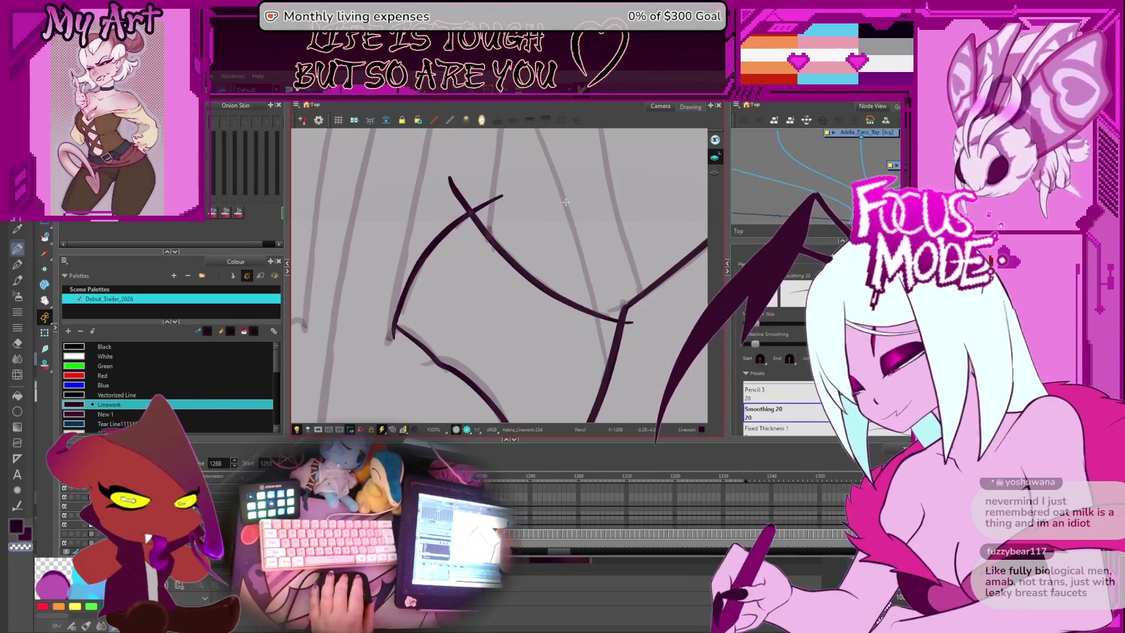
# Step: Refine the new curved leg stroke with the Pencil Editor
pyautogui.hotkey('alt', 'shift', 'q')
pyautogui.click(449, 236)
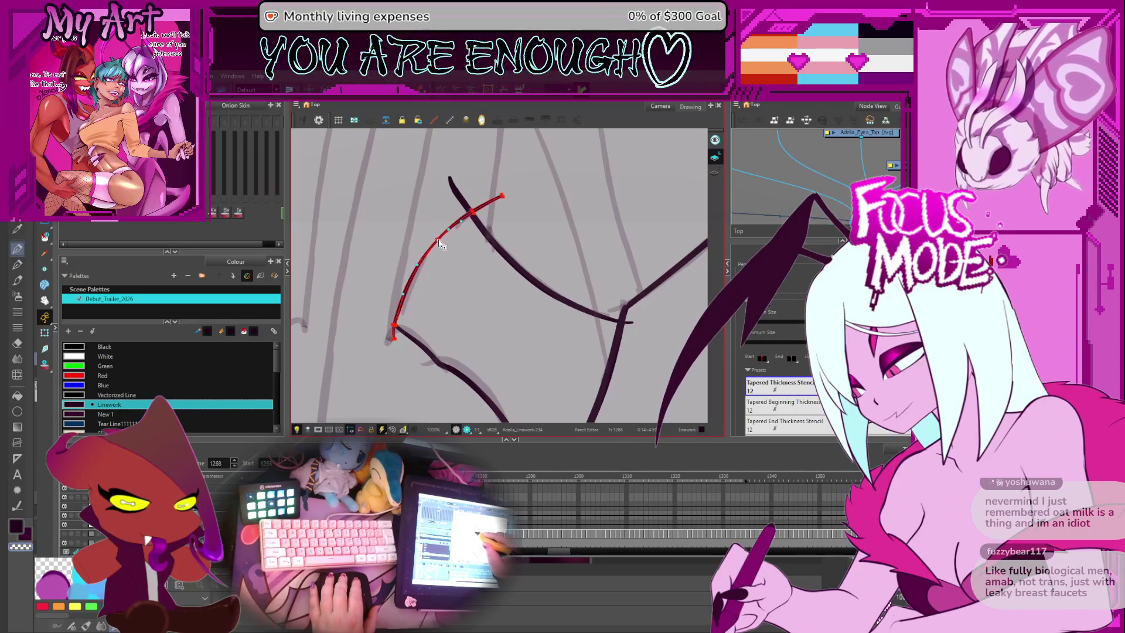
pyautogui.press('2')
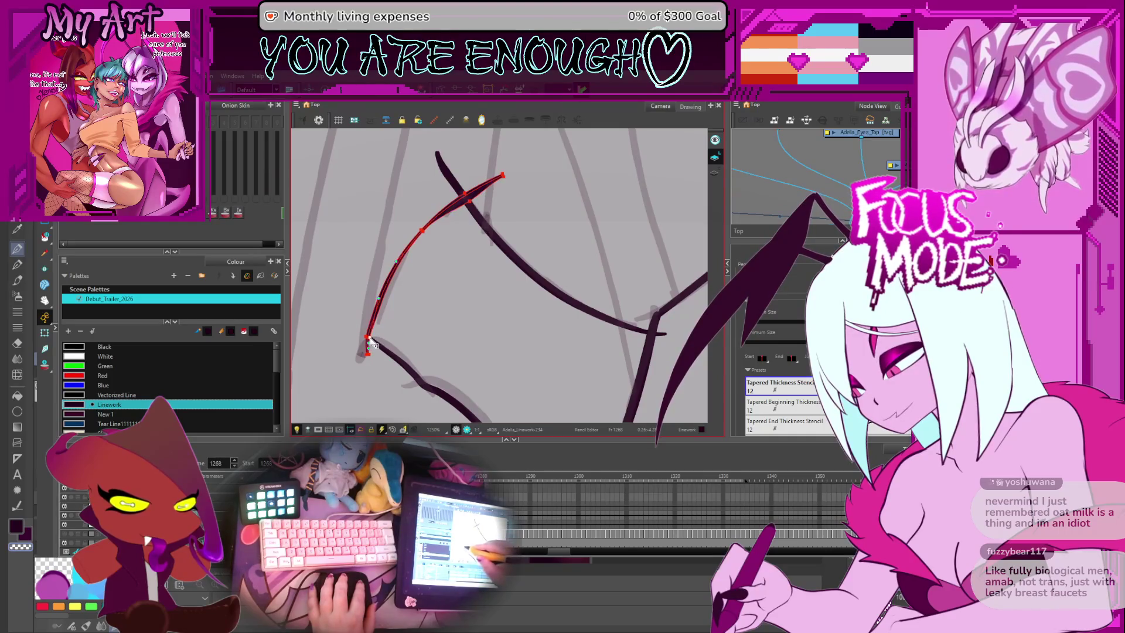
pyautogui.press('1')
pyautogui.moveTo(431, 283)
pyautogui.mouseDown()
pyautogui.moveTo(480, 281)
pyautogui.moveTo(523, 298)
pyautogui.mouseUp()
pyautogui.hotkey('alt', 't')
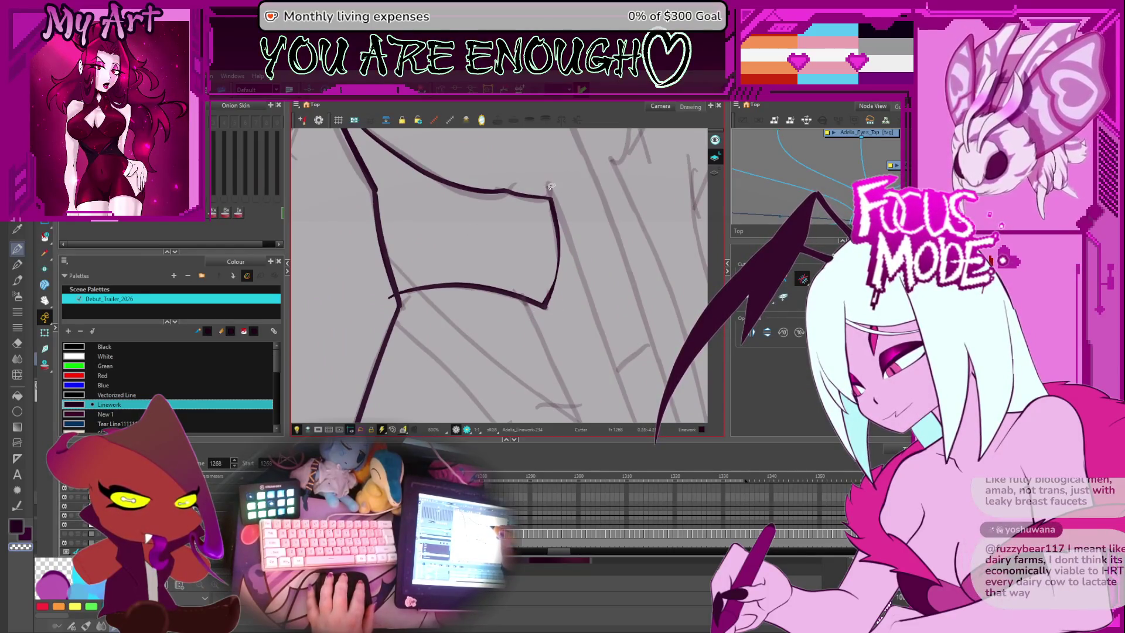
# Step: Reframe the view on the body and ink a leg outline over the sketch
pyautogui.press('1')
pyautogui.press('1')
pyautogui.press('1')
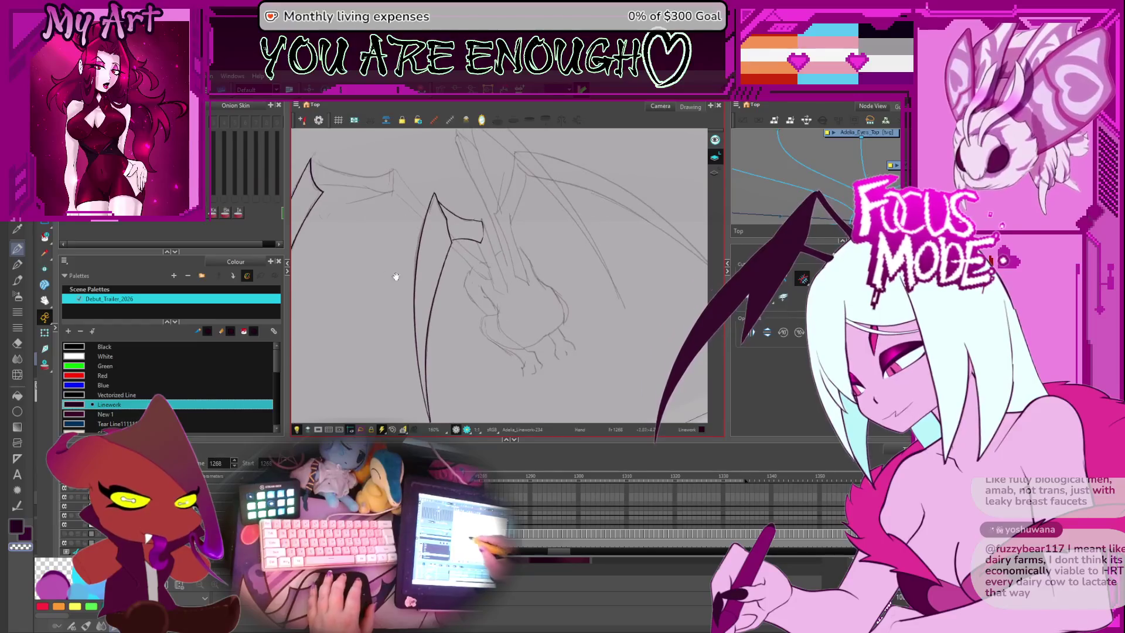
pyautogui.moveTo(516, 275); pyautogui.dragTo(536, 276)
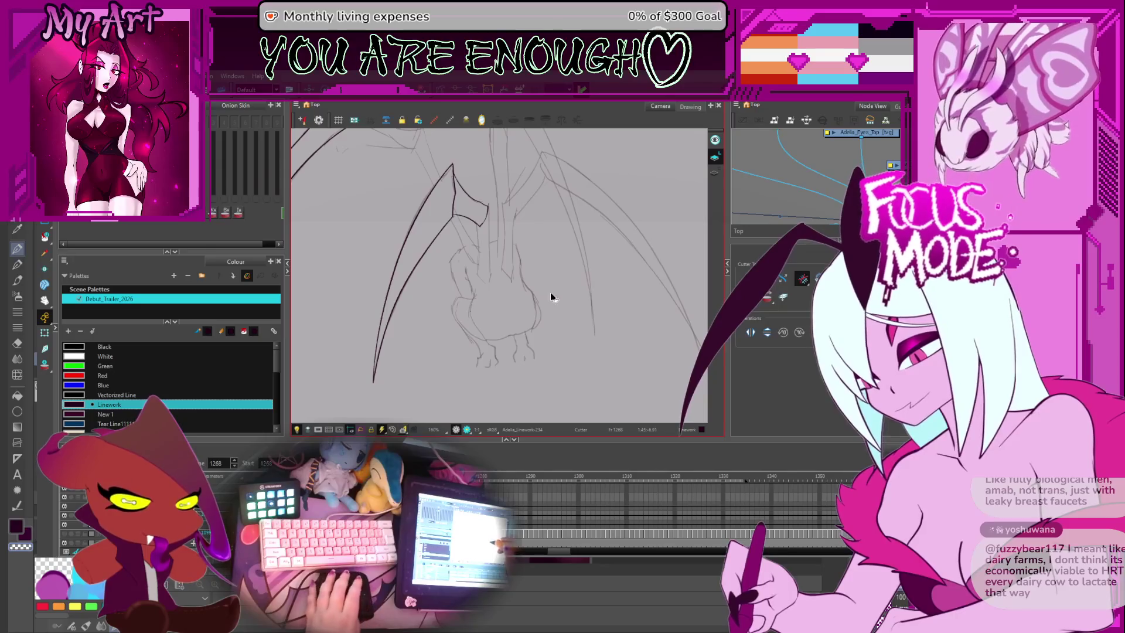
pyautogui.press('2')
pyautogui.press('2')
pyautogui.moveTo(564, 267)
pyautogui.mouseDown()
pyautogui.moveTo(527, 252)
pyautogui.moveTo(567, 246)
pyautogui.moveTo(516, 276)
pyautogui.mouseUp()
pyautogui.scroll(3, 517, 277)
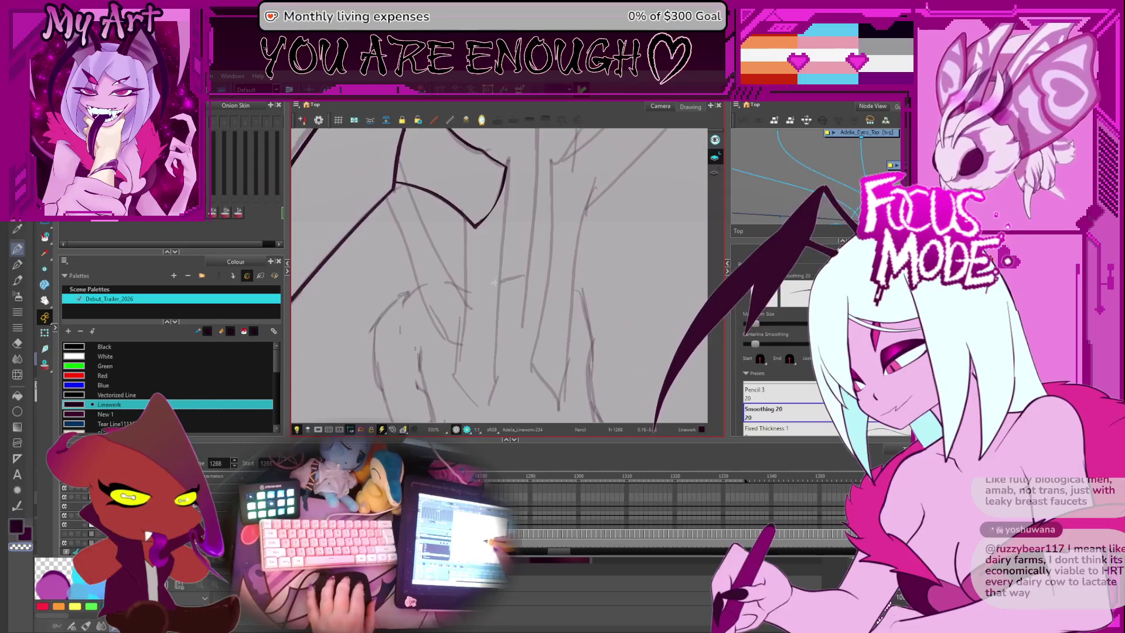
pyautogui.moveTo(461, 350)
pyautogui.mouseDown()
pyautogui.moveTo(460, 311)
pyautogui.moveTo(527, 320)
pyautogui.moveTo(447, 300)
pyautogui.mouseUp()
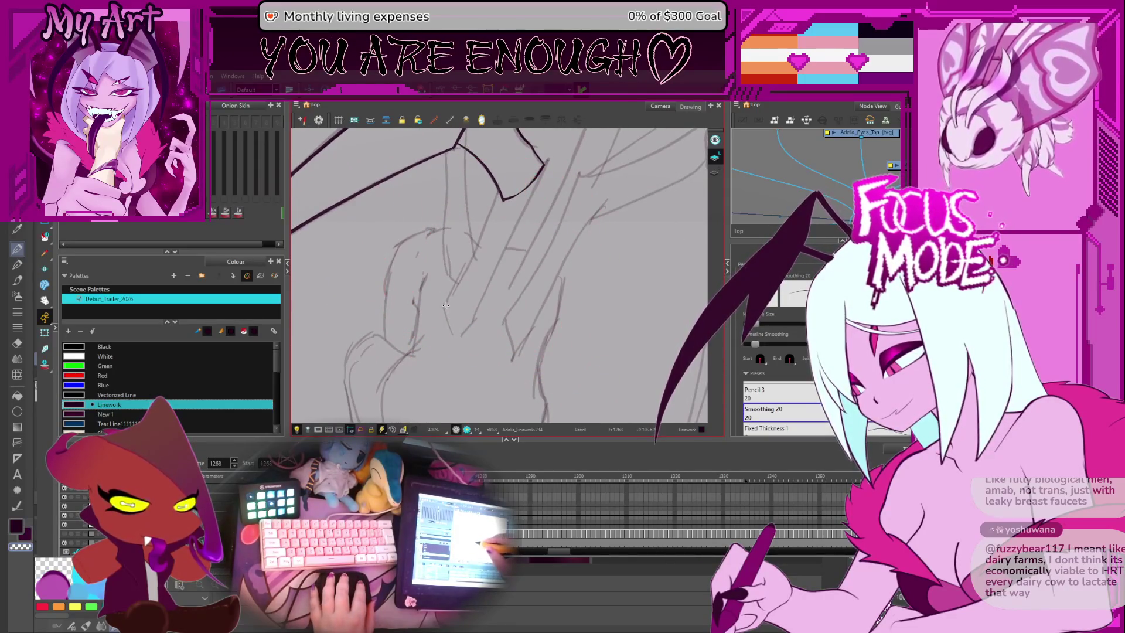
pyautogui.moveTo(444, 303)
pyautogui.mouseDown()
pyautogui.moveTo(457, 336)
pyautogui.moveTo(547, 182)
pyautogui.mouseUp()
# Step: Add a short line closing the leg's corner and trim stray overlaps
pyautogui.moveTo(472, 301)
pyautogui.mouseDown()
pyautogui.moveTo(549, 335)
pyautogui.moveTo(425, 315)
pyautogui.mouseUp()
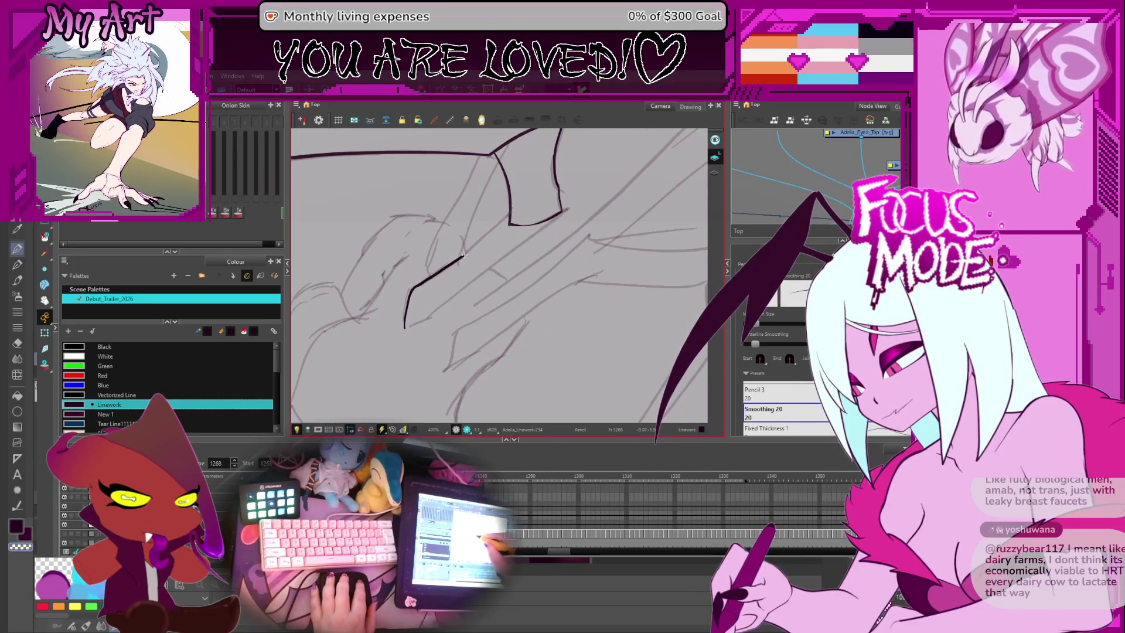
pyautogui.moveTo(404, 325); pyautogui.dragTo(531, 235)
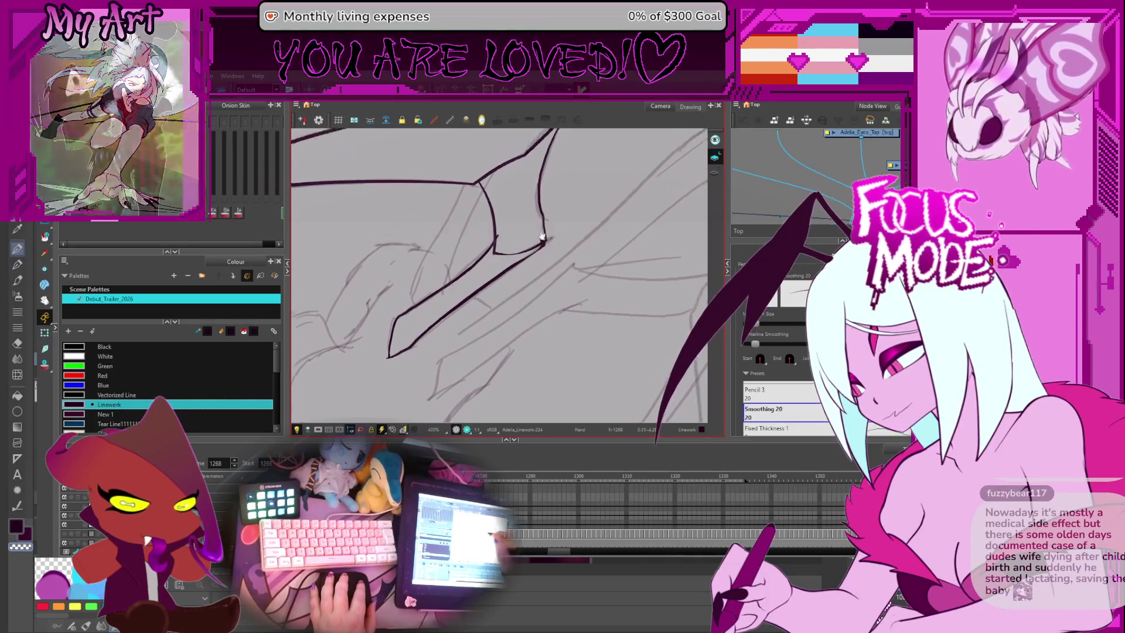
pyautogui.hotkey('alt', 't')
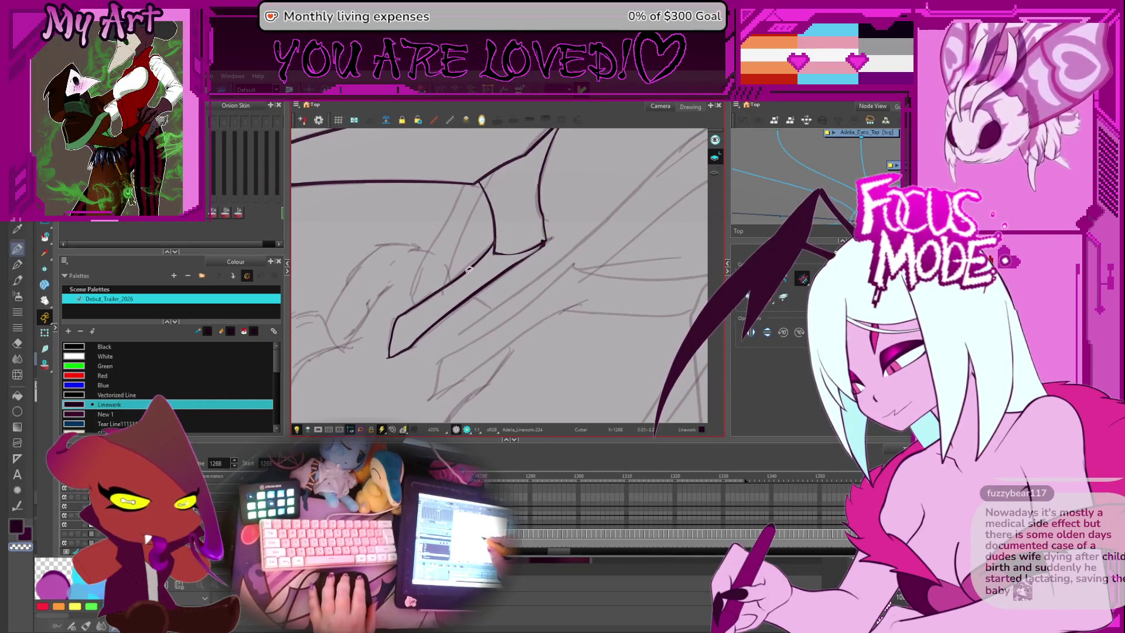
pyautogui.scroll(-3, 498, 235)
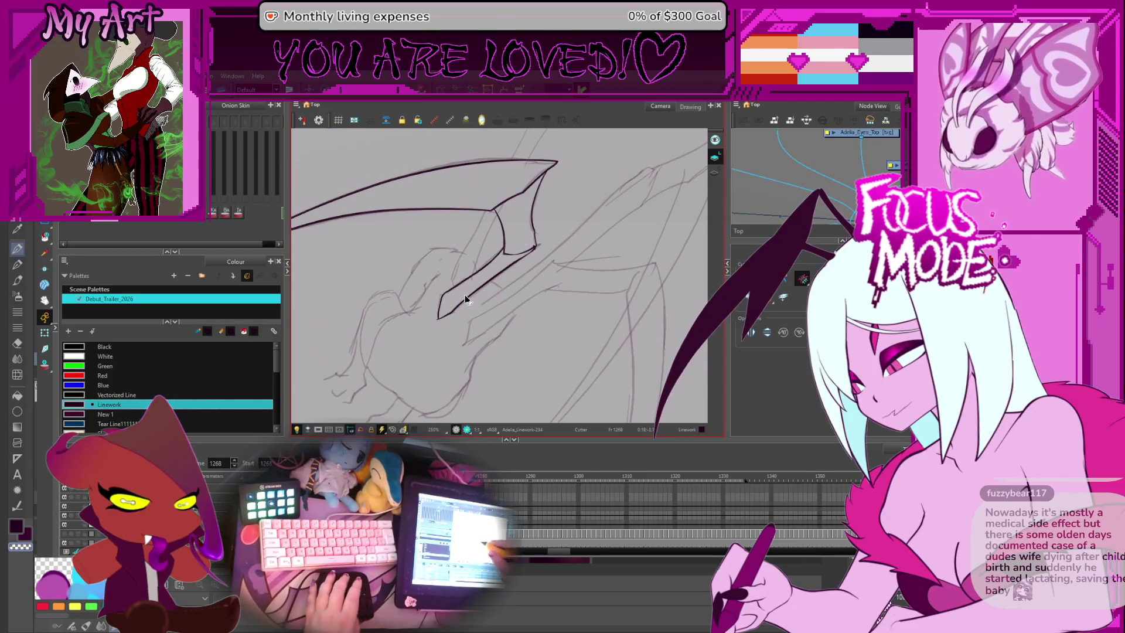
pyautogui.hotkey('alt', '/')
pyautogui.scroll(-1, 514, 249)
# Step: Ink a hooked leg line over the sketch near the body
pyautogui.moveTo(521, 257)
pyautogui.mouseDown()
pyautogui.moveTo(537, 273)
pyautogui.moveTo(462, 333)
pyautogui.mouseUp()
pyautogui.scroll(1, 463, 334)
pyautogui.moveTo(446, 379); pyautogui.dragTo(460, 338)
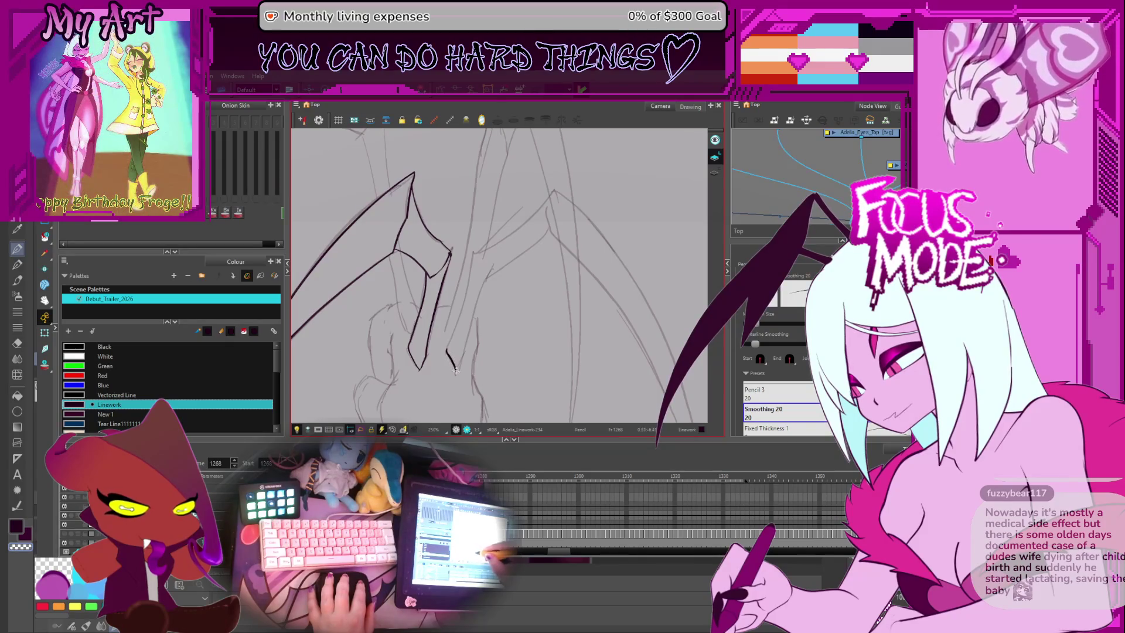
pyautogui.scroll(1, 472, 311)
pyautogui.moveTo(472, 311)
pyautogui.mouseDown()
pyautogui.moveTo(535, 311)
pyautogui.moveTo(505, 354)
pyautogui.moveTo(432, 341)
pyautogui.mouseUp()
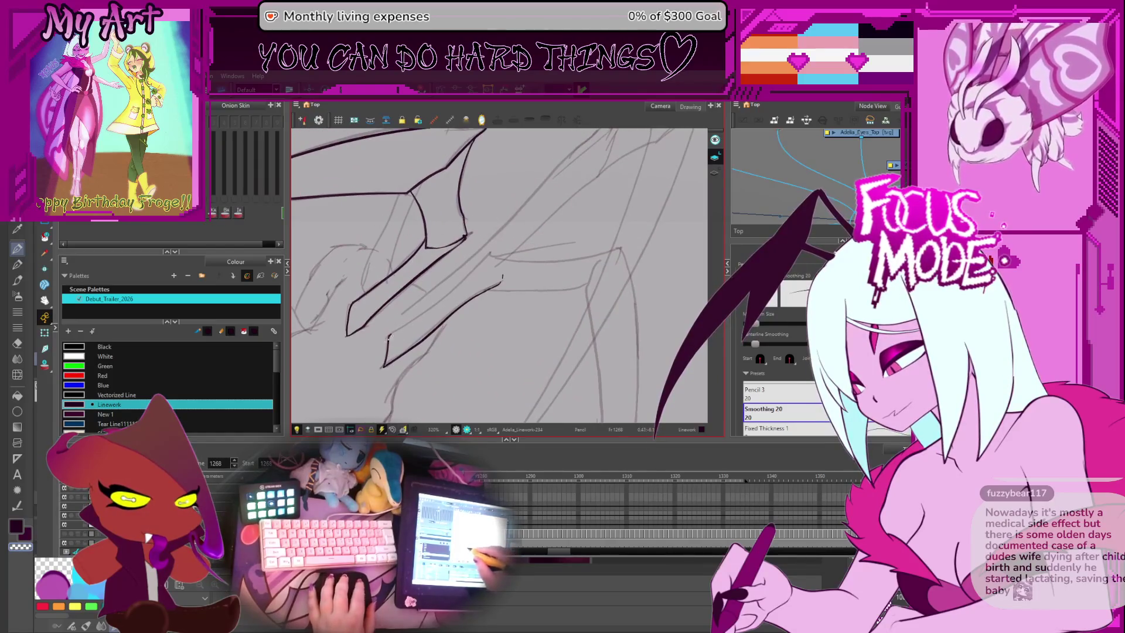
pyautogui.moveTo(502, 255)
pyautogui.mouseDown()
pyautogui.moveTo(485, 344)
pyautogui.moveTo(498, 363)
pyautogui.mouseUp()
pyautogui.scroll(2, 495, 277)
pyautogui.scroll(2, 485, 344)
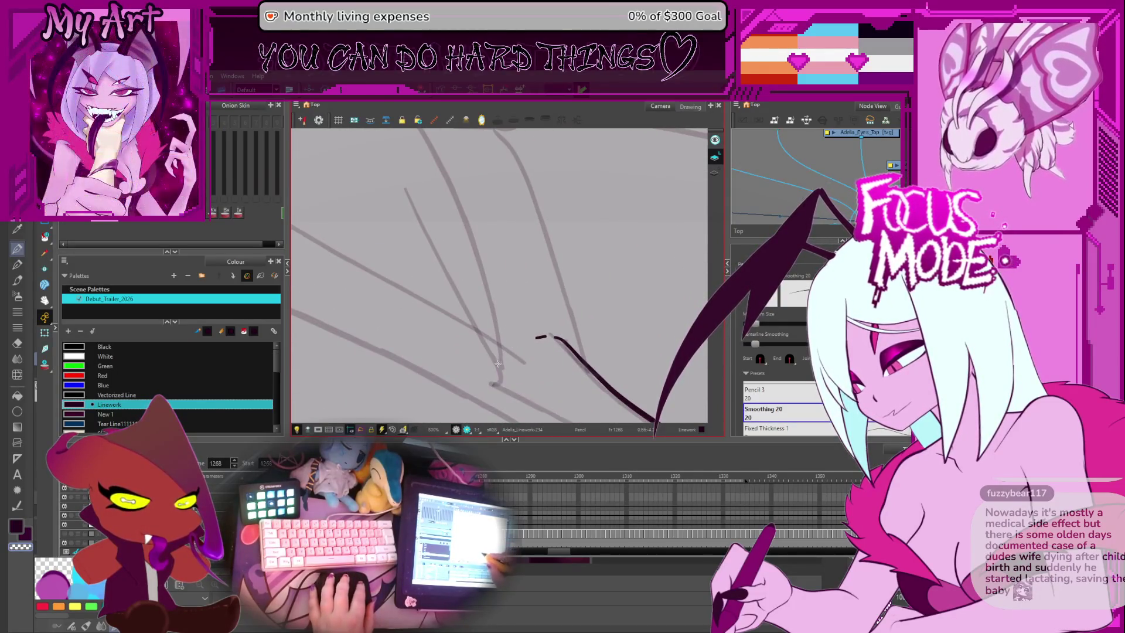
pyautogui.moveTo(577, 420); pyautogui.dragTo(495, 365)
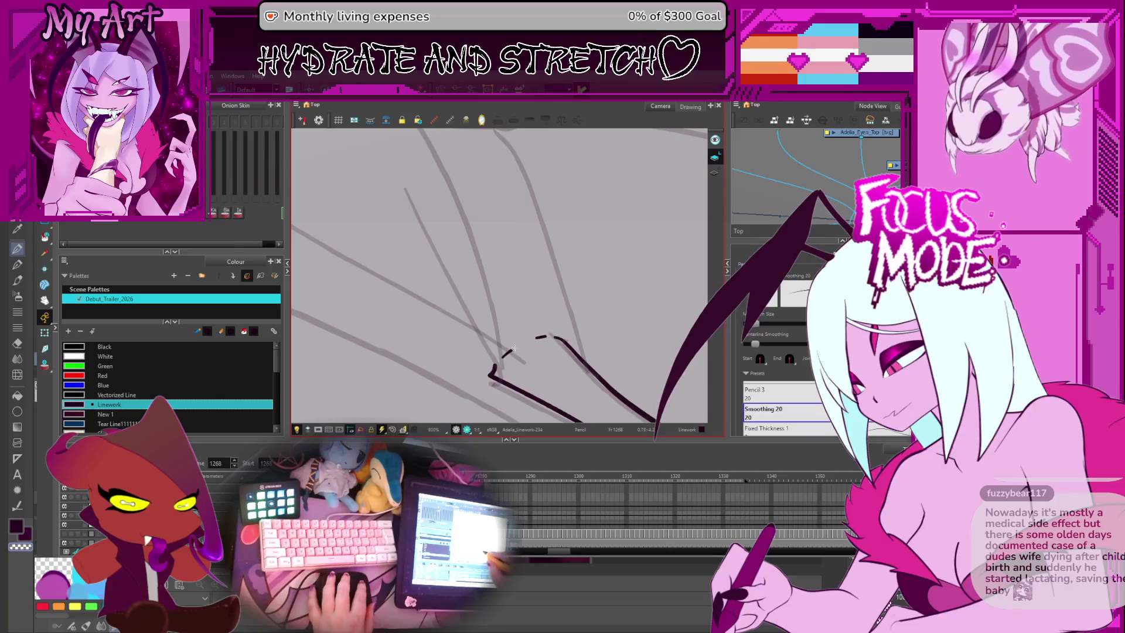
# Step: Zoom in on the leg joints and tweak a short joint stroke in the Pencil Editor
pyautogui.moveTo(530, 332)
pyautogui.mouseDown()
pyautogui.moveTo(472, 325)
pyautogui.moveTo(459, 354)
pyautogui.moveTo(482, 380)
pyautogui.moveTo(496, 324)
pyautogui.mouseUp()
pyautogui.scroll(-3, 475, 317)
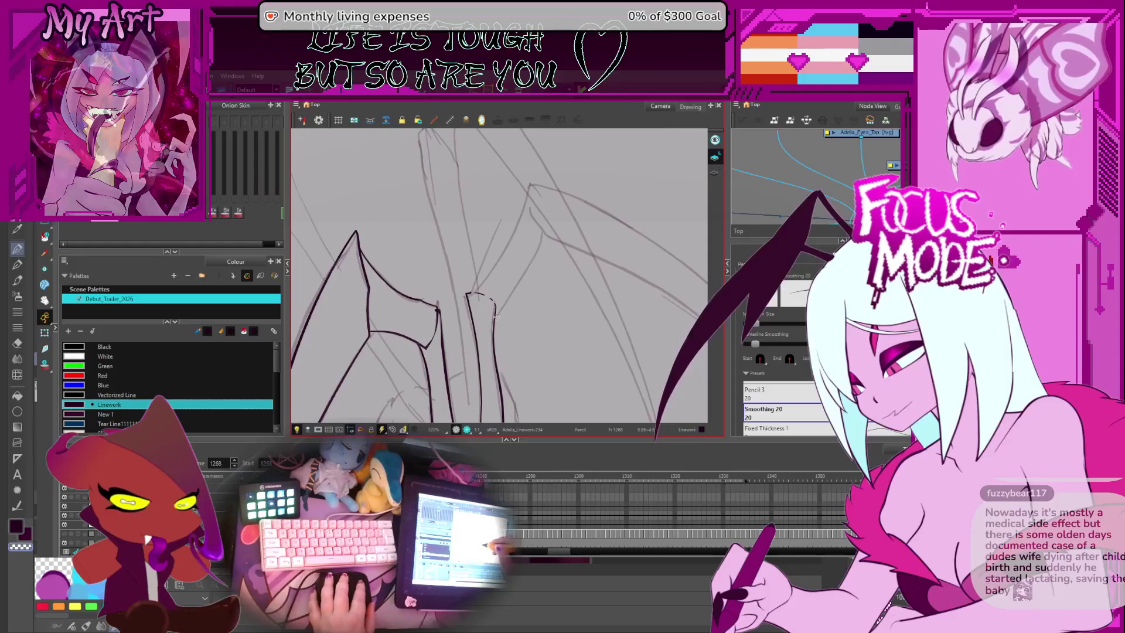
pyautogui.hotkey('alt', 's')
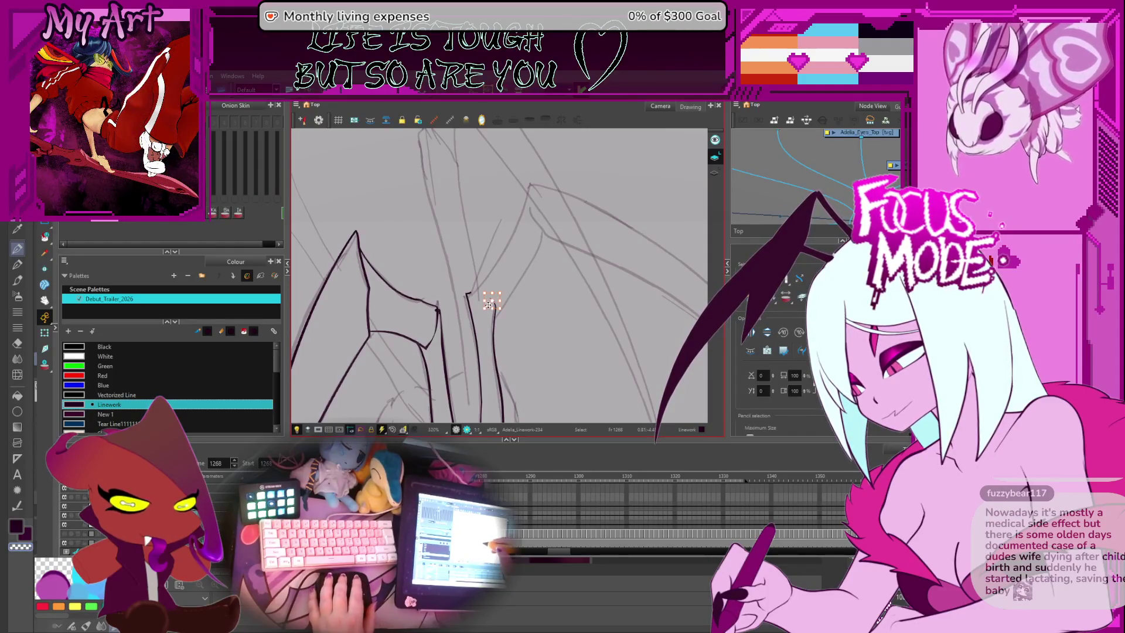
pyautogui.moveTo(552, 307)
pyautogui.mouseDown()
pyautogui.moveTo(421, 295)
pyautogui.moveTo(404, 281)
pyautogui.mouseUp()
pyautogui.hotkey('alt', '/')
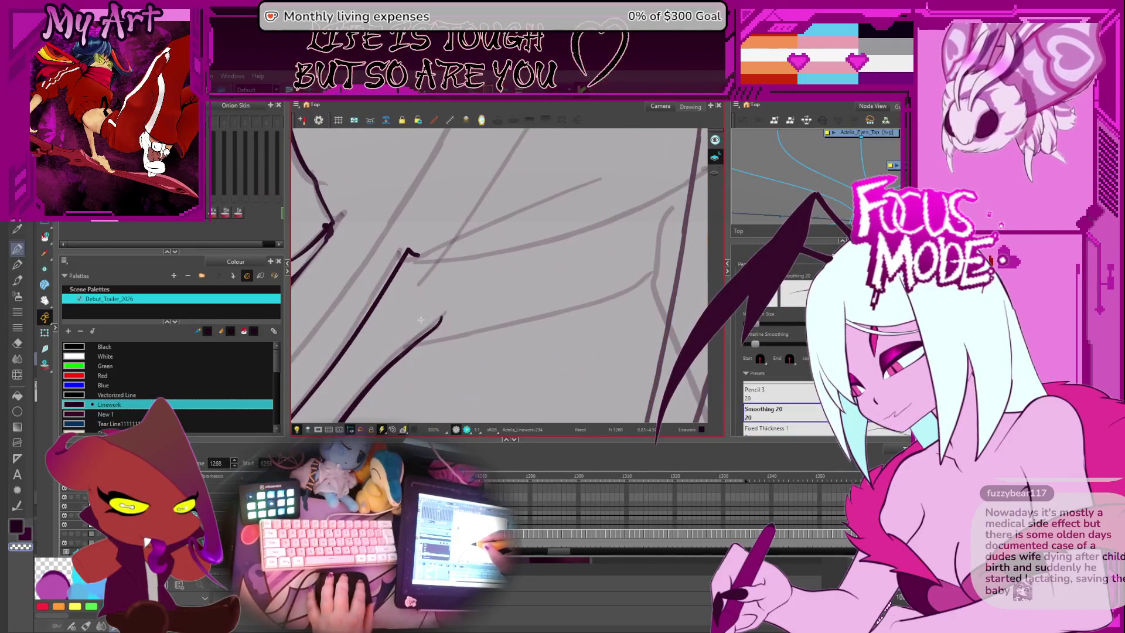
pyautogui.hotkey('alt', 'shift', 'q')
pyautogui.click(409, 287)
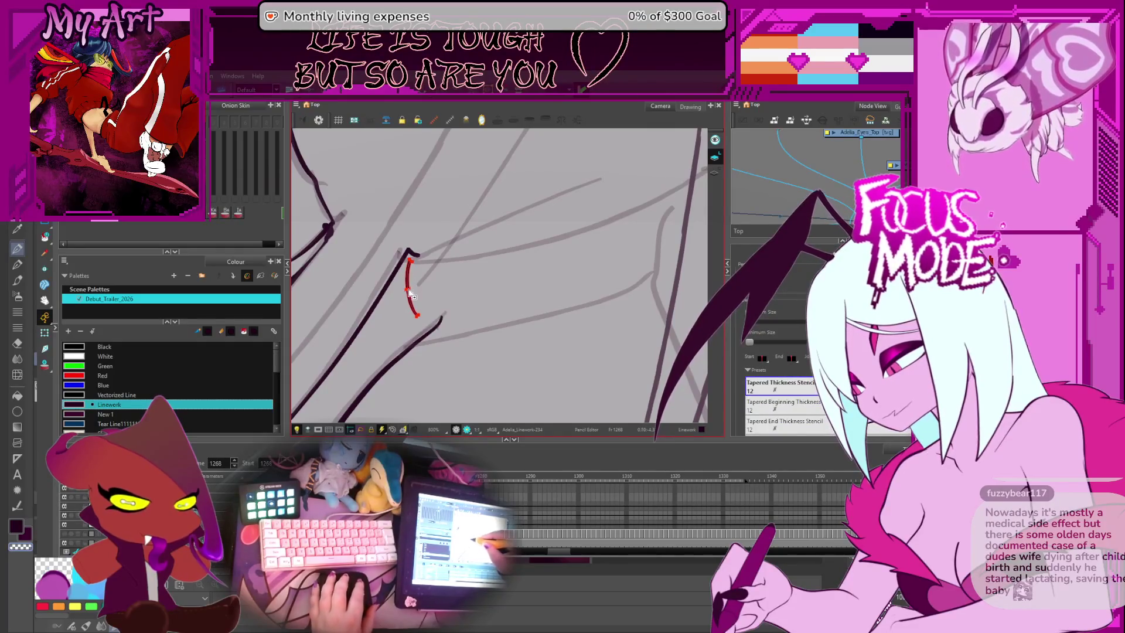
# Step: Undo the two unwanted leg strokes
pyautogui.press('1')
pyautogui.press('1')
pyautogui.press('1')
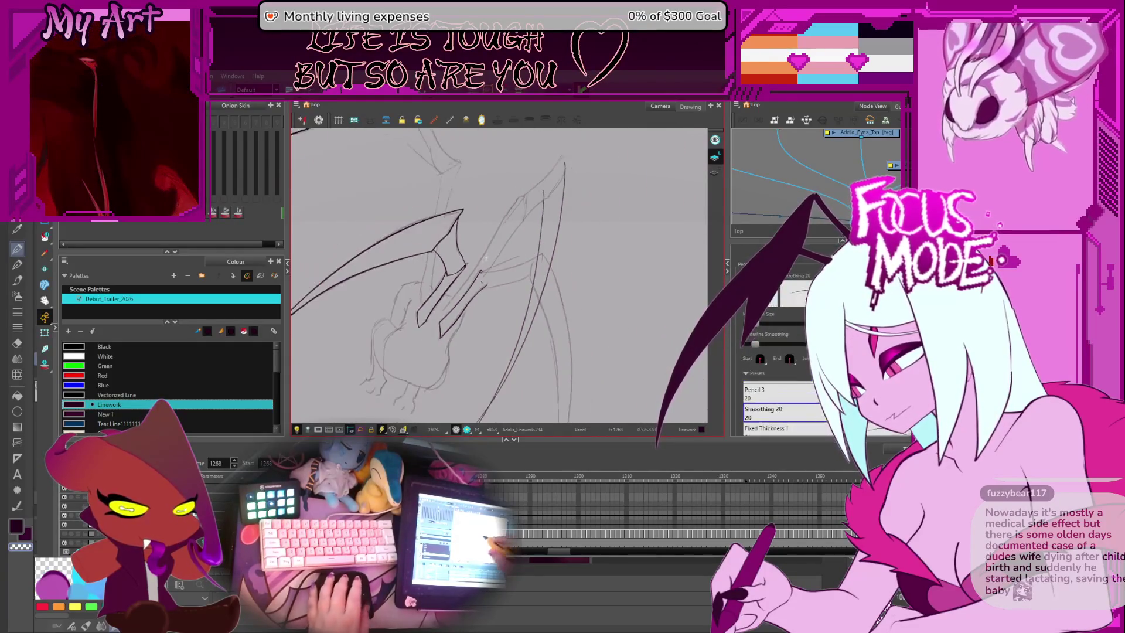
pyautogui.hotkey('alt', '/')
pyautogui.press('c')
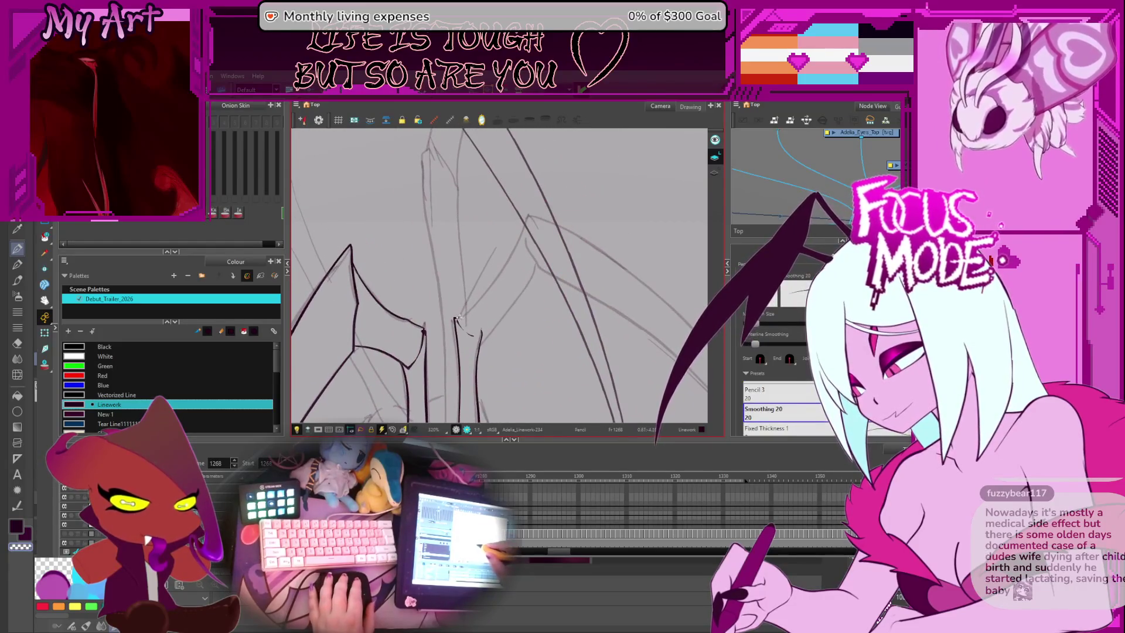
pyautogui.hotkey('ctrl', 'z')
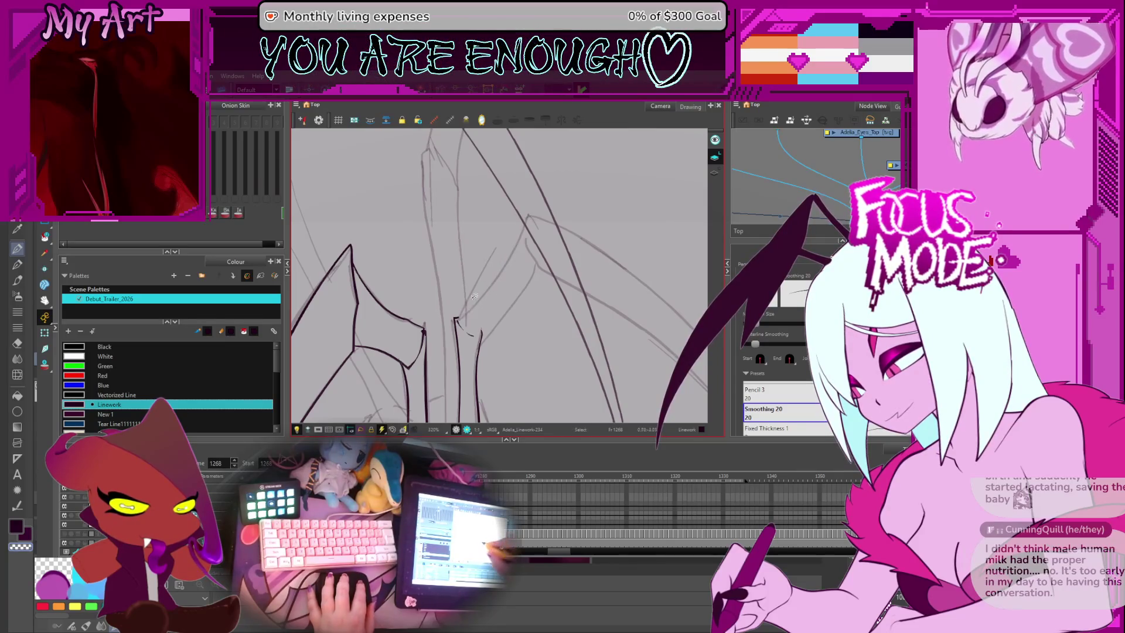
pyautogui.hotkey('ctrl', 'z')
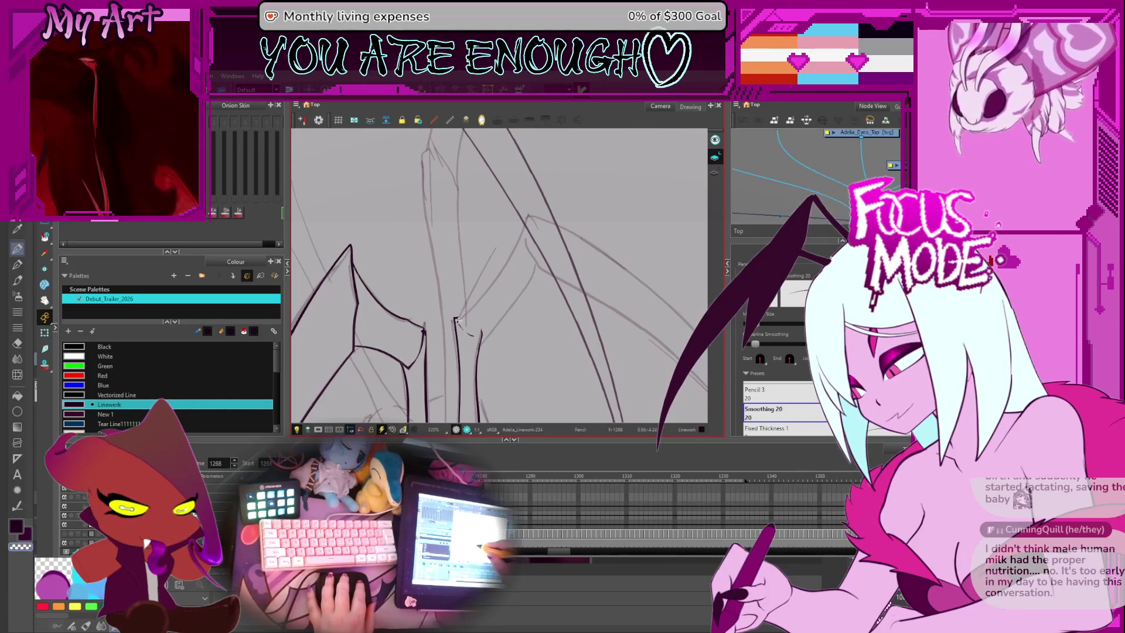
# Step: With the Contour Editor, pick the leg stroke's corner point and adjust its handles to follow the sketch
pyautogui.hotkey('alt', 'q')
pyautogui.click(502, 275)
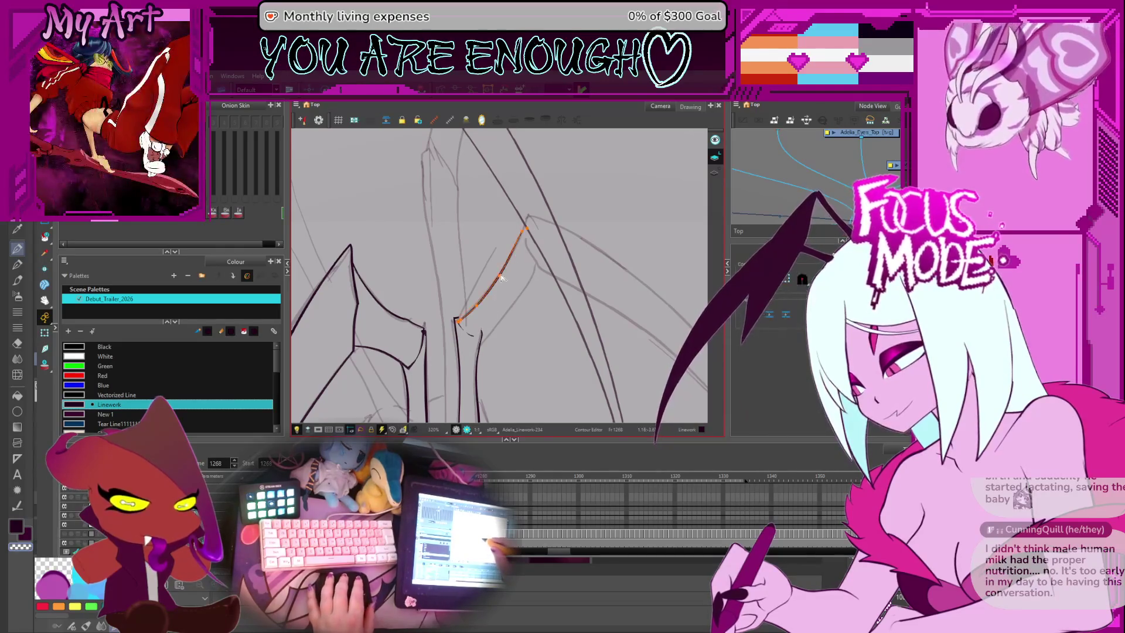
pyautogui.click(529, 236)
pyautogui.keyDown('shift'); pyautogui.click(527, 235); pyautogui.keyUp('shift')
pyautogui.click(525, 233)
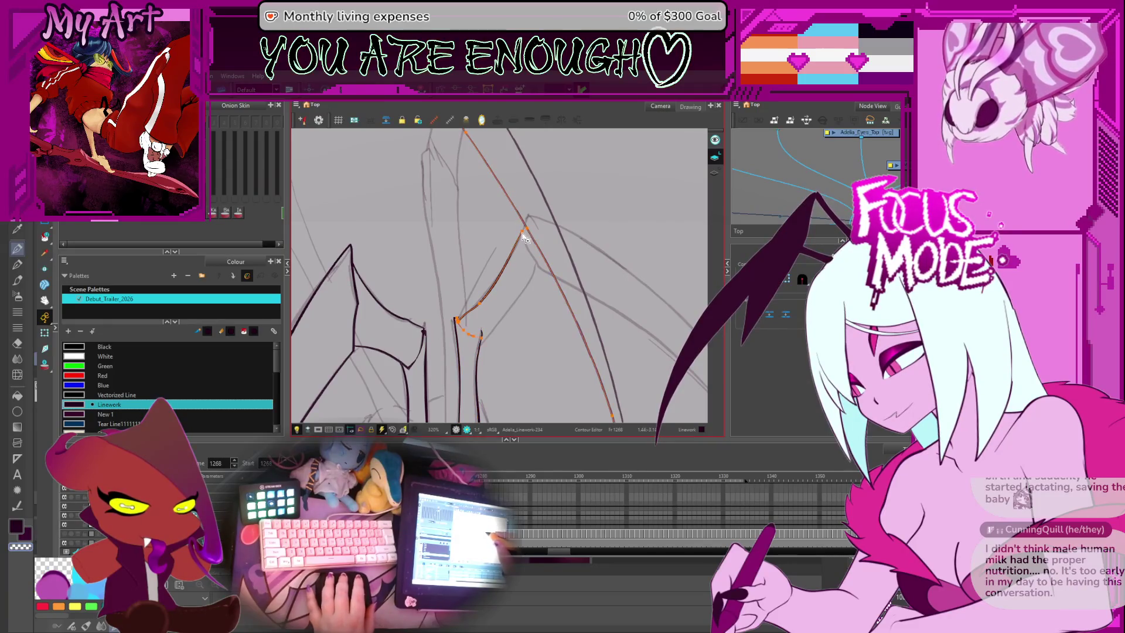
pyautogui.click(479, 288)
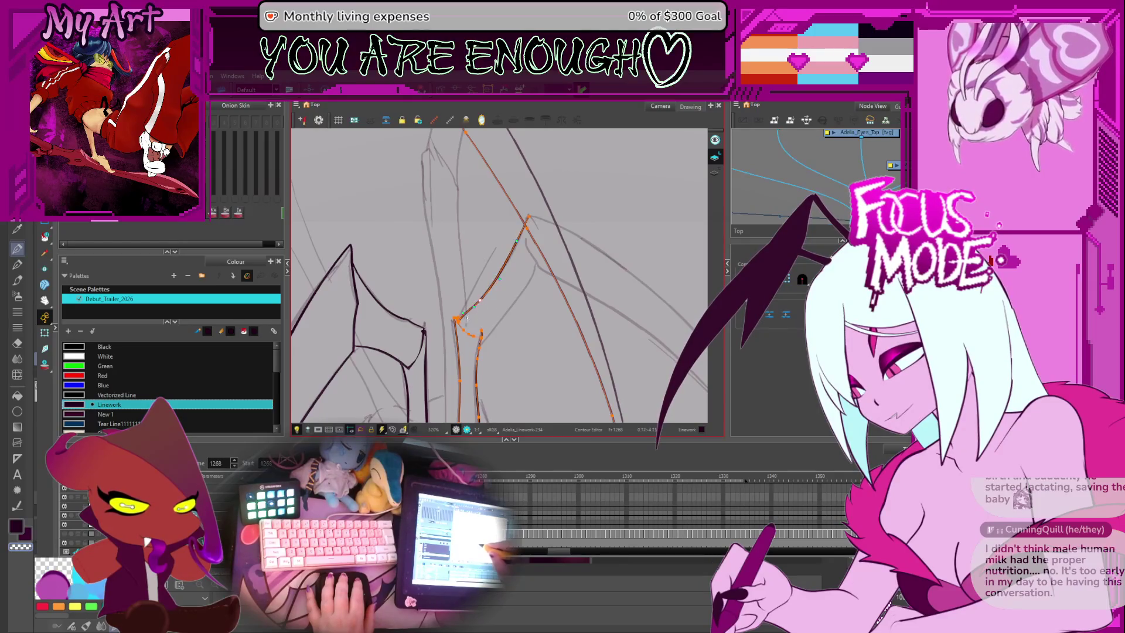
pyautogui.scroll(3, 463, 326)
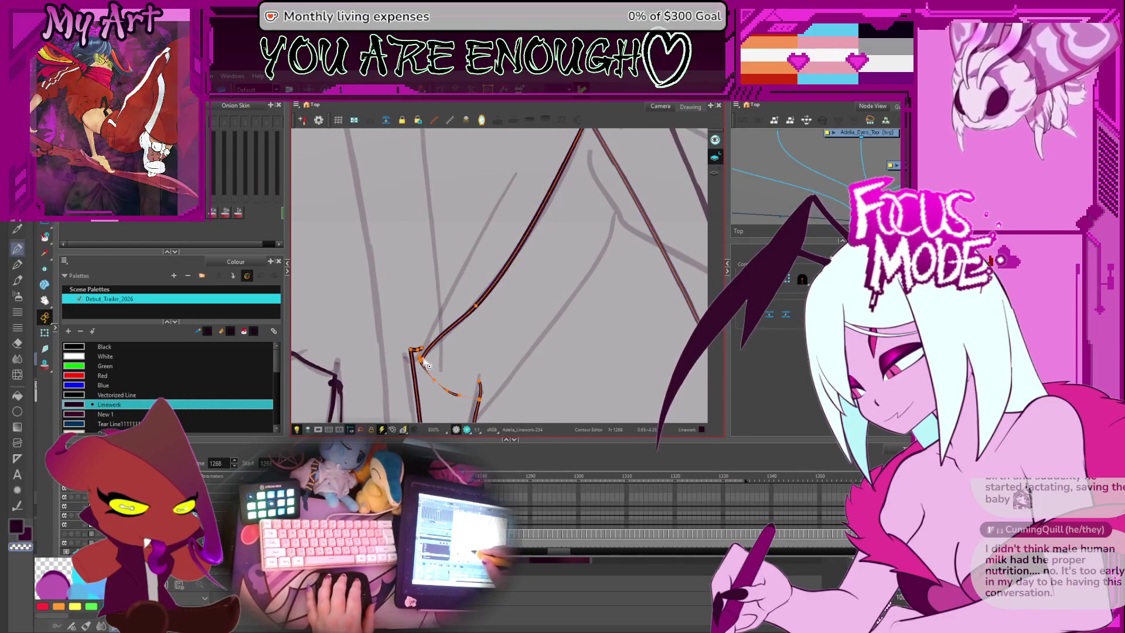
pyautogui.click(421, 351)
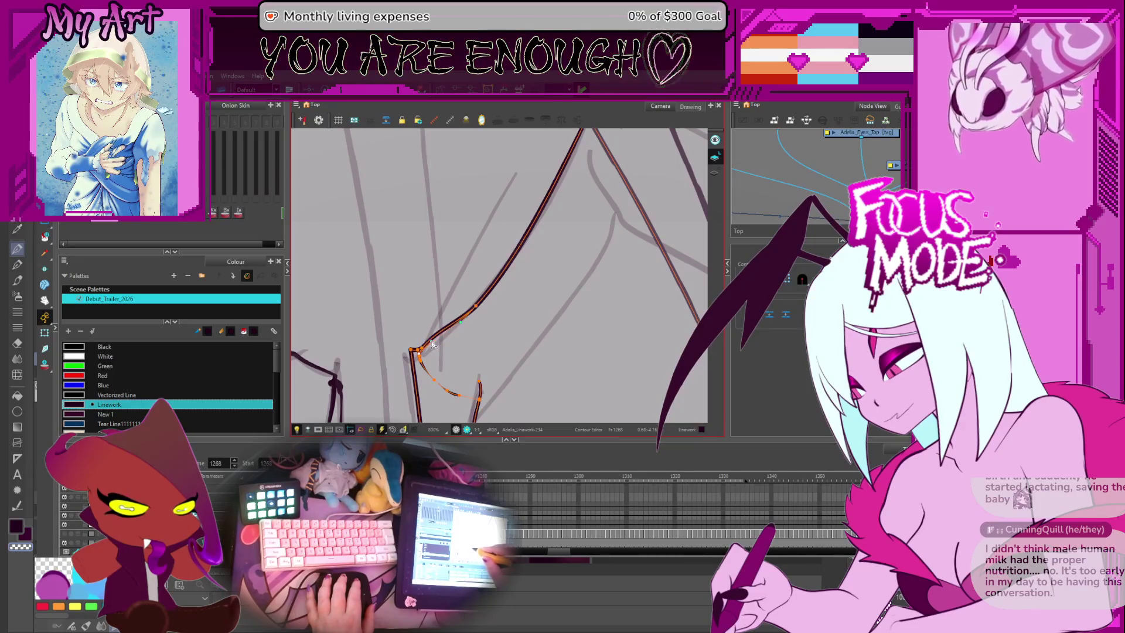
pyautogui.scroll(-5, 431, 350)
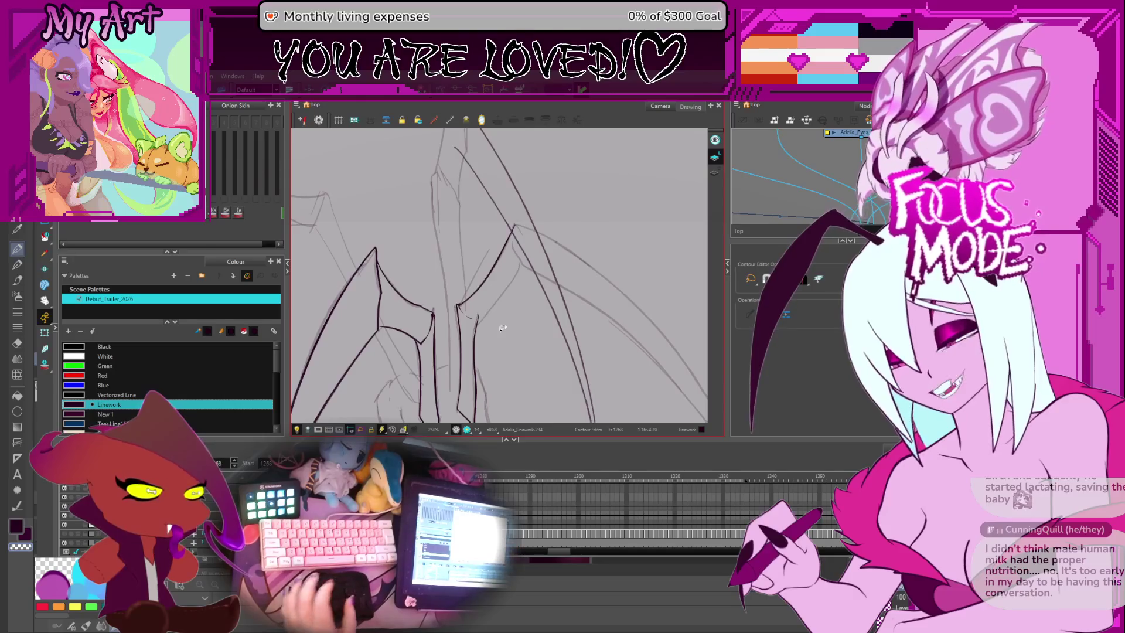
# Step: Ink the leg's inner edge line with the Pencil, undoing the unsatisfactory attempts
pyautogui.hotkey('alt', '/')
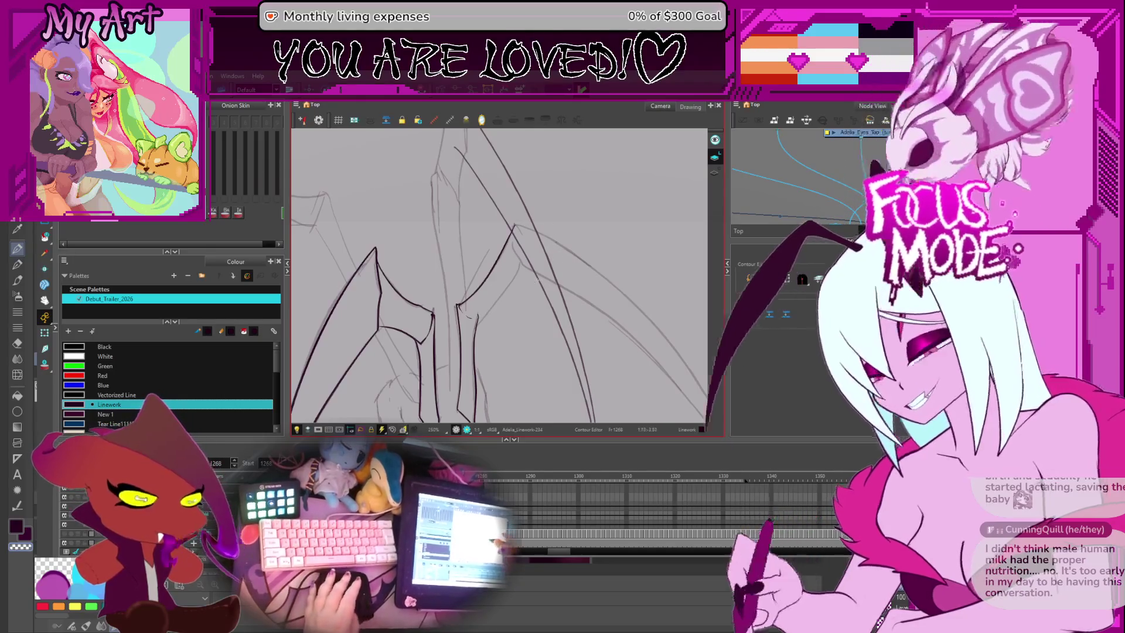
pyautogui.scroll(3, 516, 252)
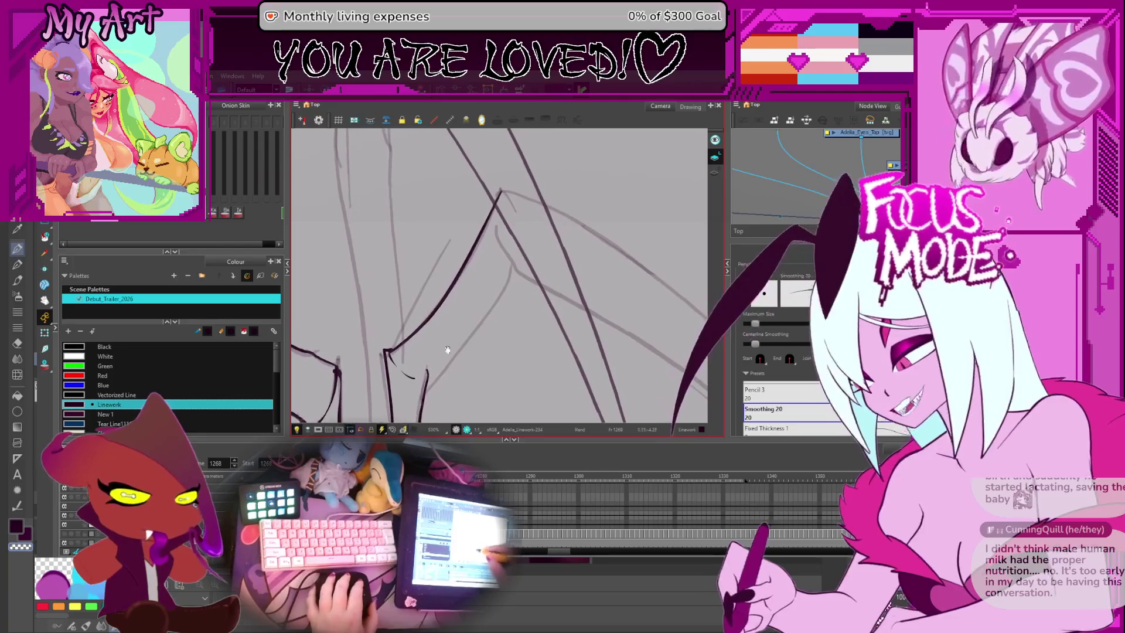
pyautogui.moveTo(423, 373); pyautogui.dragTo(448, 330)
pyautogui.hotkey('ctrl', 'z')
pyautogui.moveTo(422, 373); pyautogui.dragTo(528, 249)
pyautogui.hotkey('ctrl', 'z')
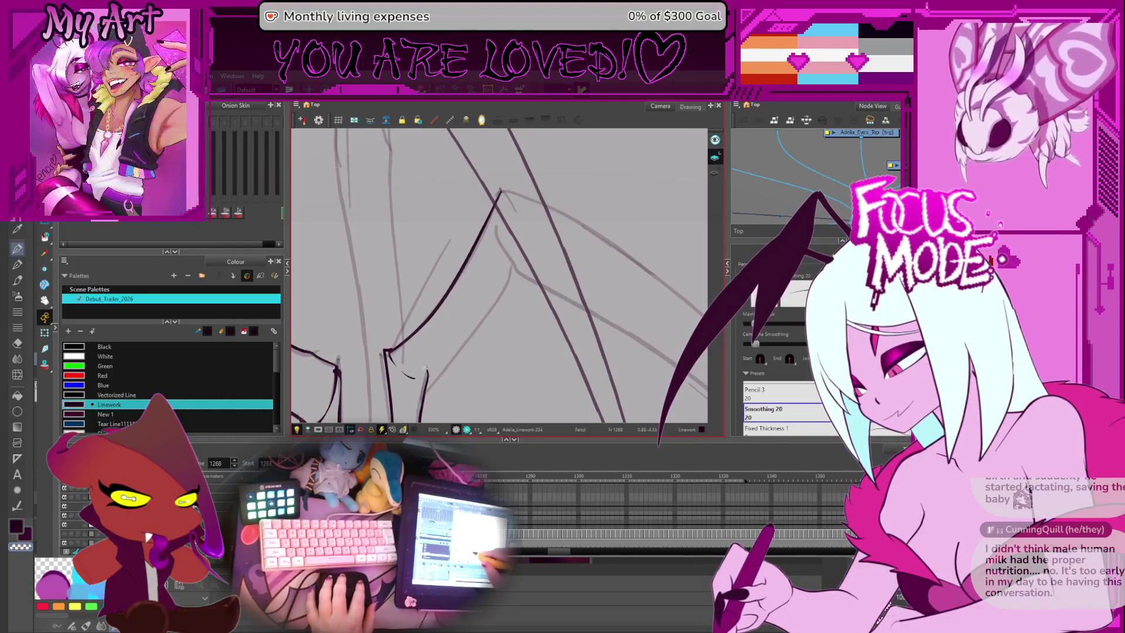
pyautogui.moveTo(460, 320)
pyautogui.mouseDown()
pyautogui.moveTo(545, 240)
pyautogui.moveTo(479, 302)
pyautogui.mouseUp()
pyautogui.hotkey('ctrl', 'z')
# Step: Thin the new leg stroke with the Pencil Editor so it tapers, then deselect it
pyautogui.hotkey('alt', 'q')
pyautogui.click(432, 349)
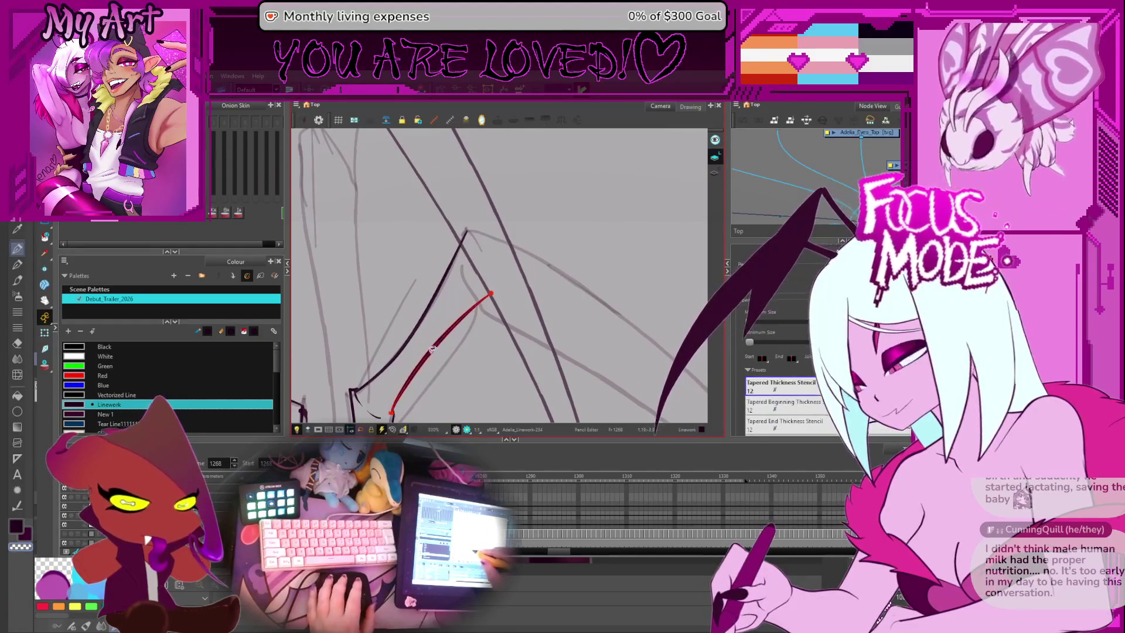
pyautogui.scroll(1, 488, 300)
pyautogui.scroll(1, 487, 301)
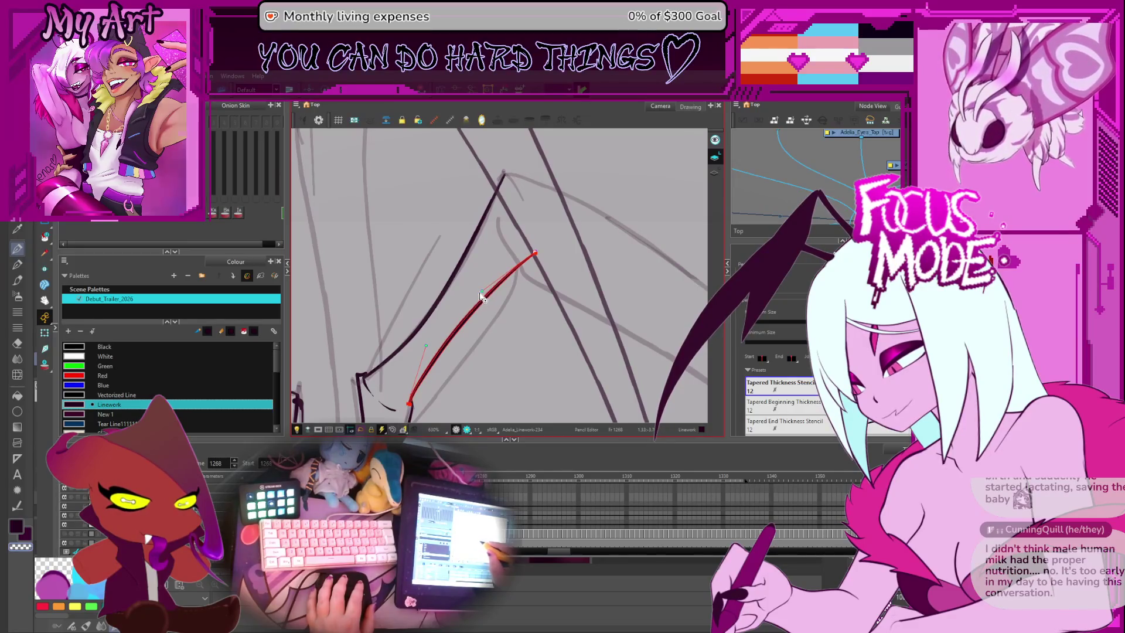
pyautogui.click(440, 353)
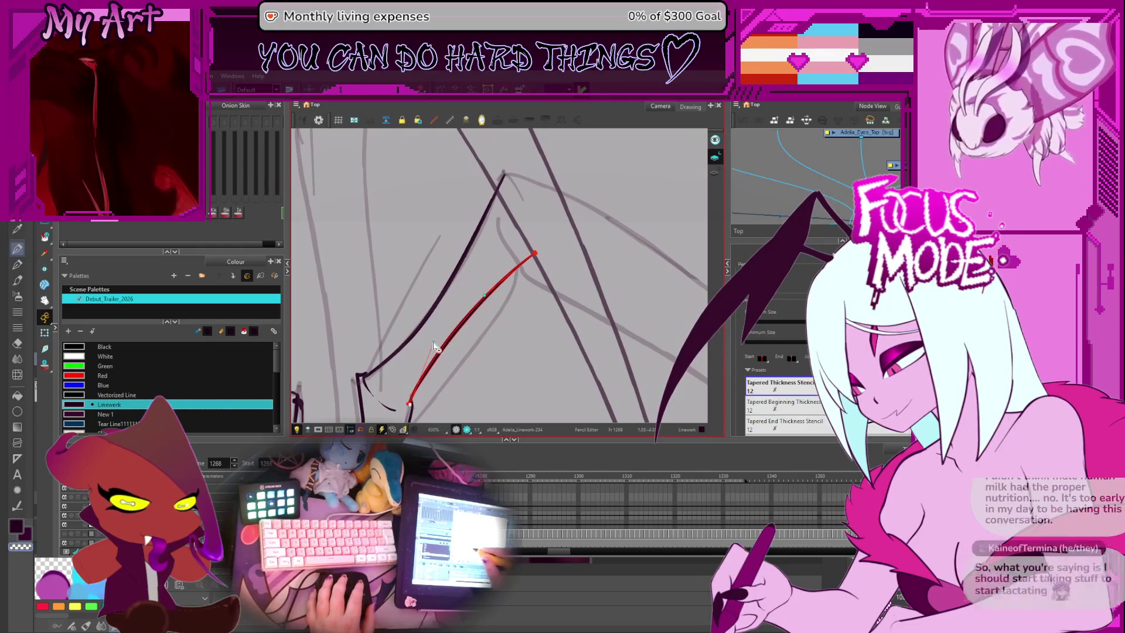
pyautogui.moveTo(463, 338)
pyautogui.mouseDown()
pyautogui.moveTo(507, 305)
pyautogui.moveTo(451, 297)
pyautogui.mouseUp()
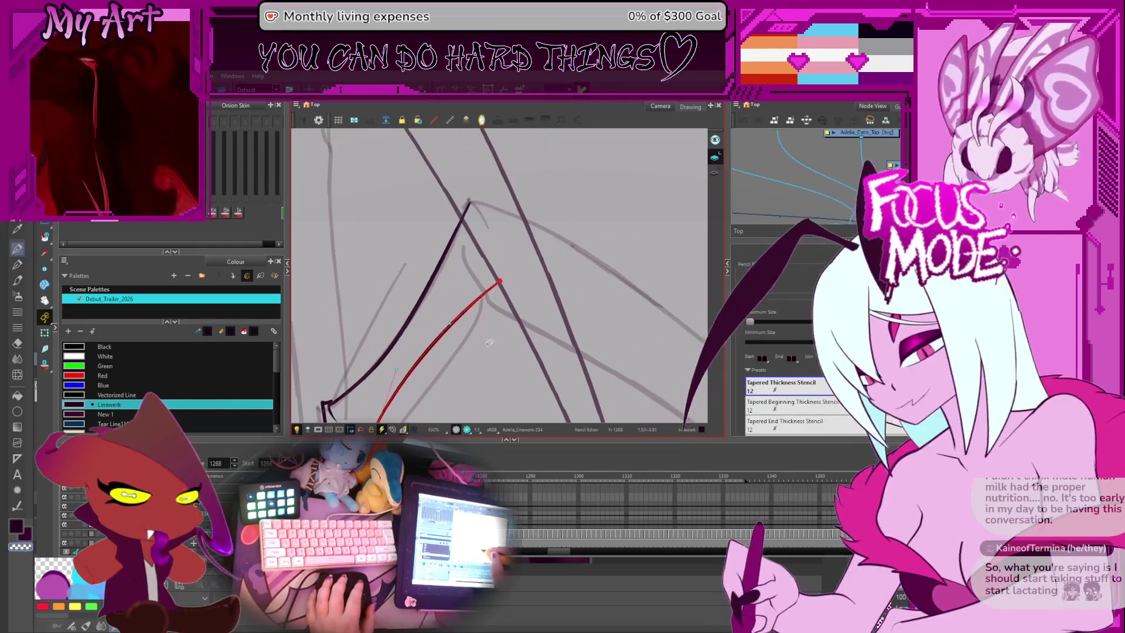
pyautogui.click(542, 305)
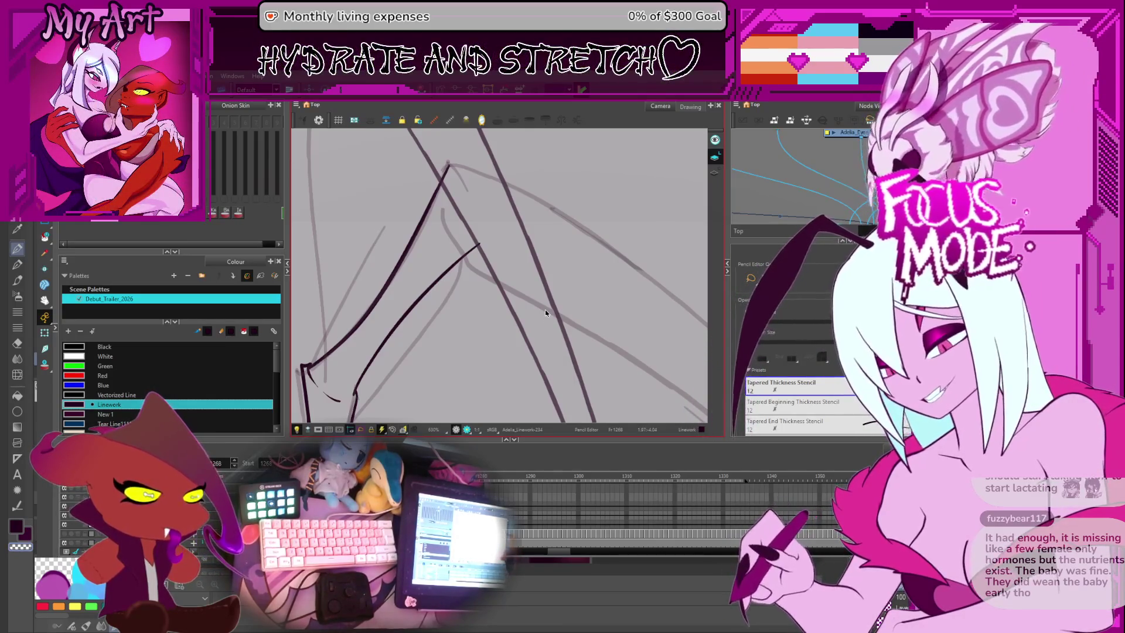
pyautogui.moveTo(561, 278); pyautogui.dragTo(567, 294)
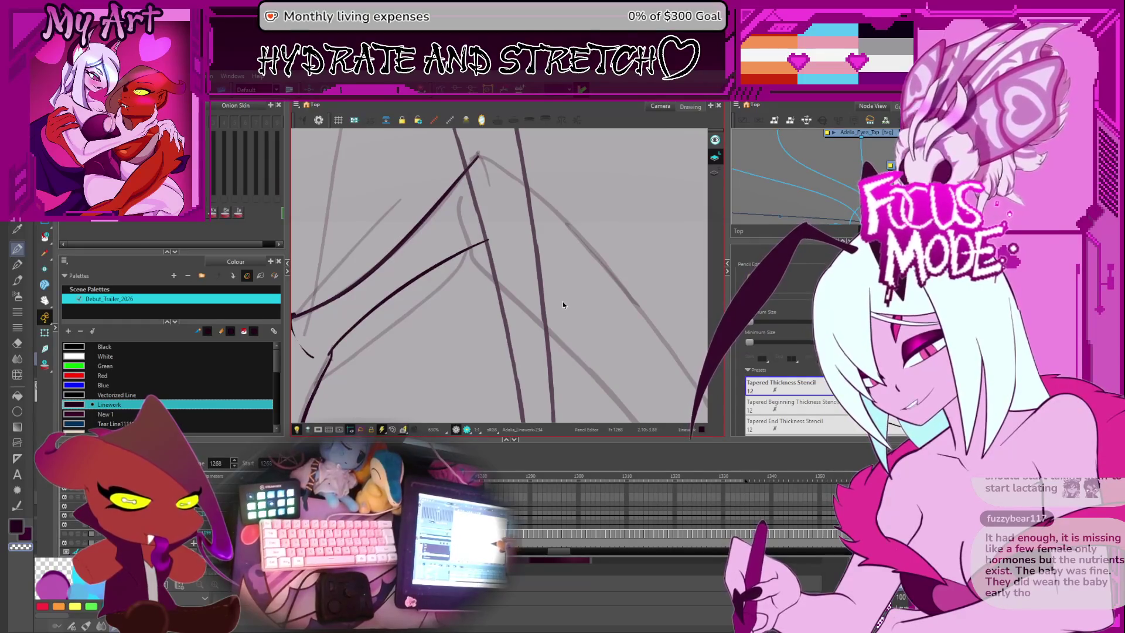
pyautogui.moveTo(597, 270); pyautogui.dragTo(565, 283)
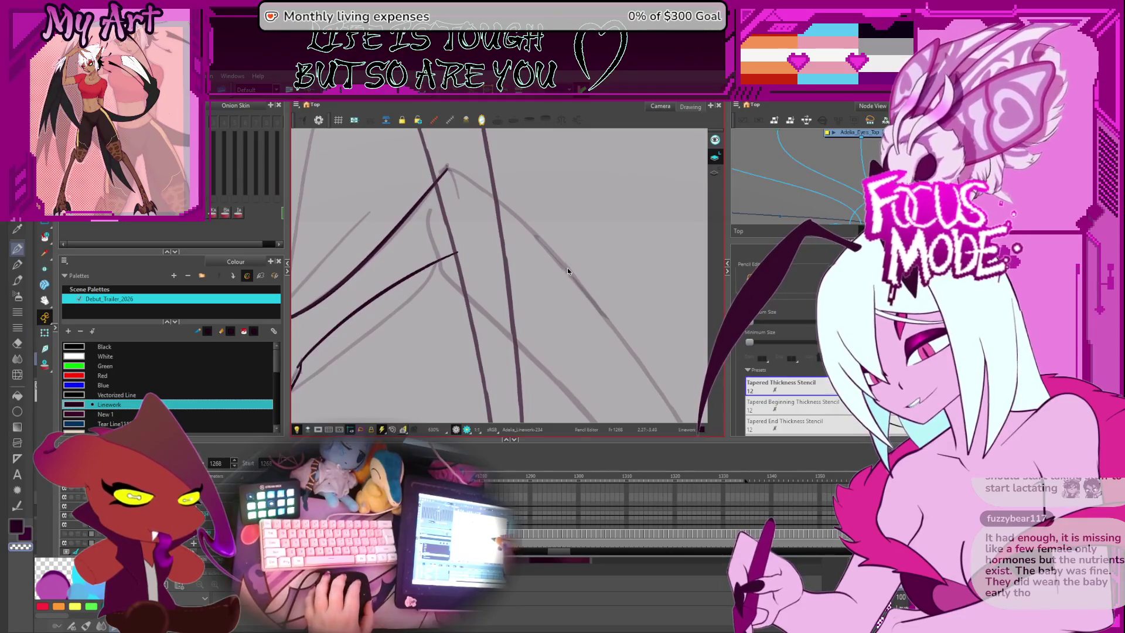
pyautogui.moveTo(559, 272)
pyautogui.mouseDown()
pyautogui.moveTo(619, 261)
pyautogui.moveTo(532, 188)
pyautogui.moveTo(402, 261)
pyautogui.moveTo(448, 271)
pyautogui.mouseUp()
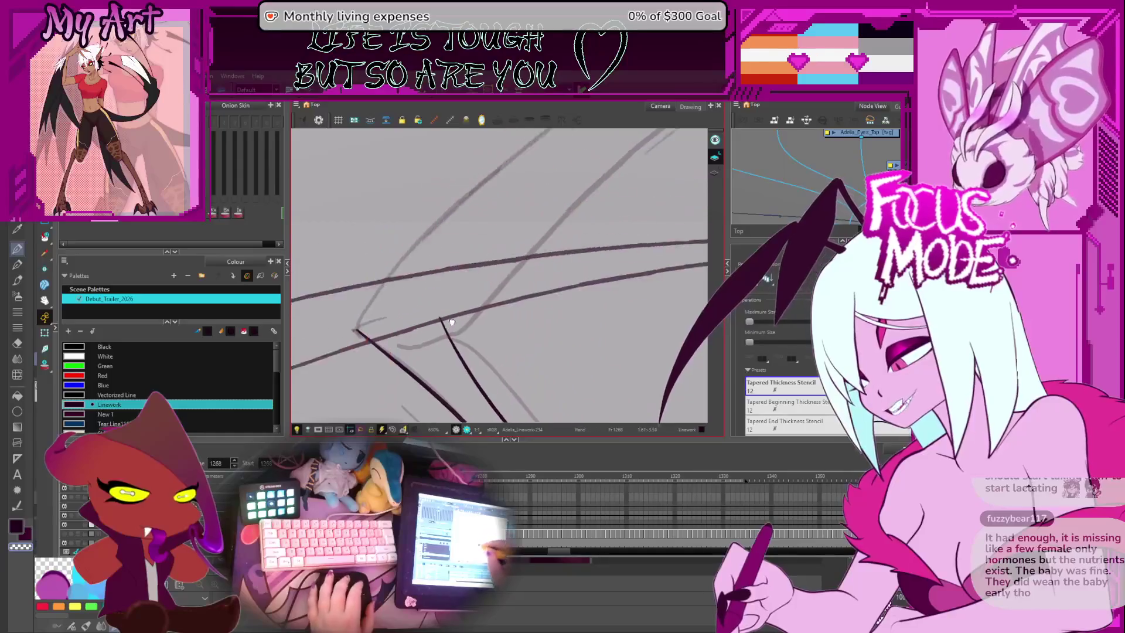
pyautogui.scroll(-4, 448, 270)
pyautogui.moveTo(510, 228)
pyautogui.mouseDown()
pyautogui.moveTo(397, 355)
pyautogui.moveTo(431, 314)
pyautogui.mouseUp()
pyautogui.scroll(-1, 395, 341)
pyautogui.hotkey('ctrl', 'z')
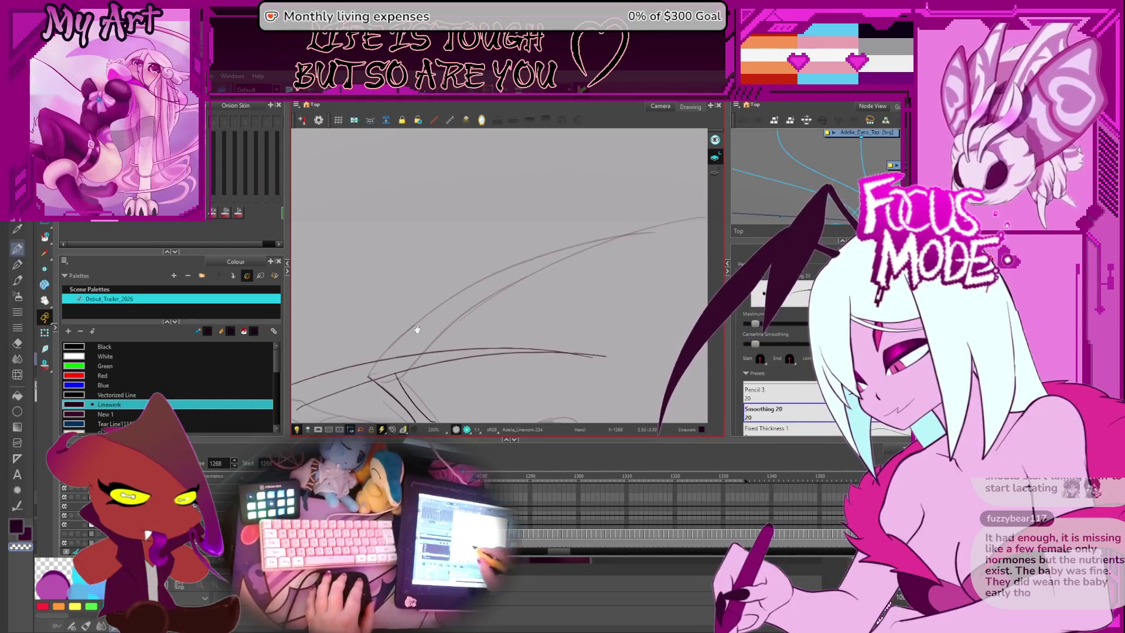
# Step: Draw the long leg curve with the Pencil, undoing the failed attempts
pyautogui.moveTo(369, 378); pyautogui.dragTo(417, 322)
pyautogui.hotkey('ctrl', 'z')
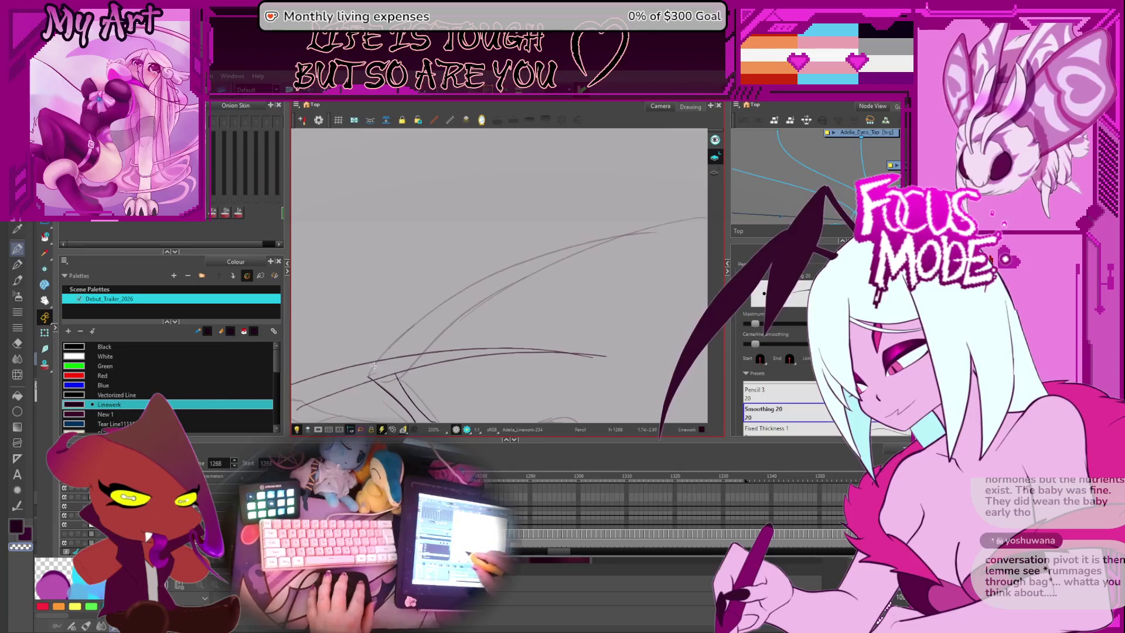
pyautogui.hotkey('ctrl', 'z')
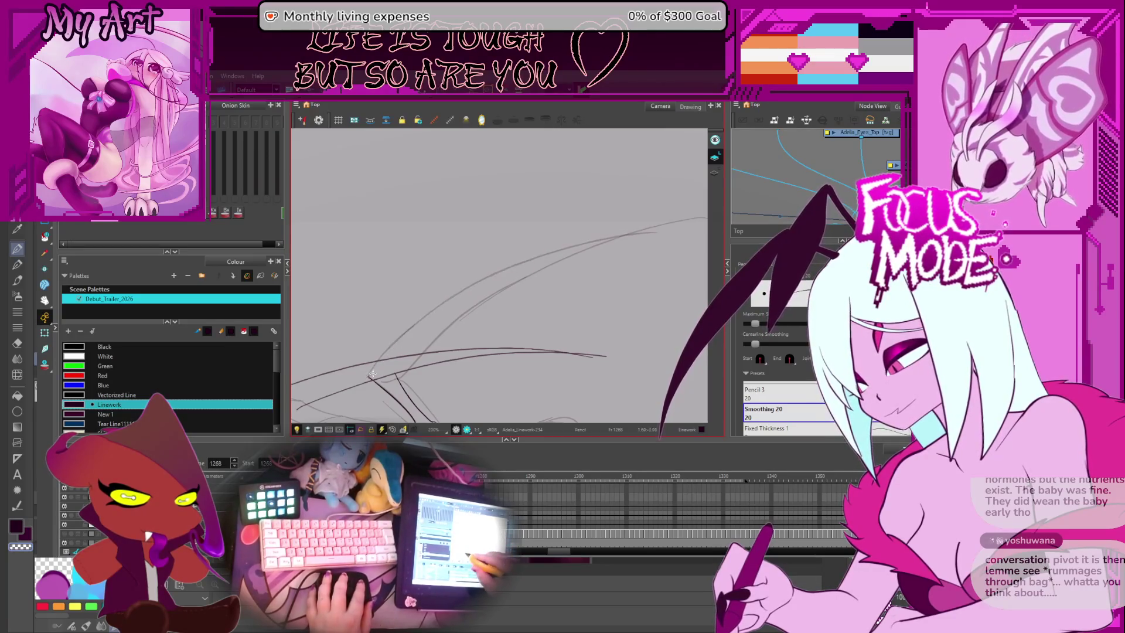
pyautogui.hotkey('ctrl', 'z')
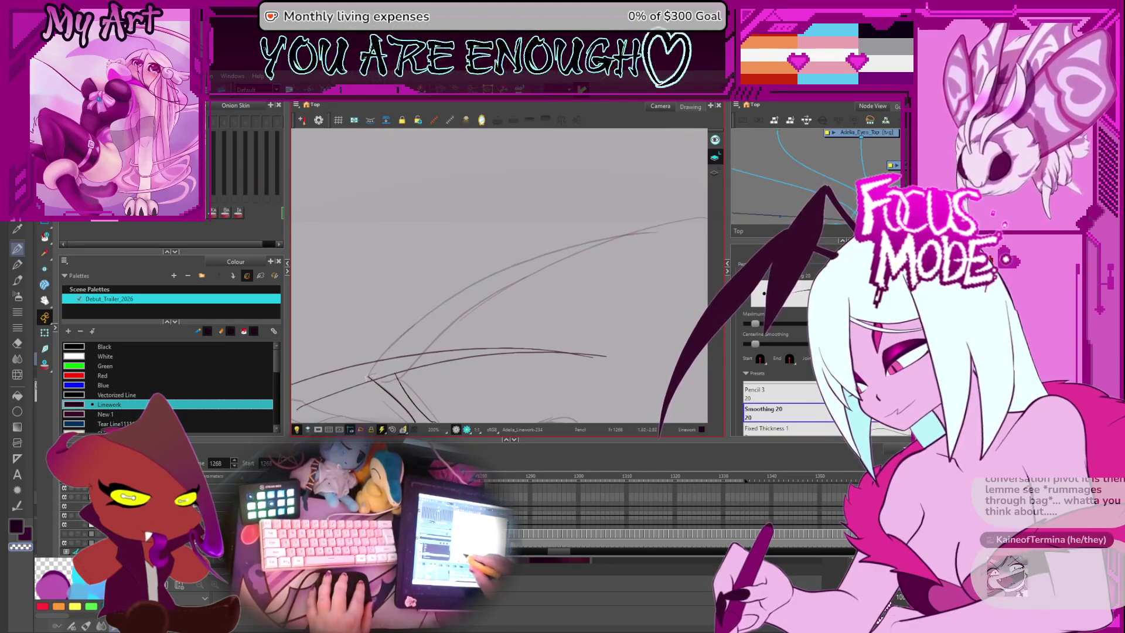
pyautogui.hotkey('ctrl', 'z')
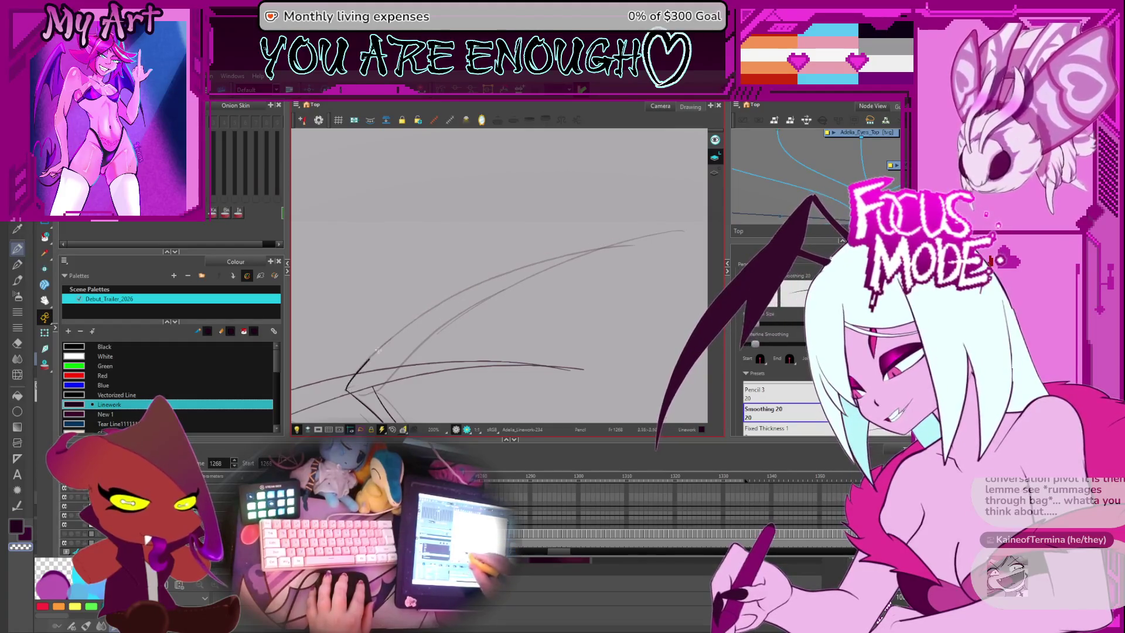
# Step: Select the long leg stroke's contour points to reshape it, then zoom out and pan
pyautogui.hotkey('alt', 'q')
pyautogui.click(517, 277)
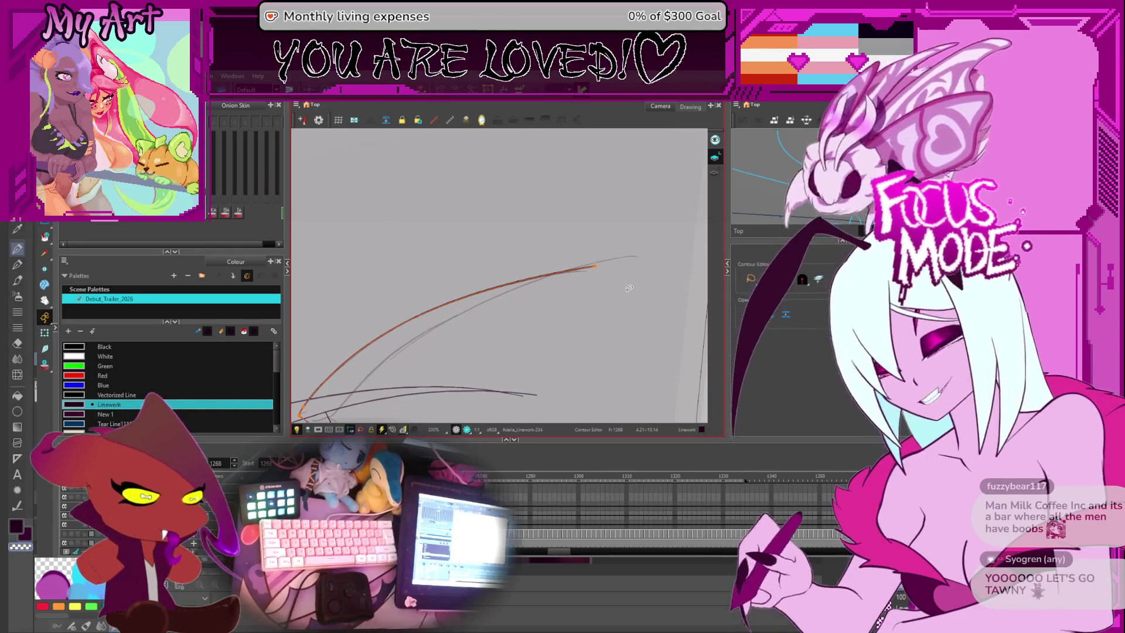
pyautogui.press('2')
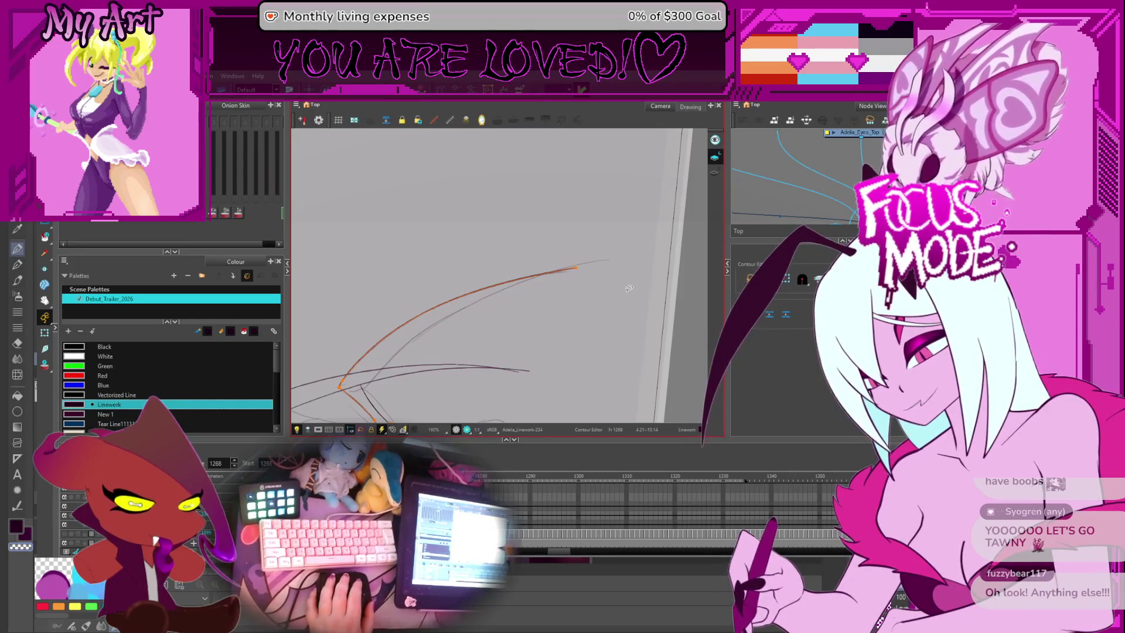
pyautogui.moveTo(497, 332); pyautogui.dragTo(552, 286)
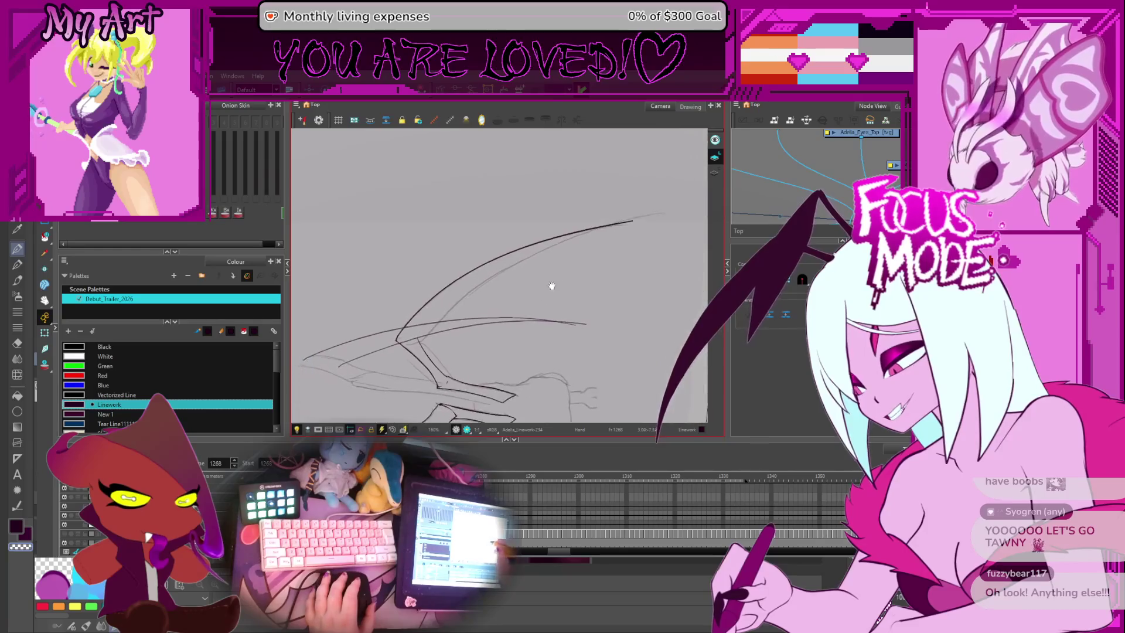
# Step: Rotate the view and ink a second long line along the leg beside the arched curve
pyautogui.scroll(2, 405, 358)
pyautogui.moveTo(562, 327)
pyautogui.mouseDown()
pyautogui.moveTo(527, 264)
pyautogui.moveTo(445, 183)
pyautogui.mouseUp()
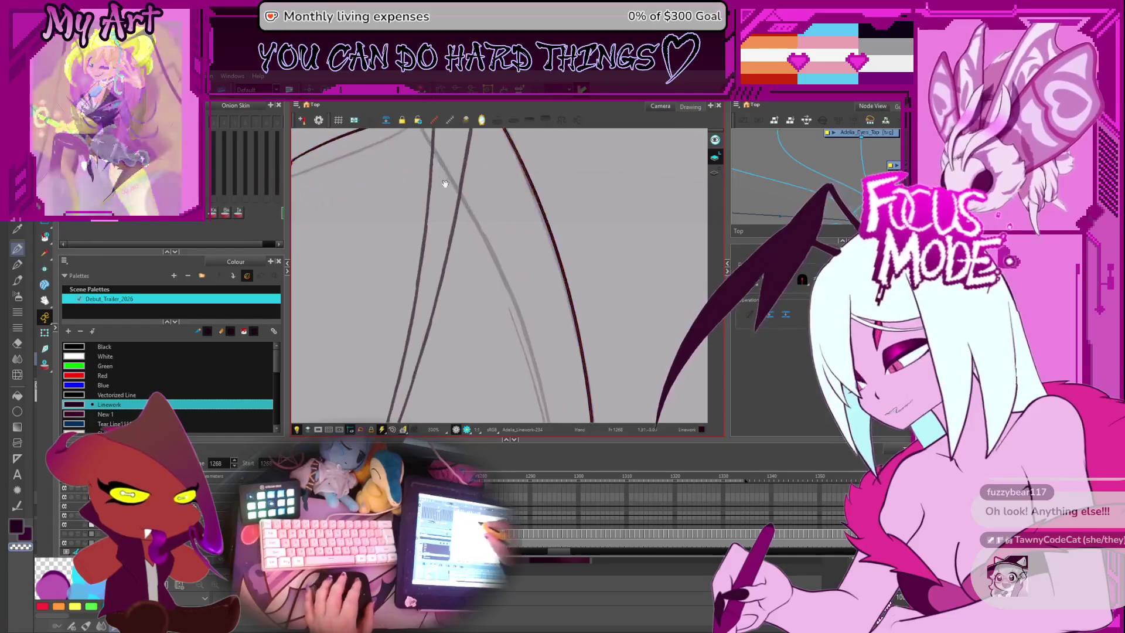
pyautogui.moveTo(302, 316)
pyautogui.mouseDown()
pyautogui.moveTo(473, 302)
pyautogui.moveTo(468, 240)
pyautogui.moveTo(506, 216)
pyautogui.moveTo(511, 336)
pyautogui.mouseUp()
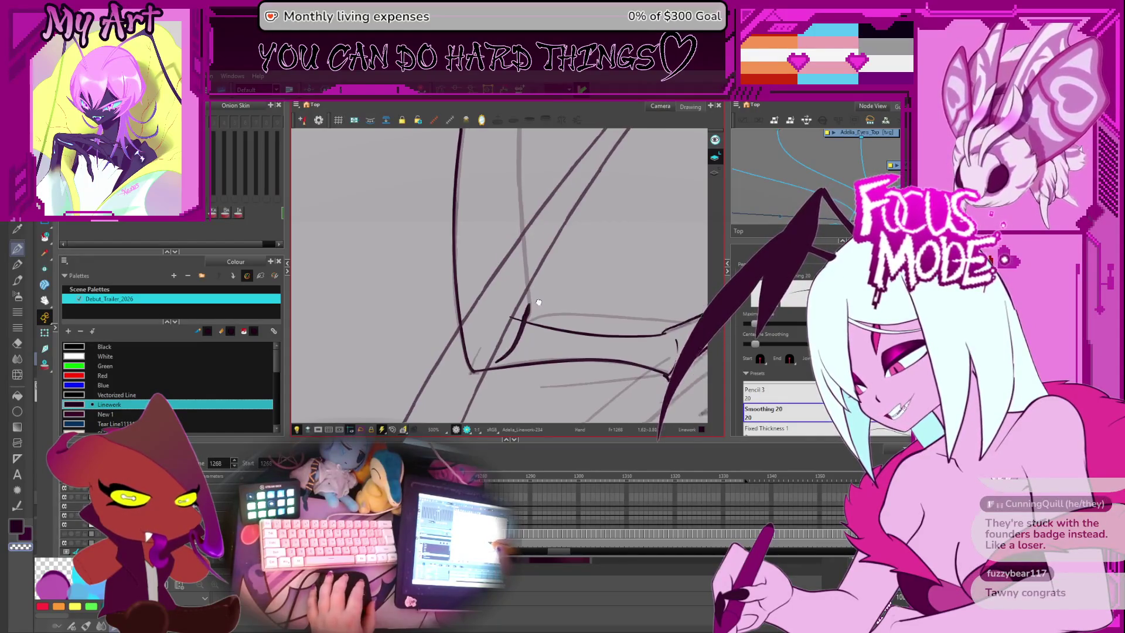
pyautogui.scroll(1, 529, 304)
pyautogui.moveTo(607, 245)
pyautogui.mouseDown()
pyautogui.moveTo(528, 276)
pyautogui.moveTo(462, 271)
pyautogui.moveTo(389, 382)
pyautogui.mouseUp()
pyautogui.scroll(-3, 393, 363)
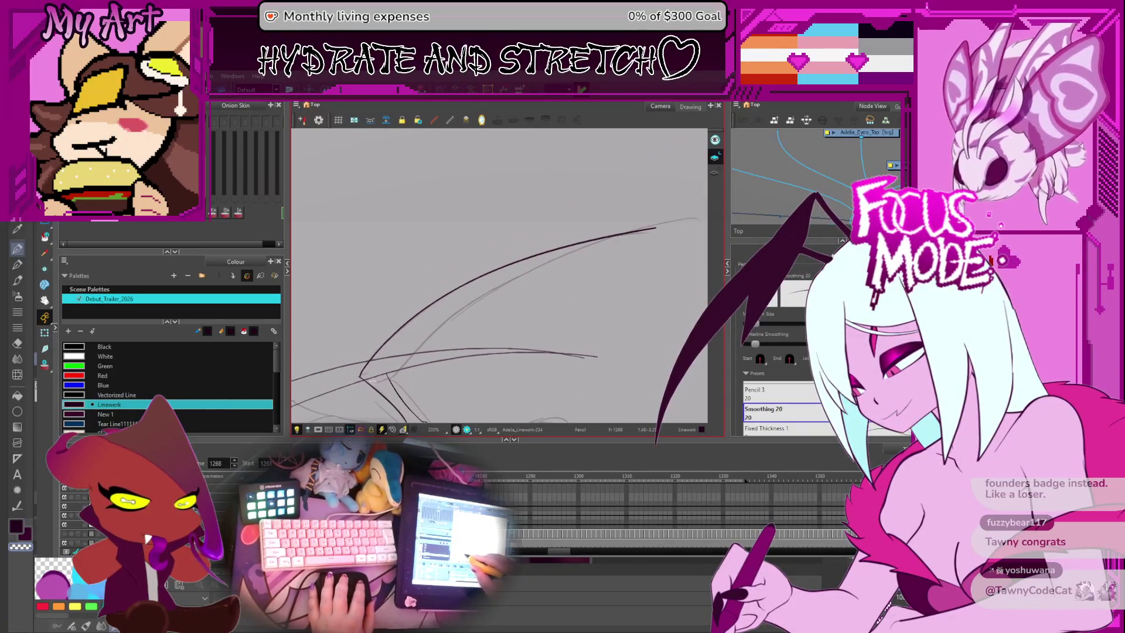
pyautogui.moveTo(586, 256)
pyautogui.mouseDown()
pyautogui.moveTo(539, 354)
pyautogui.moveTo(527, 342)
pyautogui.mouseUp()
# Step: Select both adjacent leg strokes with the Contour Editor for point editing
pyautogui.hotkey('alt', 'q')
pyautogui.click(520, 346)
pyautogui.keyDown('shift'); pyautogui.click(521, 349); pyautogui.keyUp('shift')
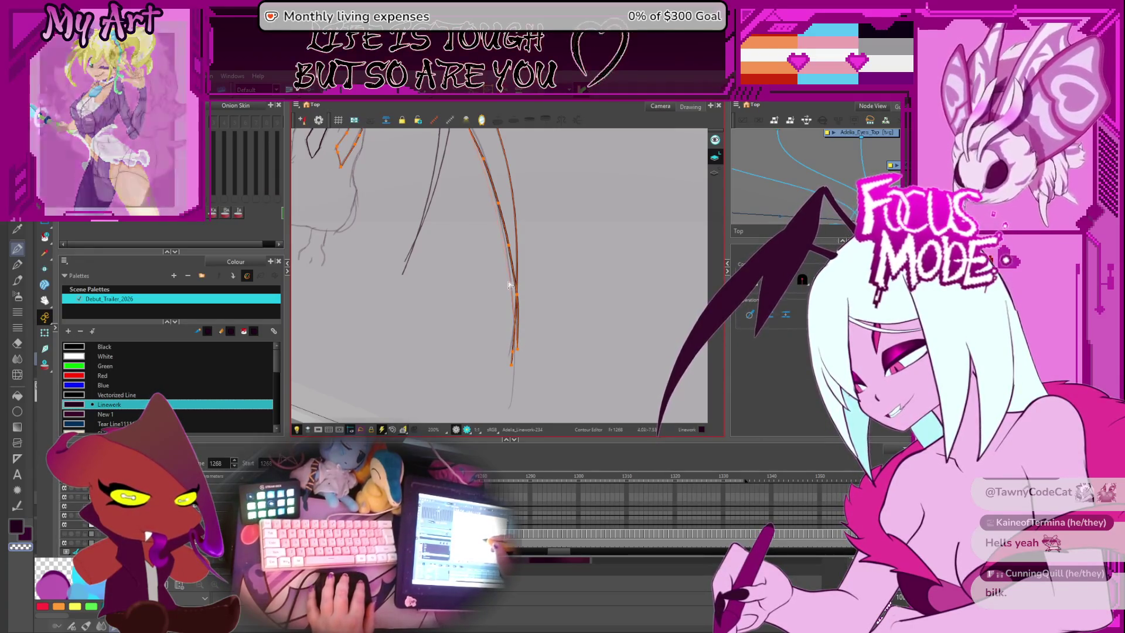
# Step: Reshape the right-hand leg curve's handle and add points to the lower section below the junction
pyautogui.moveTo(514, 287); pyautogui.dragTo(526, 385)
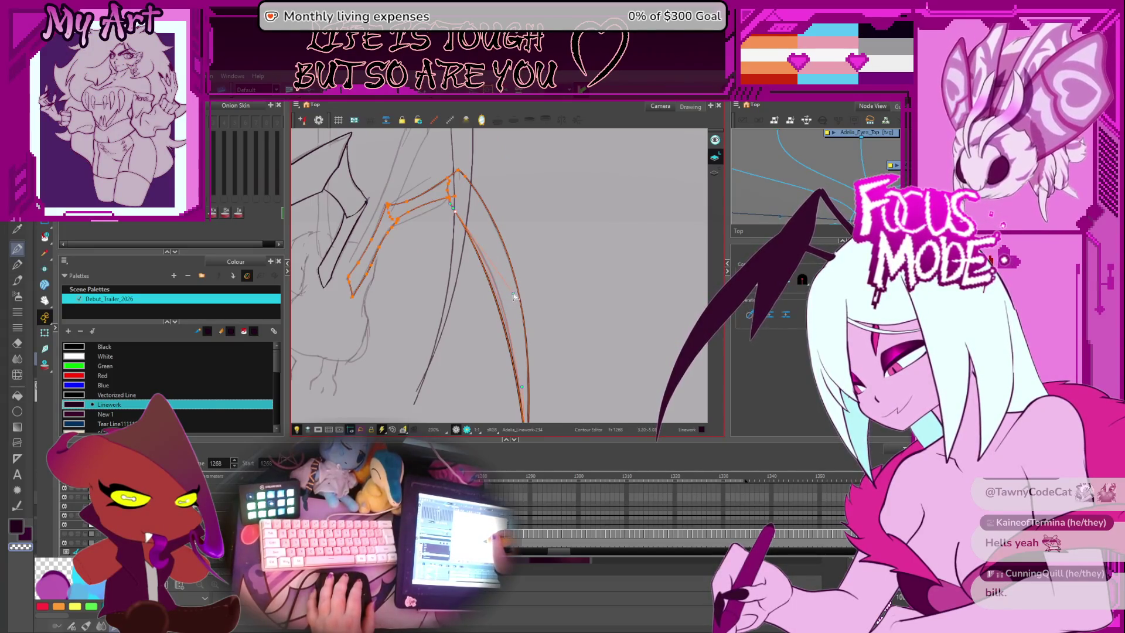
pyautogui.scroll(-5, 514, 294)
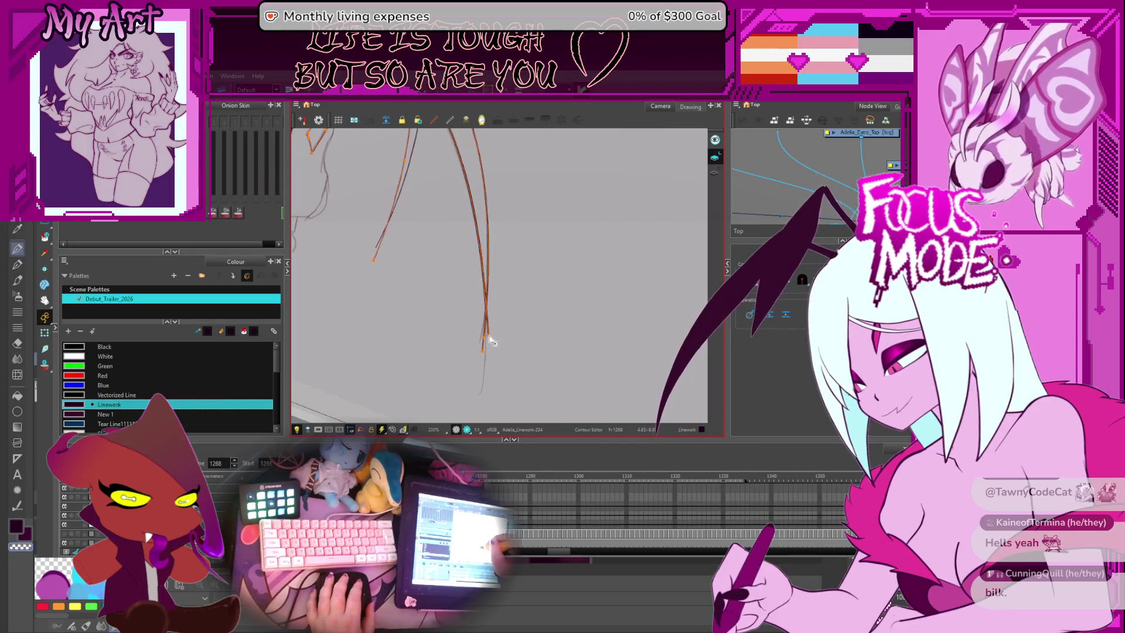
pyautogui.moveTo(487, 339)
pyautogui.mouseDown()
pyautogui.moveTo(477, 245)
pyautogui.moveTo(522, 316)
pyautogui.moveTo(528, 252)
pyautogui.moveTo(504, 251)
pyautogui.moveTo(533, 296)
pyautogui.mouseUp()
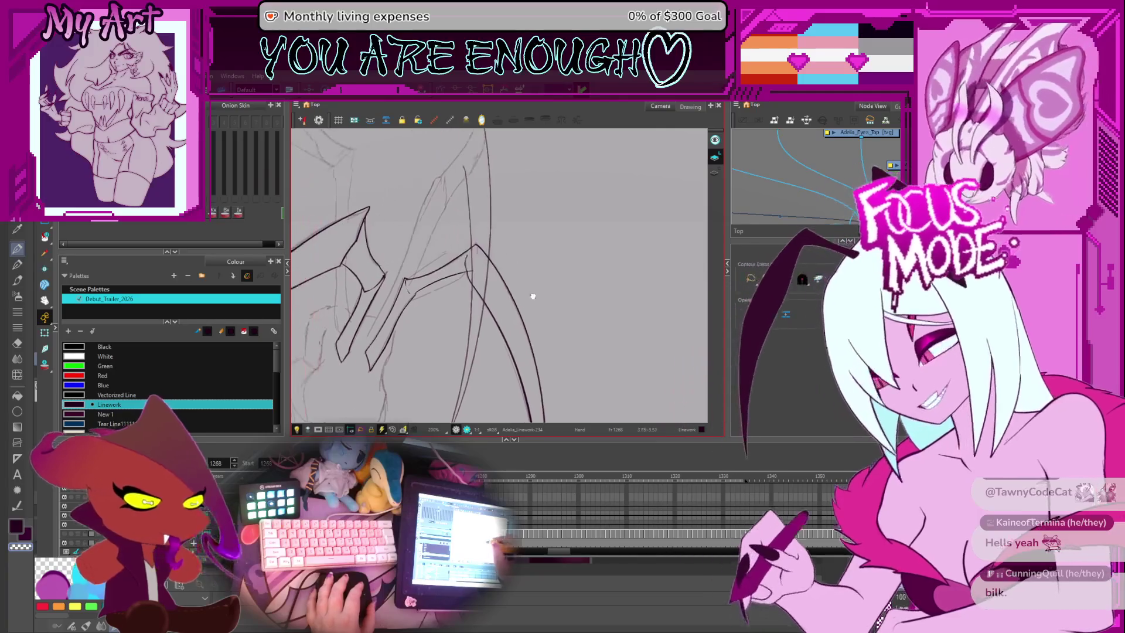
pyautogui.scroll(5, 533, 296)
pyautogui.click(427, 300)
pyautogui.click(426, 310)
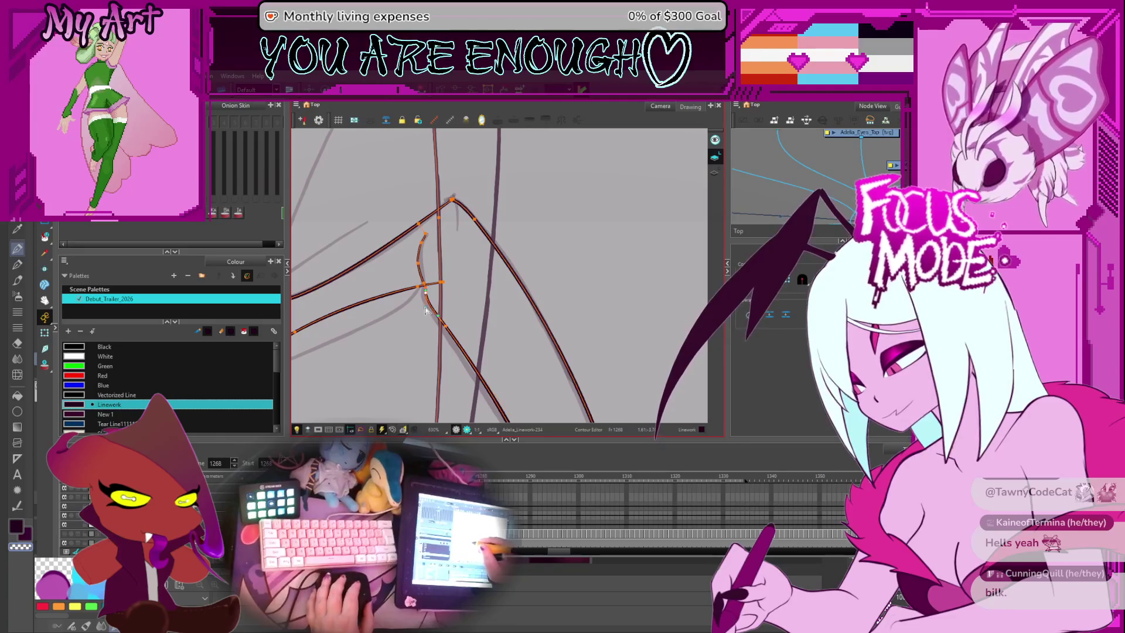
# Step: Select the small inner curved stroke near the leg junction with the Contour Editor
pyautogui.moveTo(429, 312); pyautogui.dragTo(496, 280)
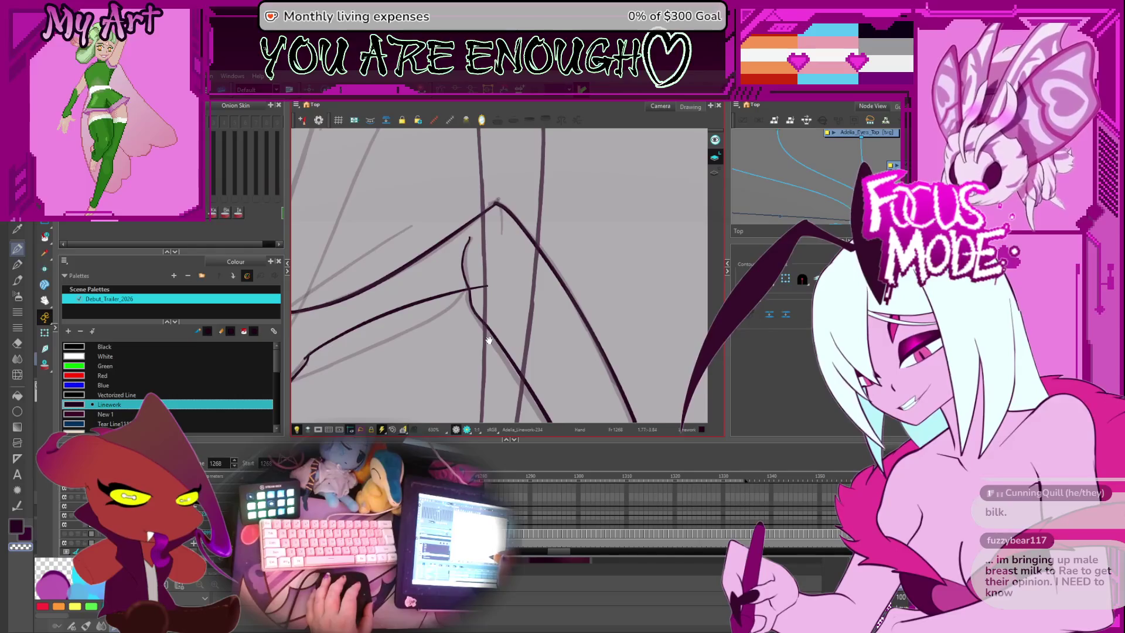
pyautogui.click(473, 300)
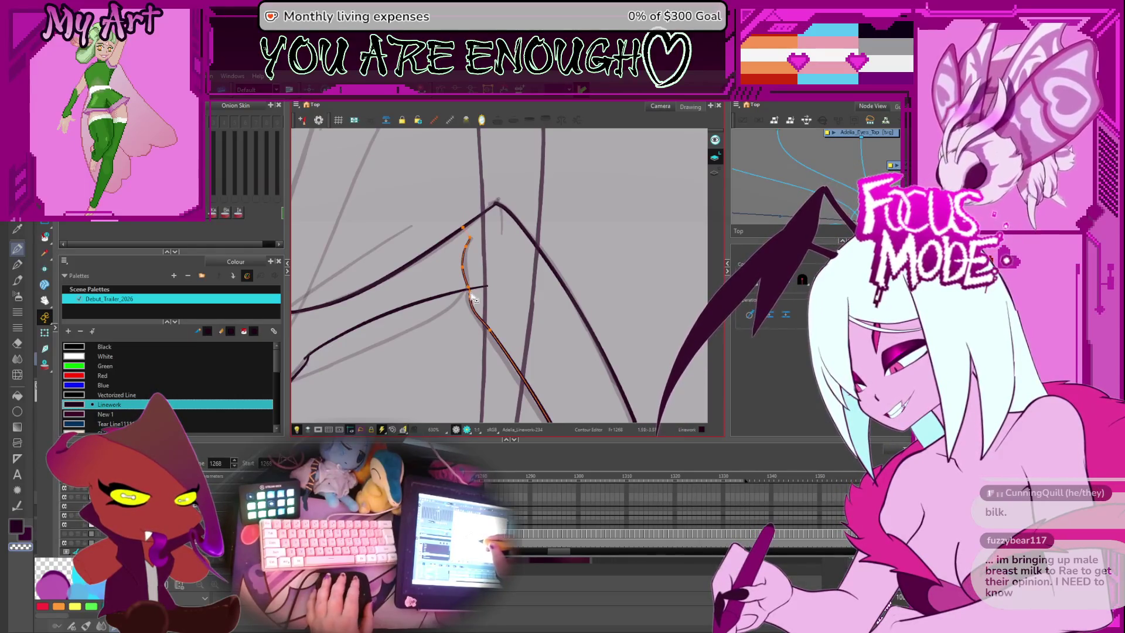
pyautogui.scroll(2, 476, 292)
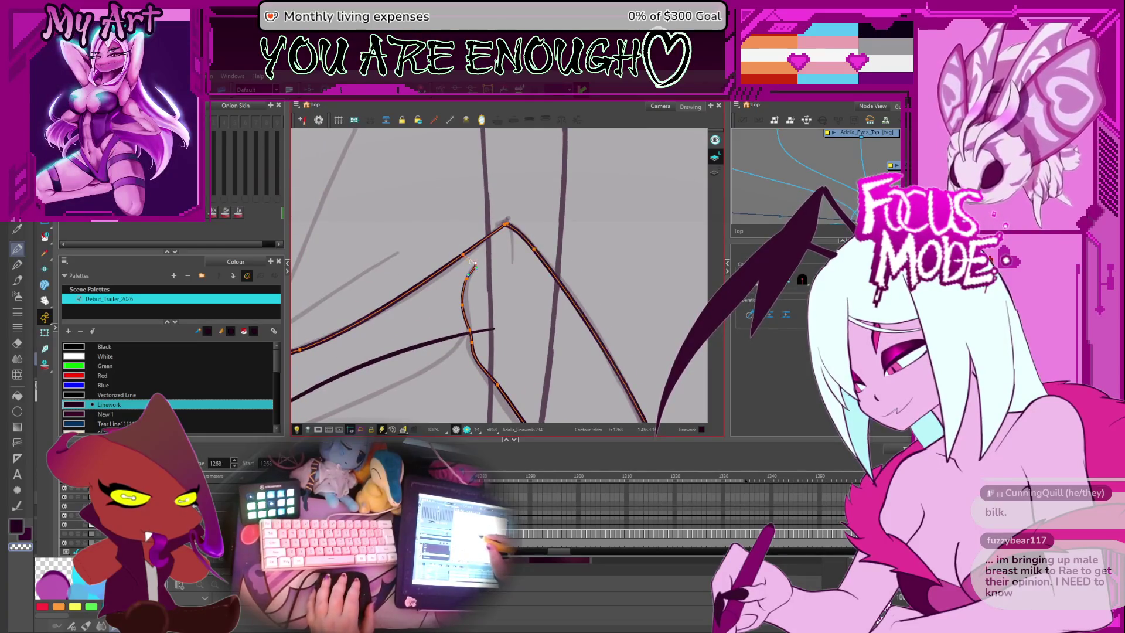
pyautogui.click(467, 304)
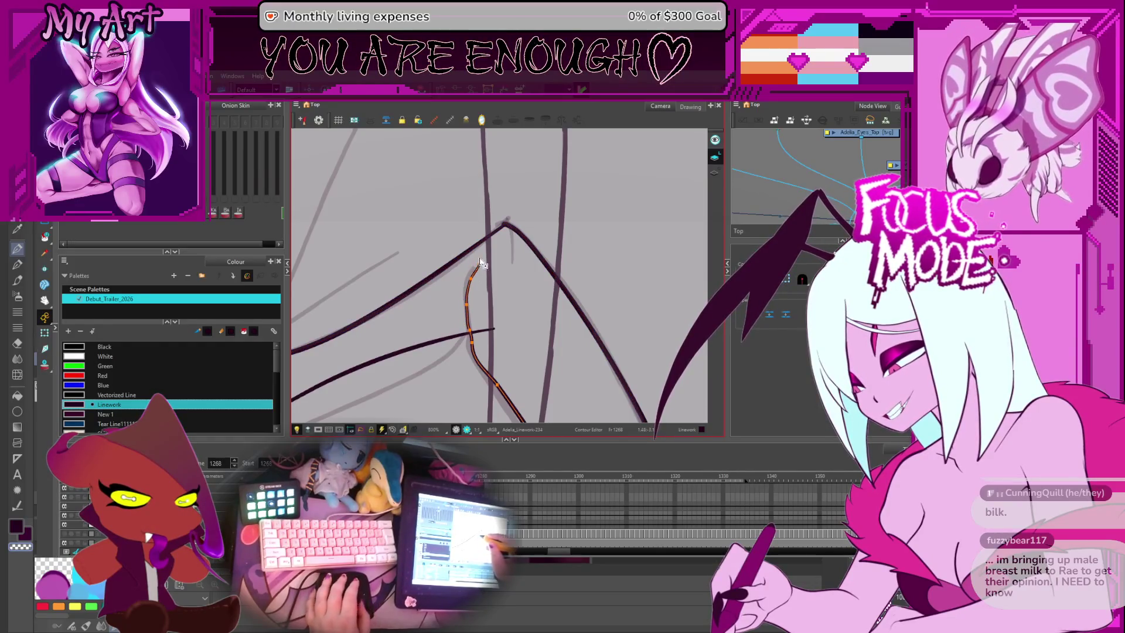
pyautogui.moveTo(523, 250); pyautogui.dragTo(536, 233)
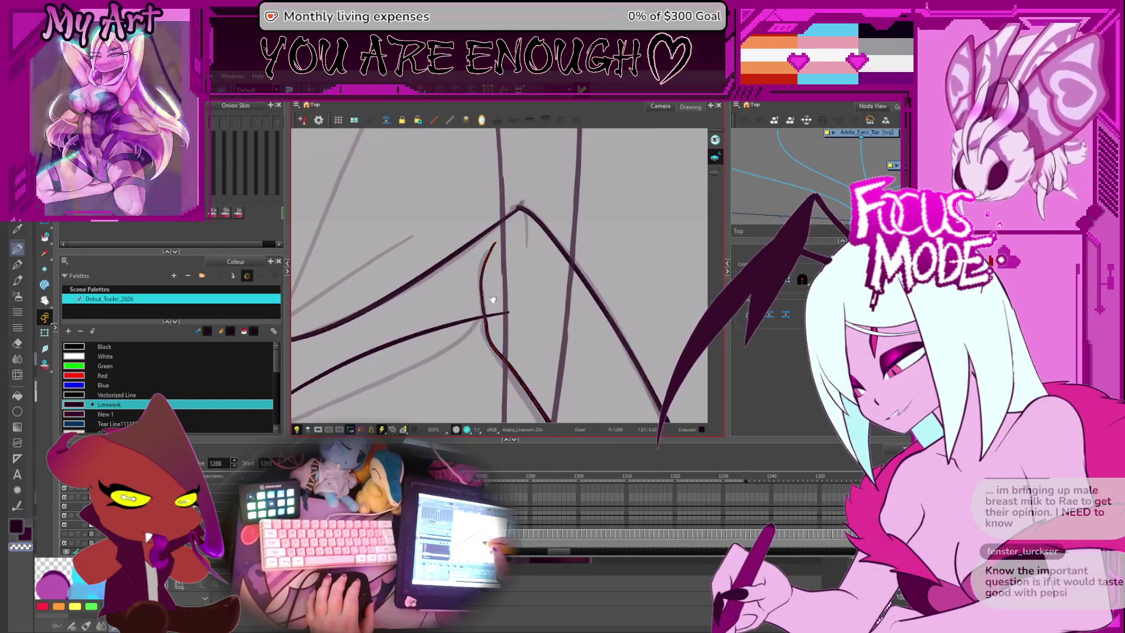
pyautogui.moveTo(486, 315); pyautogui.dragTo(480, 312)
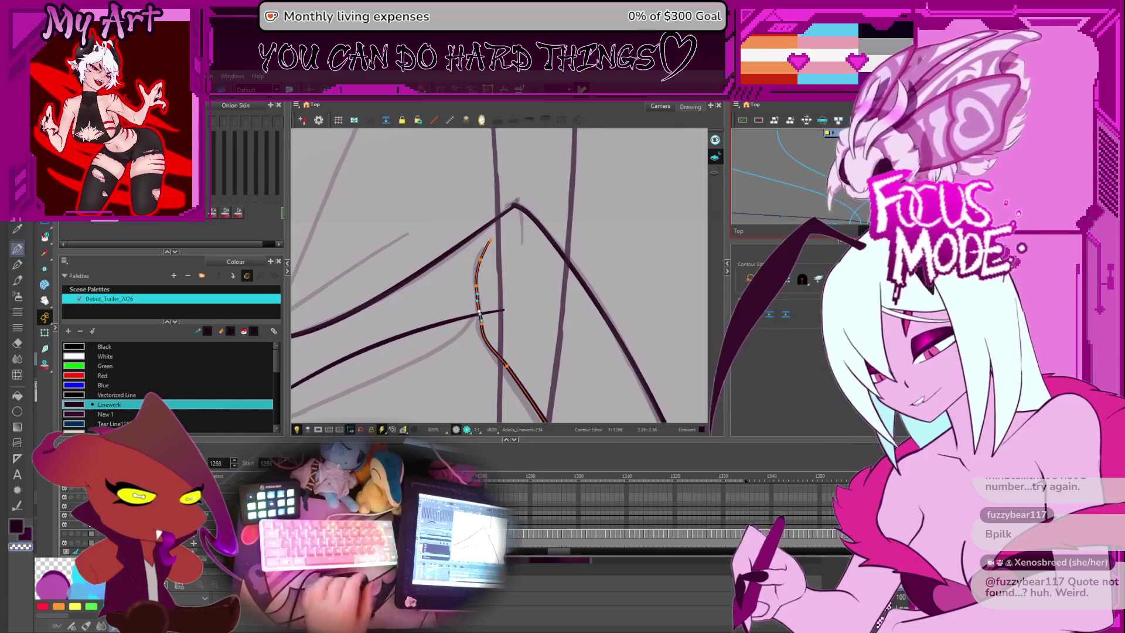
pyautogui.click(519, 276)
pyautogui.scroll(2, 519, 276)
pyautogui.click(464, 315)
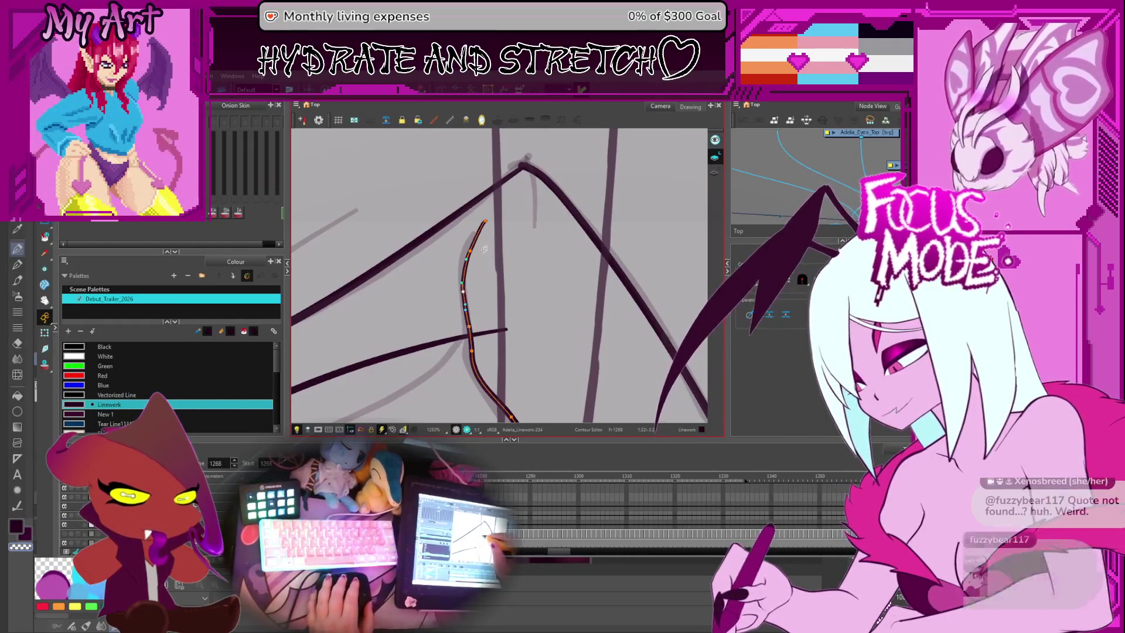
# Step: Pull the inner curve's top end up and to the right toward the apex
pyautogui.hotkey('alt', 'shift', 'q')
pyautogui.moveTo(468, 260); pyautogui.dragTo(475, 280)
pyautogui.hotkey('alt', 'q')
pyautogui.moveTo(488, 243); pyautogui.dragTo(493, 244)
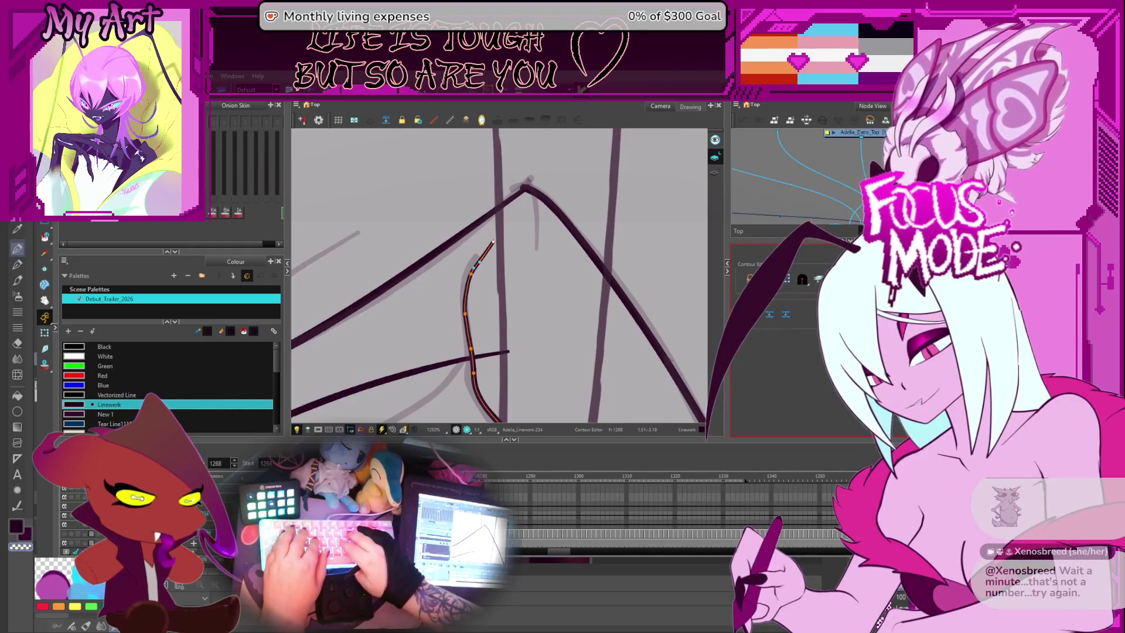
pyautogui.click(495, 266)
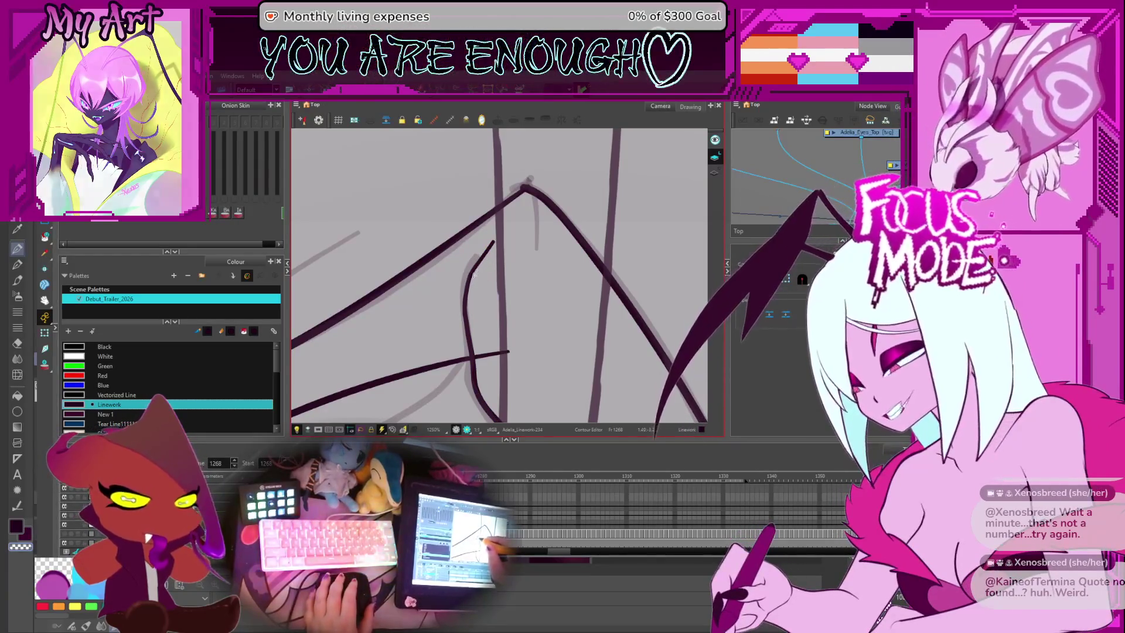
pyautogui.click(469, 276)
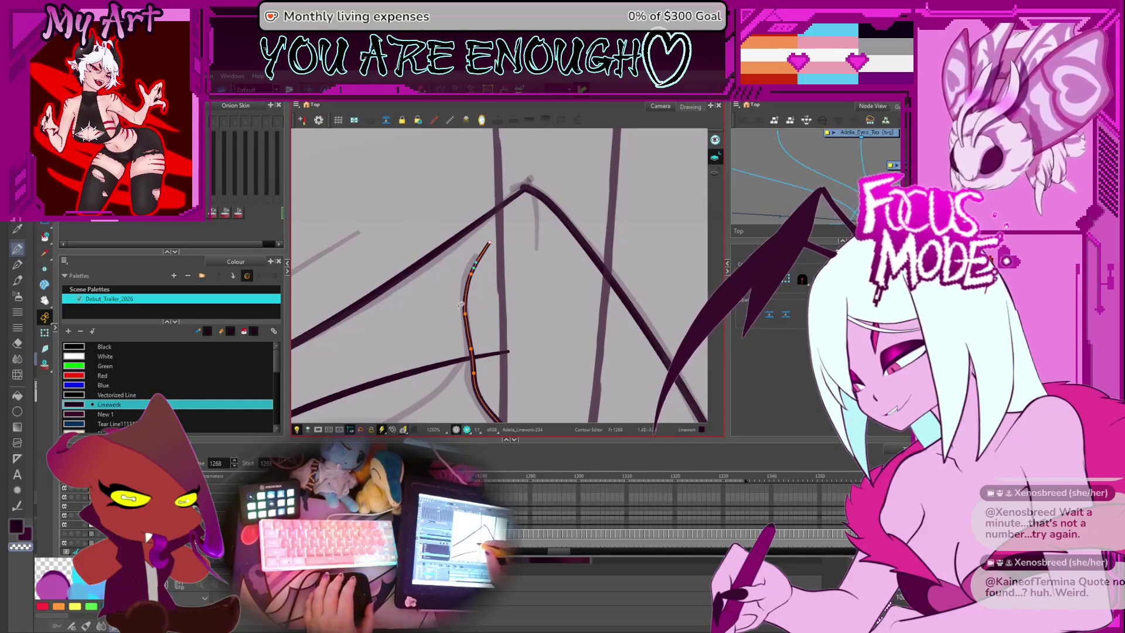
pyautogui.hotkey('alt', 'shift', 'q')
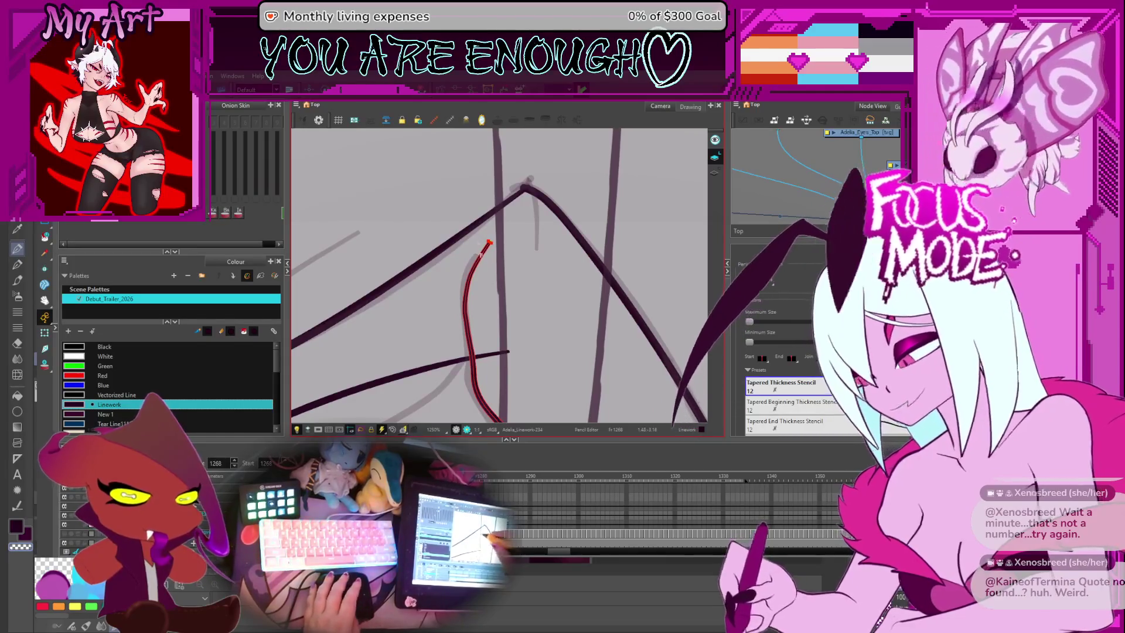
# Step: Draw a short Pencil line joining the curve to the apex, extending and reshaping the curve's top
pyautogui.hotkey('alt', '/')
pyautogui.moveTo(485, 249); pyautogui.dragTo(504, 218)
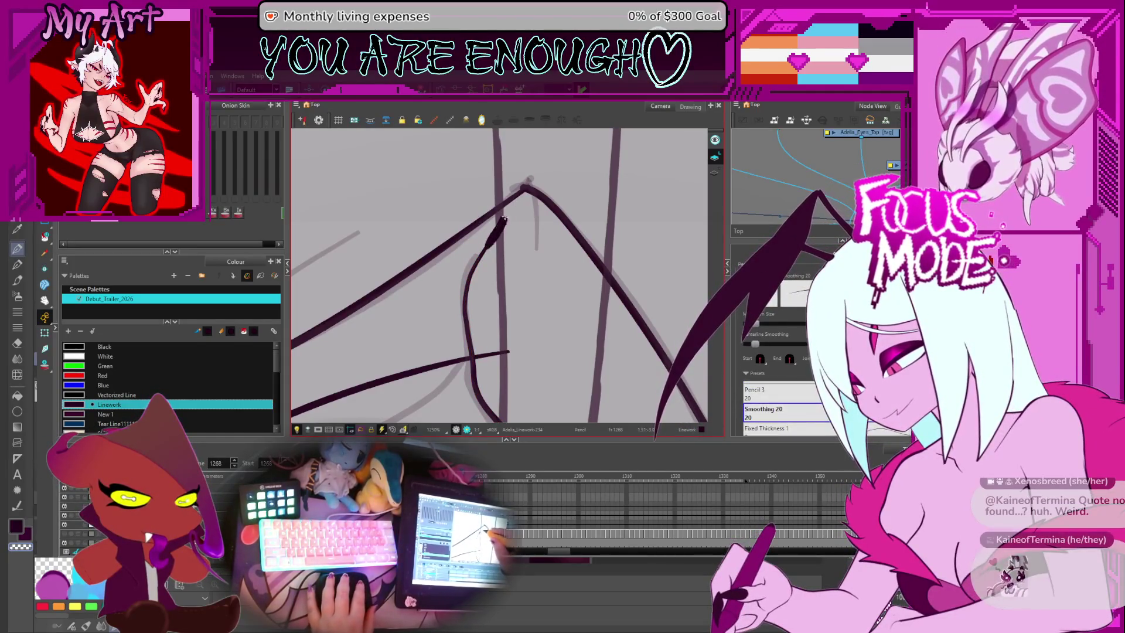
pyautogui.hotkey('alt', 'shift', 'q')
pyautogui.click(477, 297)
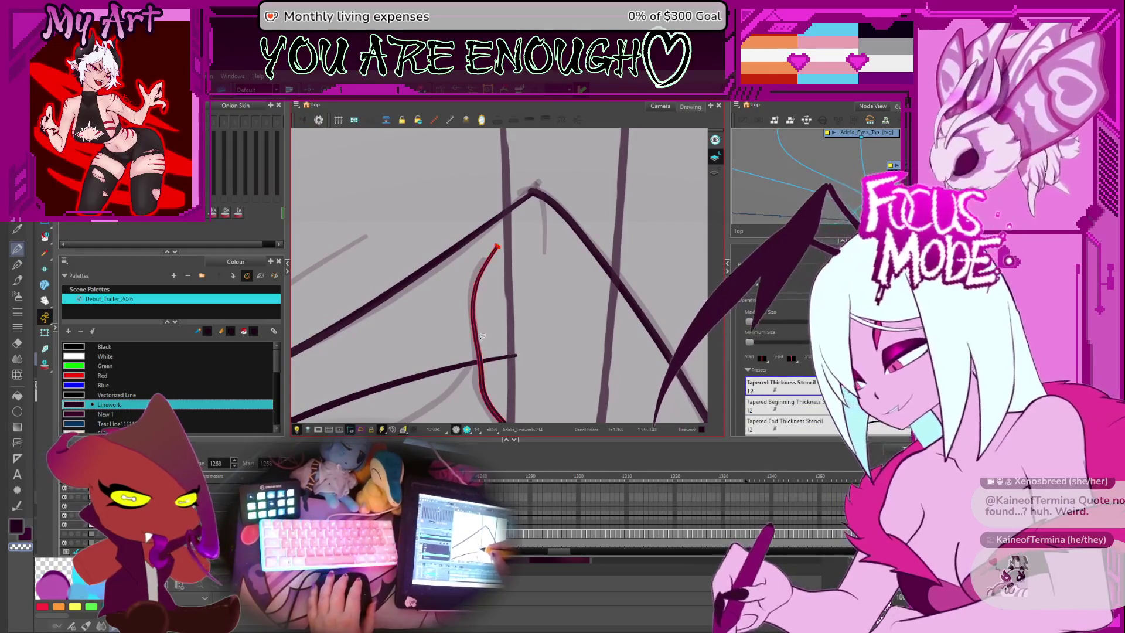
pyautogui.hotkey('alt', 'q')
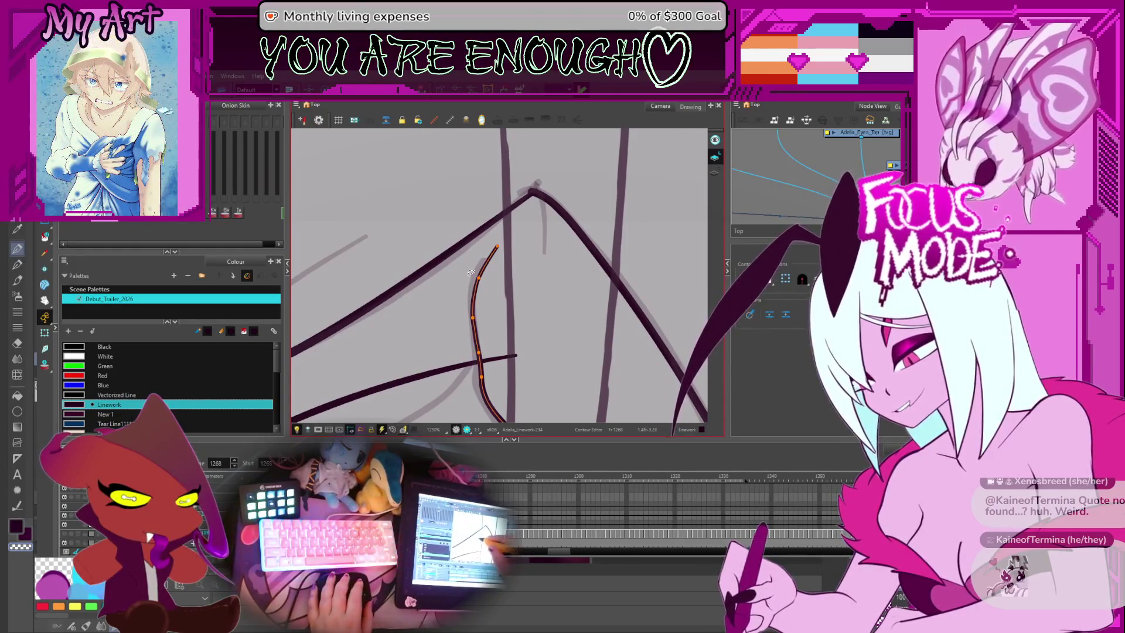
pyautogui.moveTo(526, 198); pyautogui.dragTo(531, 196)
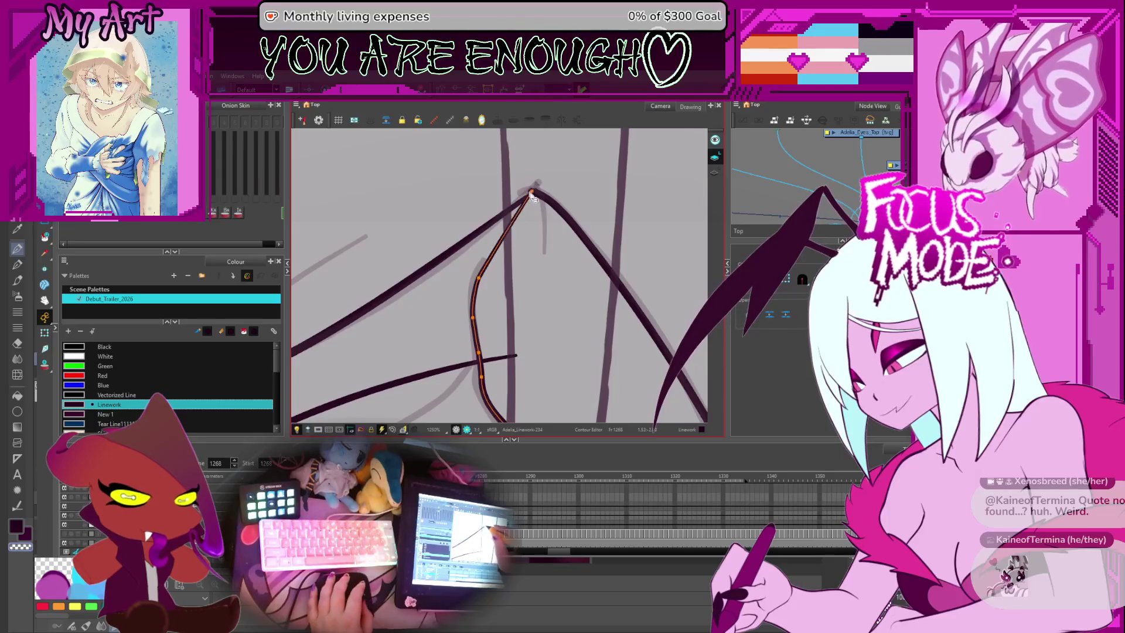
pyautogui.moveTo(479, 280); pyautogui.dragTo(492, 239)
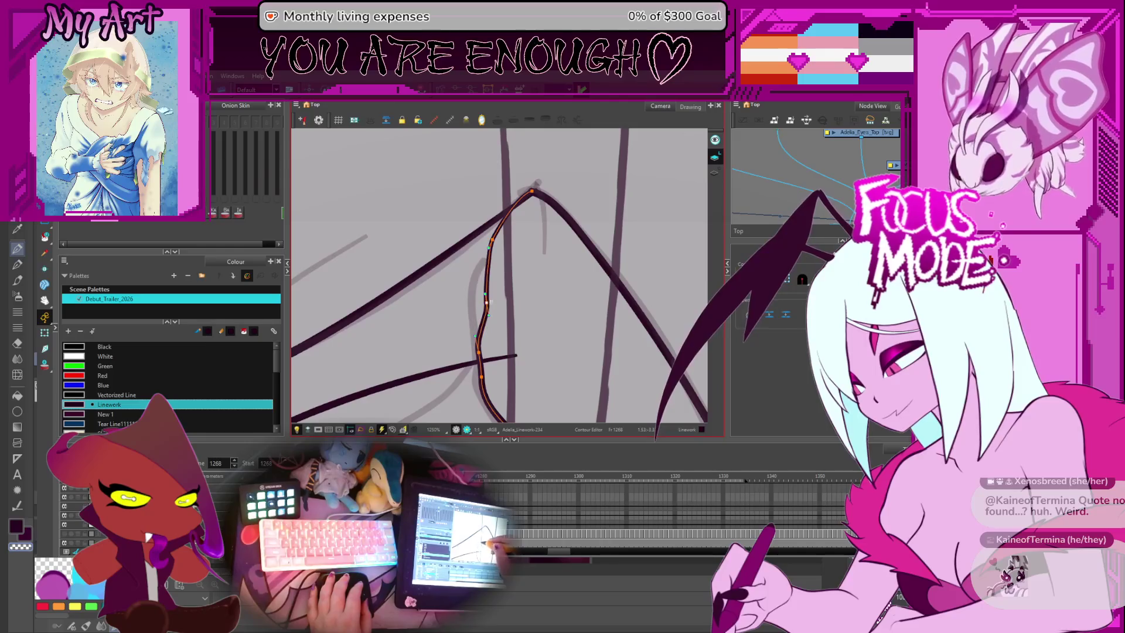
# Step: Reshape the curve's lower and left parts so it bends smoothly along the sketch
pyautogui.moveTo(479, 350); pyautogui.dragTo(484, 303)
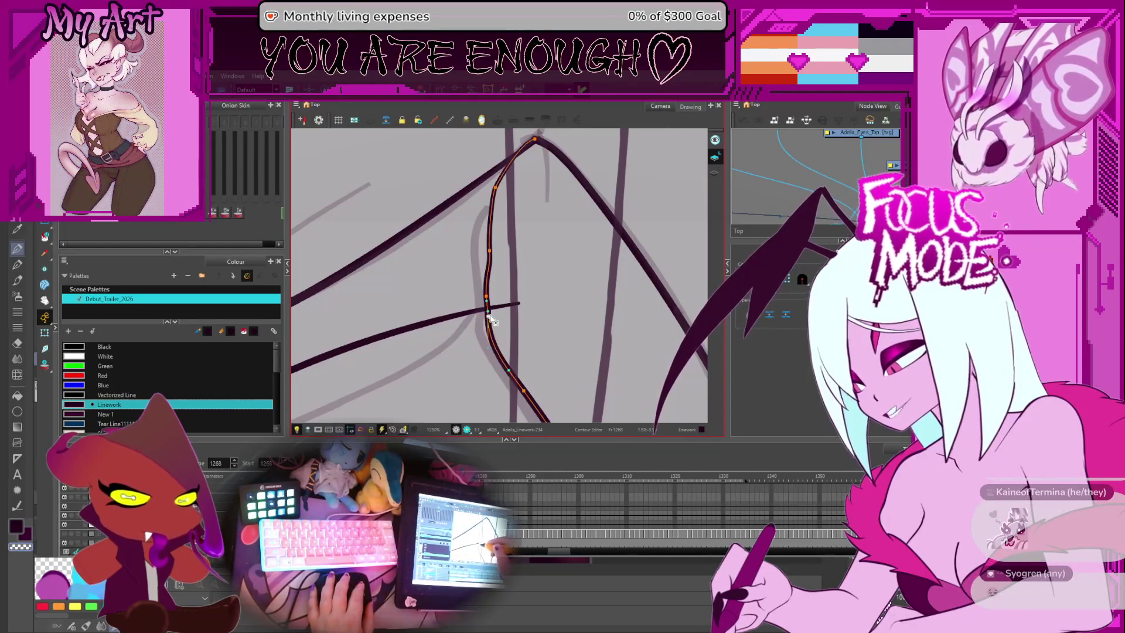
pyautogui.moveTo(487, 324); pyautogui.dragTo(492, 352)
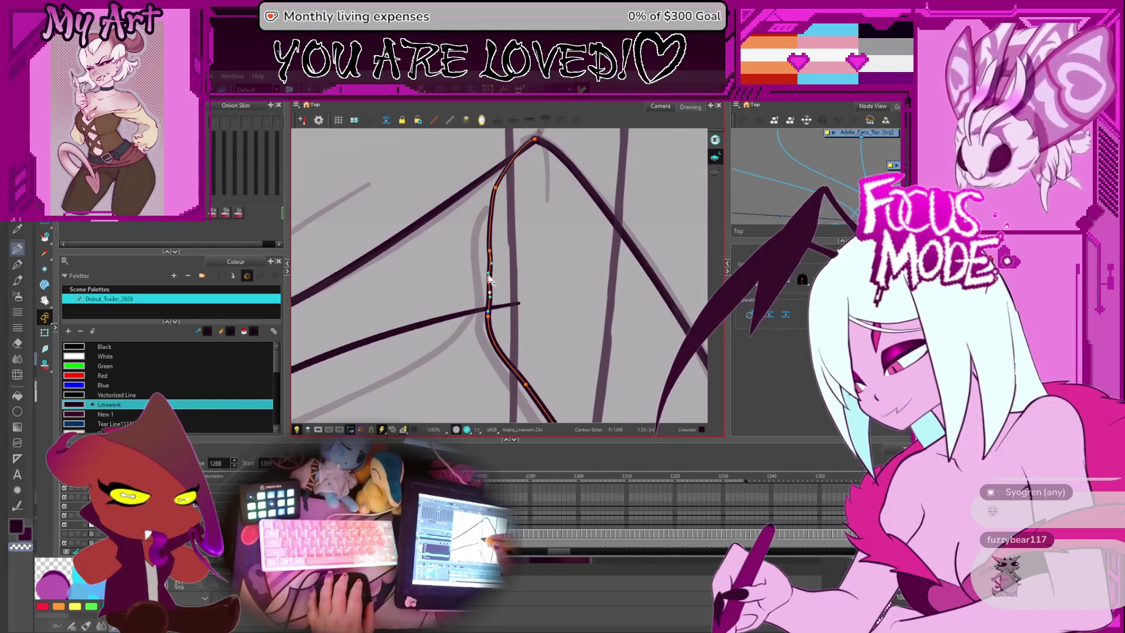
pyautogui.scroll(3, 493, 279)
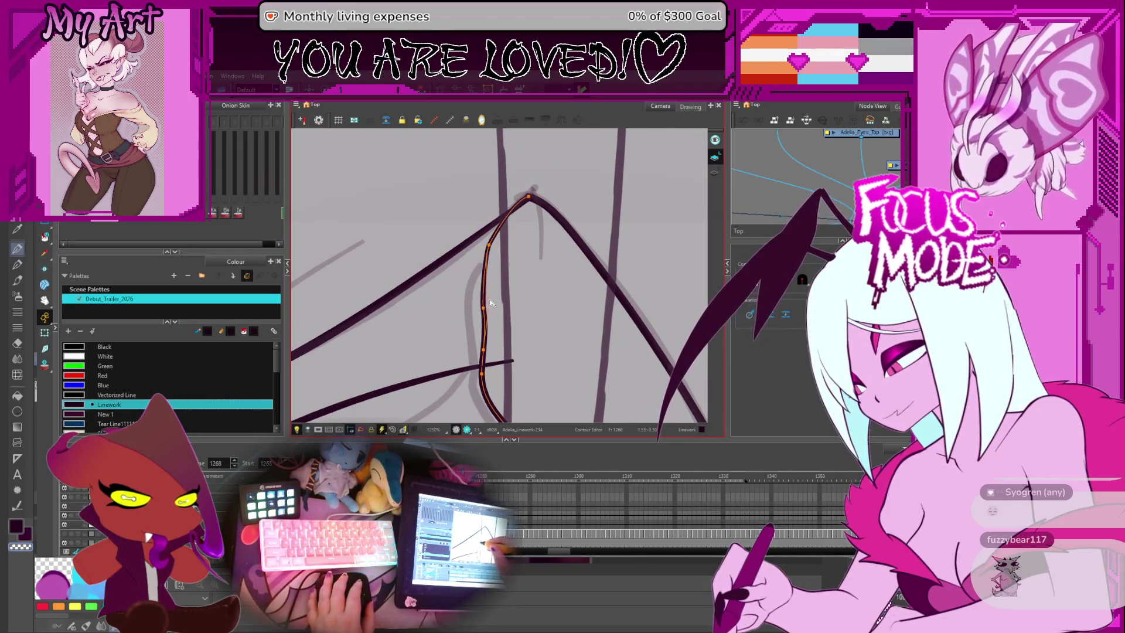
pyautogui.moveTo(490, 303); pyautogui.dragTo(494, 296)
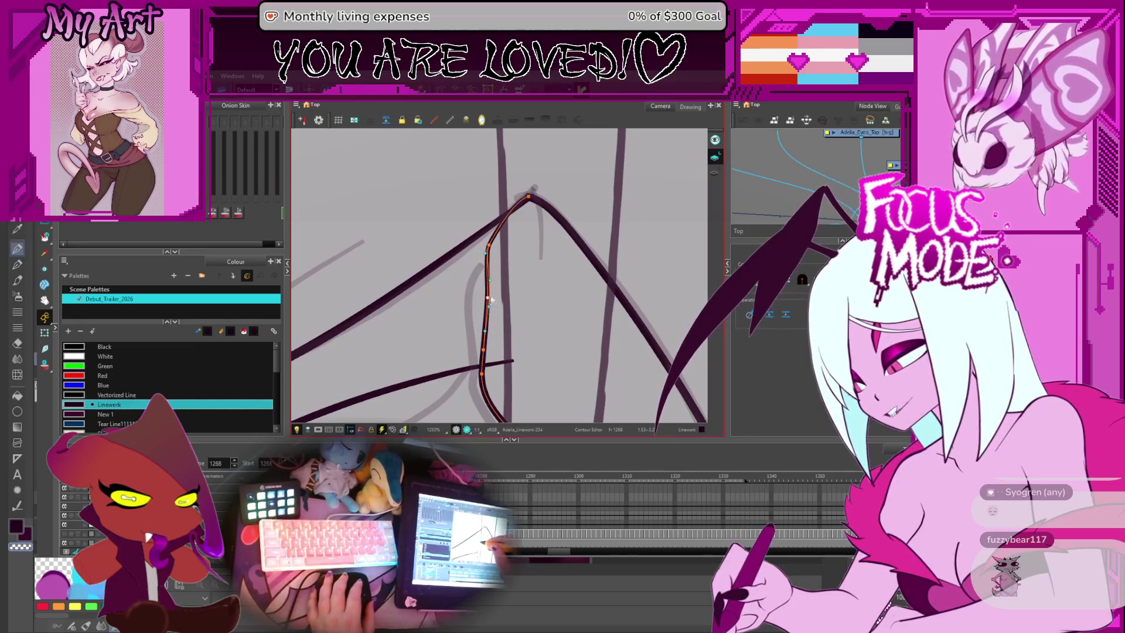
pyautogui.scroll(-5, 507, 288)
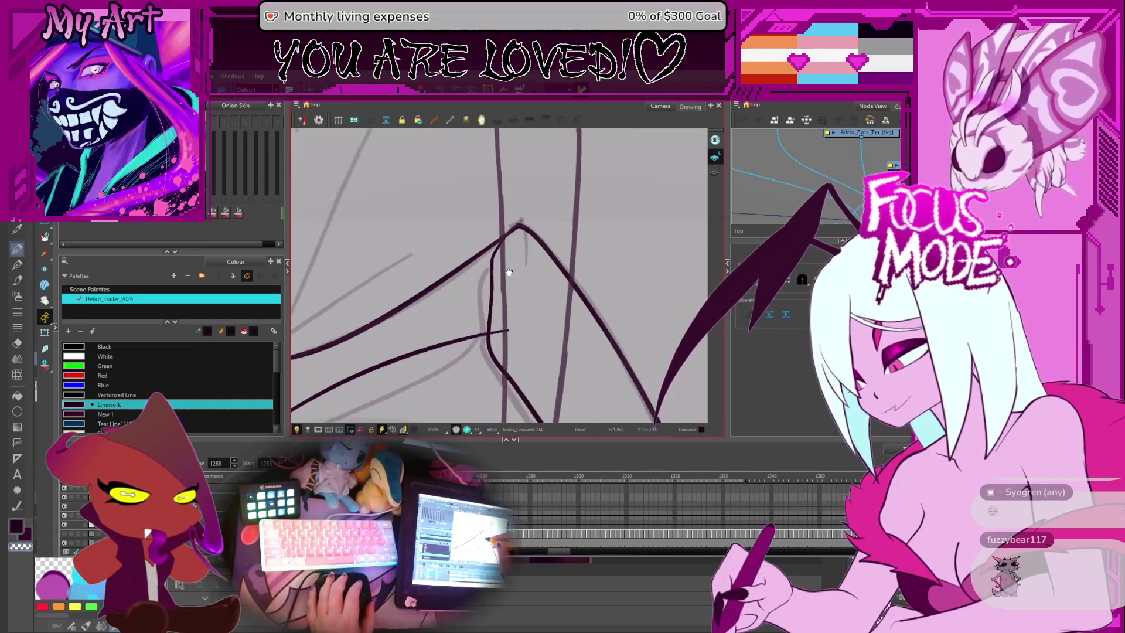
pyautogui.hotkey('alt', 'shift', 'q')
pyautogui.click(491, 314)
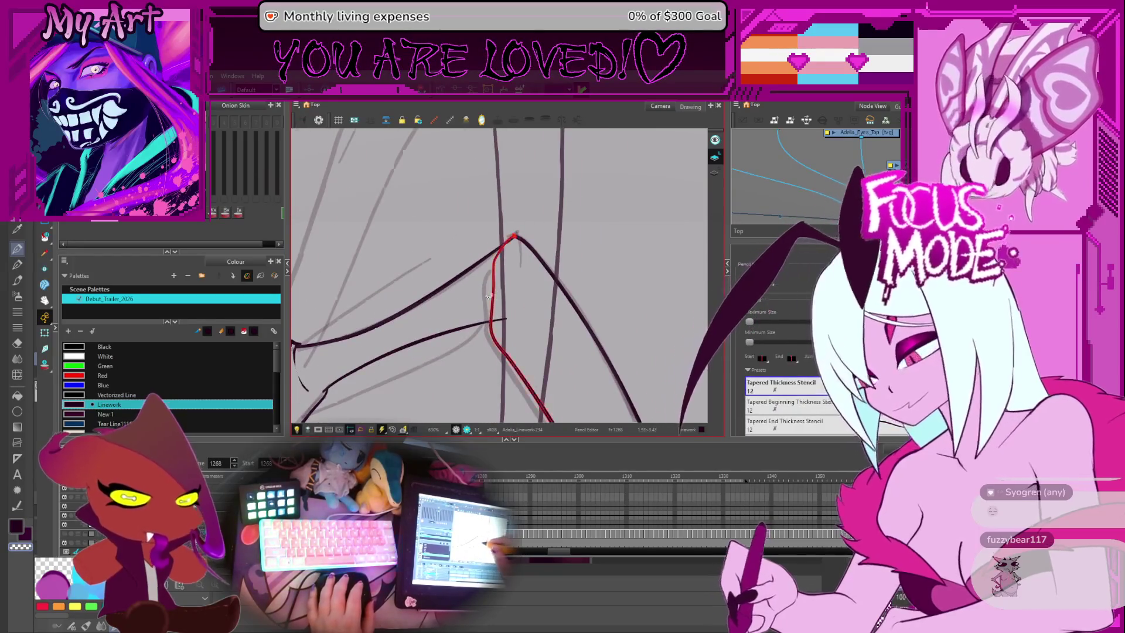
pyautogui.scroll(2, 493, 328)
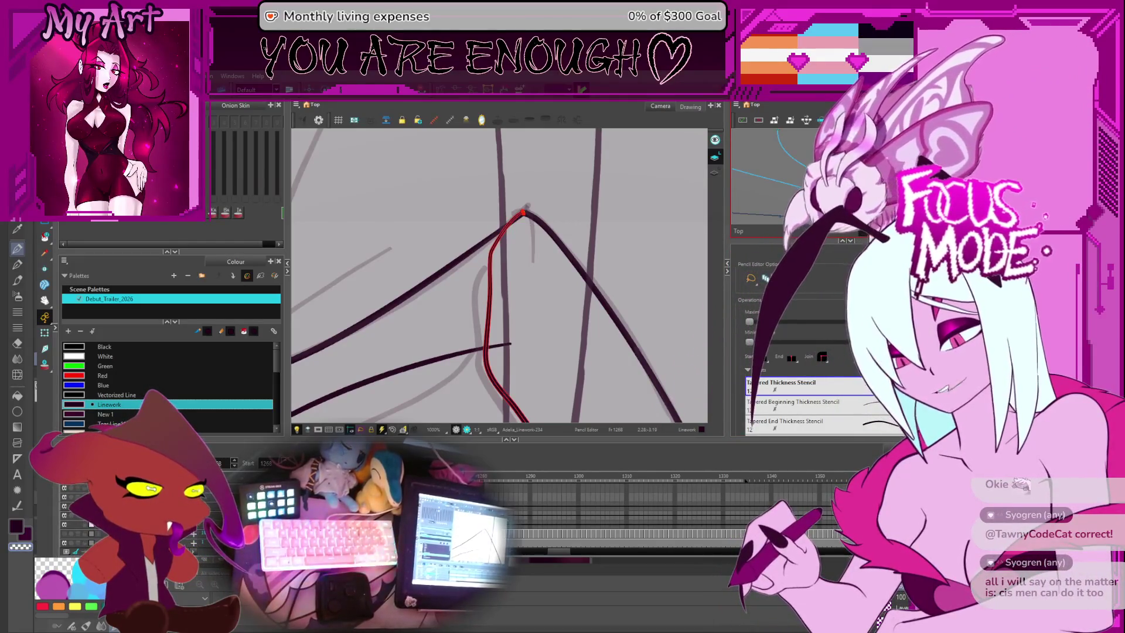
pyautogui.click(494, 285)
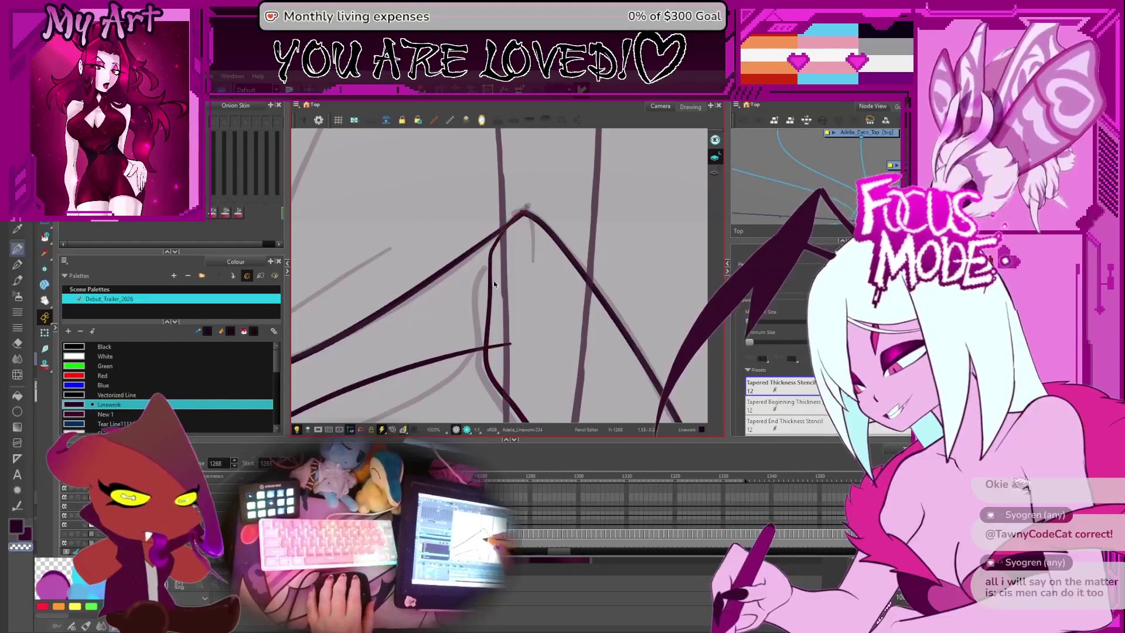
# Step: Select the vertical and leg ink strokes to show their control points, then zoom out over the drawing
pyautogui.click(488, 292)
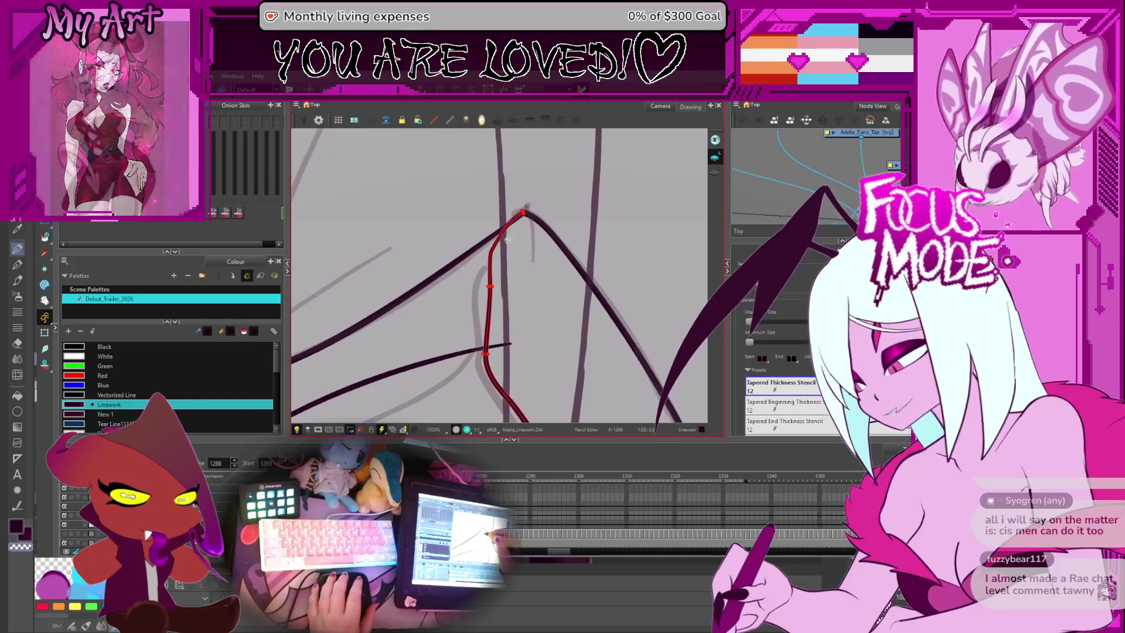
pyautogui.scroll(-8, 514, 277)
pyautogui.scroll(3, 513, 277)
pyautogui.scroll(5, 544, 283)
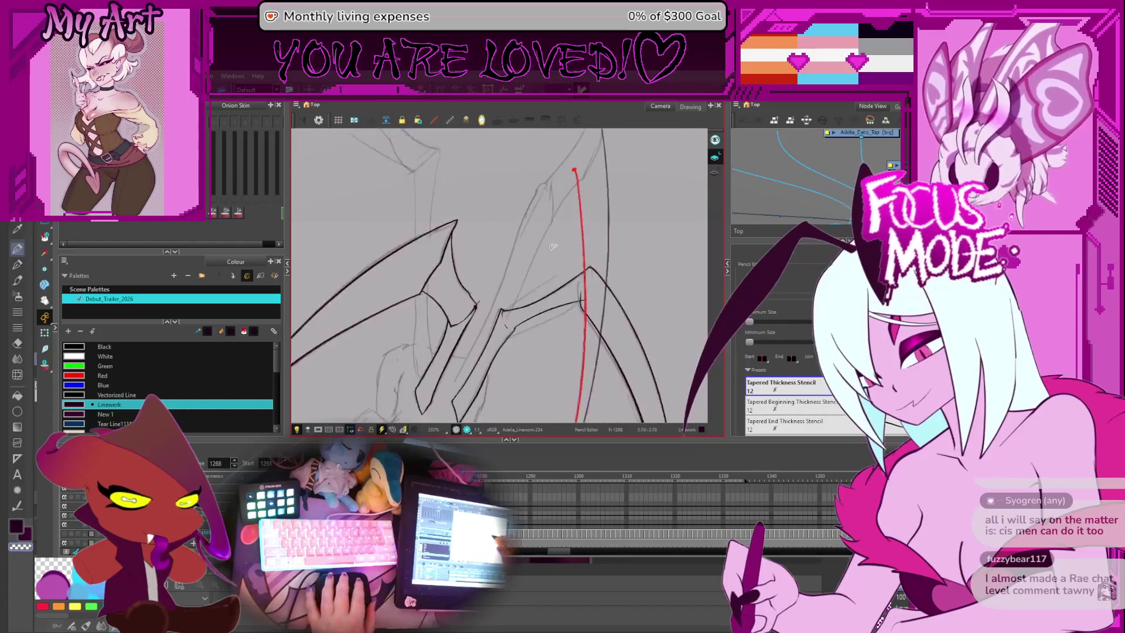
pyautogui.scroll(3, 517, 309)
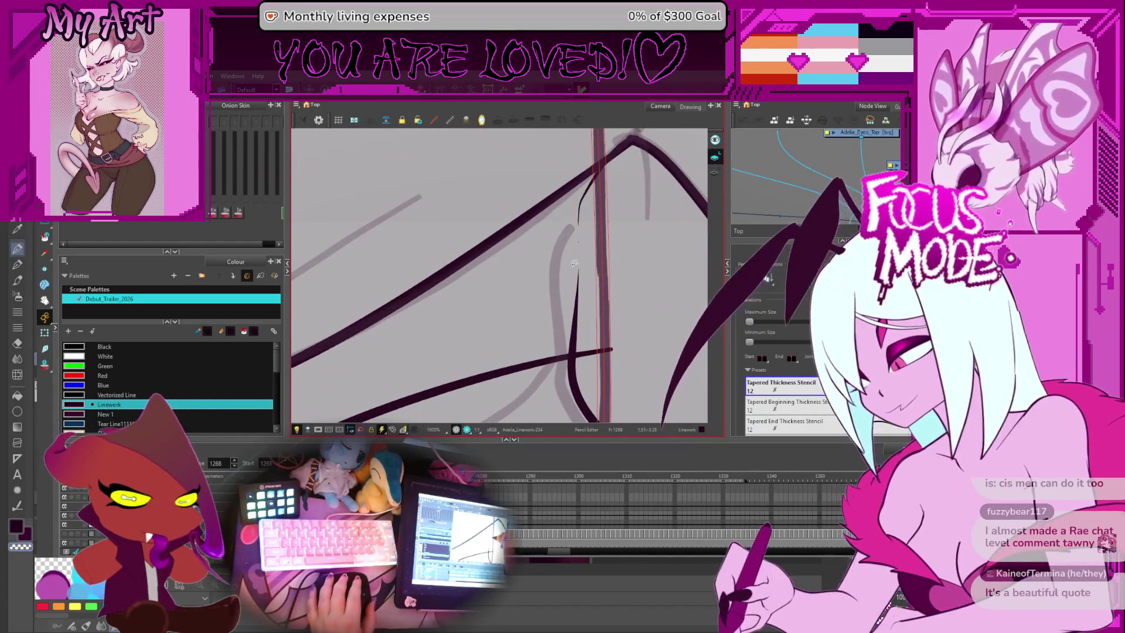
pyautogui.click(577, 289)
pyautogui.scroll(3, 557, 284)
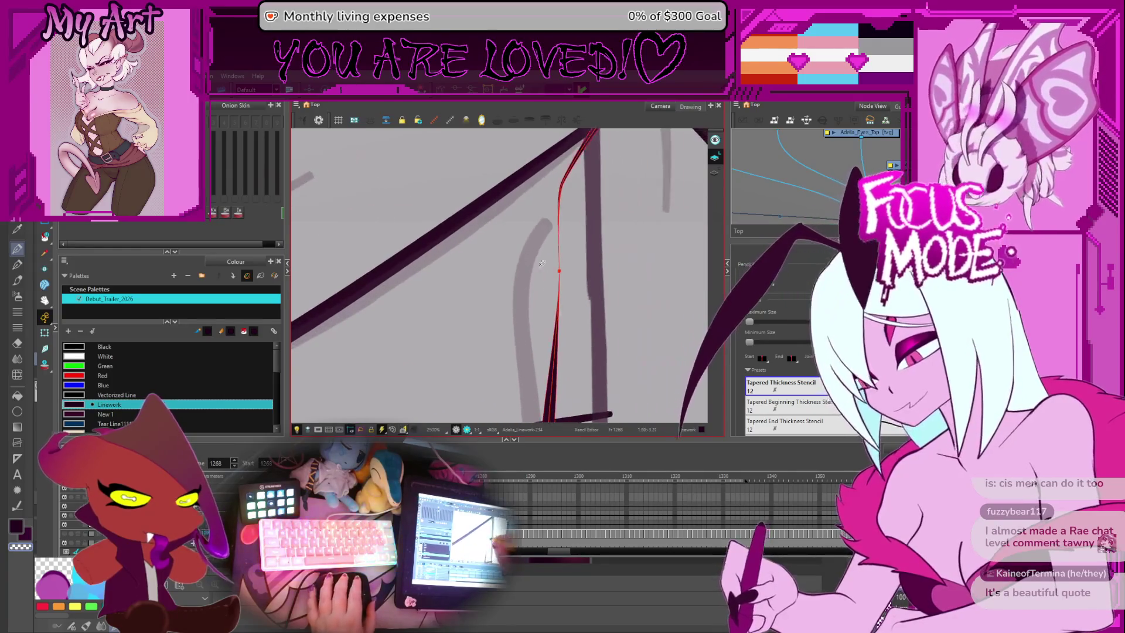
pyautogui.click(560, 274)
pyautogui.scroll(-10, 563, 269)
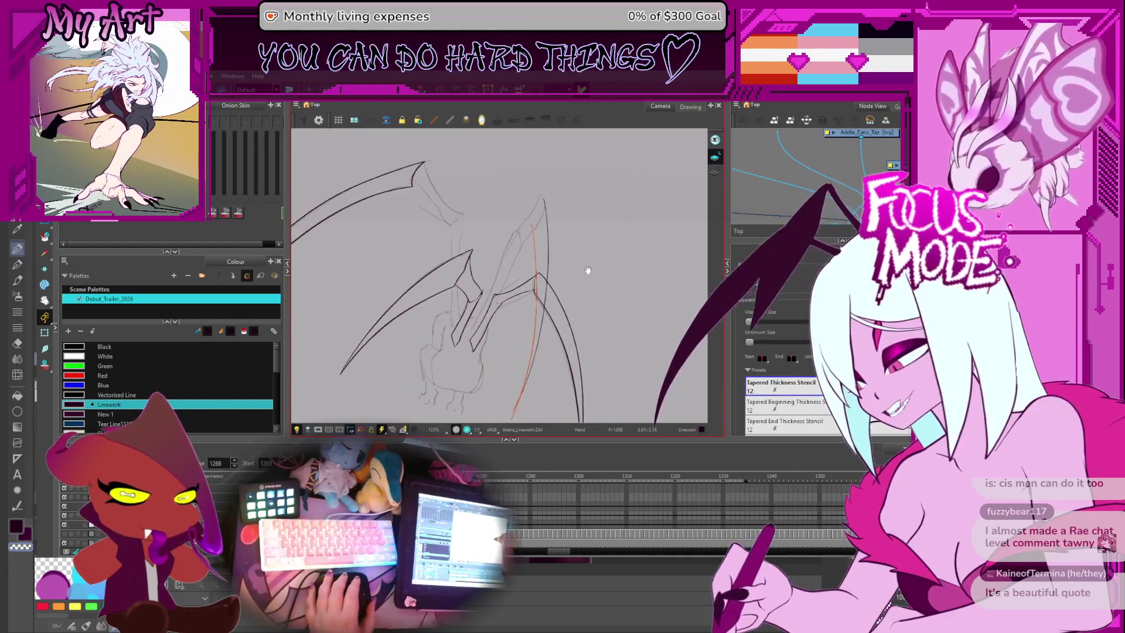
pyautogui.scroll(2, 512, 252)
# Step: Ink the leg line along the sketch, undoing and redrawing it while rotating the view
pyautogui.moveTo(512, 252); pyautogui.dragTo(456, 313)
pyautogui.scroll(3, 455, 314)
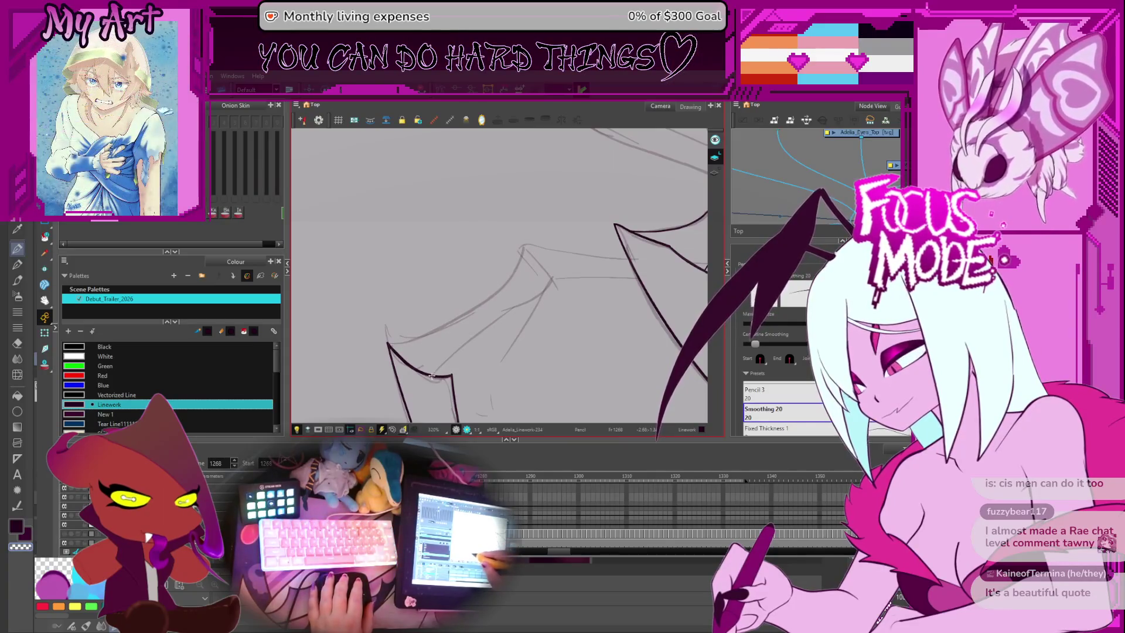
pyautogui.moveTo(434, 378); pyautogui.dragTo(565, 278)
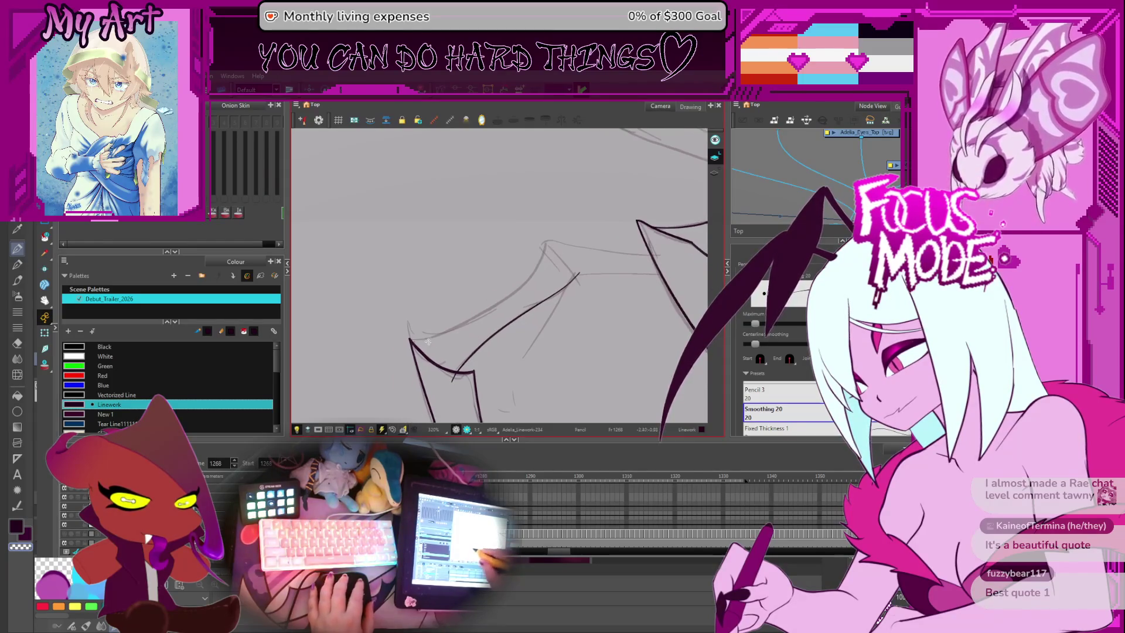
pyautogui.moveTo(376, 280)
pyautogui.mouseDown()
pyautogui.moveTo(388, 340)
pyautogui.moveTo(434, 396)
pyautogui.moveTo(471, 406)
pyautogui.mouseUp()
pyautogui.hotkey('ctrl', 'z')
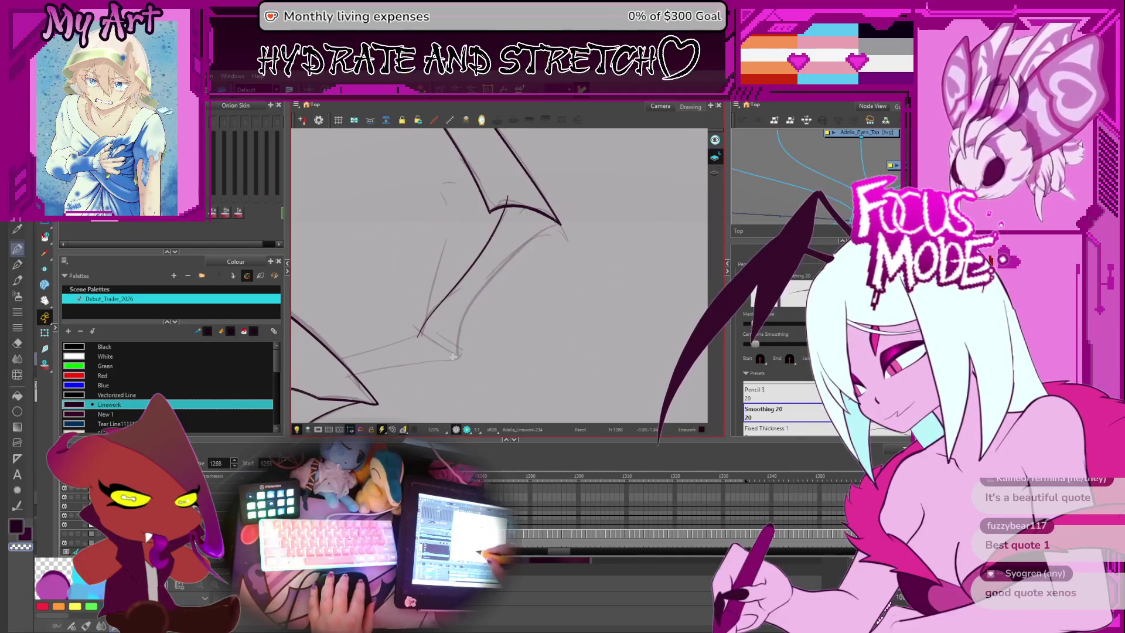
pyautogui.hotkey('ctrl', 'z')
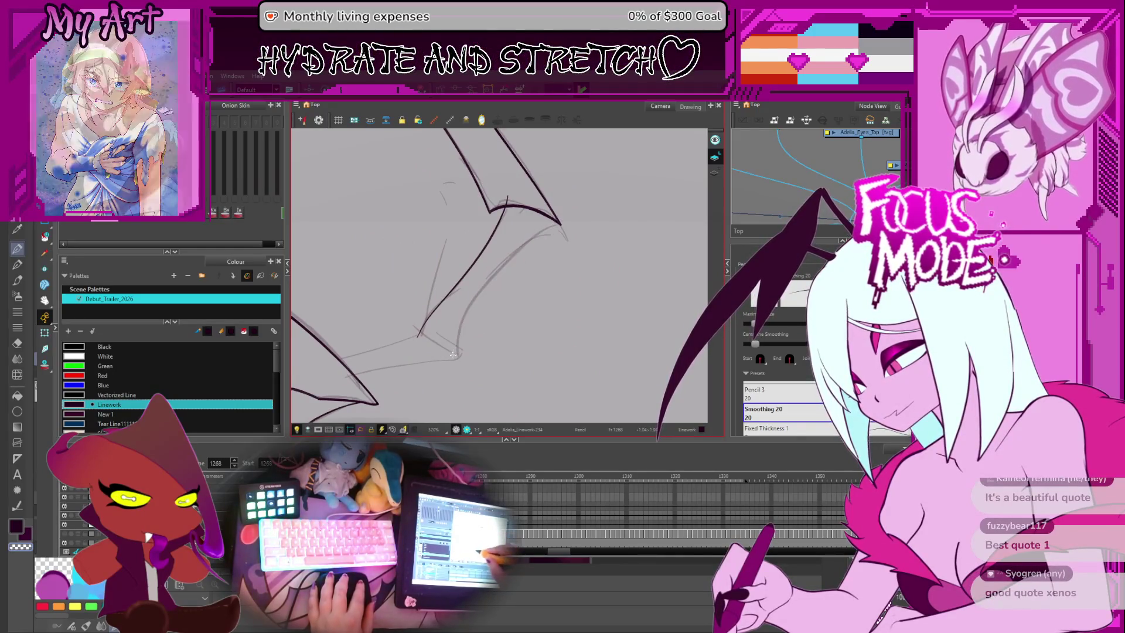
pyautogui.moveTo(453, 358); pyautogui.dragTo(480, 291)
pyautogui.moveTo(546, 226); pyautogui.dragTo(436, 344)
pyautogui.scroll(1, 436, 344)
# Step: Box-select strokes at the leg joint, undo the diagonal strokes, and redraw the long diagonal leg line
pyautogui.hotkey('alt', 's')
pyautogui.moveTo(515, 337)
pyautogui.mouseDown()
pyautogui.moveTo(433, 379)
pyautogui.moveTo(465, 352)
pyautogui.moveTo(474, 367)
pyautogui.mouseUp()
pyautogui.scroll(-5, 474, 367)
pyautogui.press('2')
pyautogui.moveTo(527, 328)
pyautogui.mouseDown()
pyautogui.moveTo(535, 339)
pyautogui.moveTo(412, 374)
pyautogui.mouseUp()
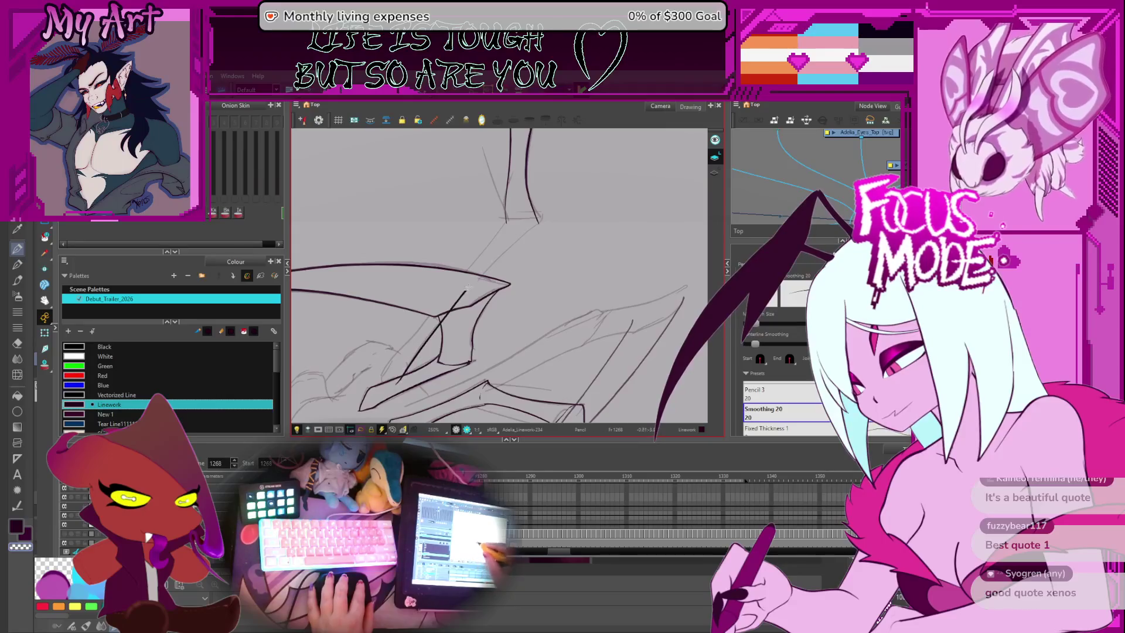
pyautogui.hotkey('ctrl', 'z')
pyautogui.hotkey('ctrl', 'z')
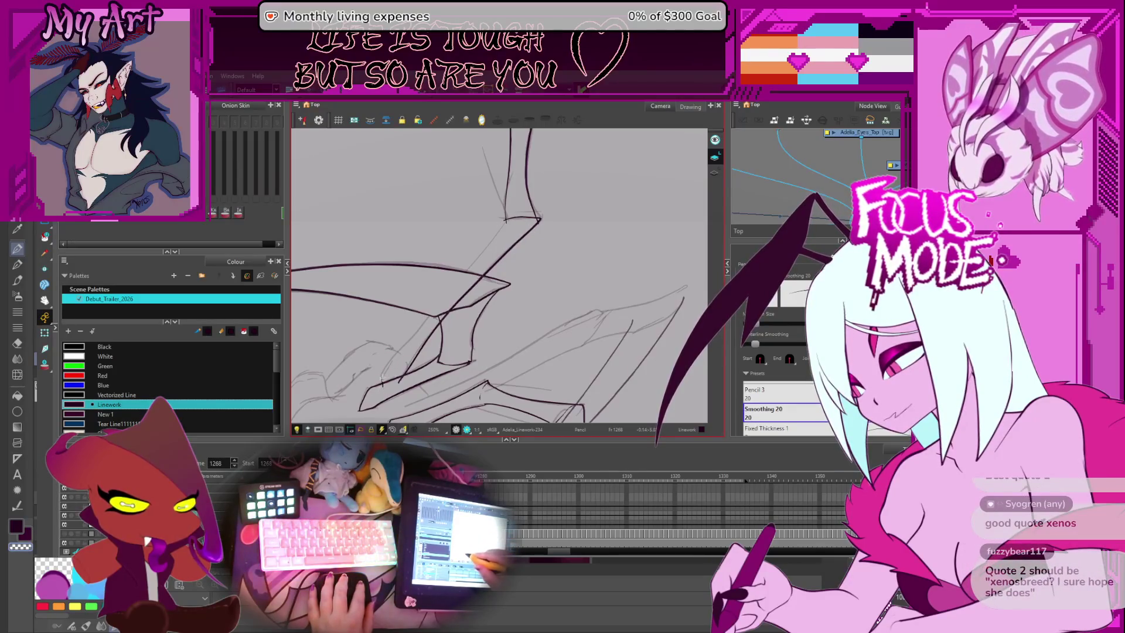
pyautogui.hotkey('ctrl', 'z')
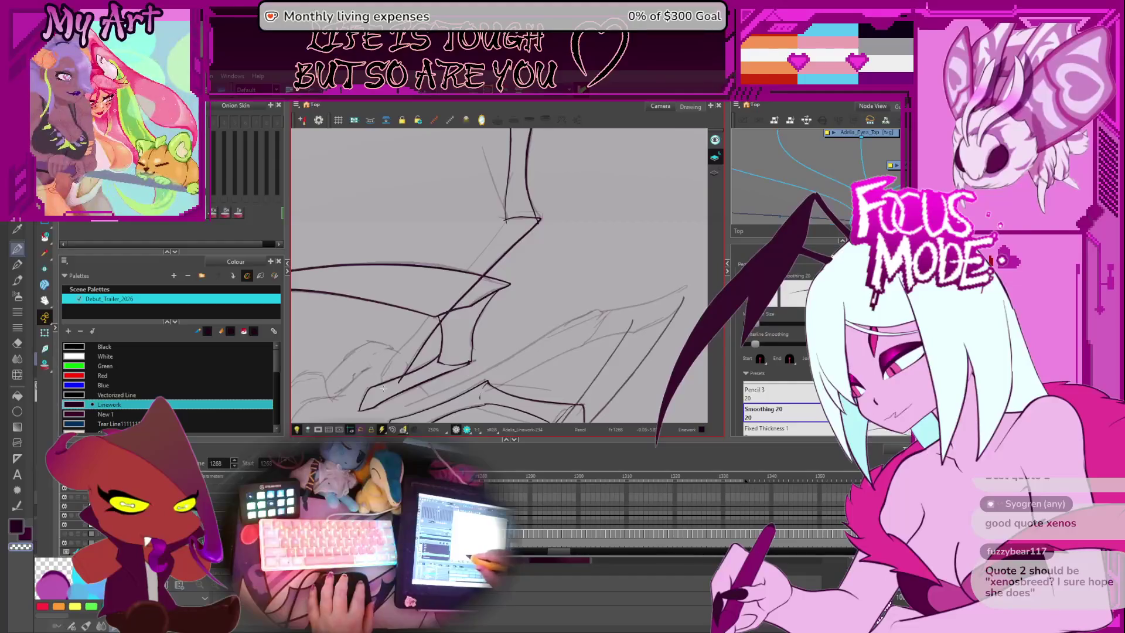
pyautogui.moveTo(480, 248); pyautogui.dragTo(467, 362)
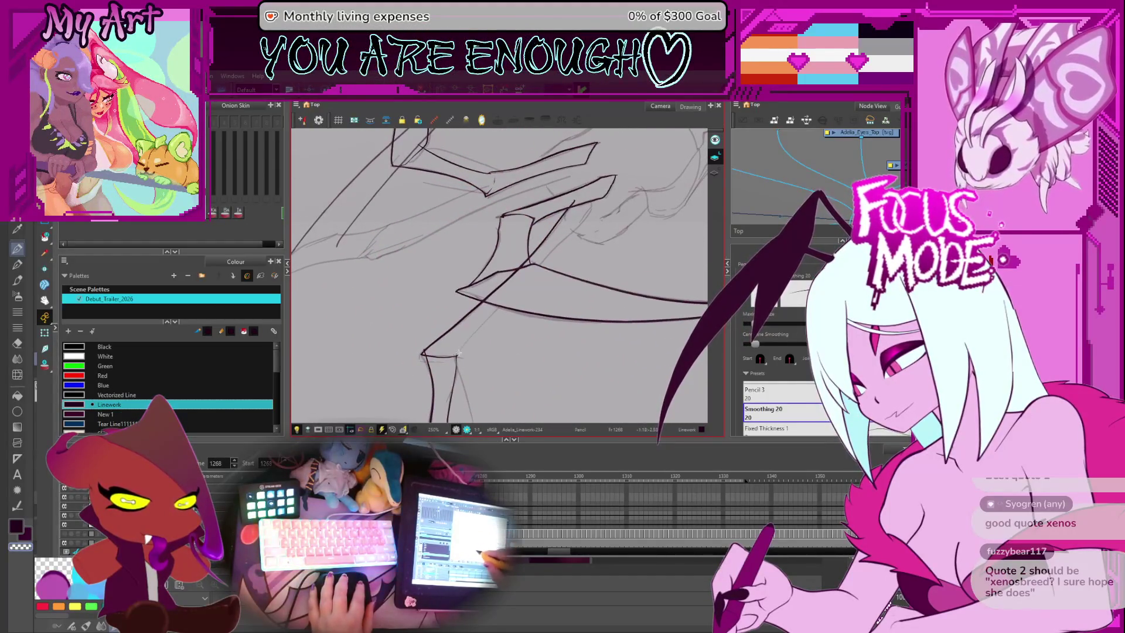
pyautogui.hotkey('ctrl', 'z')
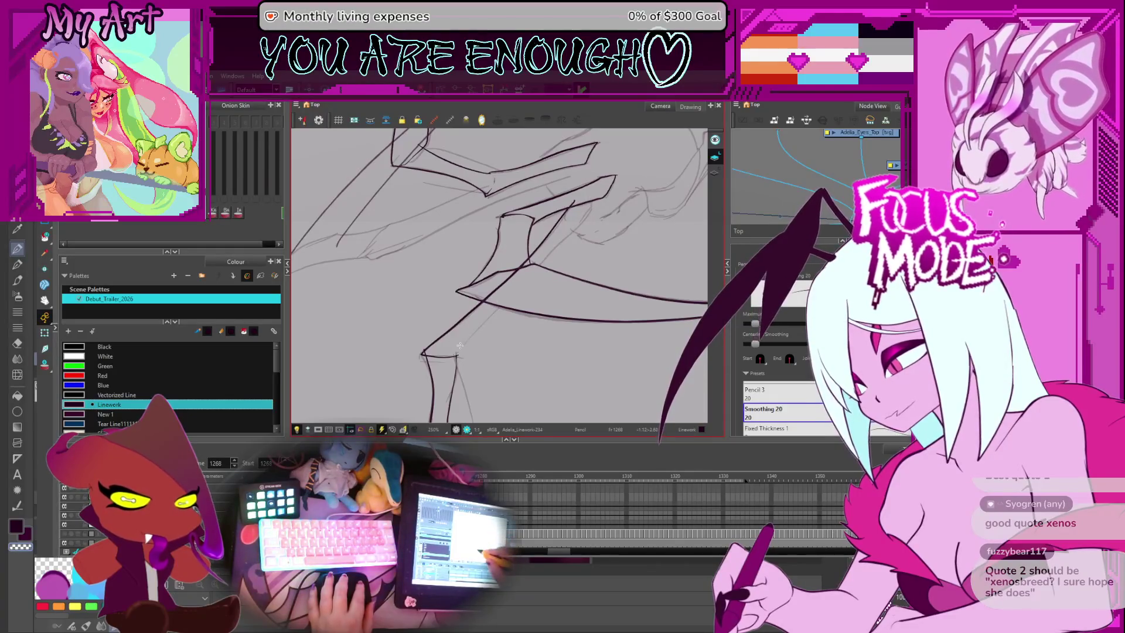
pyautogui.hotkey('alt', 's')
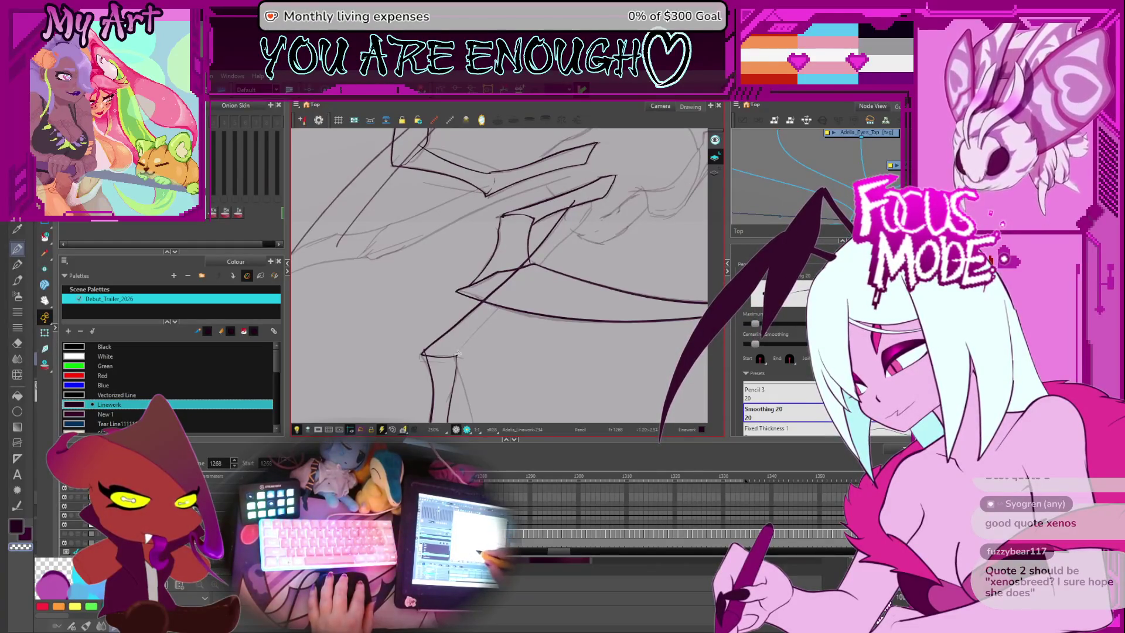
pyautogui.moveTo(468, 339); pyautogui.dragTo(574, 202)
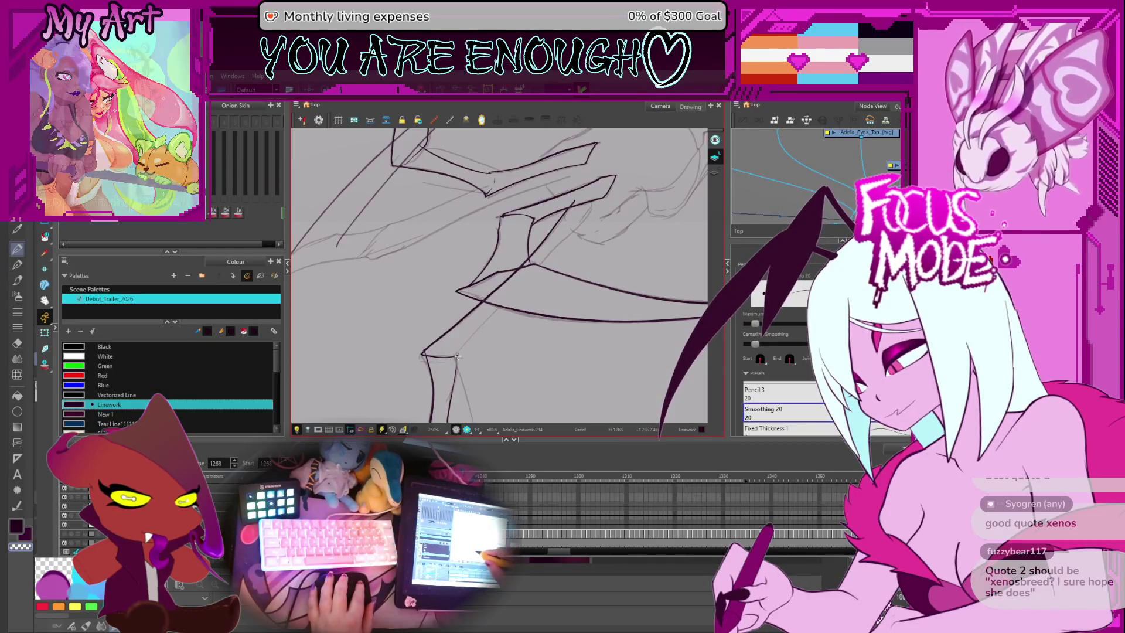
pyautogui.hotkey('ctrl', 'z')
pyautogui.moveTo(457, 355); pyautogui.dragTo(568, 234)
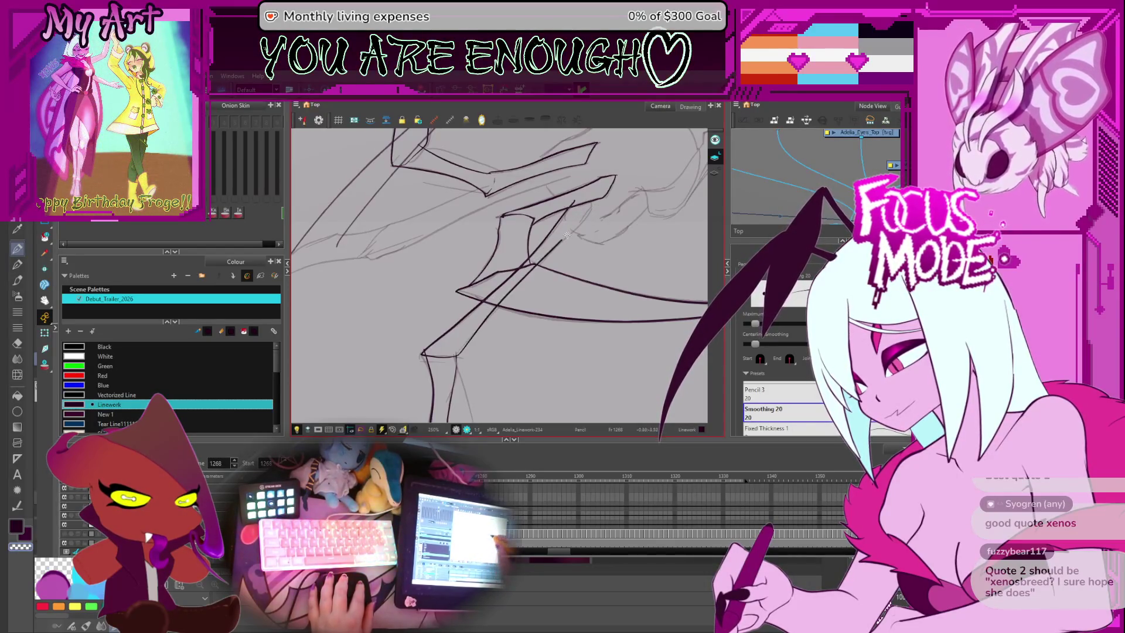
pyautogui.scroll(-1, 572, 246)
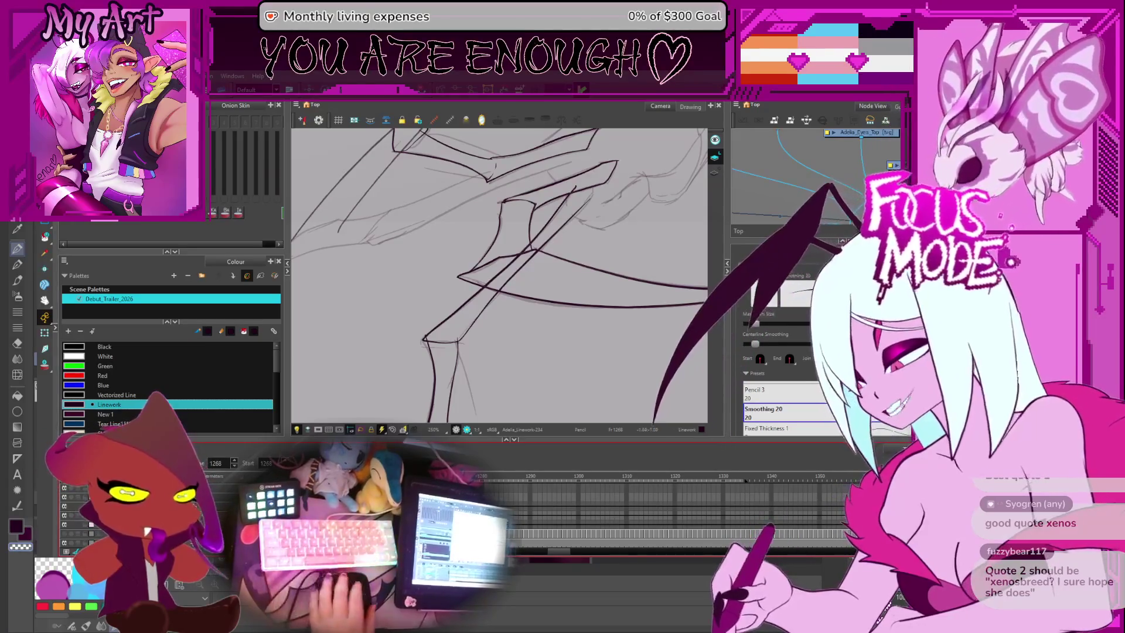
pyautogui.scroll(-3, 588, 272)
pyautogui.scroll(3, 588, 272)
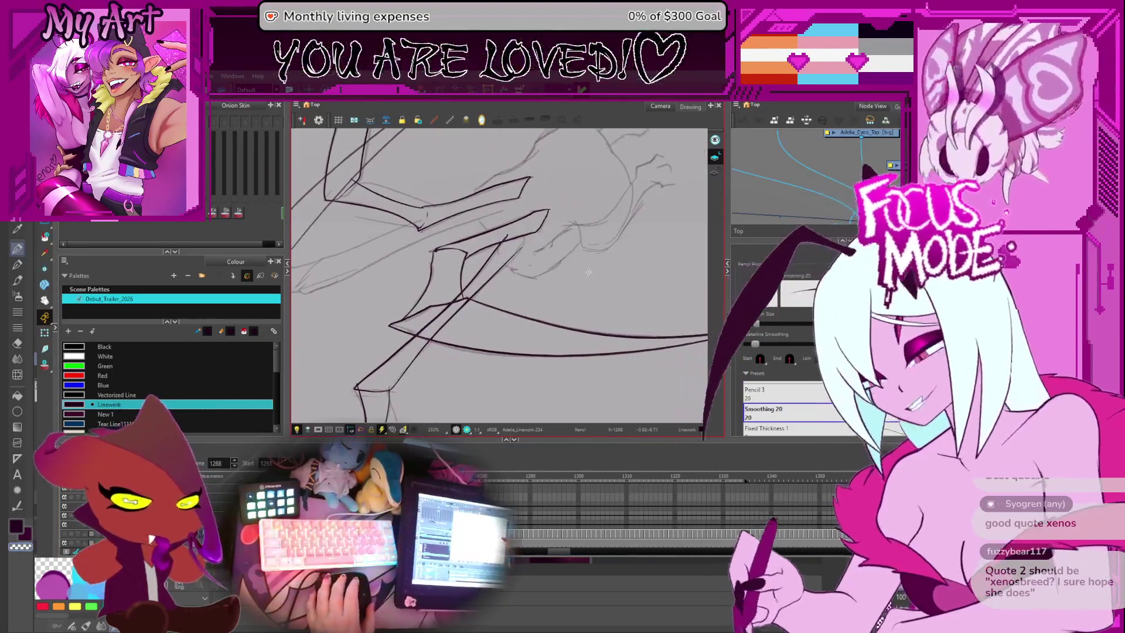
pyautogui.moveTo(618, 317)
pyautogui.mouseDown()
pyautogui.moveTo(592, 352)
pyautogui.moveTo(551, 364)
pyautogui.moveTo(510, 349)
pyautogui.moveTo(488, 322)
pyautogui.mouseUp()
pyautogui.scroll(3, 487, 321)
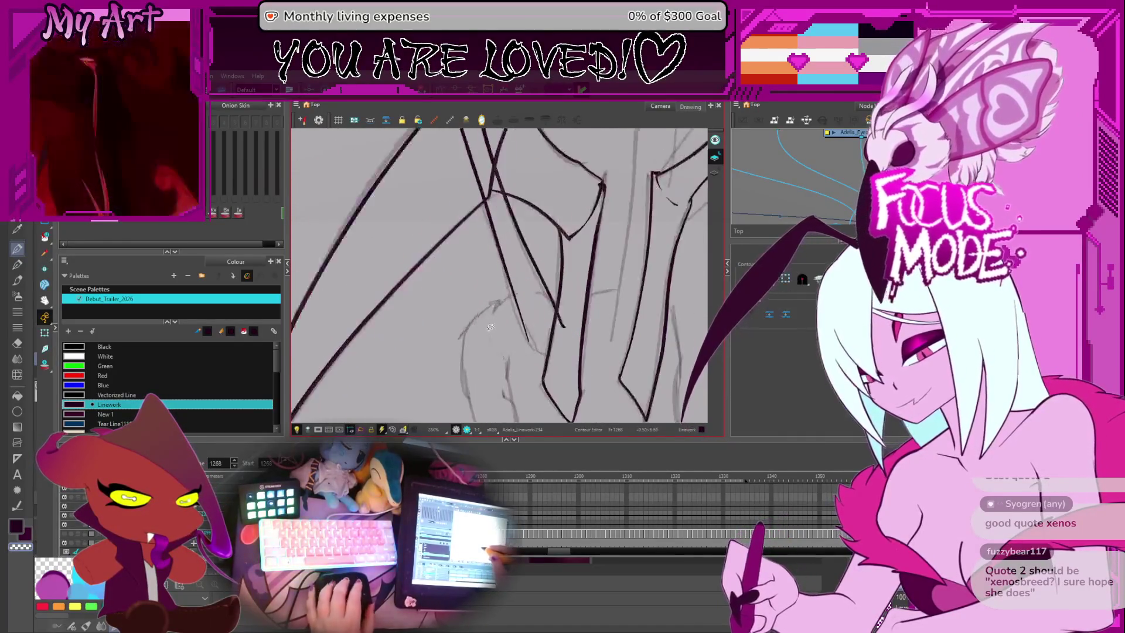
pyautogui.hotkey('alt', 'q')
pyautogui.click(544, 338)
pyautogui.hotkey('ctrl', 'a')
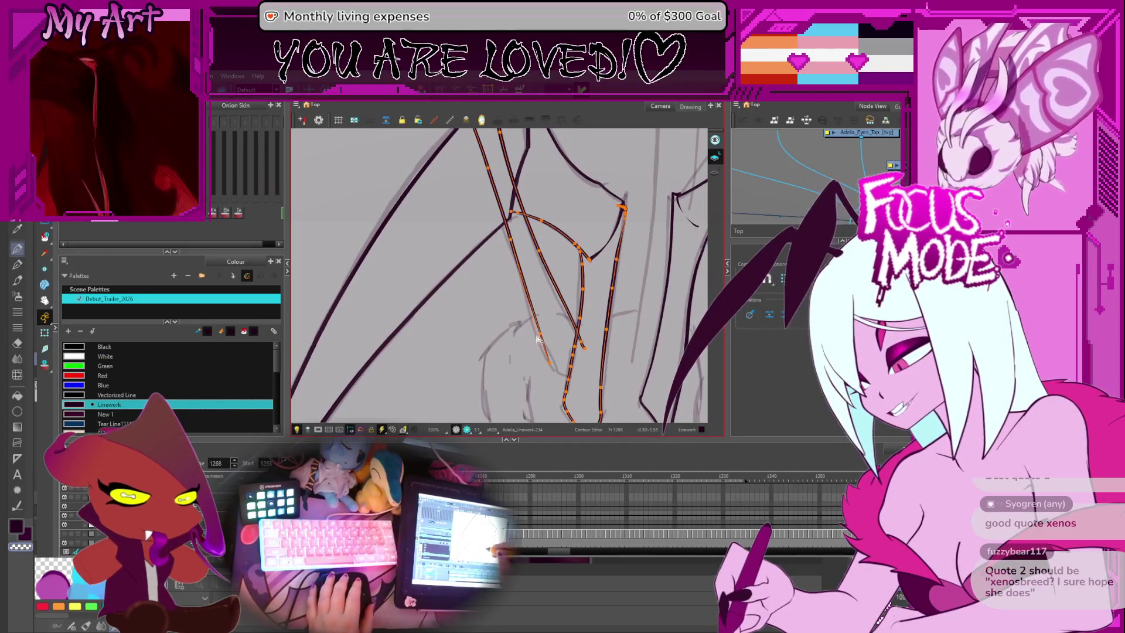
pyautogui.hotkey('ctrl', 'a')
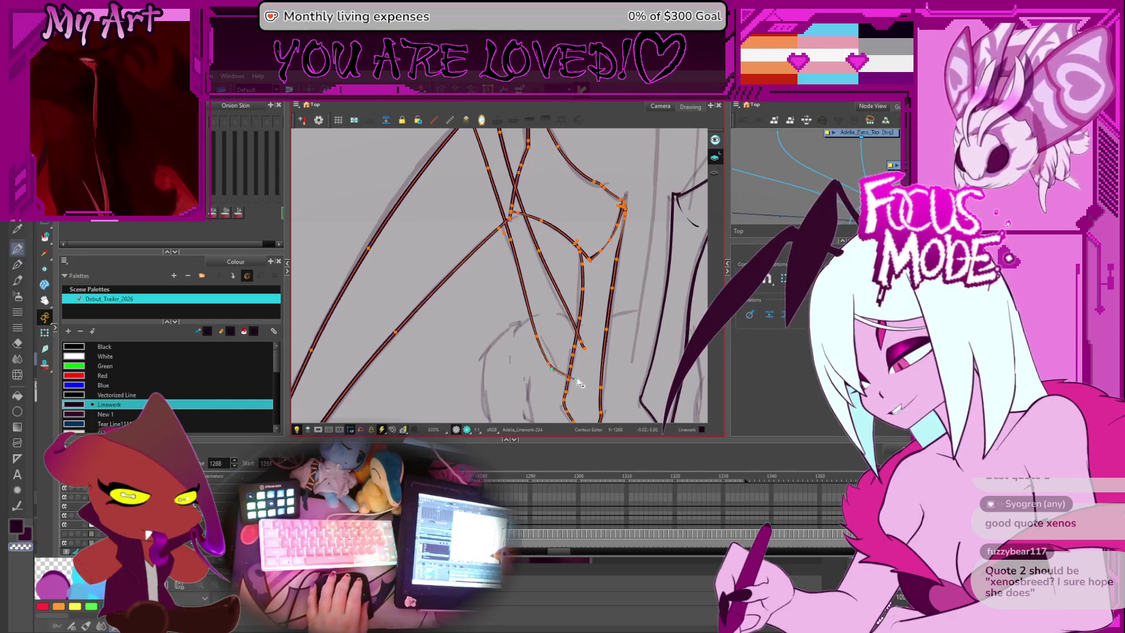
pyautogui.click(554, 371)
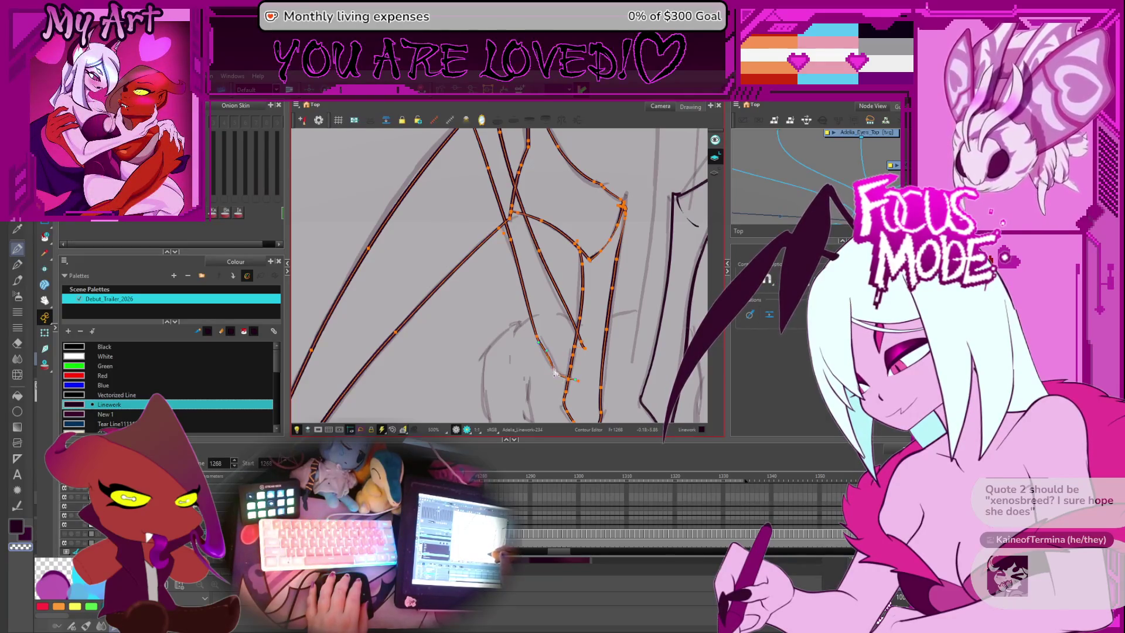
pyautogui.moveTo(554, 371); pyautogui.dragTo(542, 346)
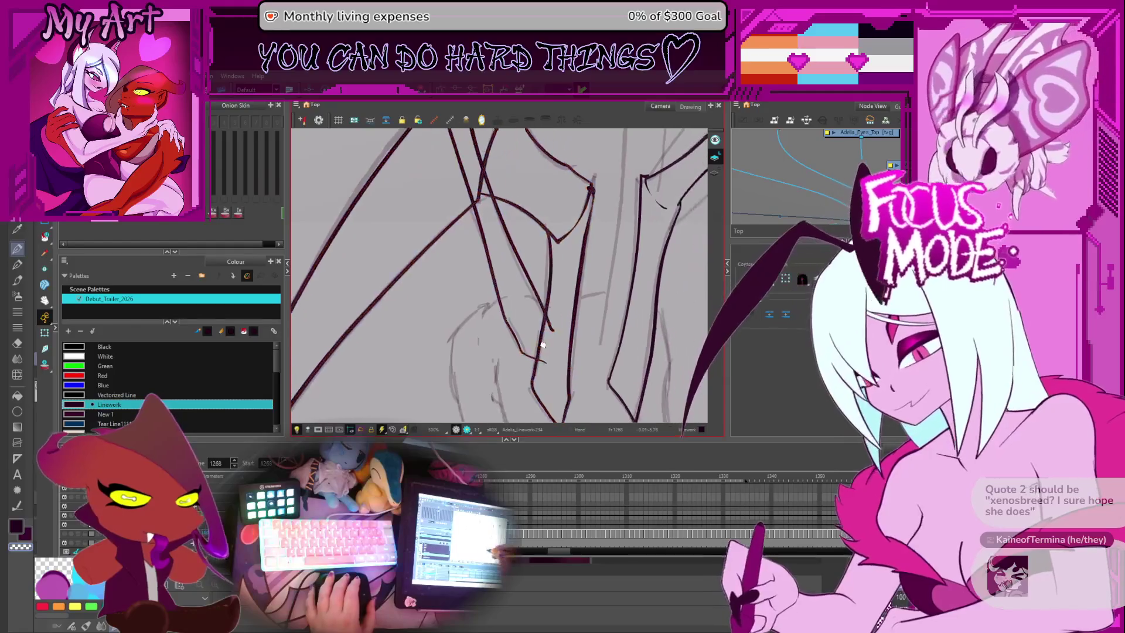
pyautogui.scroll(-6, 545, 328)
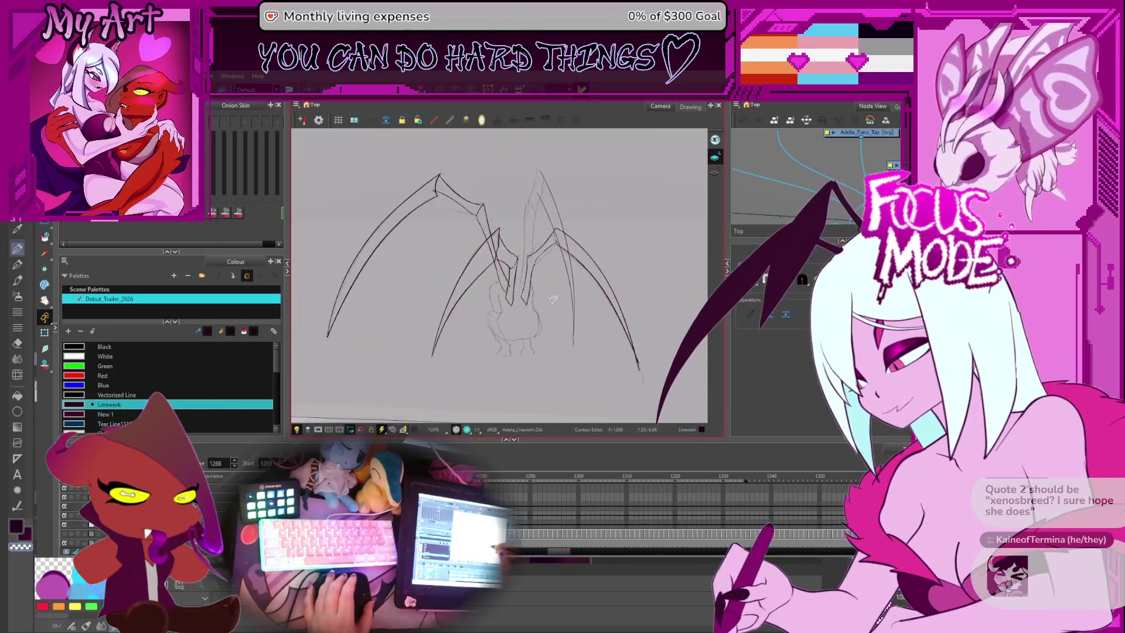
# Step: Undo the old diagonal stroke and redraw the diagonal leg line along the sketch
pyautogui.scroll(2, 556, 322)
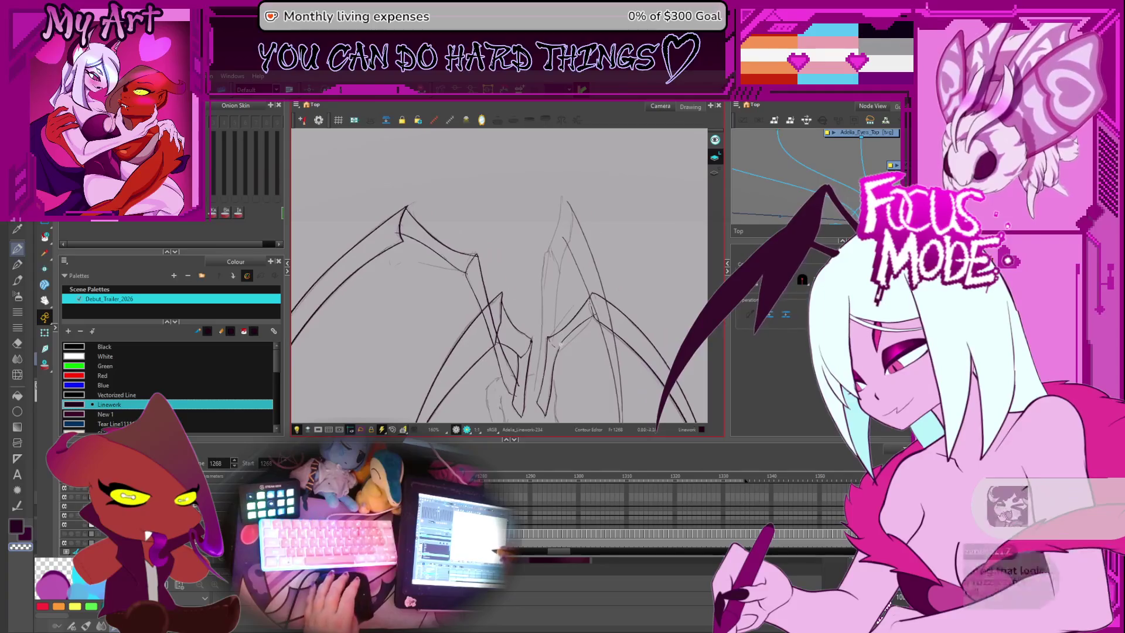
pyautogui.scroll(-2, 560, 344)
pyautogui.scroll(3, 560, 344)
pyautogui.moveTo(560, 344)
pyautogui.mouseDown()
pyautogui.moveTo(460, 359)
pyautogui.moveTo(558, 254)
pyautogui.mouseUp()
pyautogui.hotkey('ctrl', 'z')
pyautogui.moveTo(431, 387); pyautogui.dragTo(504, 312)
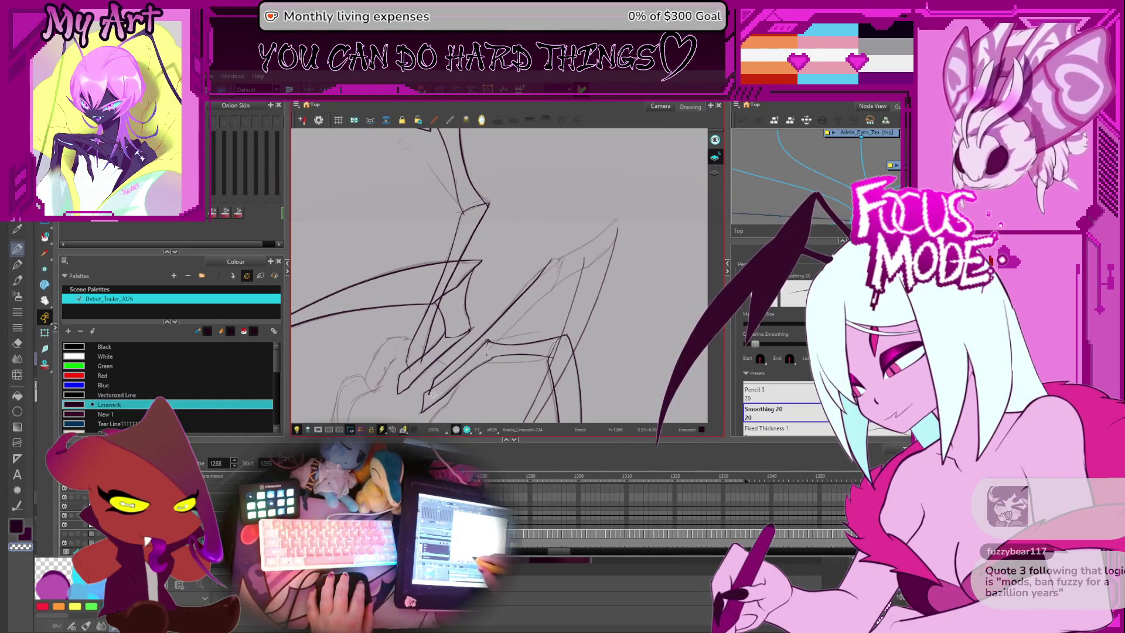
pyautogui.moveTo(449, 385); pyautogui.dragTo(563, 275)
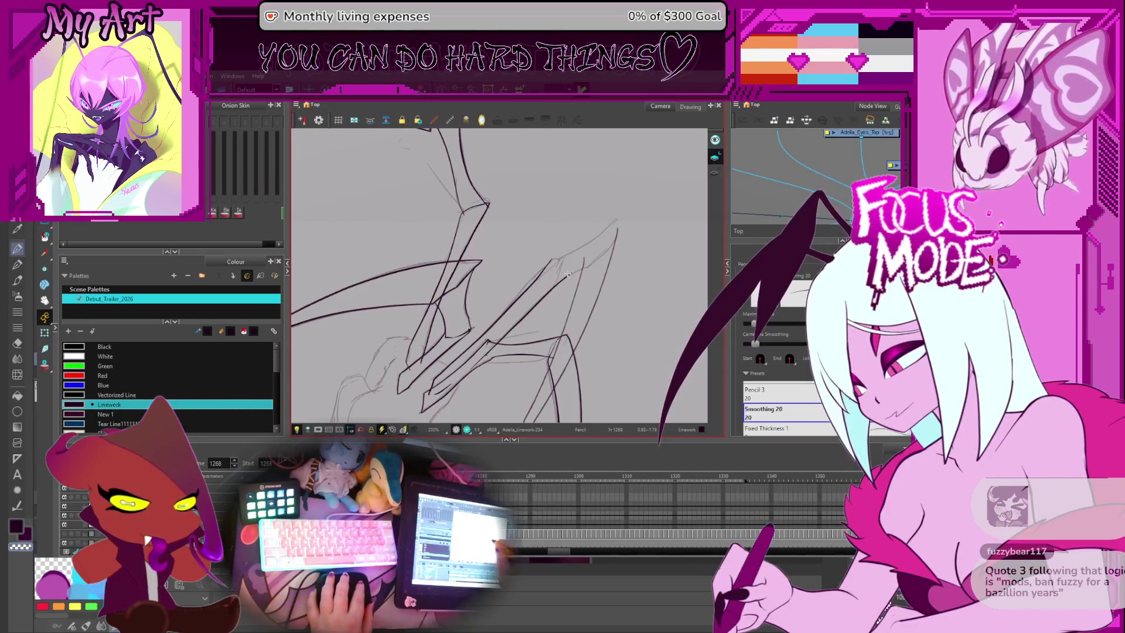
pyautogui.moveTo(451, 383); pyautogui.dragTo(573, 267)
pyautogui.press('2')
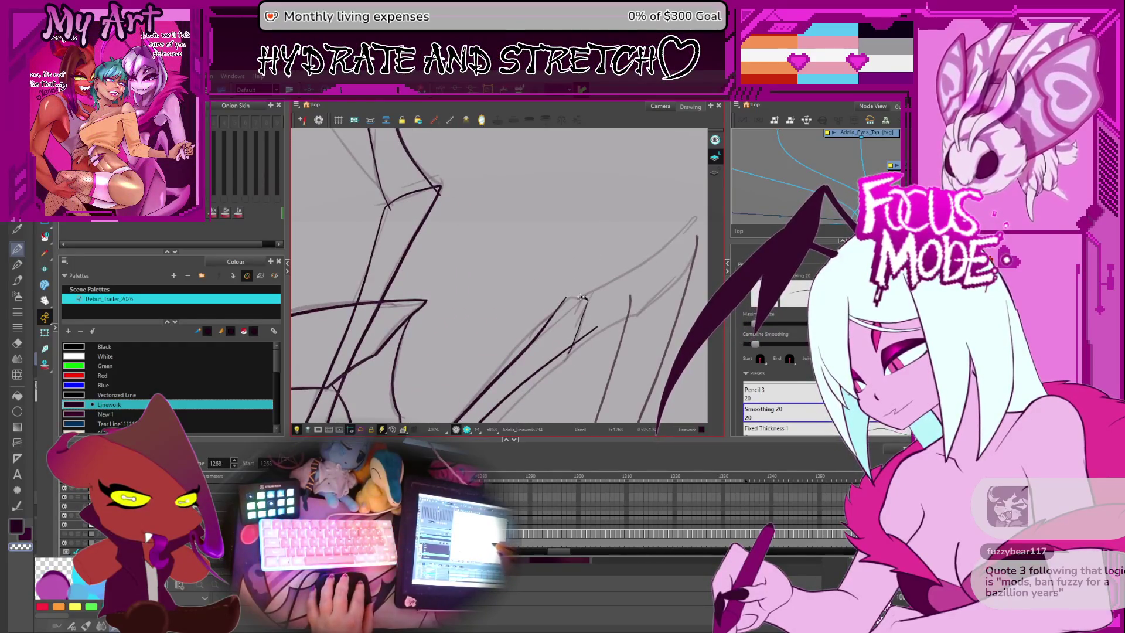
pyautogui.hotkey('ctrl', 'z')
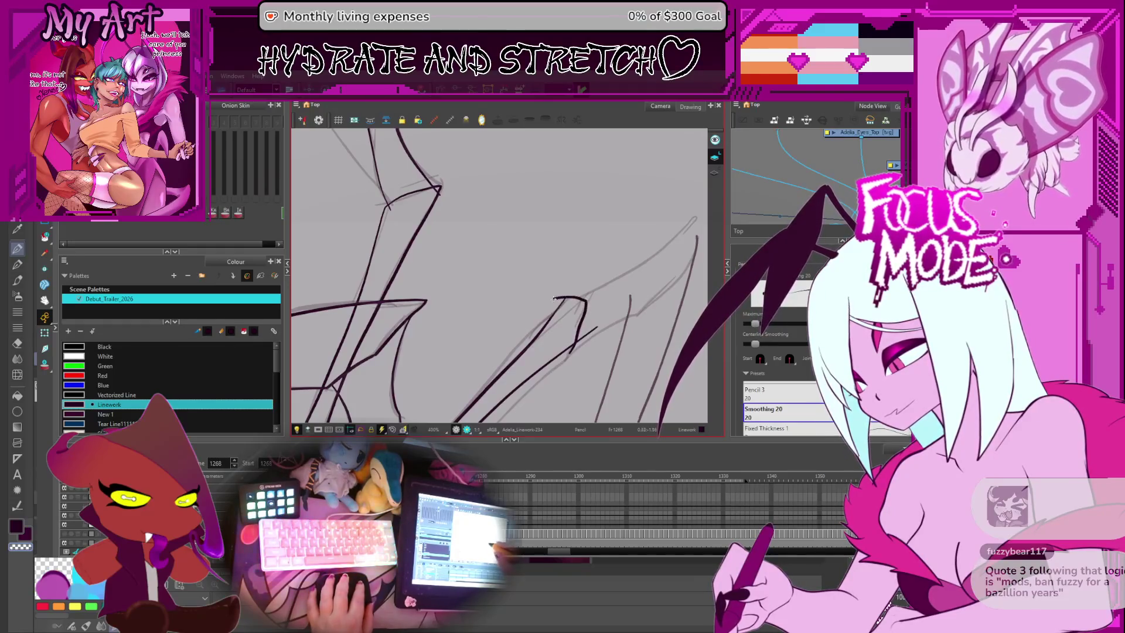
# Step: Ink a short stroke and further dark lines up the sketched leg outline, rotating the view
pyautogui.moveTo(562, 206)
pyautogui.mouseDown()
pyautogui.moveTo(580, 281)
pyautogui.moveTo(568, 368)
pyautogui.mouseUp()
pyautogui.moveTo(609, 312)
pyautogui.mouseDown()
pyautogui.moveTo(586, 281)
pyautogui.moveTo(563, 276)
pyautogui.moveTo(512, 366)
pyautogui.mouseUp()
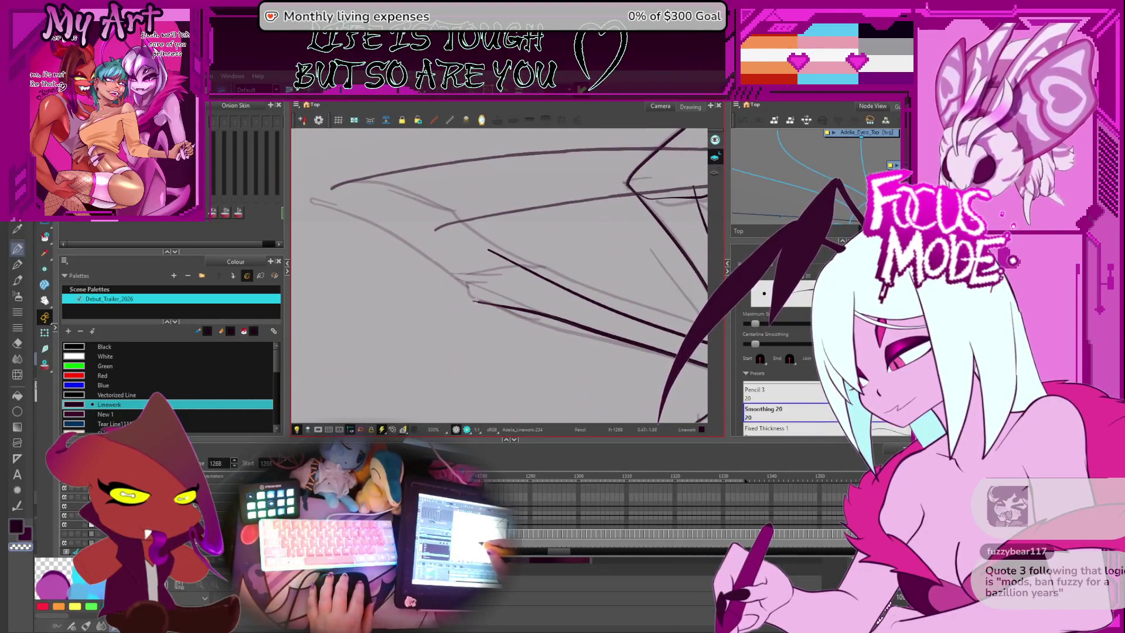
pyautogui.moveTo(479, 303); pyautogui.dragTo(474, 281)
pyautogui.moveTo(559, 260)
pyautogui.mouseDown()
pyautogui.moveTo(524, 312)
pyautogui.moveTo(437, 301)
pyautogui.mouseUp()
pyautogui.hotkey('alt', 't')
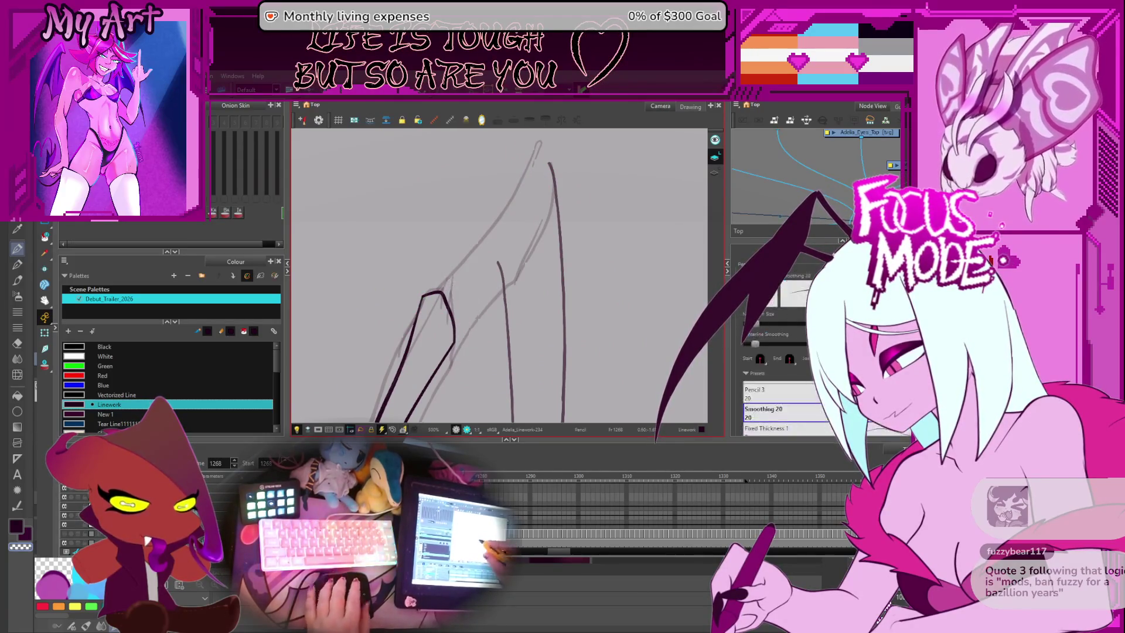
pyautogui.scroll(-2, 448, 268)
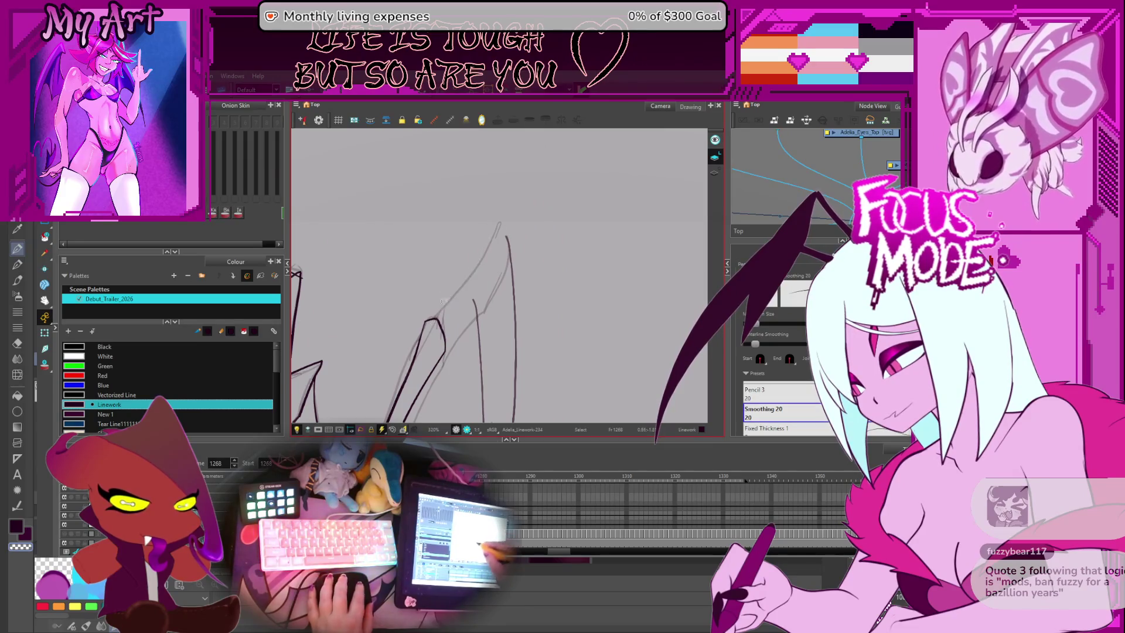
pyautogui.moveTo(427, 321); pyautogui.dragTo(505, 212)
pyautogui.scroll(1, 428, 373)
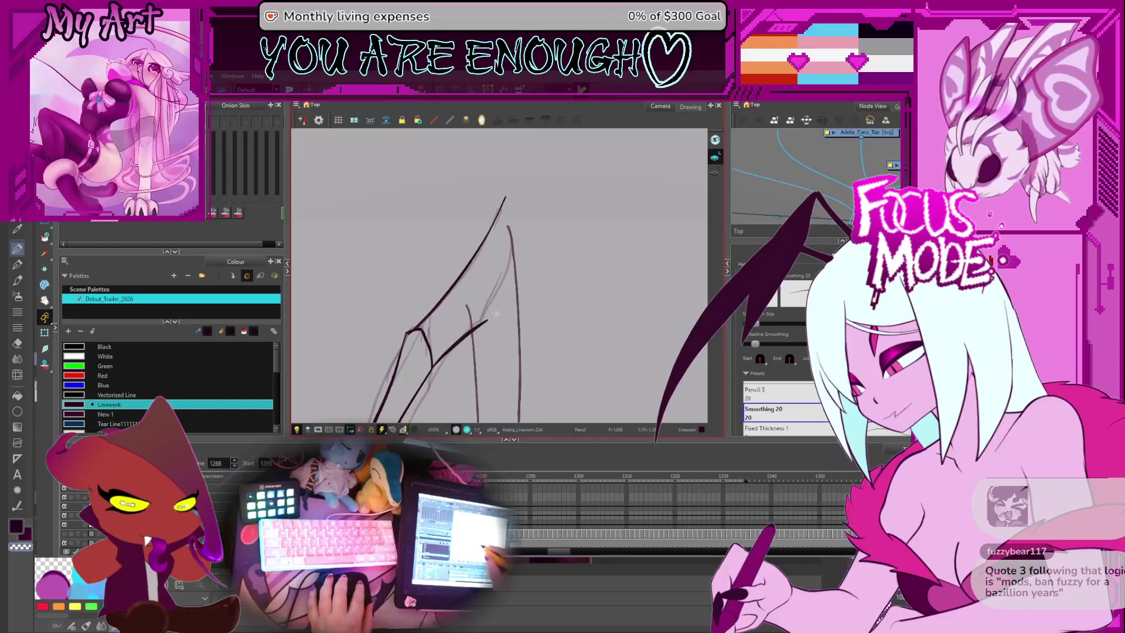
pyautogui.moveTo(486, 318)
pyautogui.mouseDown()
pyautogui.moveTo(456, 349)
pyautogui.moveTo(491, 276)
pyautogui.mouseUp()
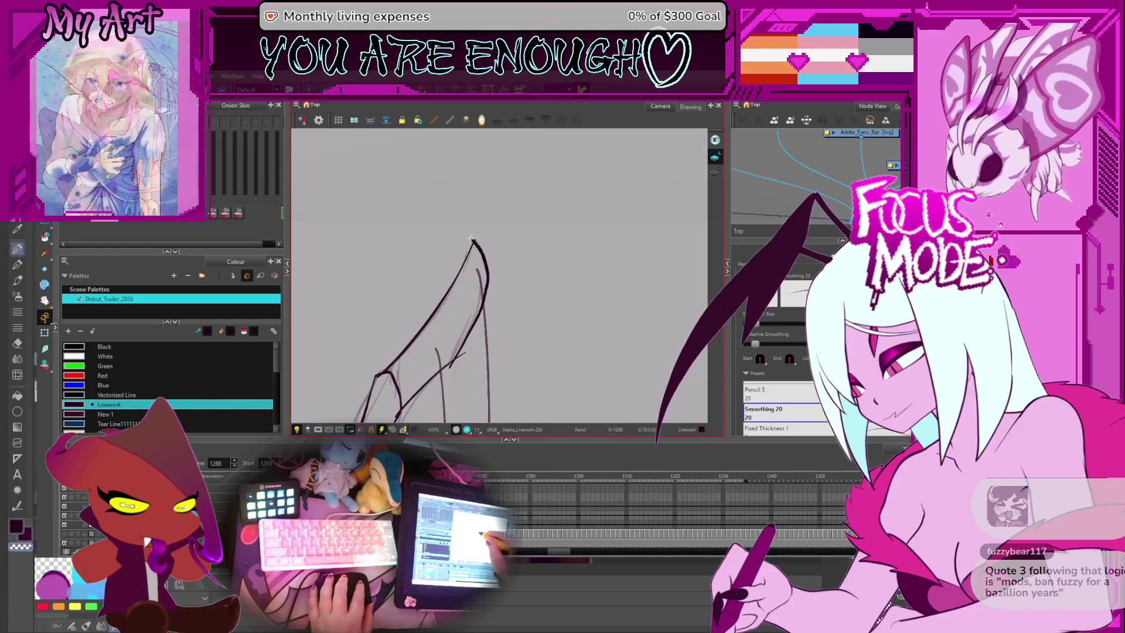
pyautogui.moveTo(456, 352); pyautogui.dragTo(471, 248)
pyautogui.moveTo(636, 190); pyautogui.dragTo(514, 350)
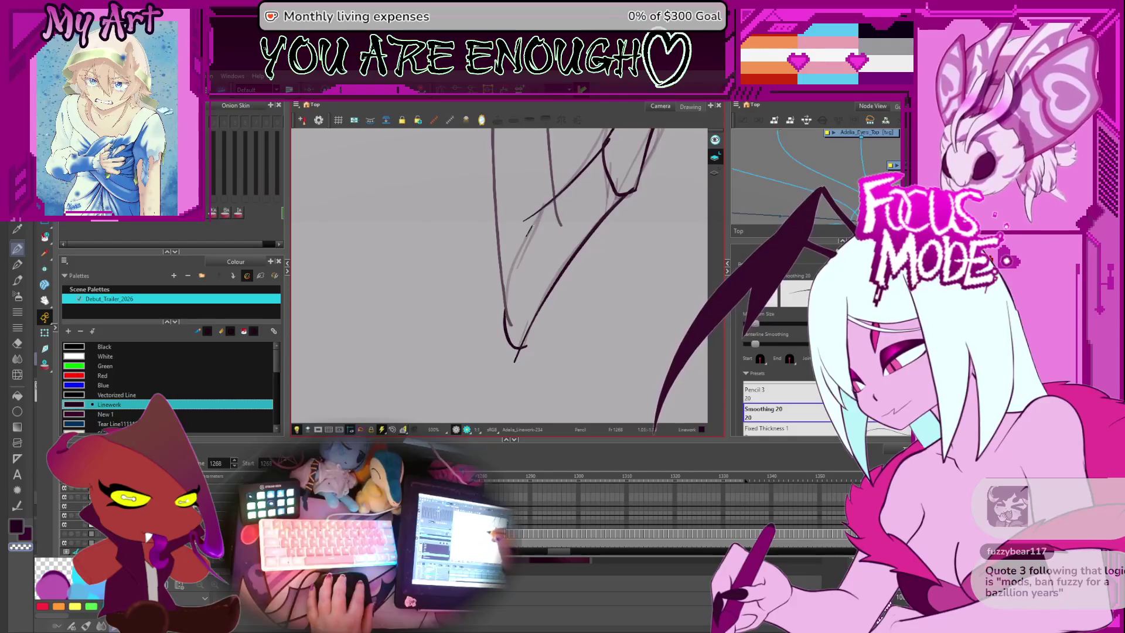
# Step: Remove the bad stroke curving down to the hook
pyautogui.hotkey('alt', 'q')
pyautogui.click(542, 236)
pyautogui.hotkey('alt', '/')
pyautogui.hotkey('alt', 's')
pyautogui.hotkey('ctrl', 'z')
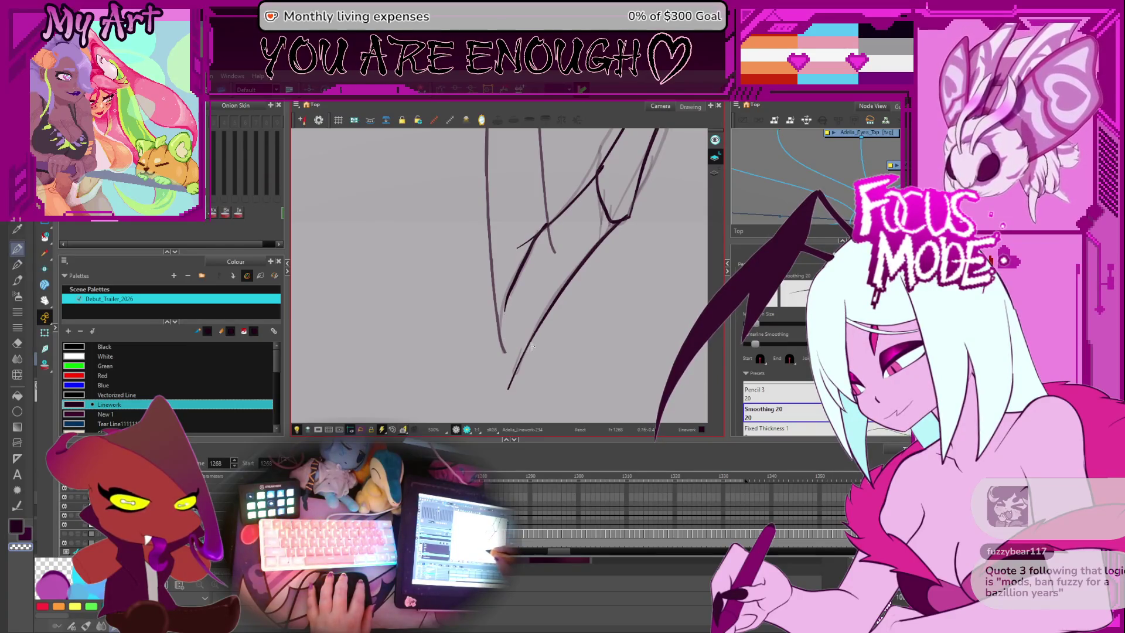
pyautogui.moveTo(537, 336)
pyautogui.mouseDown()
pyautogui.moveTo(545, 348)
pyautogui.moveTo(509, 352)
pyautogui.moveTo(563, 223)
pyautogui.mouseUp()
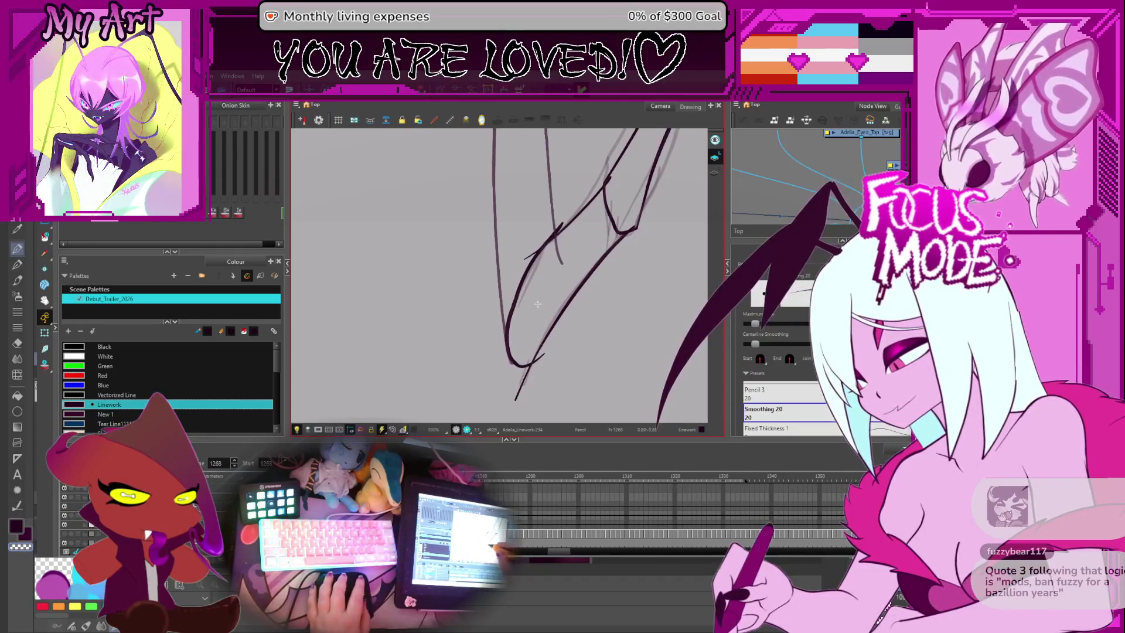
# Step: With the Contour Editor, select the redrawn and right-hand leg strokes and smooth the curve near the hooked tip
pyautogui.hotkey('alt', 'q')
pyautogui.click(517, 333)
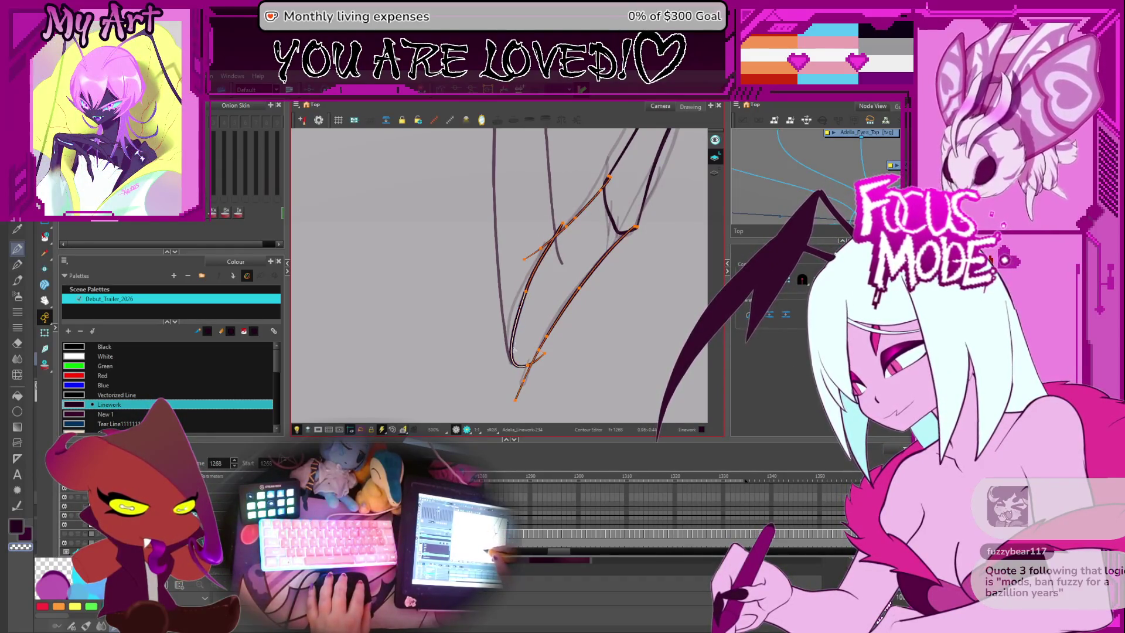
pyautogui.click(498, 378)
pyautogui.moveTo(518, 317); pyautogui.dragTo(529, 301)
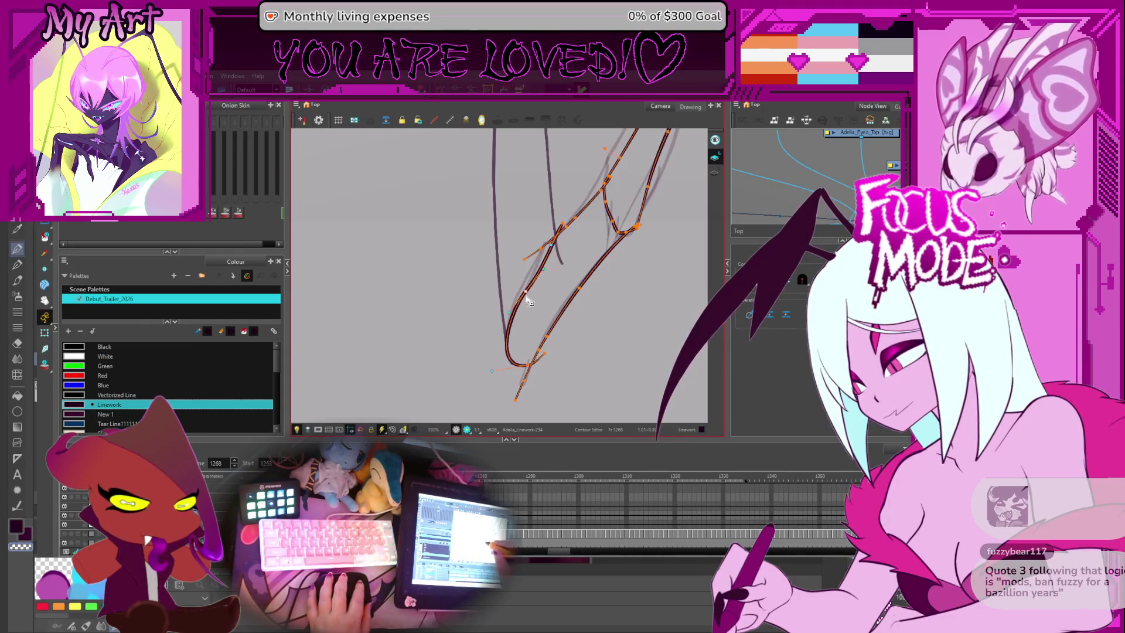
pyautogui.scroll(2, 556, 276)
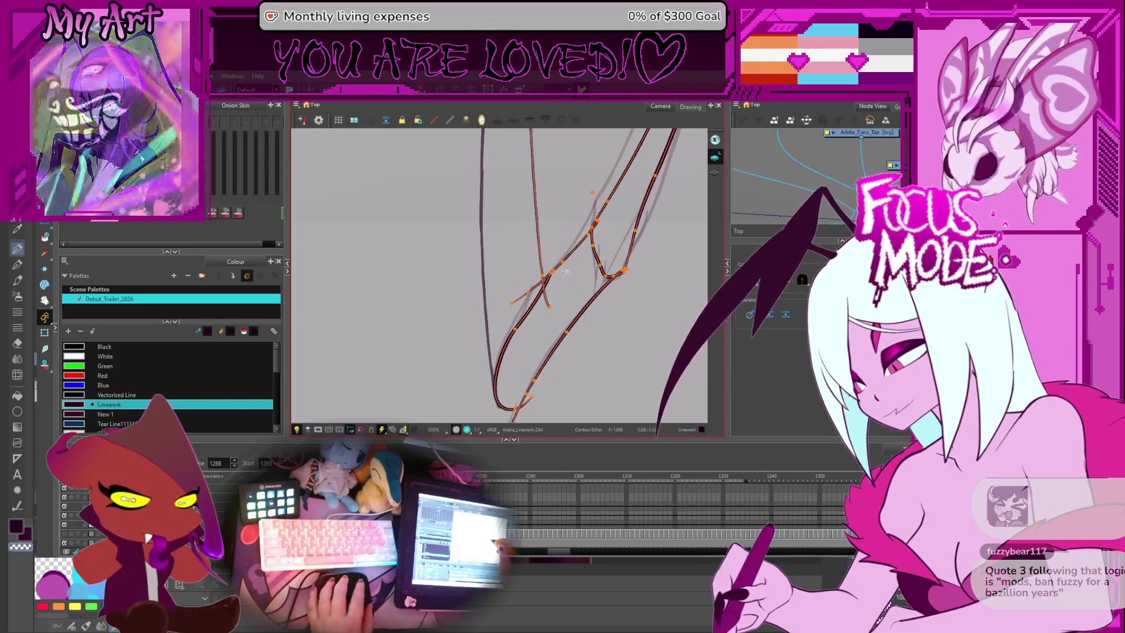
pyautogui.scroll(-5, 550, 276)
pyautogui.moveTo(562, 276)
pyautogui.mouseDown()
pyautogui.moveTo(588, 265)
pyautogui.moveTo(577, 275)
pyautogui.mouseUp()
pyautogui.scroll(3, 465, 264)
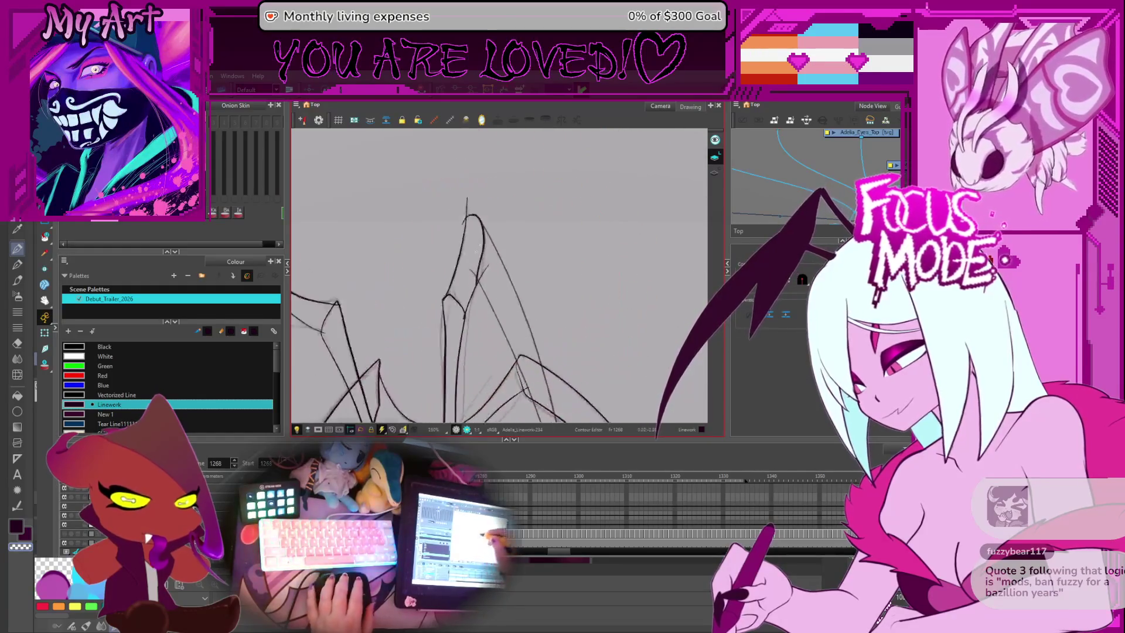
pyautogui.scroll(2, 469, 302)
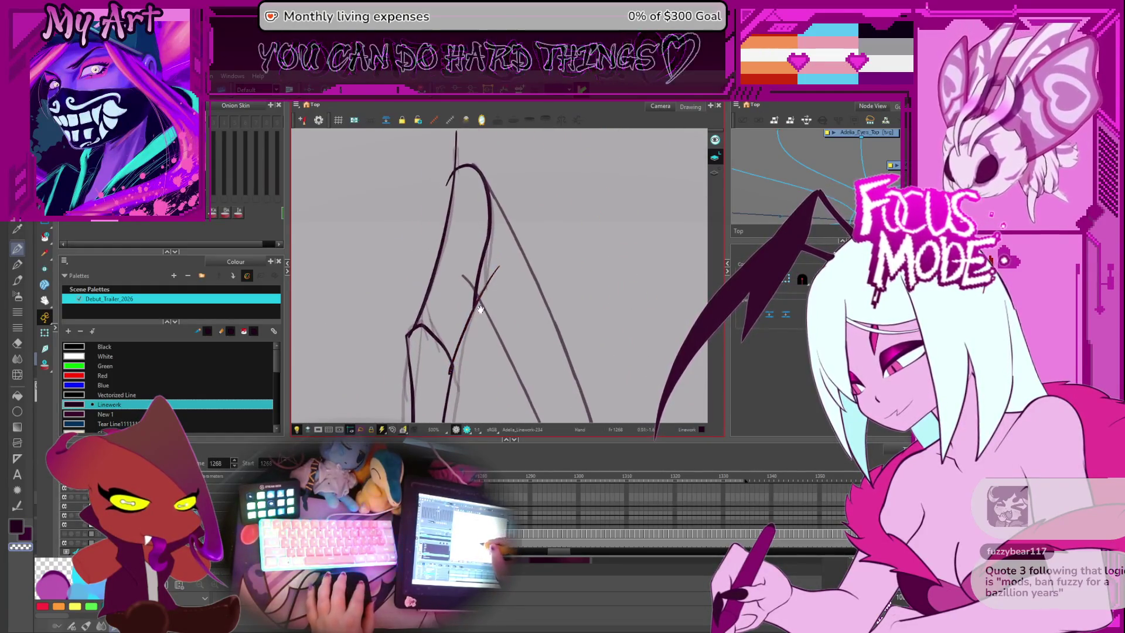
pyautogui.click(473, 311)
pyautogui.scroll(-4, 475, 335)
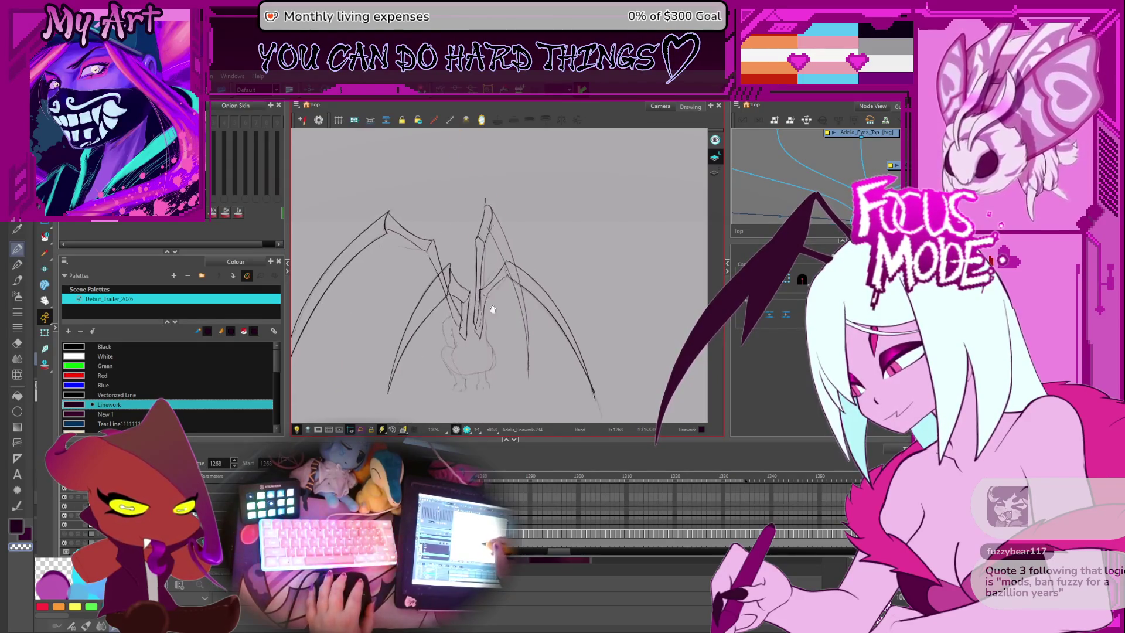
pyautogui.scroll(2, 518, 232)
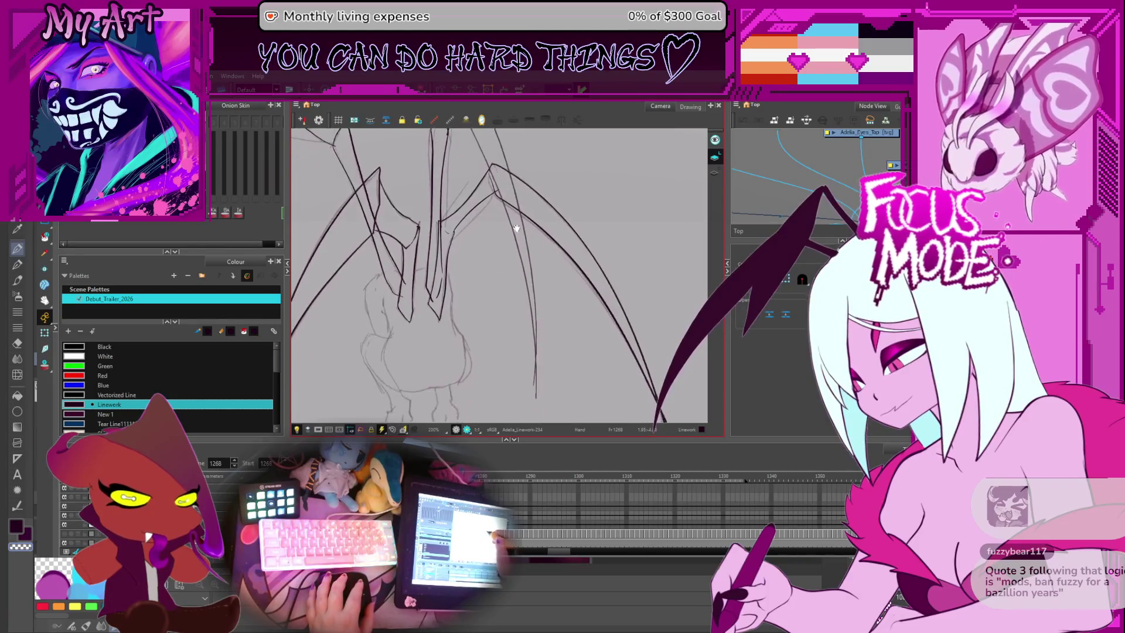
pyautogui.moveTo(517, 291)
pyautogui.mouseDown()
pyautogui.moveTo(484, 325)
pyautogui.moveTo(492, 246)
pyautogui.moveTo(527, 193)
pyautogui.mouseUp()
pyautogui.hotkey('alt', '/')
pyautogui.hotkey('alt', 't')
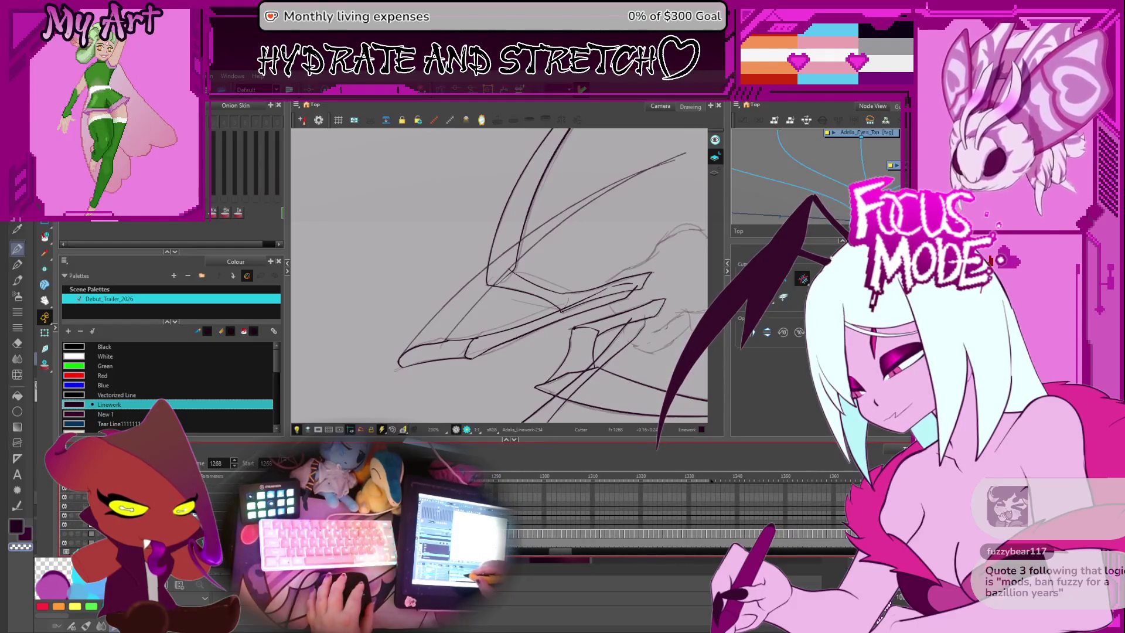
pyautogui.scroll(2, 474, 334)
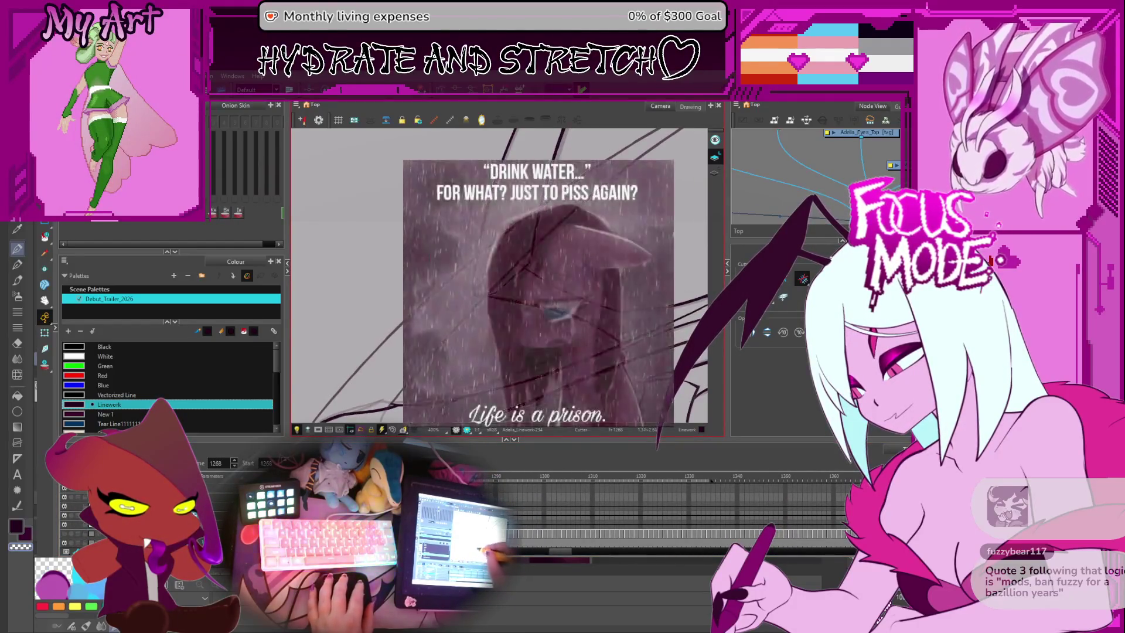
pyautogui.scroll(-2, 474, 335)
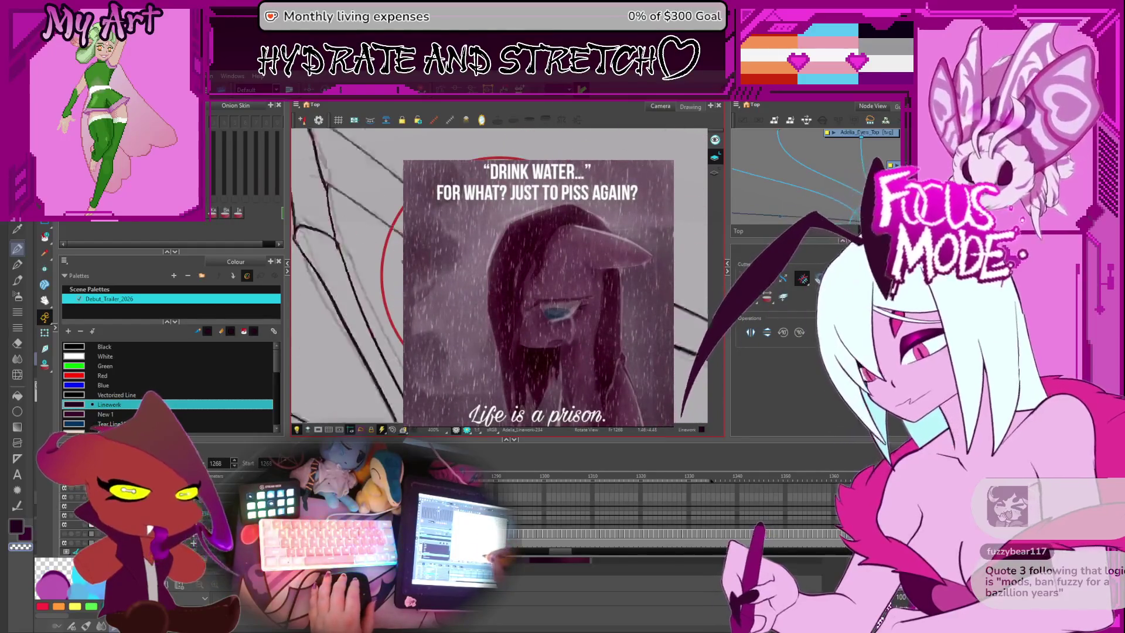
pyautogui.scroll(1, 474, 335)
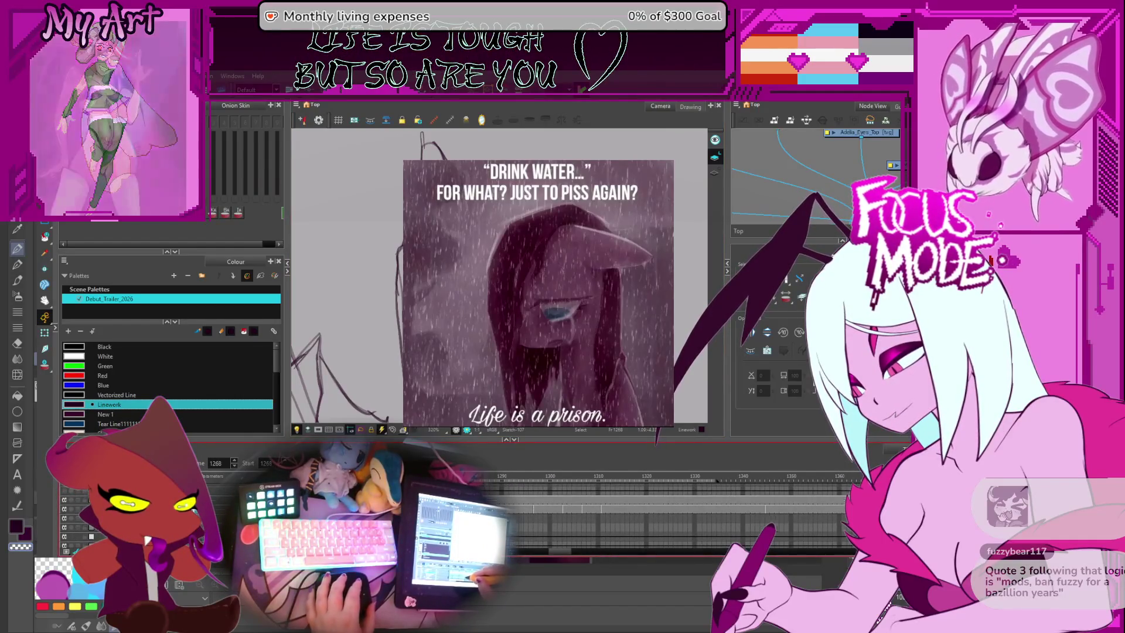
pyautogui.click(586, 533)
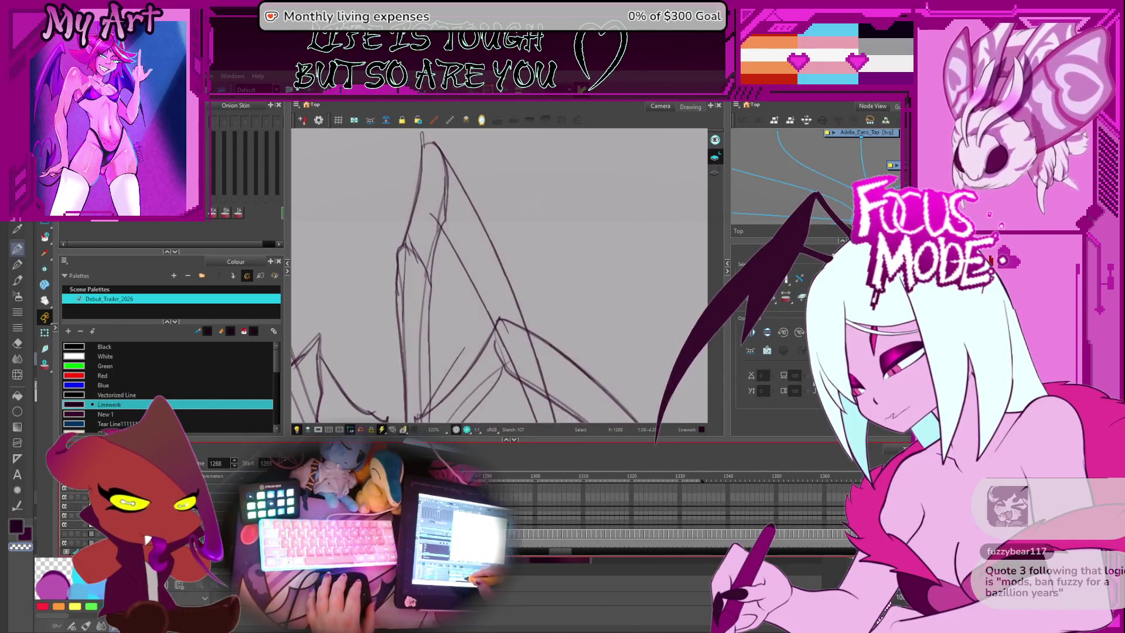
pyautogui.click(493, 295)
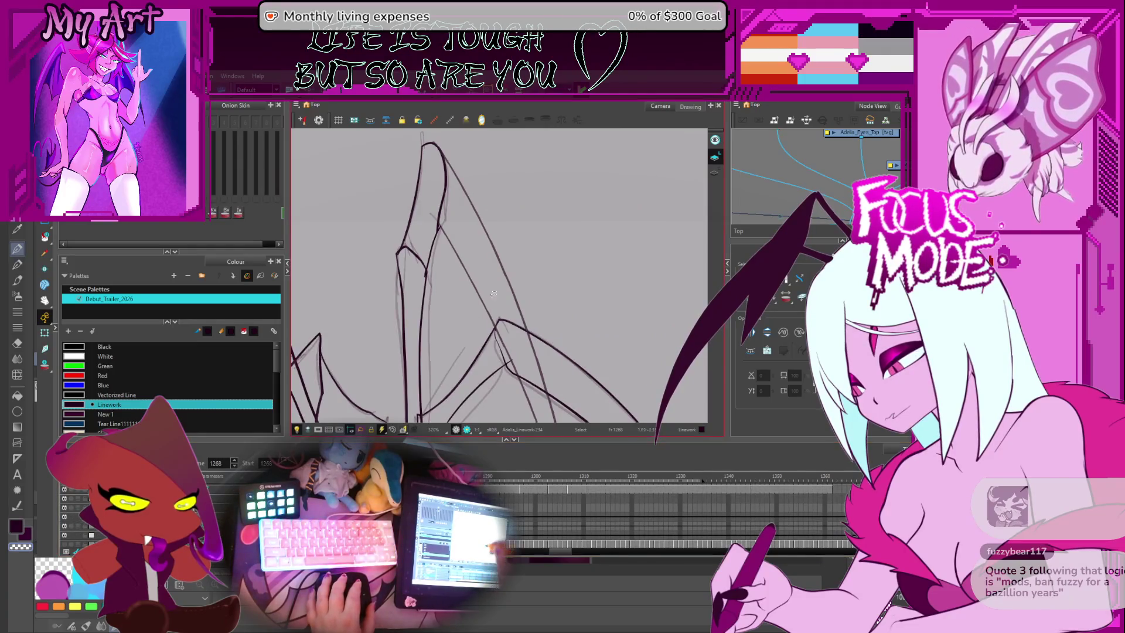
pyautogui.moveTo(463, 272); pyautogui.dragTo(472, 276)
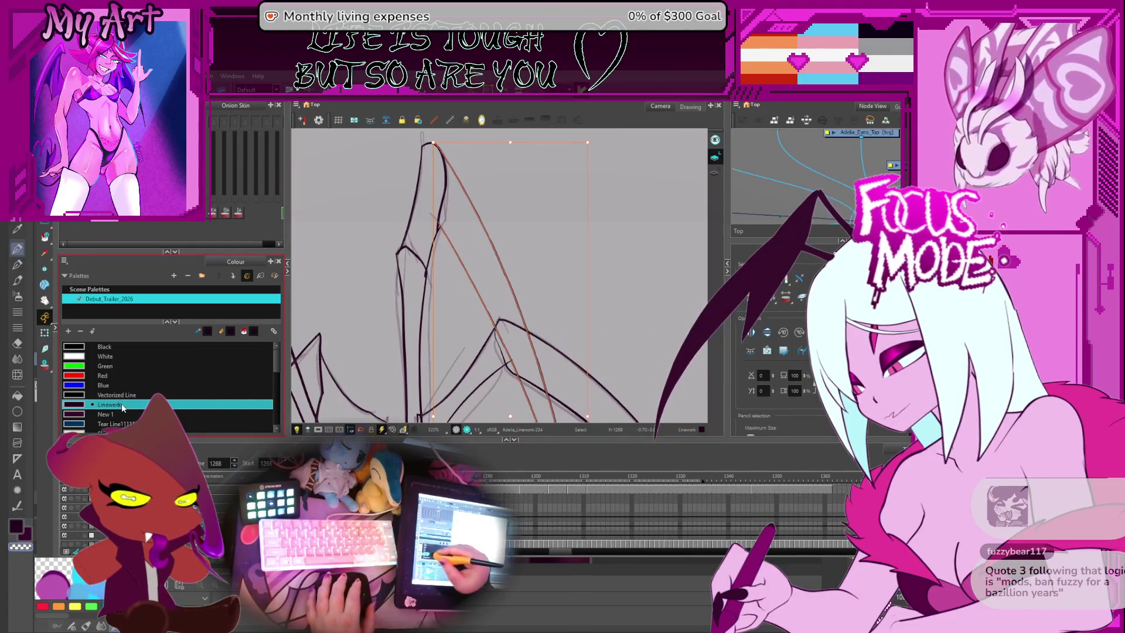
pyautogui.scroll(2, 510, 235)
pyautogui.scroll(-3, 513, 256)
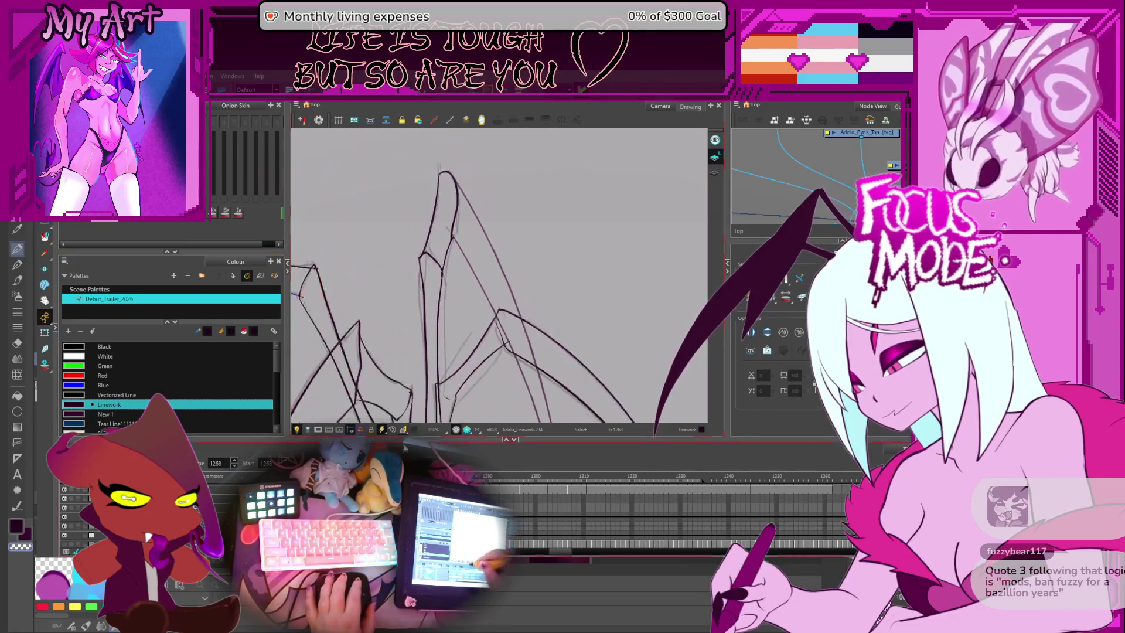
pyautogui.moveTo(456, 225); pyautogui.dragTo(448, 353)
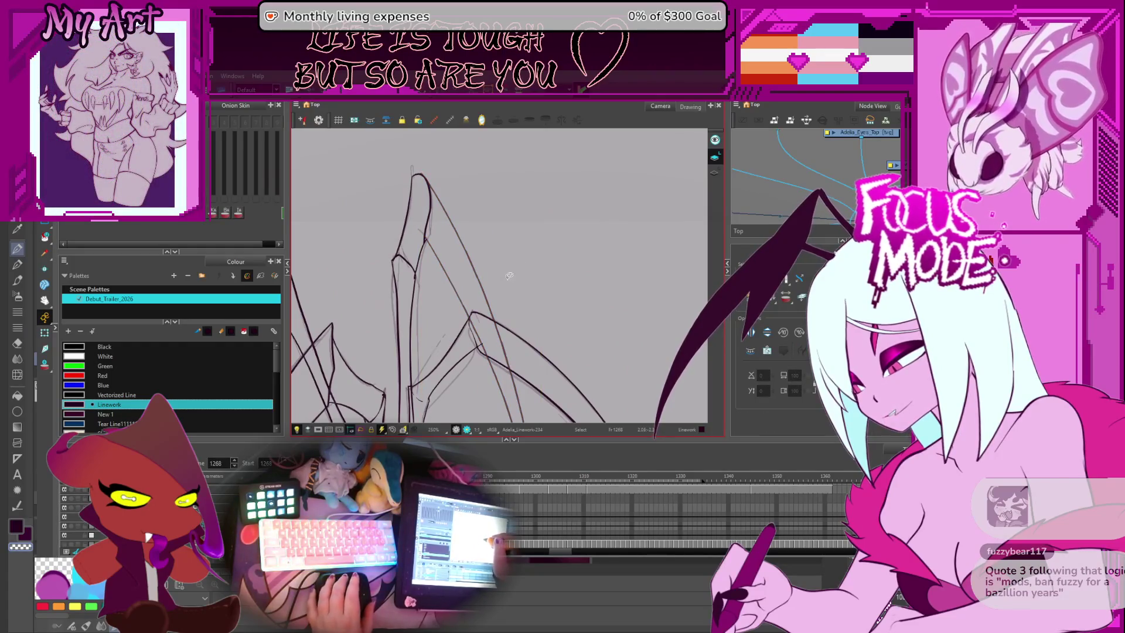
pyautogui.scroll(2, 509, 276)
pyautogui.scroll(-2, 492, 277)
pyautogui.moveTo(482, 272); pyautogui.dragTo(499, 285)
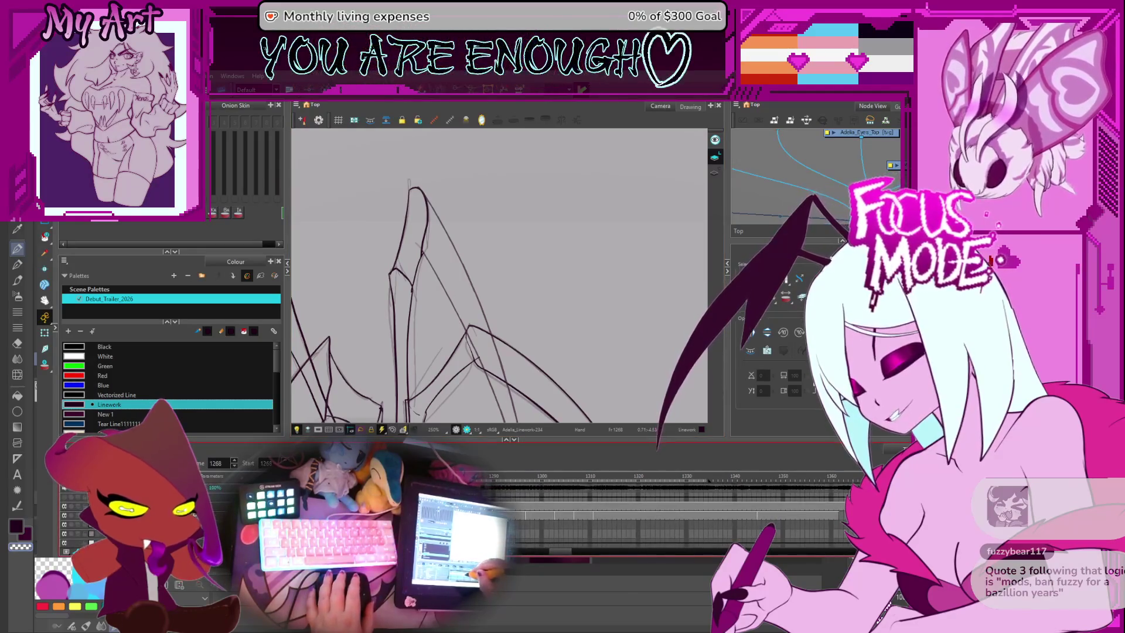
pyautogui.click(450, 308)
pyautogui.moveTo(429, 352); pyautogui.dragTo(431, 328)
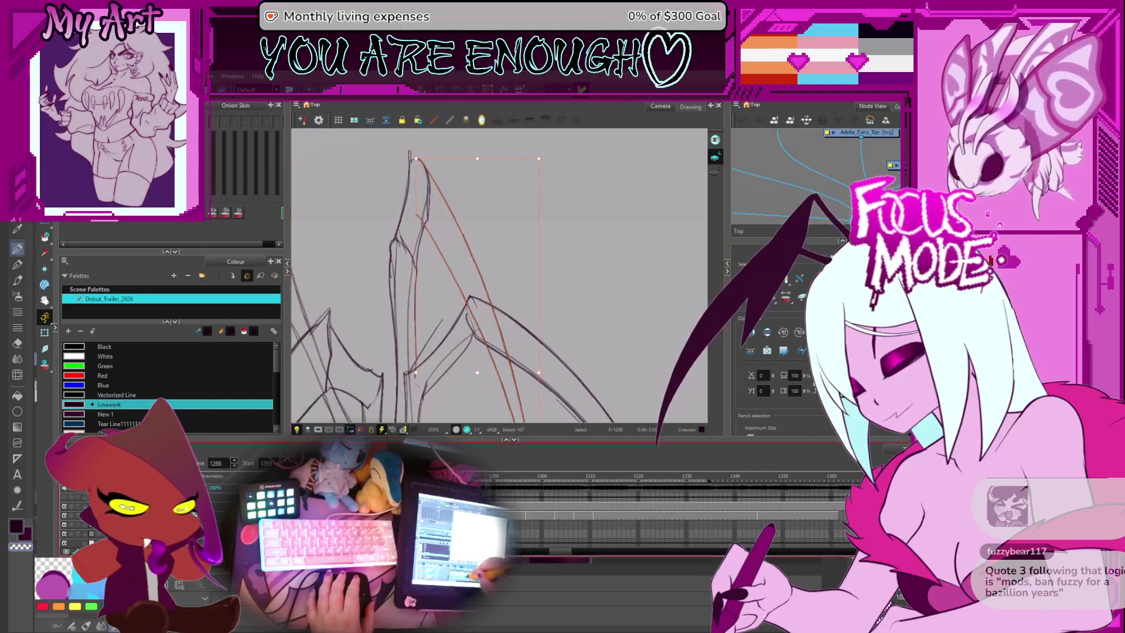
pyautogui.click(445, 284)
pyautogui.click(446, 300)
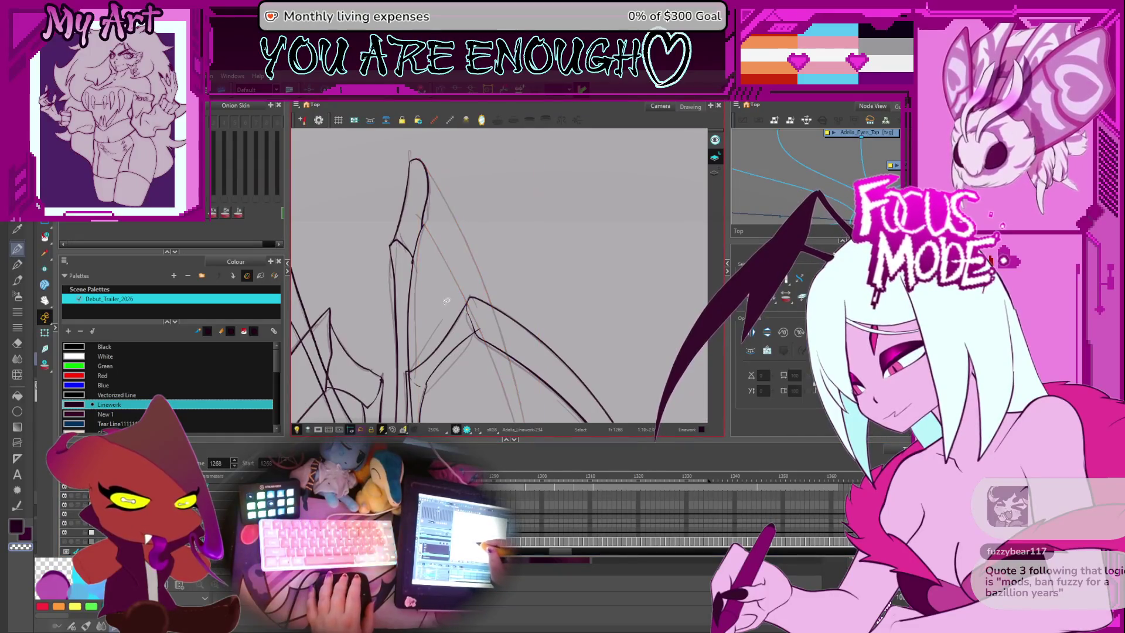
pyautogui.moveTo(445, 312); pyautogui.dragTo(457, 237)
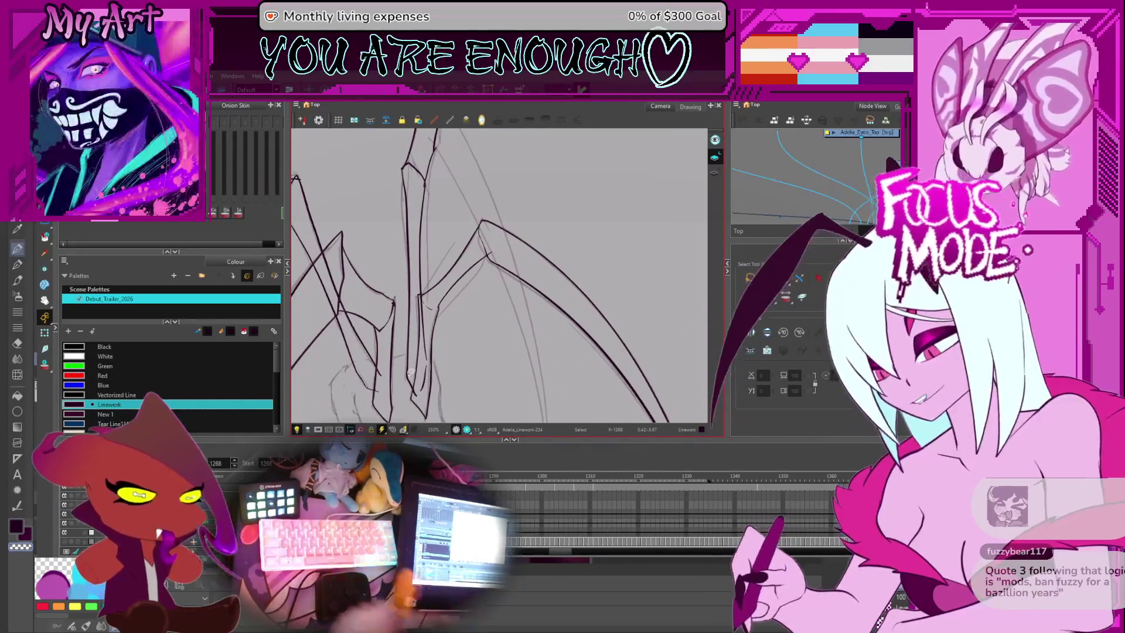